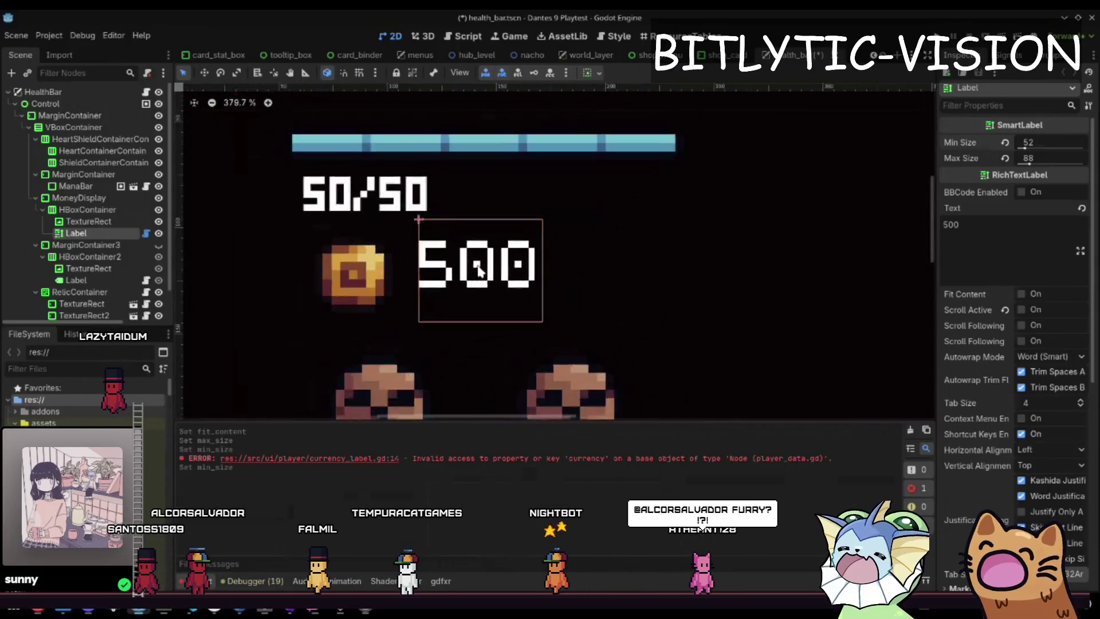
Step: Set the currency label's Min Size to 64 and Max Size to 128, then save health_bar.tscn
{"action": "key", "text": "ctrl+F3"}
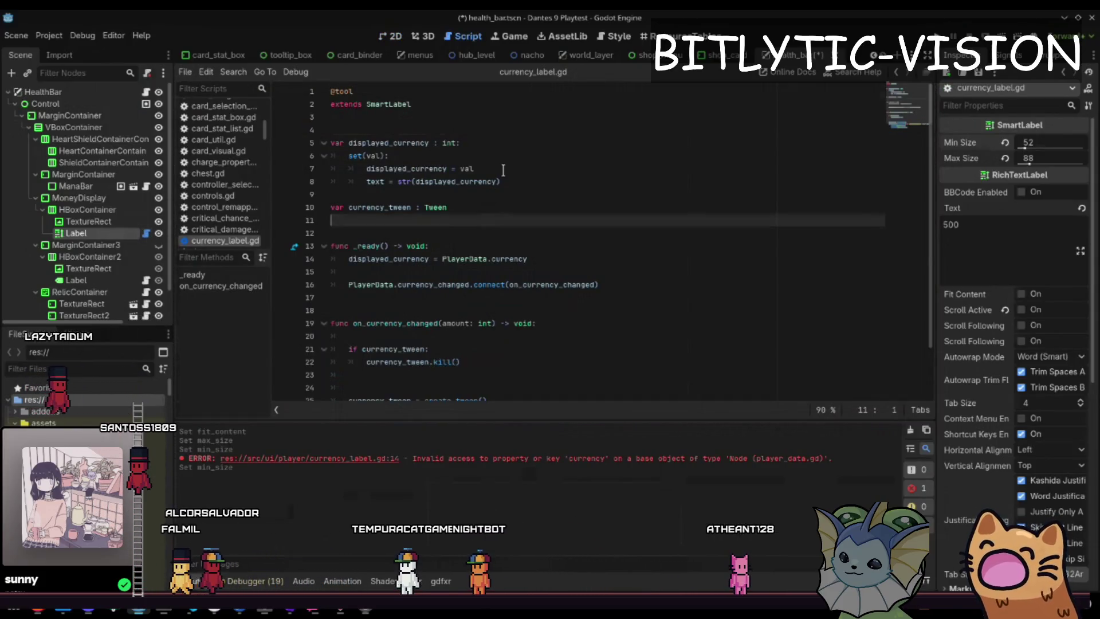
{"action": "key", "text": "ctrl+F1"}
{"action": "scroll", "coordinate": [498, 215], "scroll_direction": "up", "scroll_amount": 1}
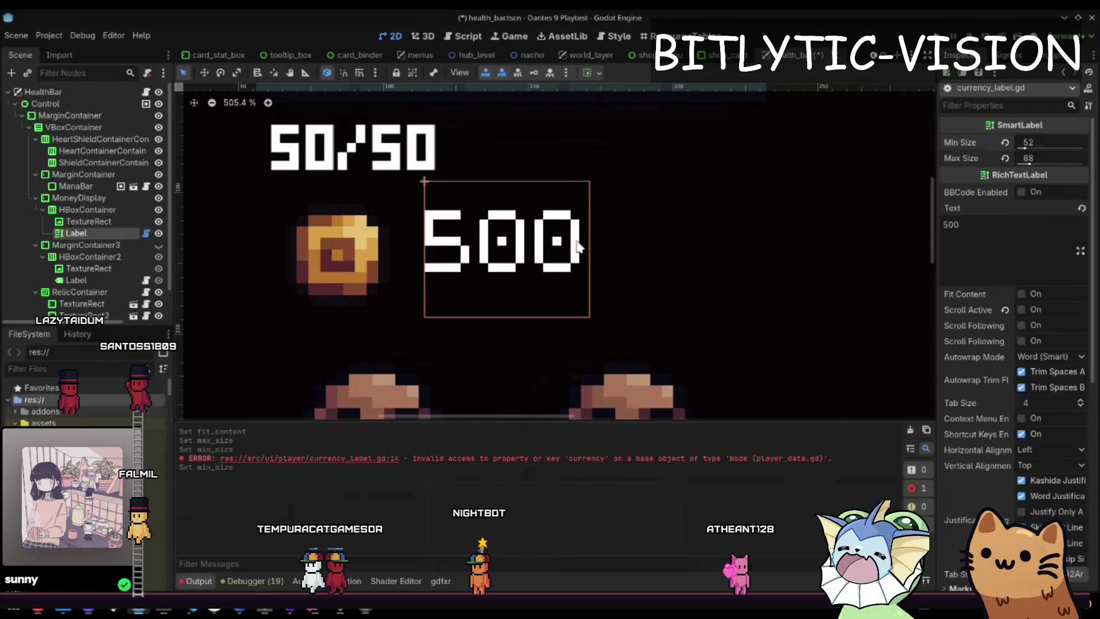
{"action": "left_click_drag", "start_coordinate": [1024, 148], "coordinate": [1020, 149]}
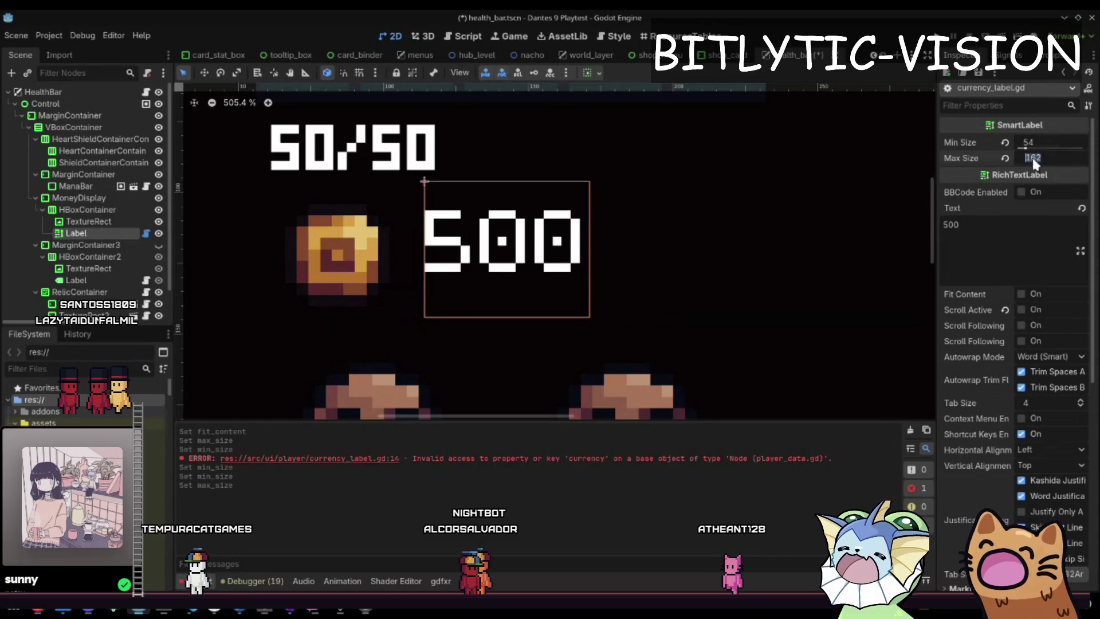
{"action": "key", "text": "Tab"}
{"action": "key", "text": "Return"}
{"action": "key", "text": "ctrl+s"}
Step: Toggle active scrolling on the label and change its autowrap mode
{"action": "scroll", "coordinate": [658, 226], "scroll_direction": "down", "scroll_amount": 4}
{"action": "scroll", "coordinate": [640, 252], "scroll_direction": "up", "scroll_amount": 5}
{"action": "scroll", "coordinate": [640, 252], "scroll_direction": "down", "scroll_amount": 2}
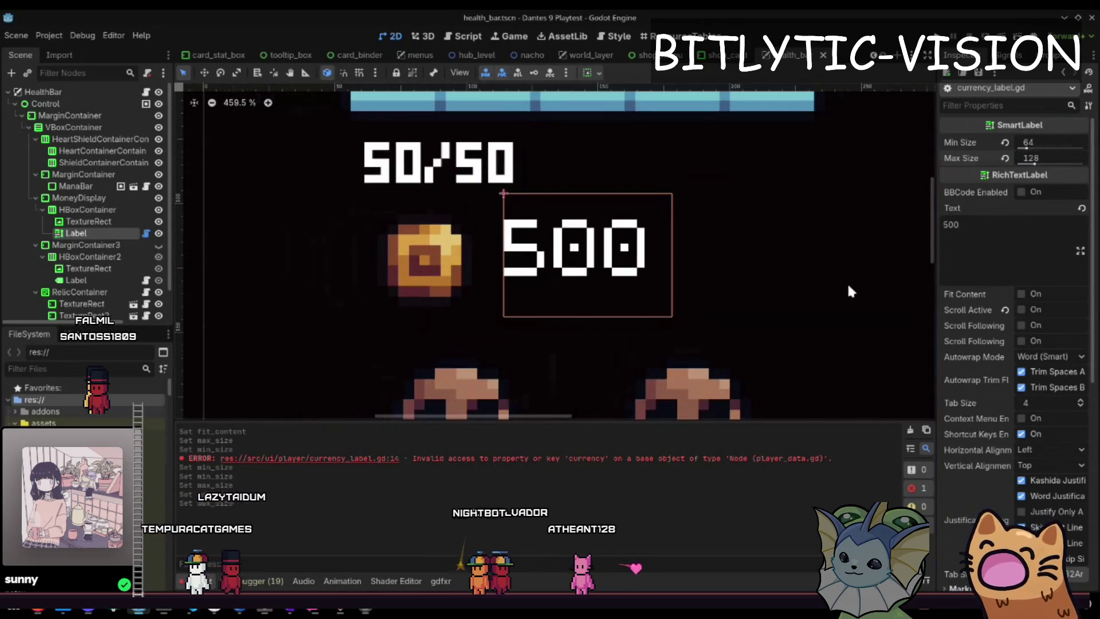
{"action": "scroll", "coordinate": [1002, 223], "scroll_direction": "down", "scroll_amount": 4}
{"action": "left_click", "coordinate": [1030, 188]}
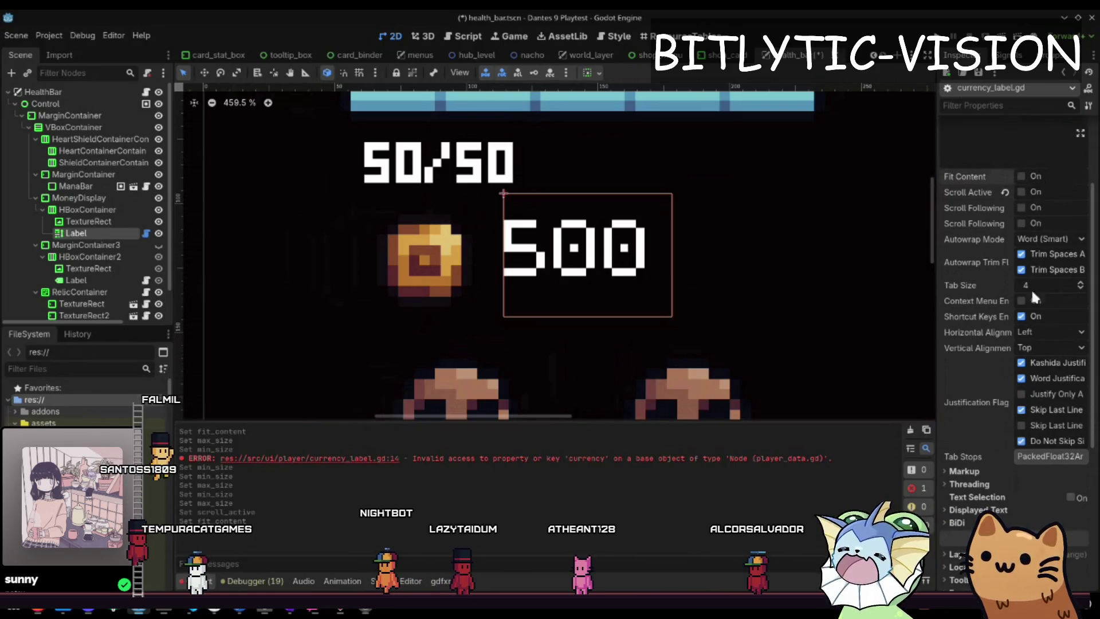
{"action": "left_click", "coordinate": [1051, 238]}
{"action": "left_click", "coordinate": [1052, 255]}
{"action": "left_click", "coordinate": [1050, 238]}
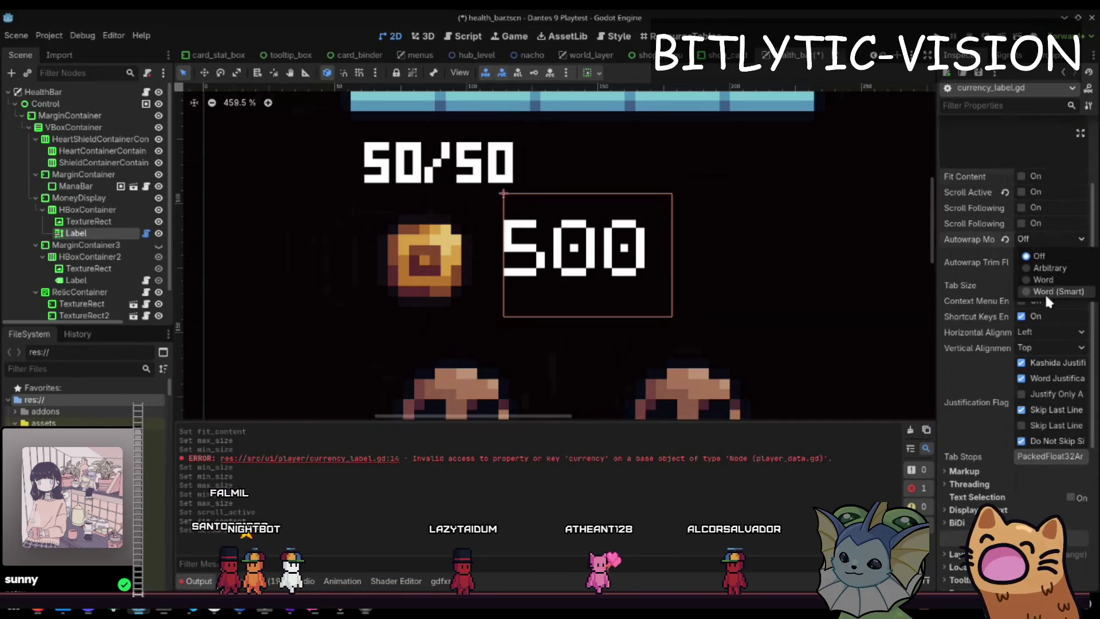
{"action": "left_click", "coordinate": [1044, 291]}
{"action": "scroll", "coordinate": [982, 273], "scroll_direction": "down", "scroll_amount": 5}
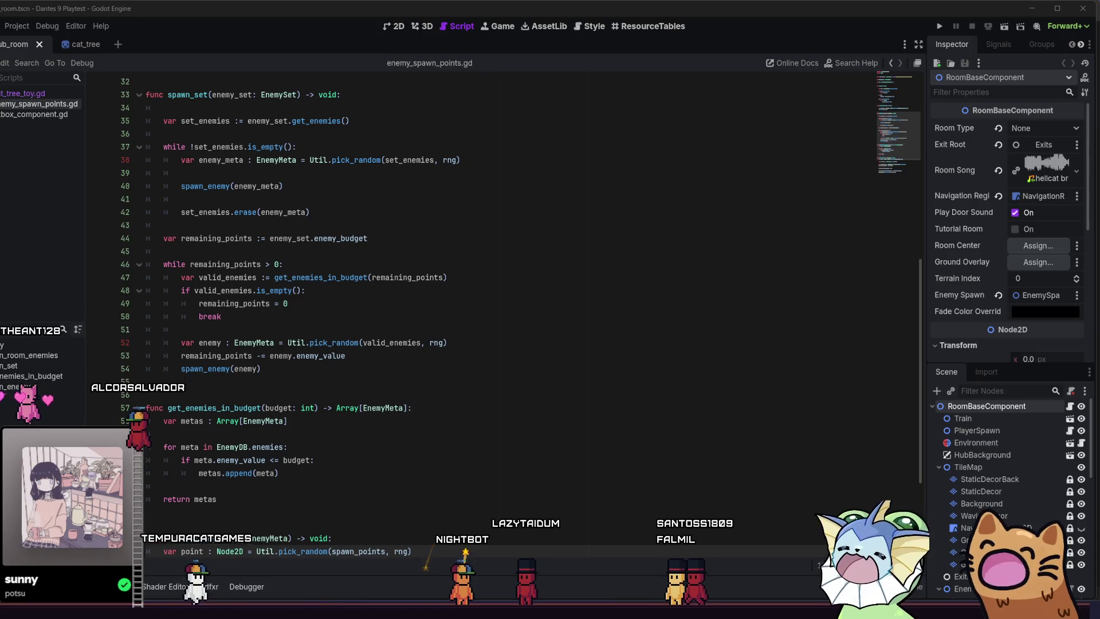
Step: Switch over to GitHub Desktop to see the repository's pending changes
{"action": "key", "text": "alt+Tab"}
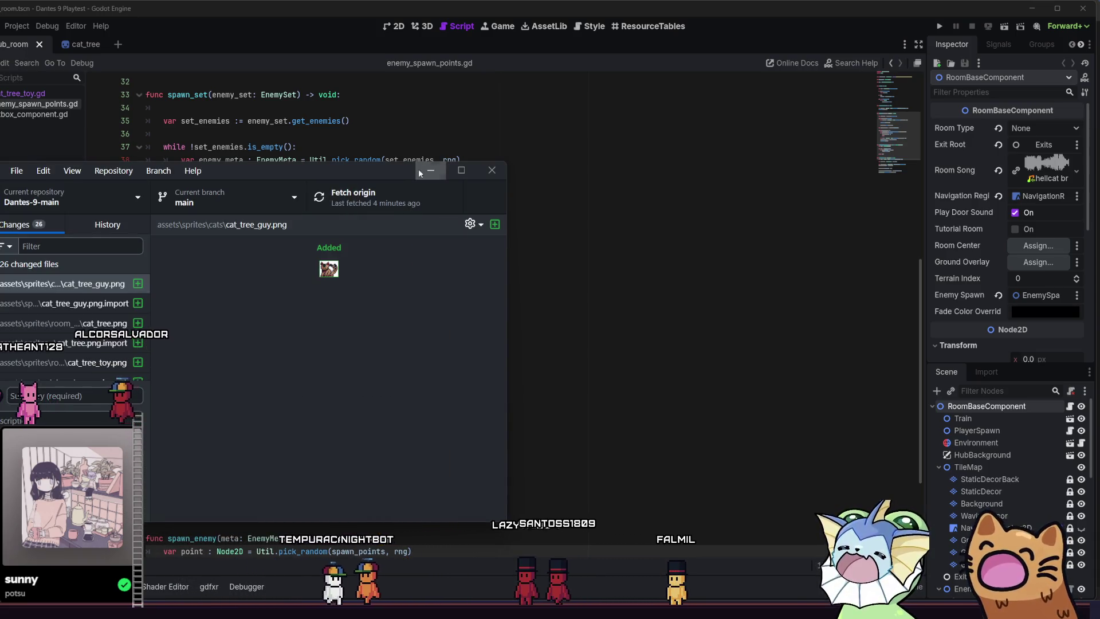
Step: Minimize GitHub Desktop and run the Dante's 9 project in debug to its main menu
{"action": "left_click", "coordinate": [431, 170]}
{"action": "left_click", "coordinate": [938, 26]}
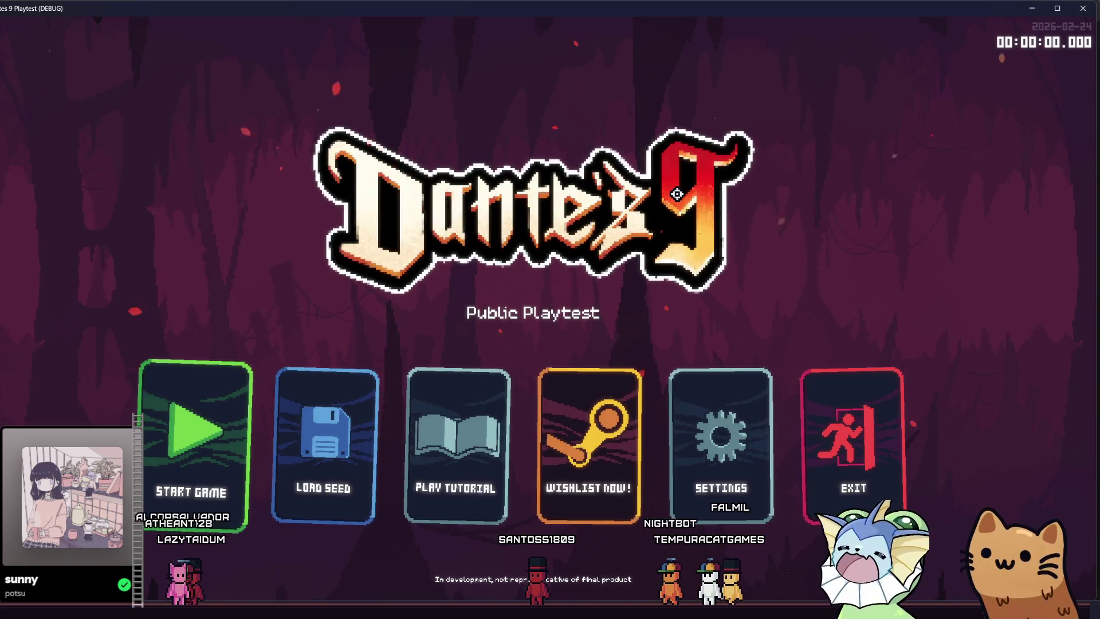
Step: Start a new game, inspect the error at line 10 of currency_label.gd, and stop the game
{"action": "left_click", "coordinate": [155, 416]}
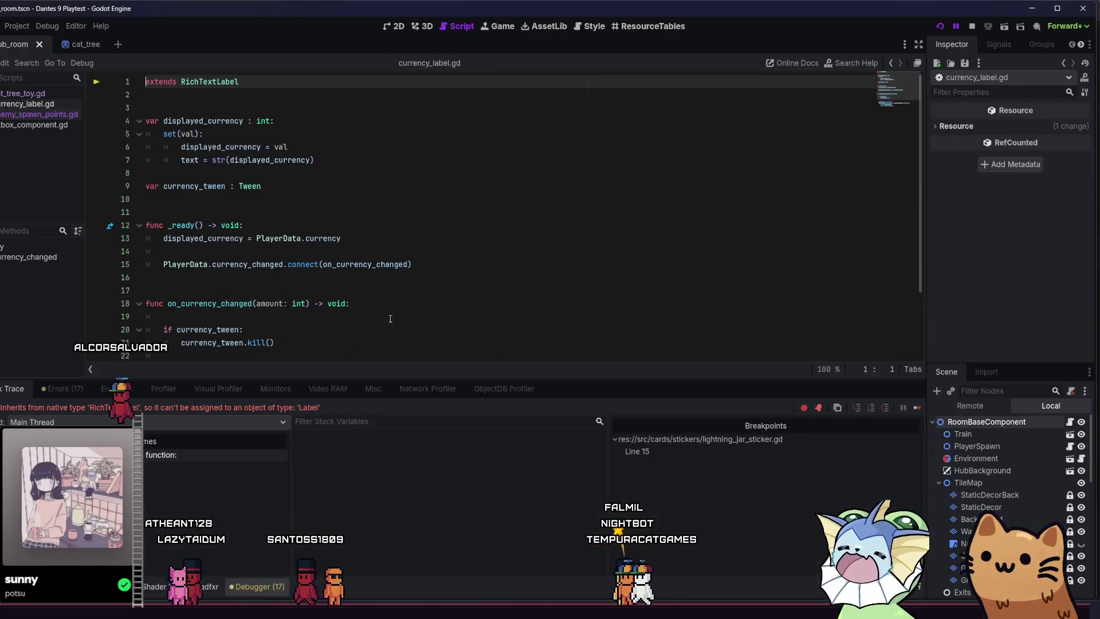
{"action": "left_click", "coordinate": [358, 200]}
{"action": "scroll", "coordinate": [359, 201], "scroll_direction": "down", "scroll_amount": 2}
{"action": "scroll", "coordinate": [359, 201], "scroll_direction": "up", "scroll_amount": 2}
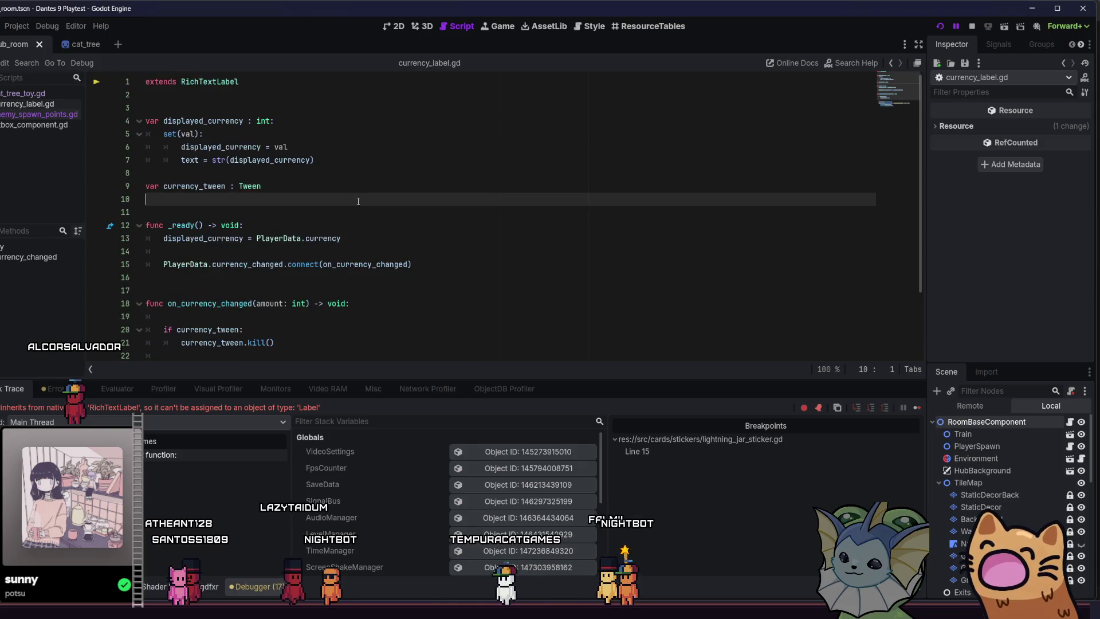
{"action": "left_click", "coordinate": [974, 26]}
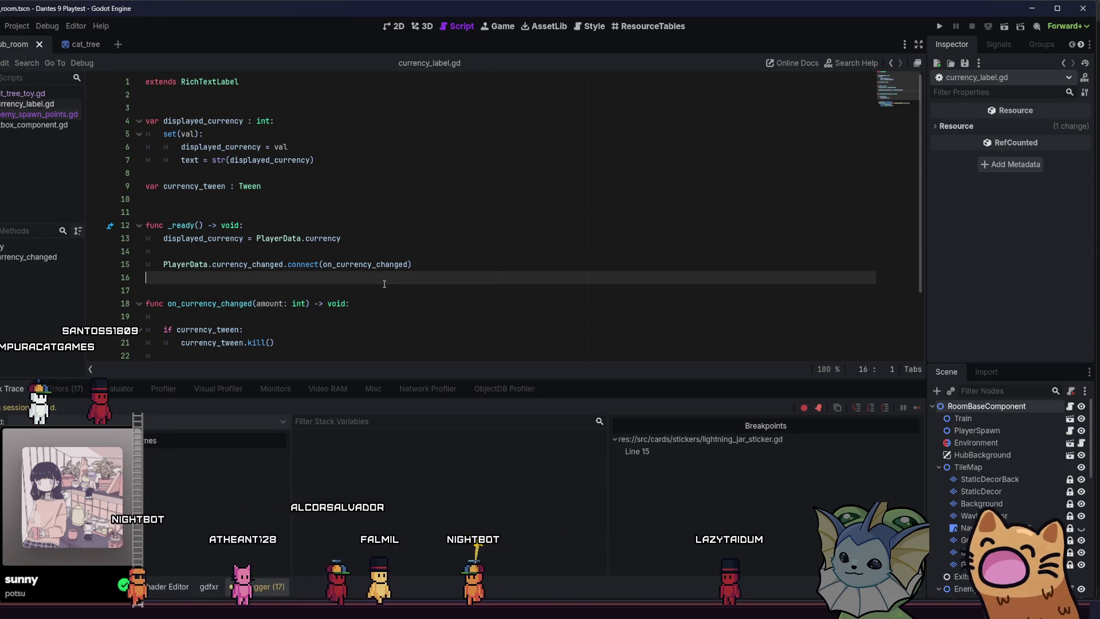
{"action": "scroll", "coordinate": [302, 205], "scroll_direction": "down", "scroll_amount": 2}
{"action": "scroll", "coordinate": [302, 205], "scroll_direction": "up", "scroll_amount": 2}
{"action": "left_click", "coordinate": [303, 187]}
{"action": "left_click_drag", "start_coordinate": [303, 205], "coordinate": [146, 121]}
{"action": "left_click", "coordinate": [230, 160]}
{"action": "left_click_drag", "start_coordinate": [264, 189], "coordinate": [163, 133]}
{"action": "left_click", "coordinate": [172, 199]}
{"action": "left_click_drag", "start_coordinate": [270, 189], "coordinate": [146, 121]}
{"action": "left_click", "coordinate": [171, 199]}
{"action": "mouse_move", "coordinate": [300, 187]}
{"action": "left_mouse_down"}
{"action": "mouse_move", "coordinate": [147, 173]}
{"action": "mouse_move", "coordinate": [146, 121]}
{"action": "left_mouse_up"}
{"action": "left_click", "coordinate": [301, 191]}
{"action": "left_click", "coordinate": [243, 186]}
{"action": "scroll", "coordinate": [327, 299], "scroll_direction": "down", "scroll_amount": 2}
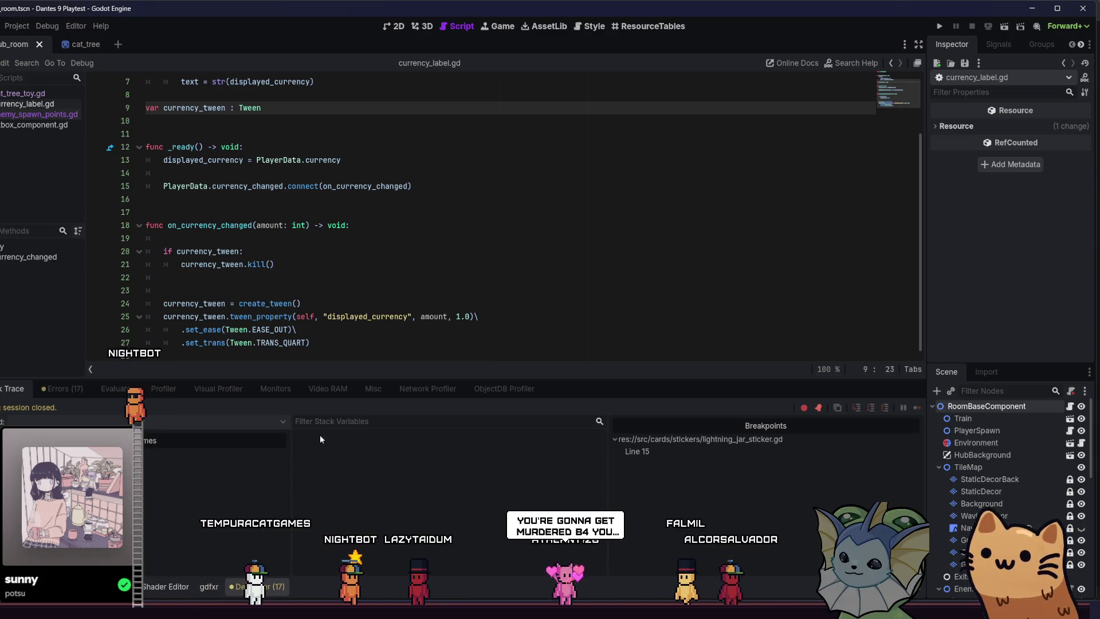
{"action": "key", "text": "alt+Tab"}
{"action": "key", "text": "alt+Tab"}
{"action": "key", "text": "alt+Tab"}
Step: Pan and zoom around the gatos.aseprite sheet to view its item sprites and 9 card
{"action": "mouse_move", "coordinate": [376, 333]}
{"action": "left_mouse_down"}
{"action": "mouse_move", "coordinate": [416, 333]}
{"action": "mouse_move", "coordinate": [431, 404]}
{"action": "mouse_move", "coordinate": [426, 372]}
{"action": "left_mouse_up"}
{"action": "scroll", "coordinate": [427, 344], "scroll_direction": "up", "scroll_amount": 2}
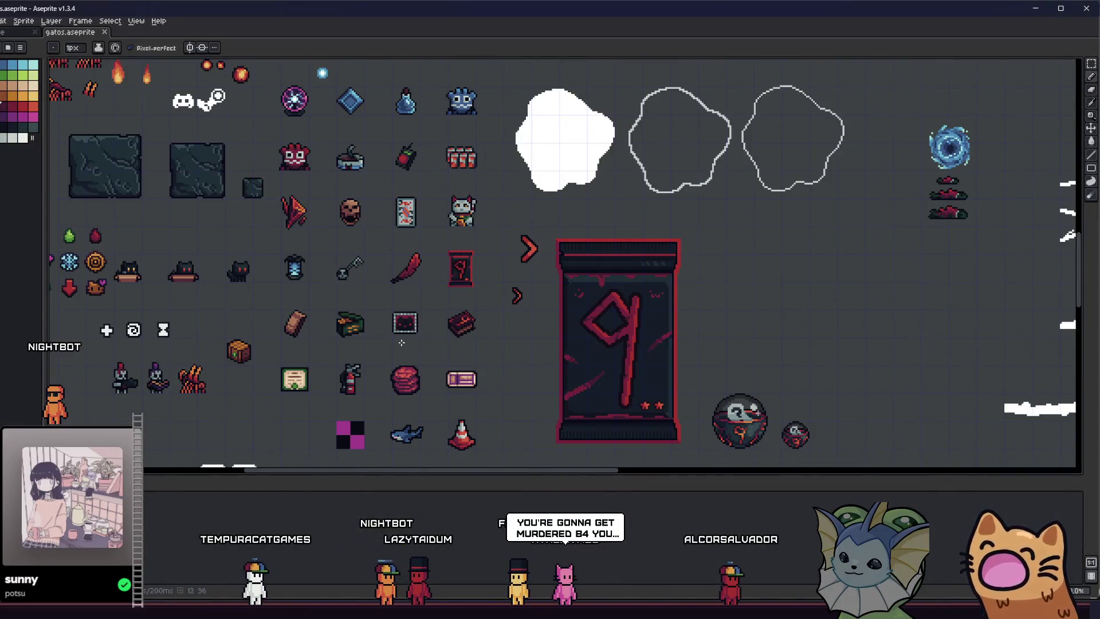
{"action": "left_click_drag", "start_coordinate": [267, 319], "coordinate": [341, 348]}
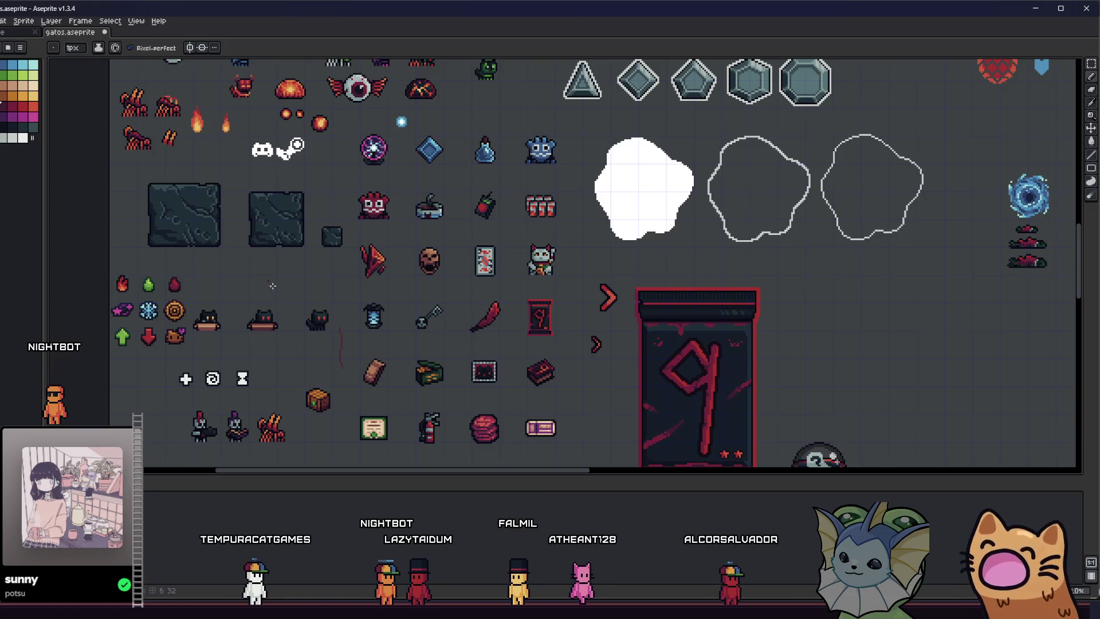
{"action": "mouse_move", "coordinate": [438, 307]}
{"action": "left_mouse_down"}
{"action": "mouse_move", "coordinate": [428, 348]}
{"action": "mouse_move", "coordinate": [397, 296]}
{"action": "left_mouse_up"}
{"action": "scroll", "coordinate": [428, 349], "scroll_direction": "down", "scroll_amount": 1}
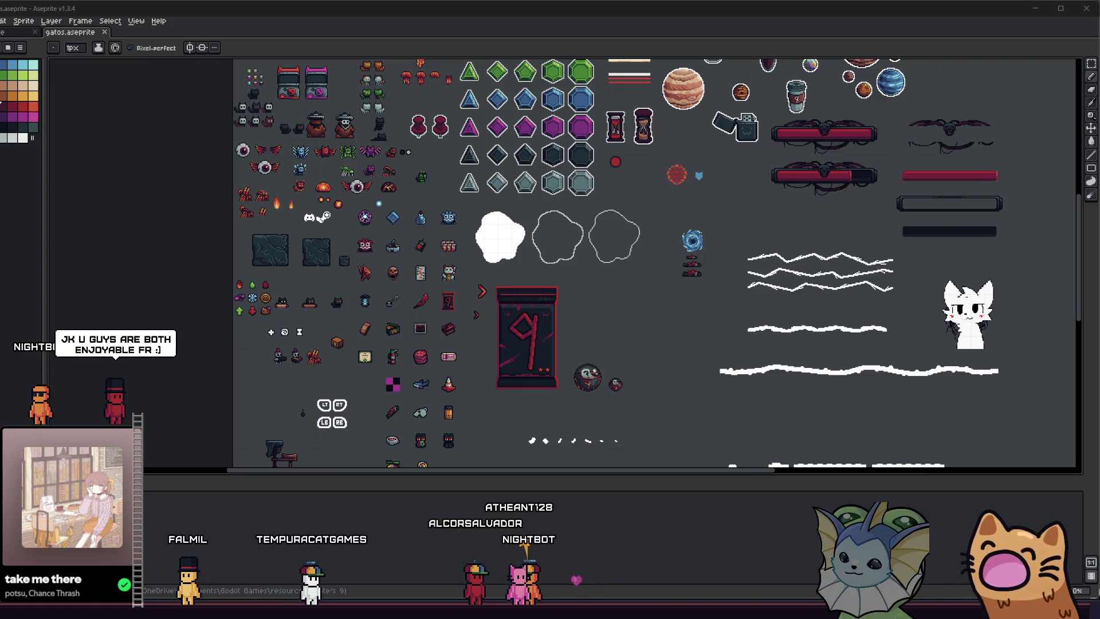
{"action": "scroll", "coordinate": [377, 248], "scroll_direction": "down", "scroll_amount": 3}
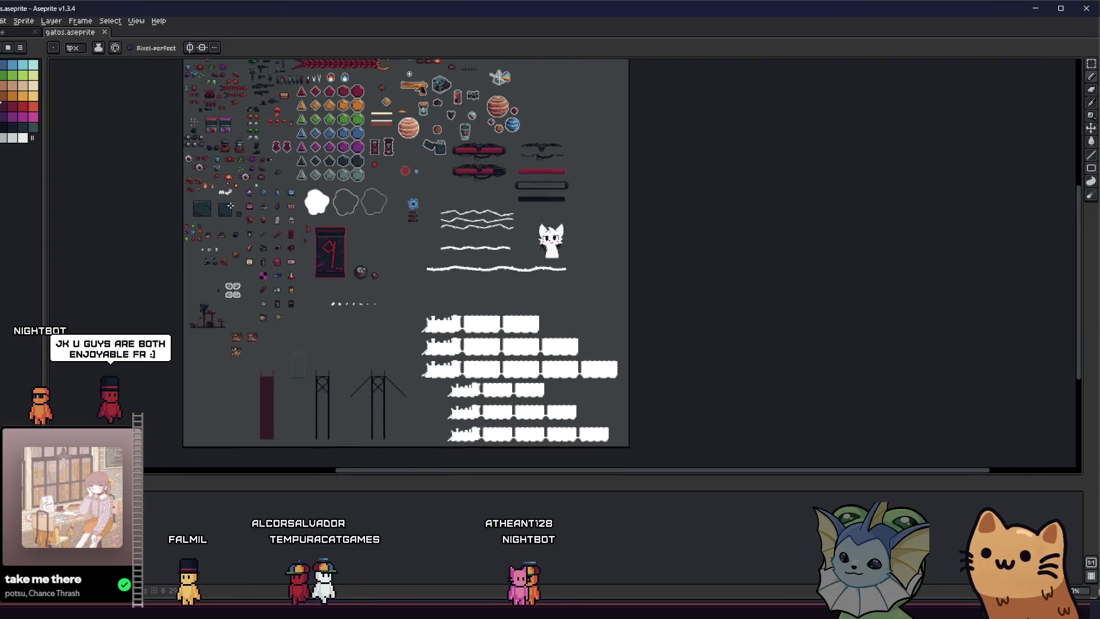
{"action": "scroll", "coordinate": [261, 291], "scroll_direction": "up", "scroll_amount": 5}
{"action": "mouse_move", "coordinate": [257, 124]}
{"action": "left_mouse_down"}
{"action": "mouse_move", "coordinate": [280, 263]}
{"action": "mouse_move", "coordinate": [321, 376]}
{"action": "left_mouse_up"}
{"action": "scroll", "coordinate": [322, 376], "scroll_direction": "up", "scroll_amount": 5}
{"action": "scroll", "coordinate": [344, 386], "scroll_direction": "down", "scroll_amount": 3}
{"action": "scroll", "coordinate": [344, 386], "scroll_direction": "up", "scroll_amount": 3}
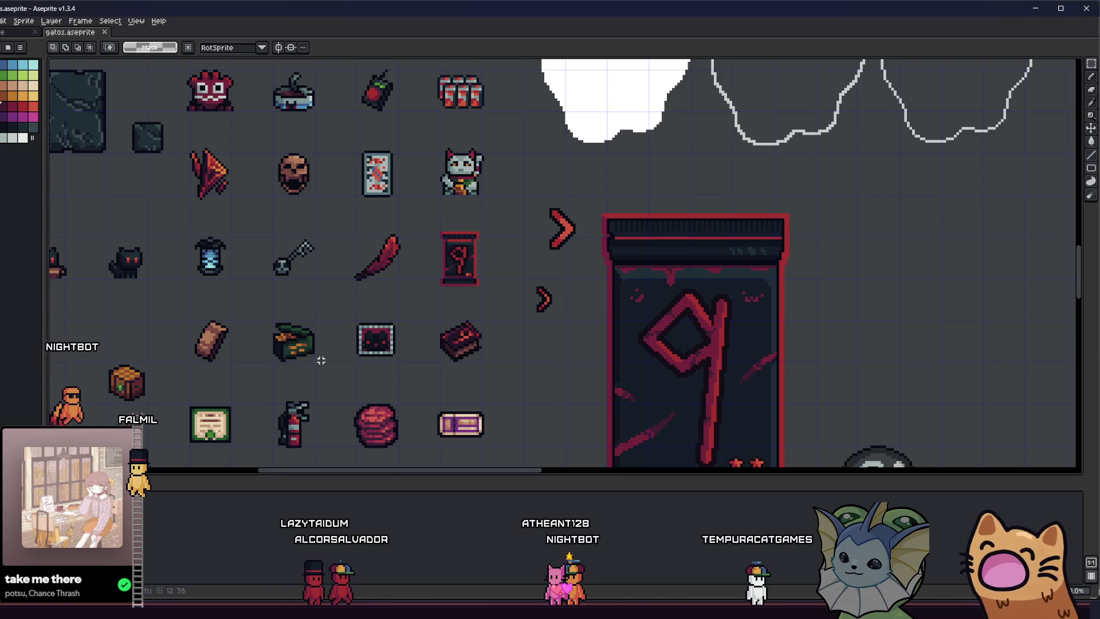
{"action": "mouse_move", "coordinate": [323, 308]}
{"action": "left_mouse_down"}
{"action": "mouse_move", "coordinate": [349, 290]}
{"action": "mouse_move", "coordinate": [423, 142]}
{"action": "left_mouse_up"}
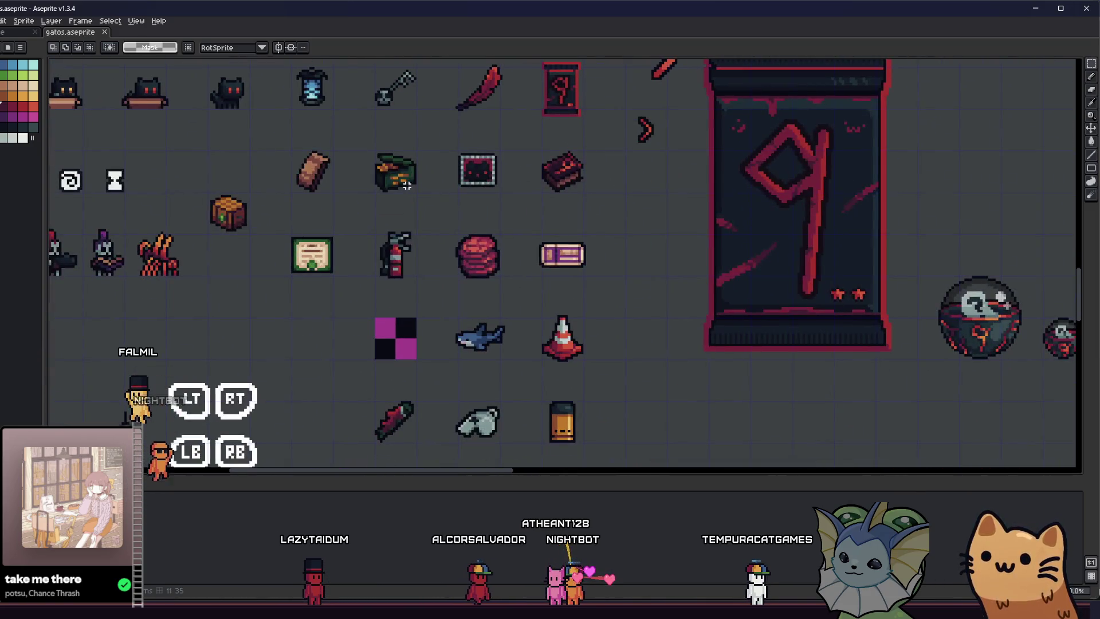
{"action": "mouse_move", "coordinate": [278, 295]}
{"action": "left_mouse_down"}
{"action": "mouse_move", "coordinate": [202, 197]}
{"action": "mouse_move", "coordinate": [216, 263]}
{"action": "mouse_move", "coordinate": [206, 249]}
{"action": "left_mouse_up"}
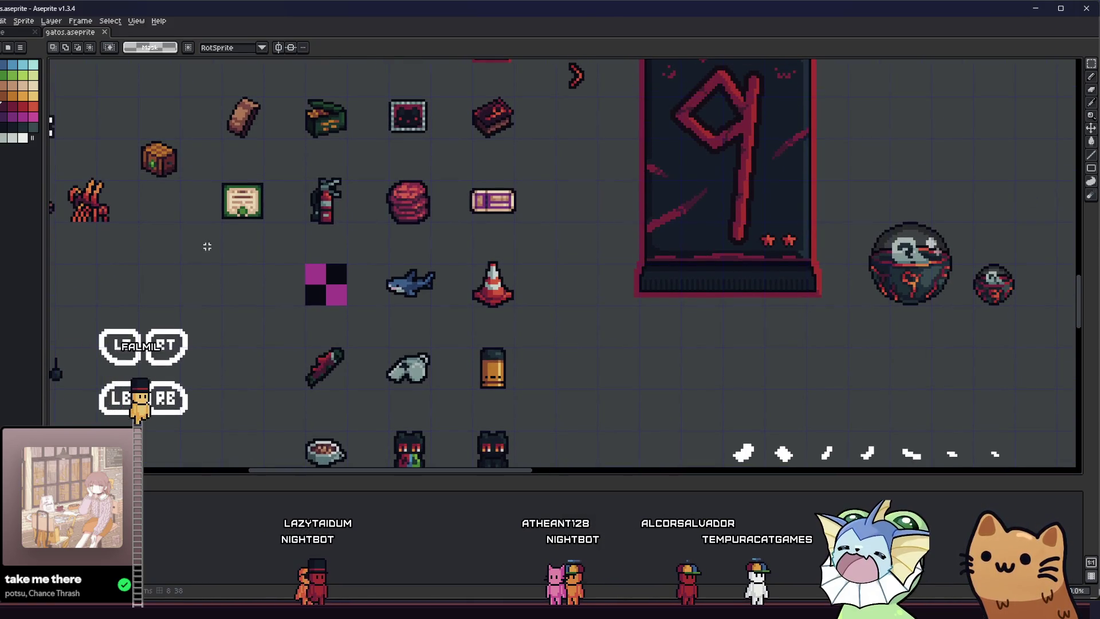
{"action": "scroll", "coordinate": [217, 188], "scroll_direction": "down", "scroll_amount": 1}
{"action": "scroll", "coordinate": [217, 188], "scroll_direction": "up", "scroll_amount": 2}
{"action": "mouse_move", "coordinate": [193, 161]}
{"action": "left_mouse_down"}
{"action": "mouse_move", "coordinate": [363, 310]}
{"action": "mouse_move", "coordinate": [315, 266]}
{"action": "left_mouse_up"}
{"action": "mouse_move", "coordinate": [294, 304]}
{"action": "left_mouse_down"}
{"action": "mouse_move", "coordinate": [209, 334]}
{"action": "mouse_move", "coordinate": [197, 361]}
{"action": "mouse_move", "coordinate": [214, 354]}
{"action": "left_mouse_up"}
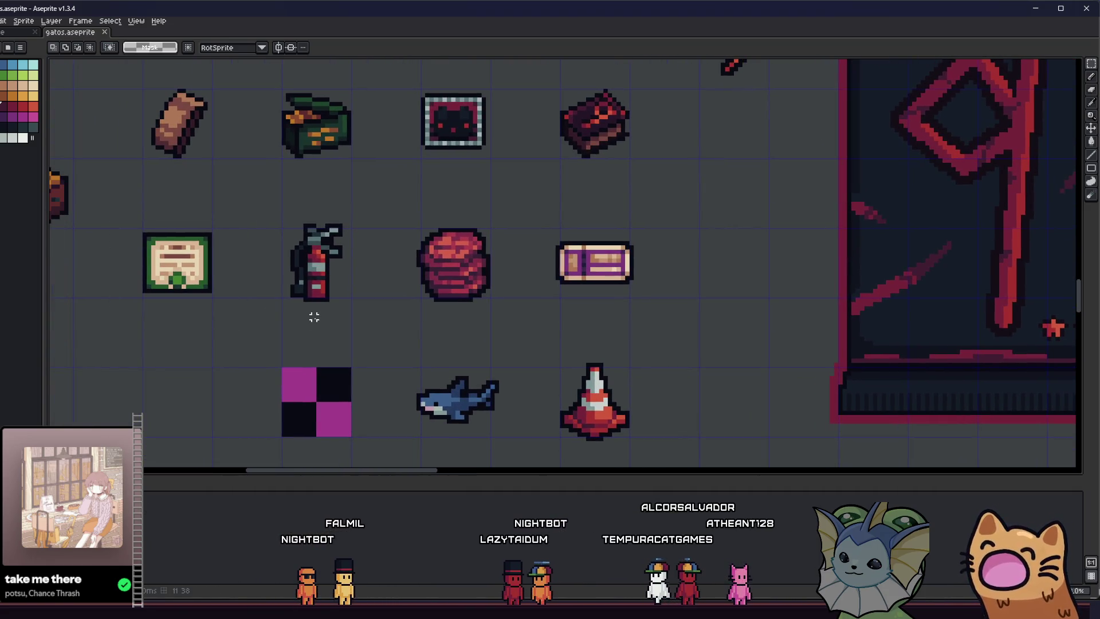
{"action": "left_click_drag", "start_coordinate": [114, 204], "coordinate": [245, 327]}
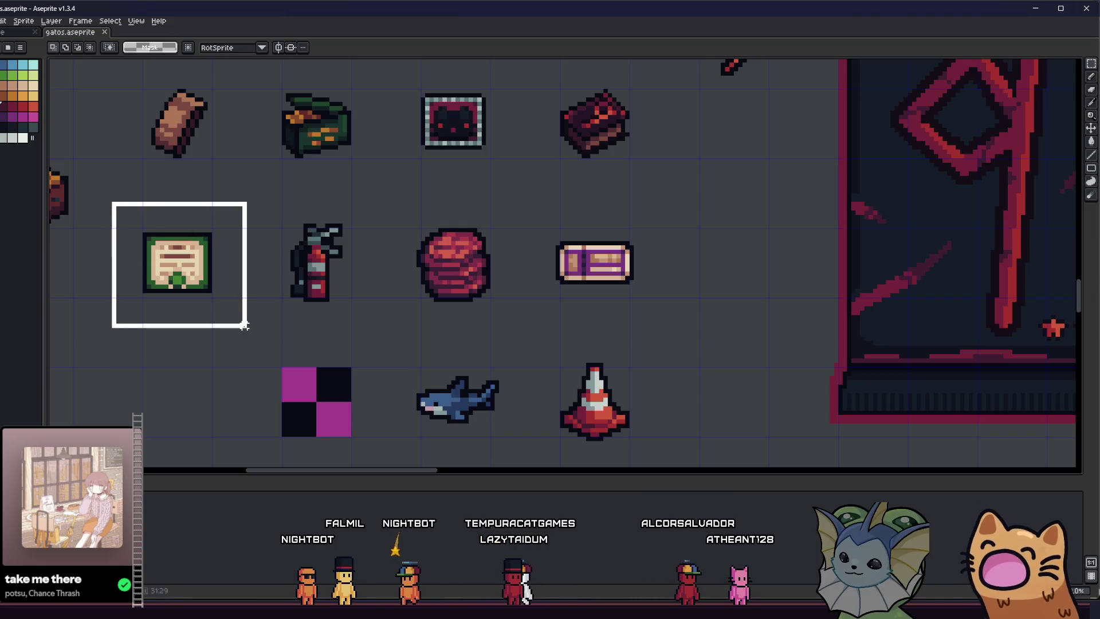
{"action": "left_click_drag", "start_coordinate": [136, 230], "coordinate": [241, 342]}
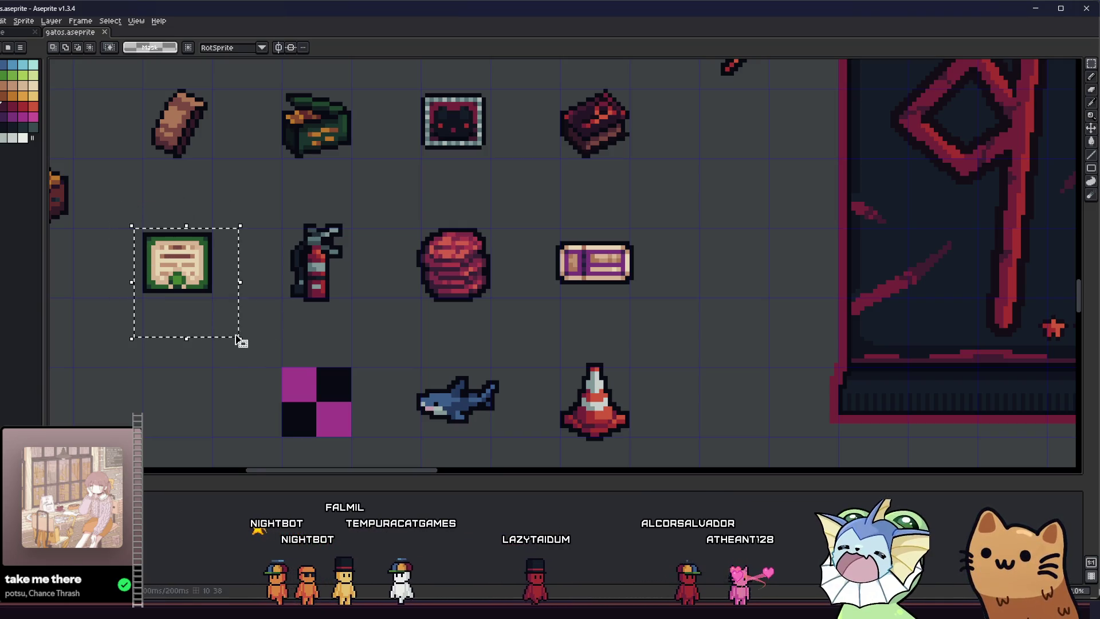
{"action": "mouse_move", "coordinate": [278, 216]}
{"action": "left_mouse_down"}
{"action": "mouse_move", "coordinate": [374, 322]}
{"action": "mouse_move", "coordinate": [354, 303]}
{"action": "mouse_move", "coordinate": [332, 322]}
{"action": "mouse_move", "coordinate": [241, 285]}
{"action": "left_mouse_up"}
{"action": "left_click", "coordinate": [380, 321]}
{"action": "scroll", "coordinate": [296, 299], "scroll_direction": "down", "scroll_amount": 4}
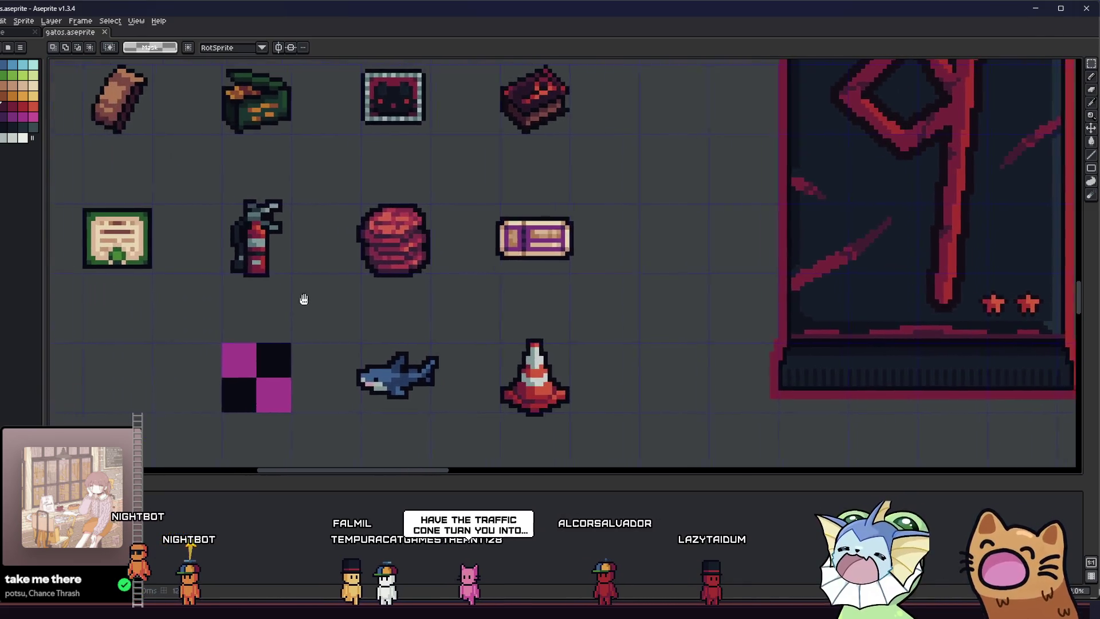
{"action": "scroll", "coordinate": [428, 313], "scroll_direction": "up", "scroll_amount": 3}
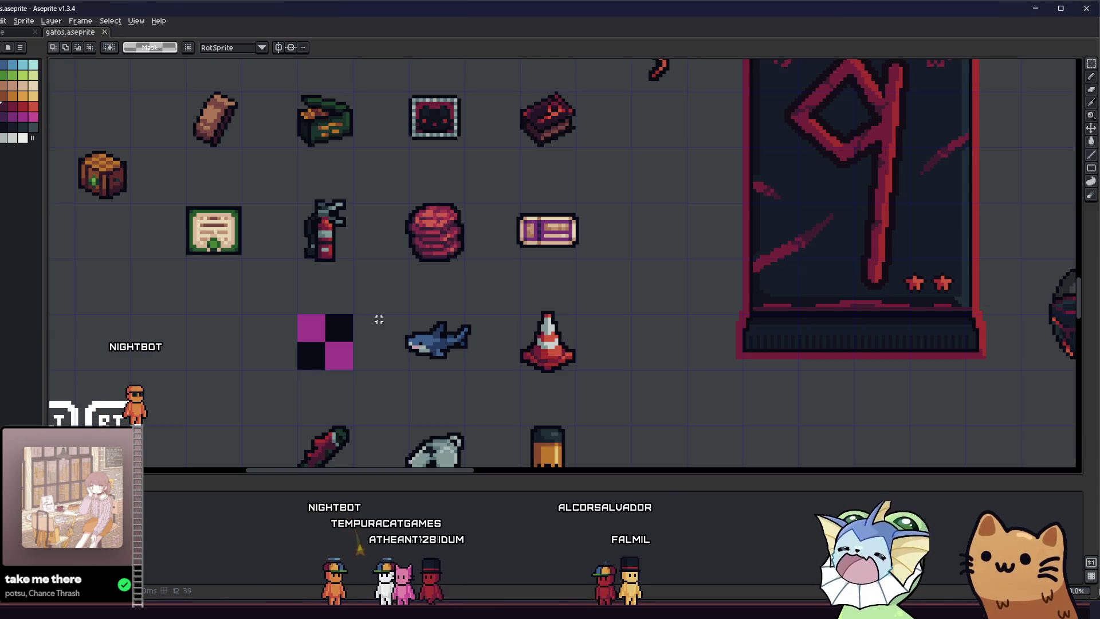
{"action": "scroll", "coordinate": [379, 319], "scroll_direction": "down", "scroll_amount": 3}
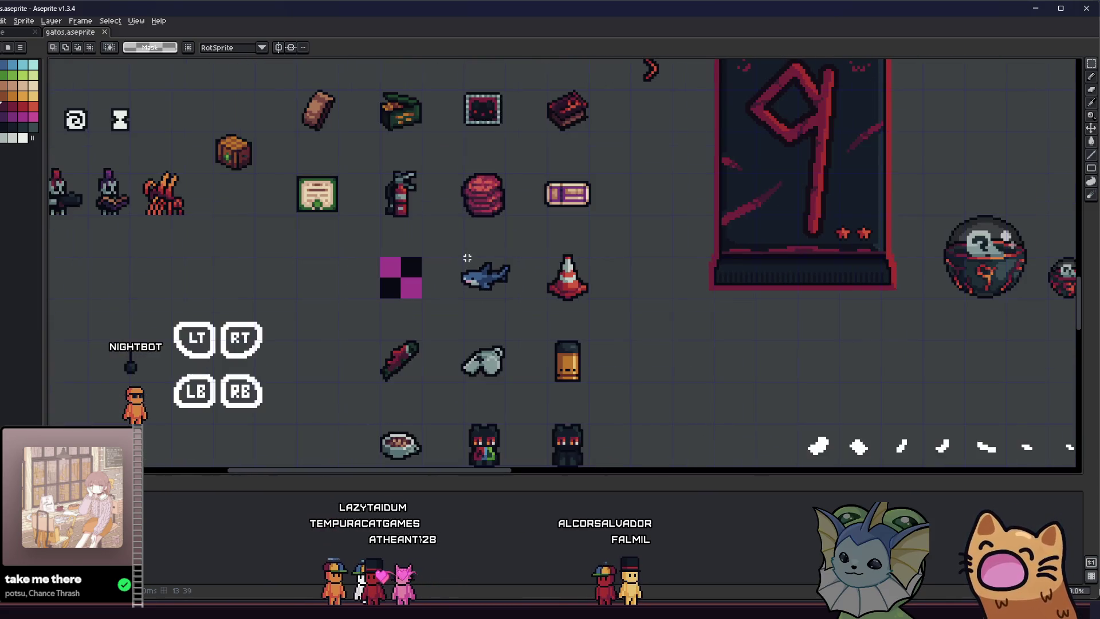
{"action": "left_click_drag", "start_coordinate": [439, 310], "coordinate": [356, 221]}
{"action": "scroll", "coordinate": [305, 349], "scroll_direction": "up", "scroll_amount": 2}
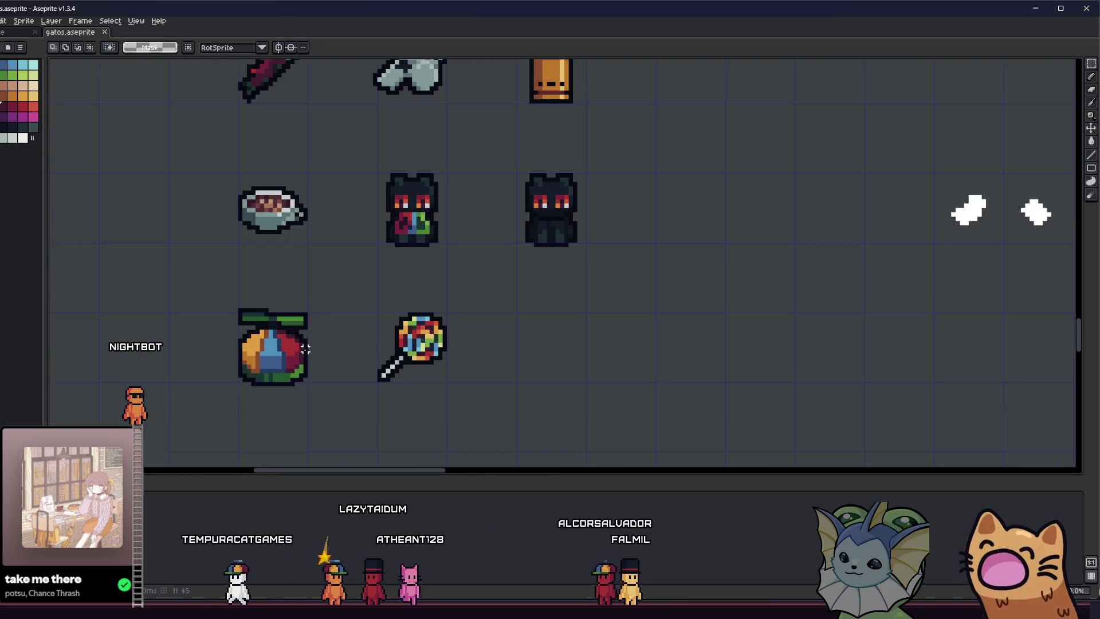
{"action": "scroll", "coordinate": [288, 310], "scroll_direction": "down", "scroll_amount": 4}
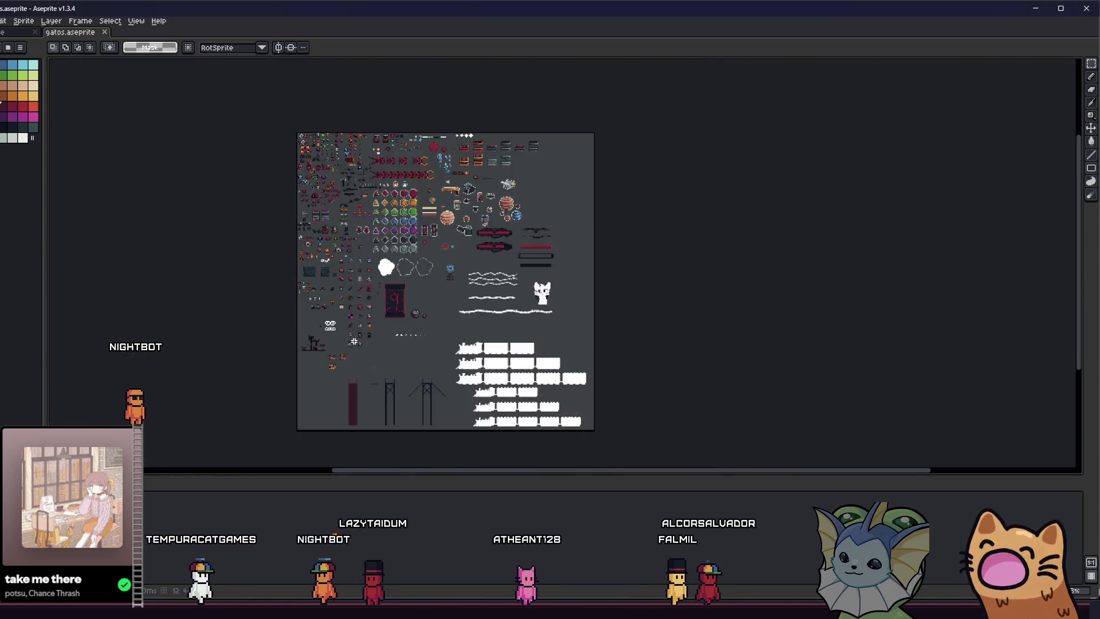
{"action": "scroll", "coordinate": [357, 312], "scroll_direction": "up", "scroll_amount": 2}
{"action": "scroll", "coordinate": [356, 311], "scroll_direction": "up", "scroll_amount": 3}
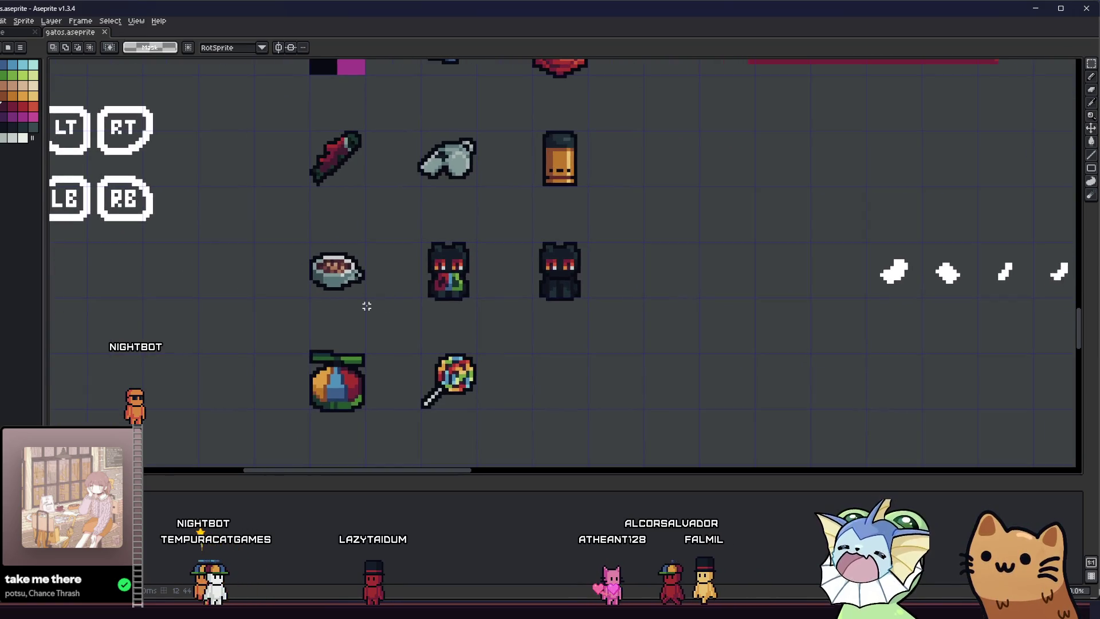
{"action": "scroll", "coordinate": [372, 301], "scroll_direction": "down", "scroll_amount": 2}
{"action": "mouse_move", "coordinate": [448, 216]}
{"action": "left_mouse_down"}
{"action": "mouse_move", "coordinate": [448, 275]}
{"action": "mouse_move", "coordinate": [311, 355]}
{"action": "mouse_move", "coordinate": [395, 249]}
{"action": "left_mouse_up"}
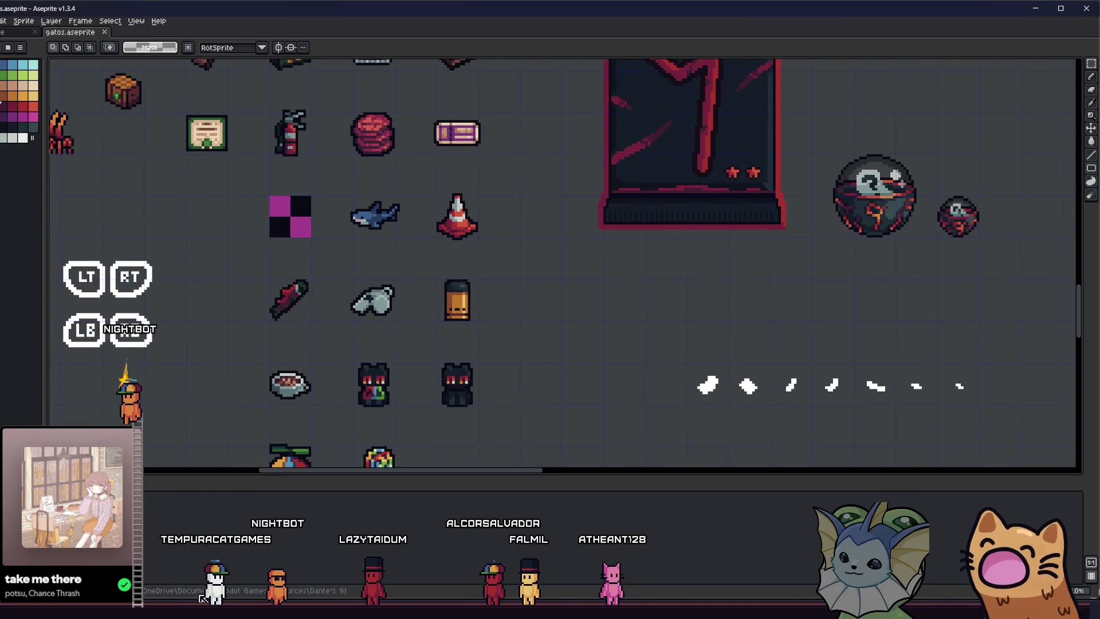
{"action": "key", "text": "alt+Tab"}
Step: Fetch origin and pull the incoming commit into the main branch
{"action": "left_click", "coordinate": [330, 201]}
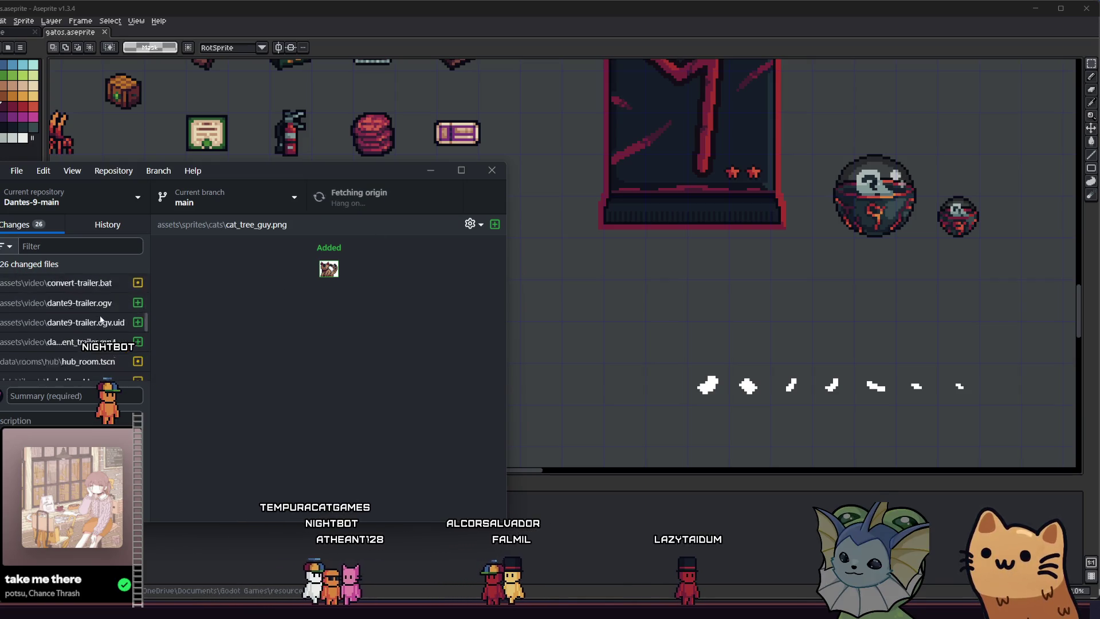
{"action": "left_click", "coordinate": [397, 193]}
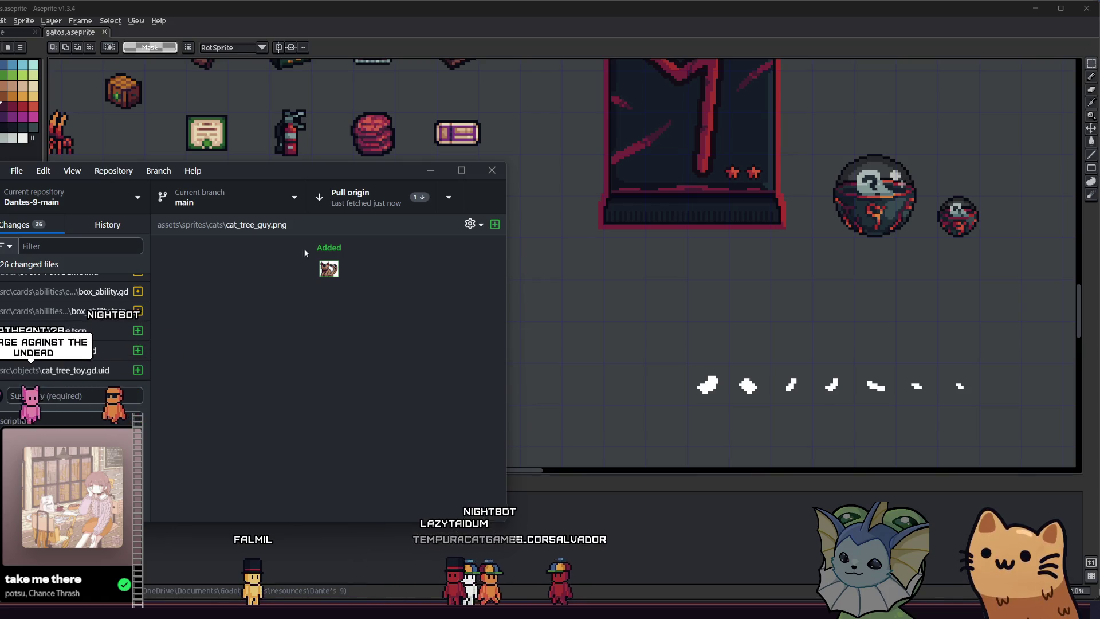
{"action": "left_click", "coordinate": [340, 203]}
{"action": "mouse_move", "coordinate": [209, 610]}
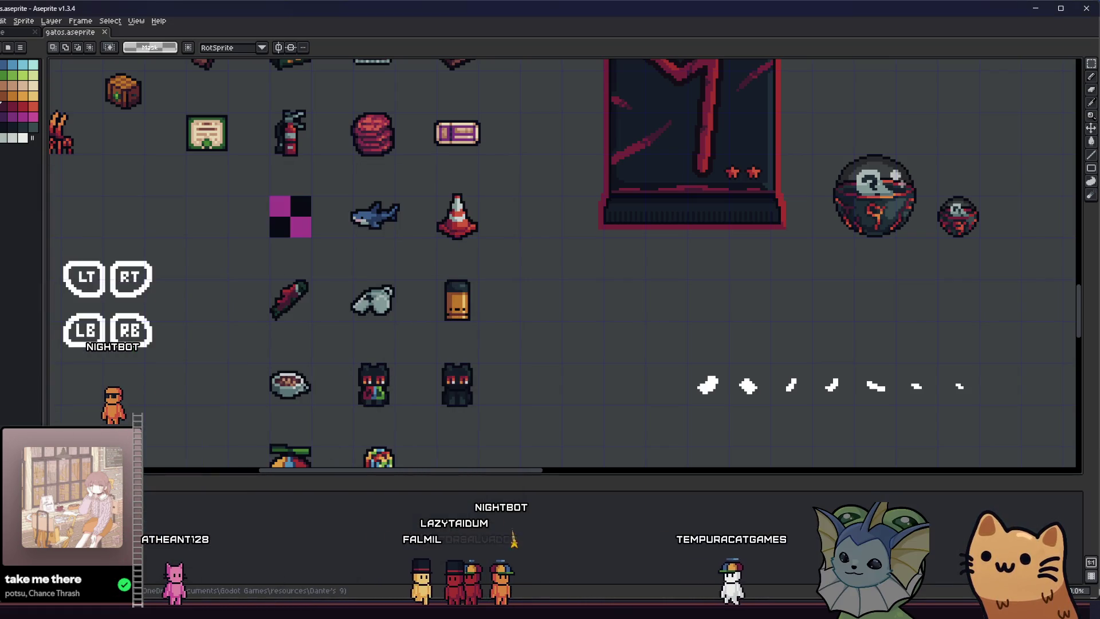
{"action": "left_click", "coordinate": [229, 596]}
Step: Review the on_currency_changed handler and displayed_currency tween line in currency_label.gd
{"action": "left_click", "coordinate": [395, 265]}
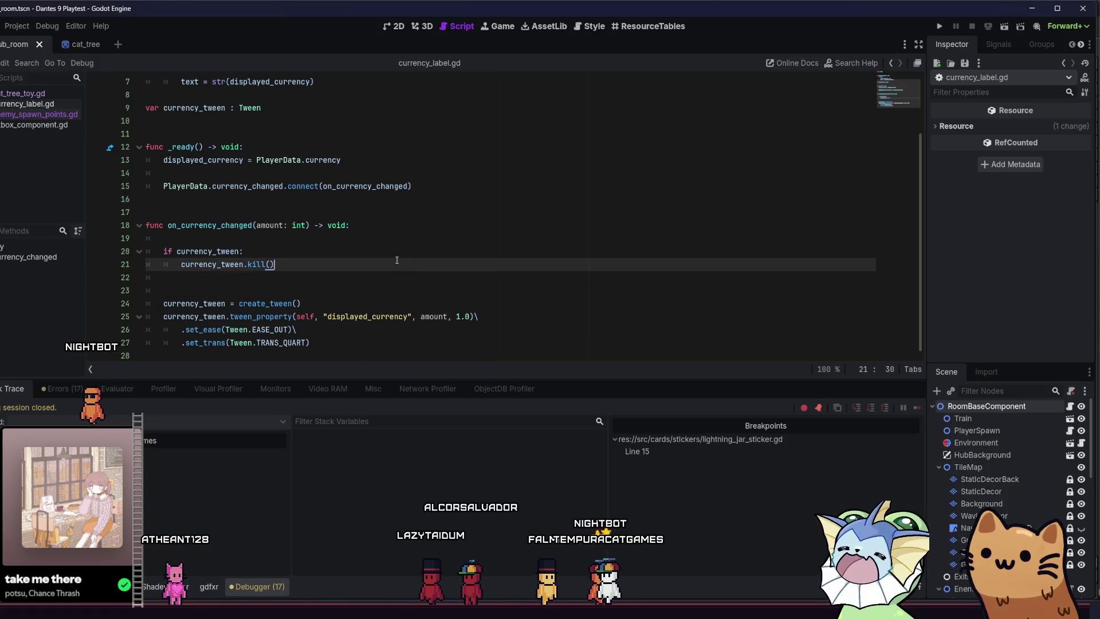
{"action": "left_click", "coordinate": [322, 288]}
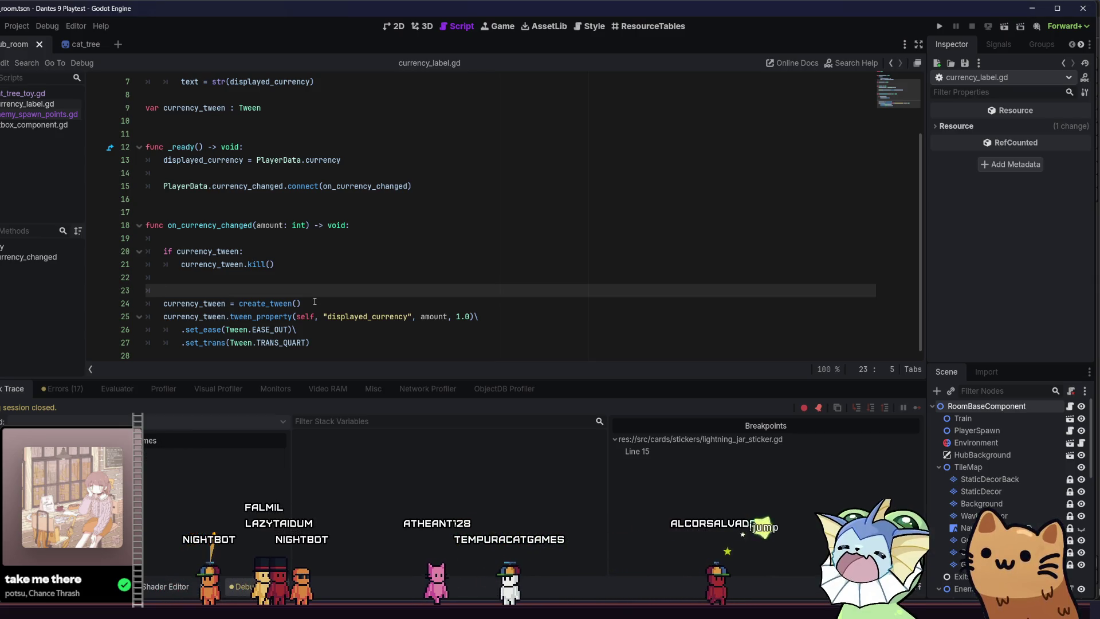
{"action": "left_click", "coordinate": [399, 317]}
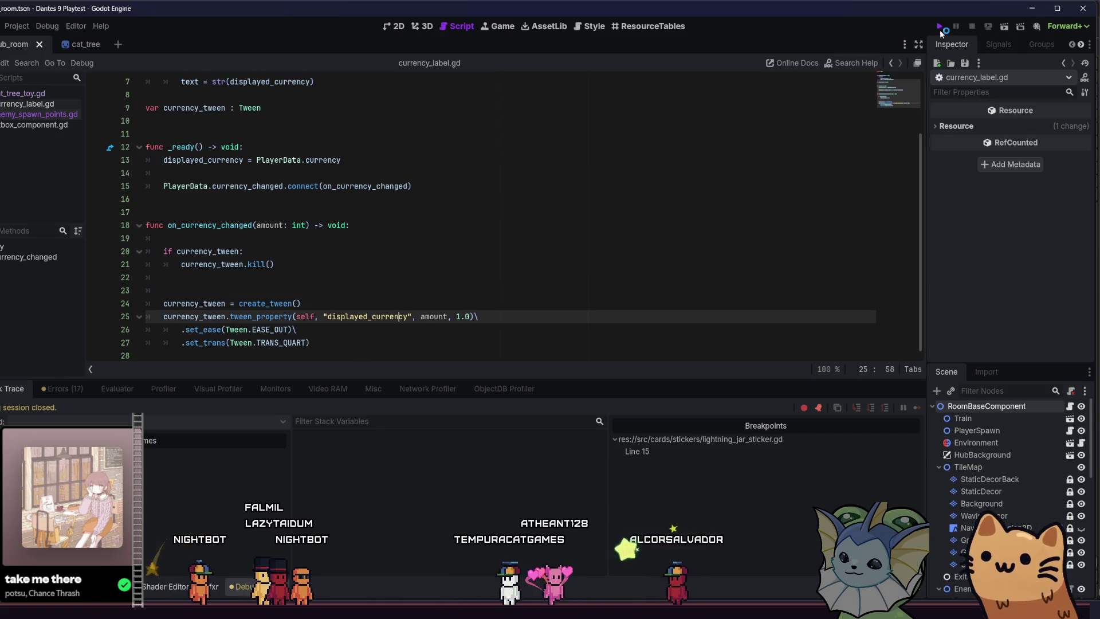
Step: Run the project, start a new game, run the cat right and jump, then open the F1 debug menu
{"action": "left_click", "coordinate": [940, 27]}
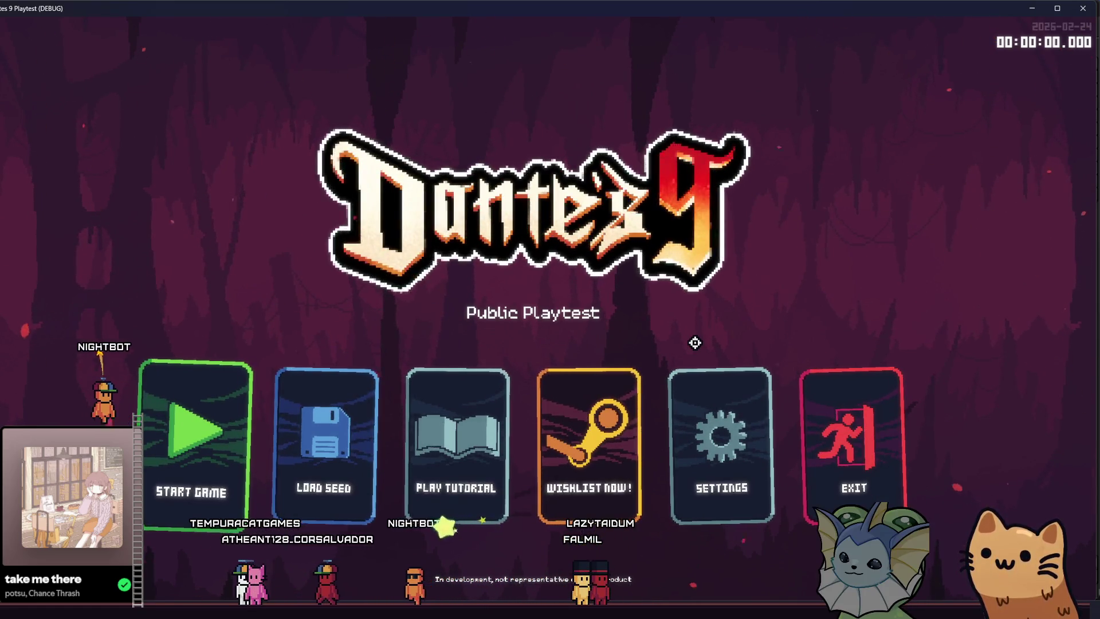
{"action": "left_click", "coordinate": [176, 468]}
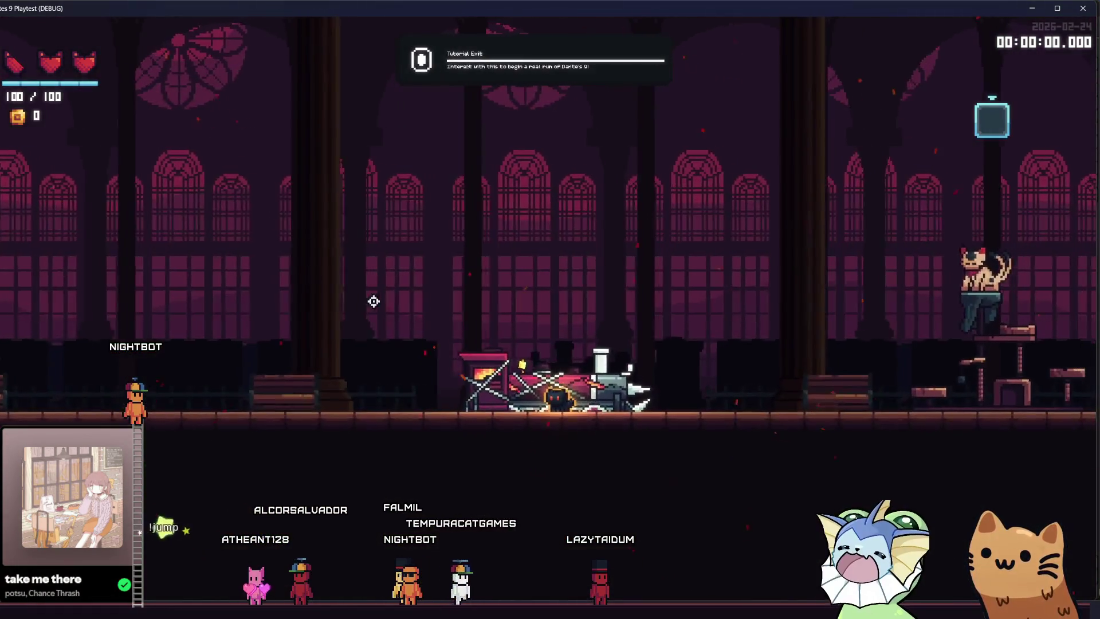
{"action": "key", "text": "d"}
{"action": "key", "text": "space"}
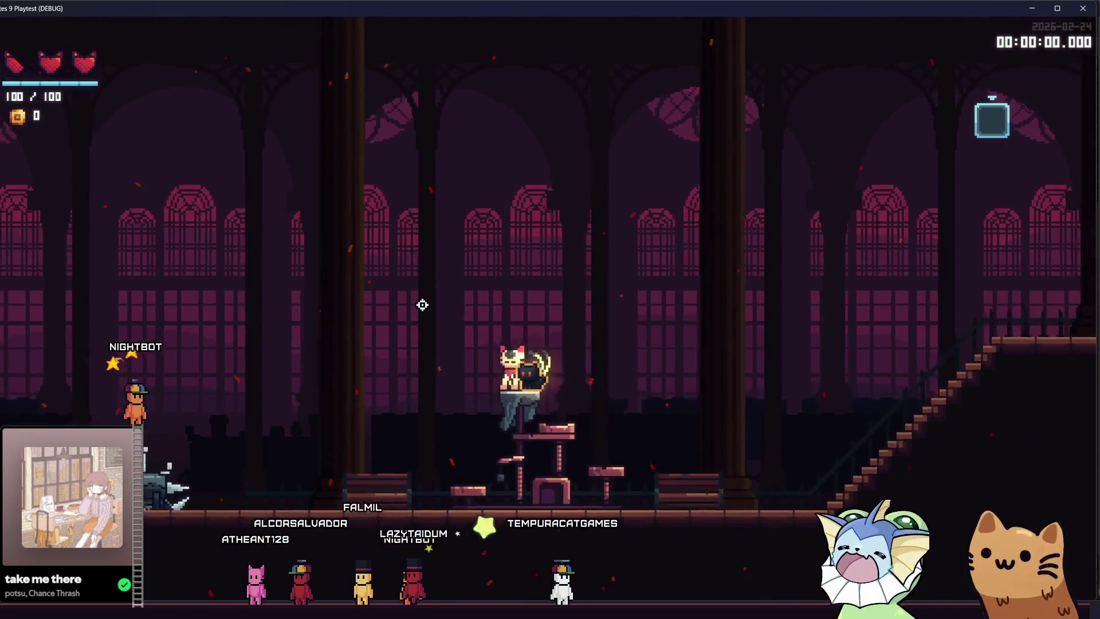
{"action": "key", "text": "F1"}
{"action": "left_click", "coordinate": [105, 150]}
{"action": "left_click", "coordinate": [289, 108]}
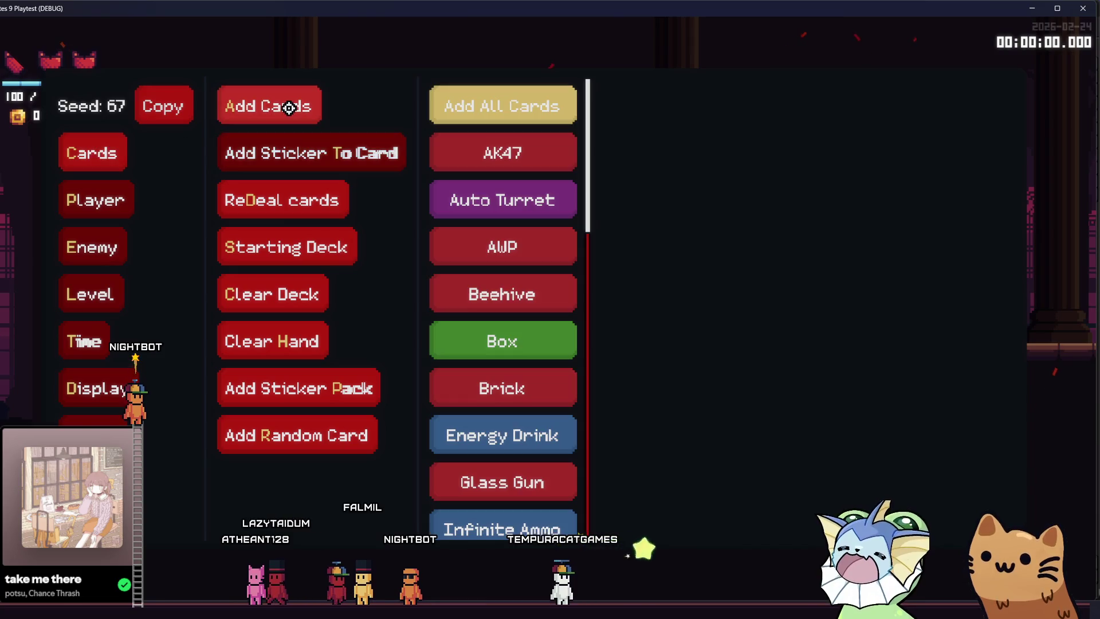
{"action": "scroll", "coordinate": [494, 227], "scroll_direction": "down", "scroll_amount": 3}
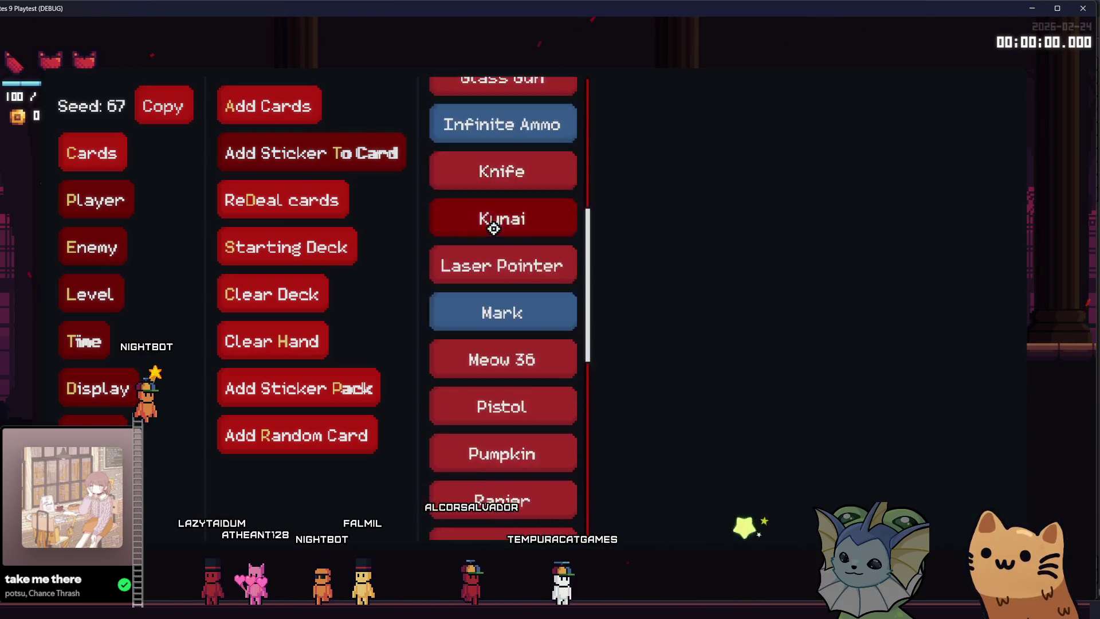
{"action": "scroll", "coordinate": [494, 228], "scroll_direction": "up", "scroll_amount": 9}
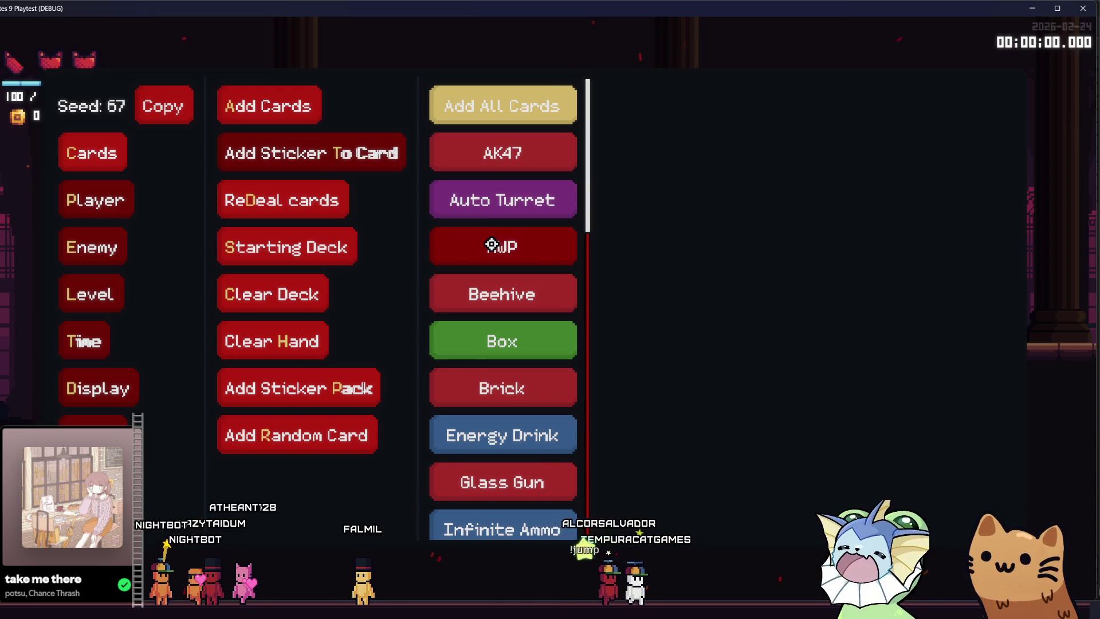
{"action": "left_click", "coordinate": [492, 245]}
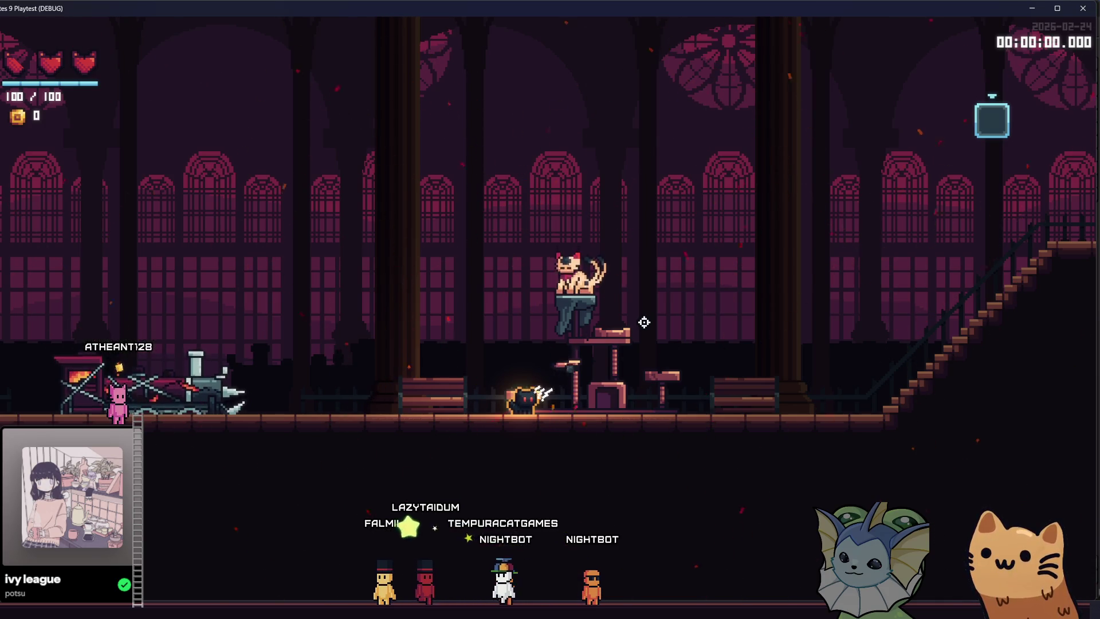
{"action": "left_click", "coordinate": [644, 321]}
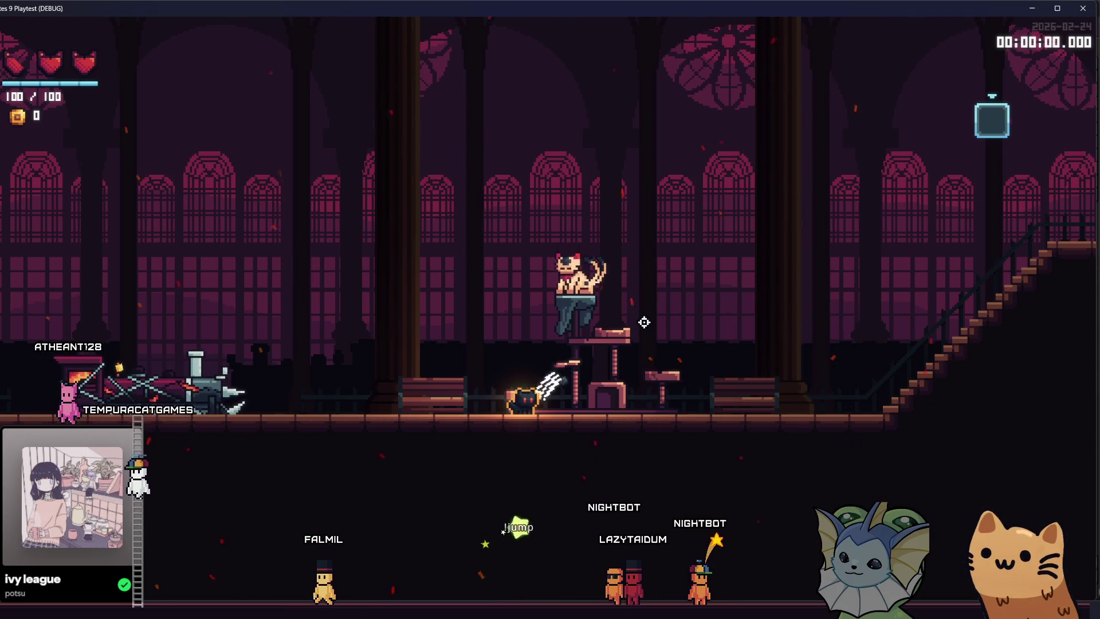
{"action": "key", "text": "d"}
{"action": "key", "text": "space"}
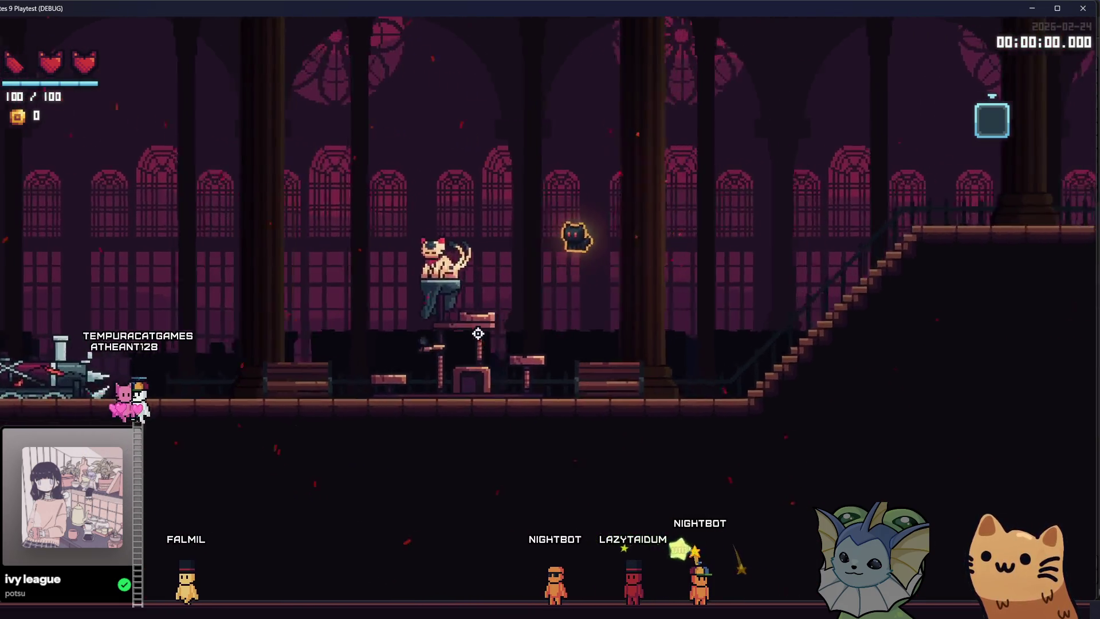
Step: Run the cat along the balcony, jump the bench, and climb up and down the staircase
{"action": "key", "text": "d"}
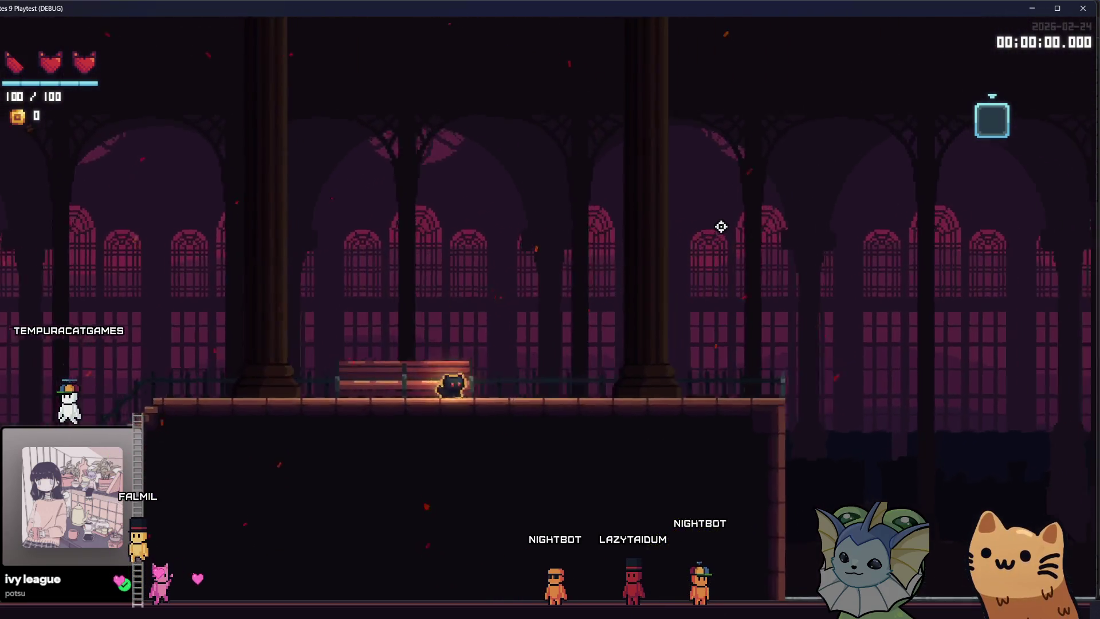
{"action": "key", "text": "space"}
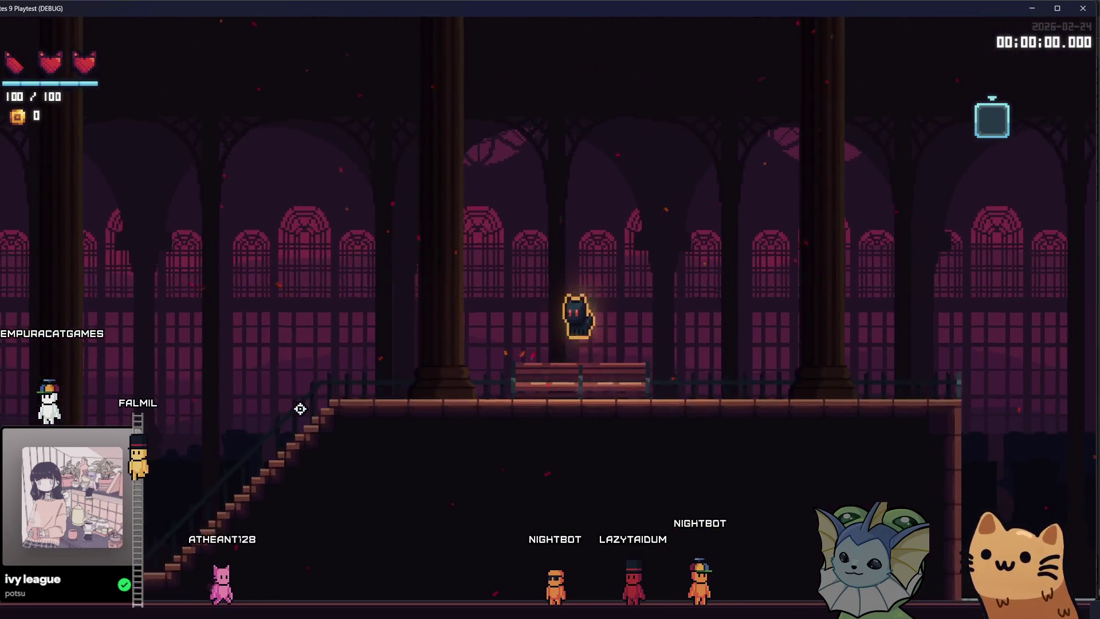
{"action": "key", "text": "a"}
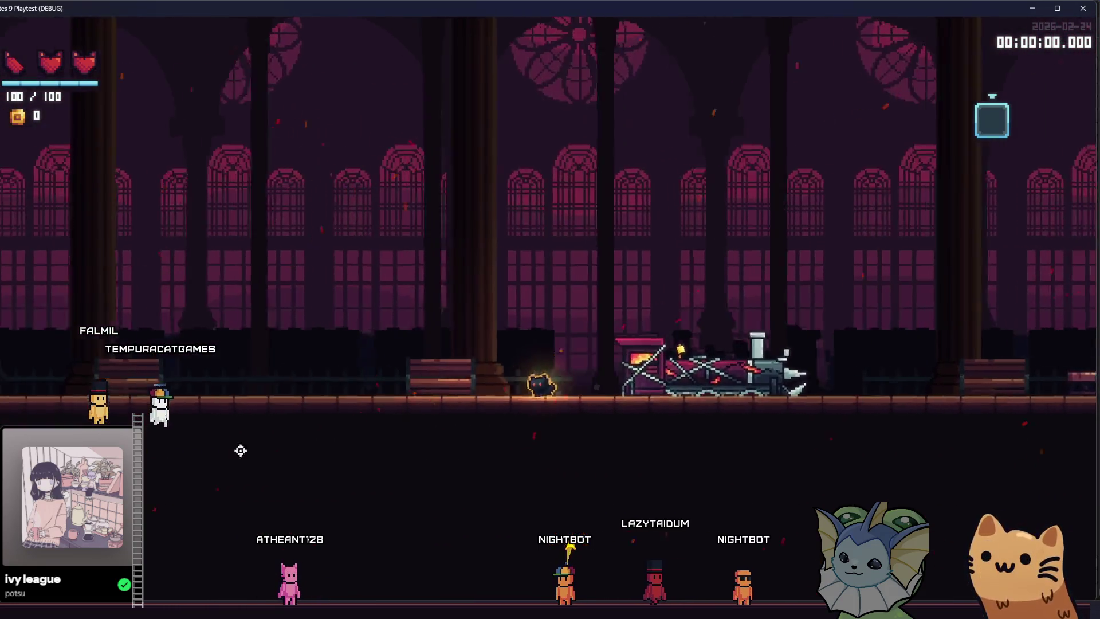
{"action": "key", "text": "a"}
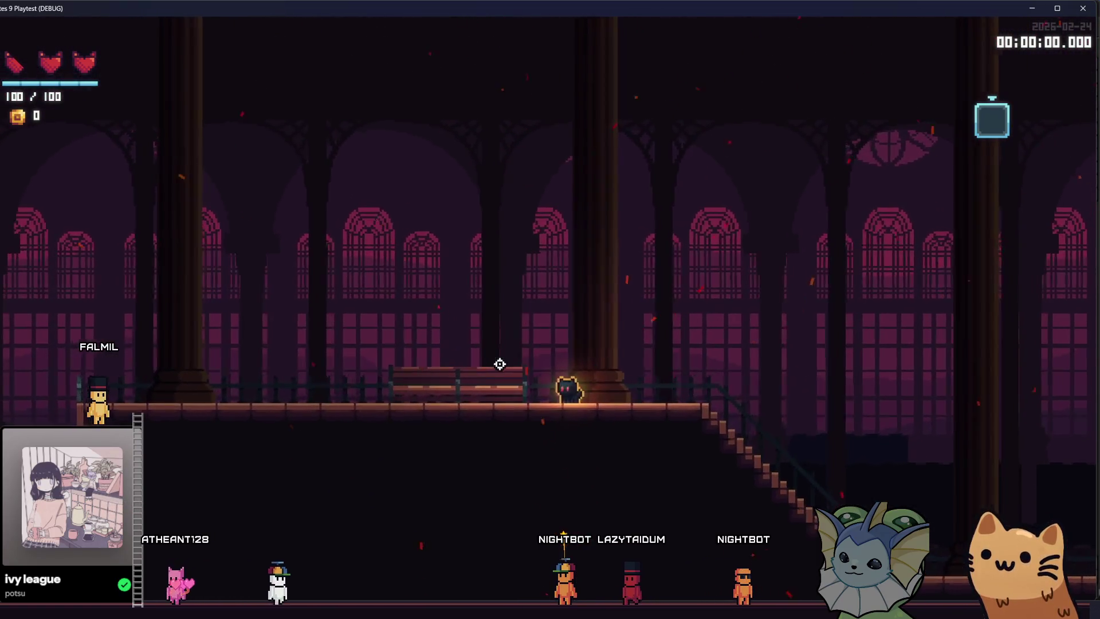
{"action": "key", "text": "d"}
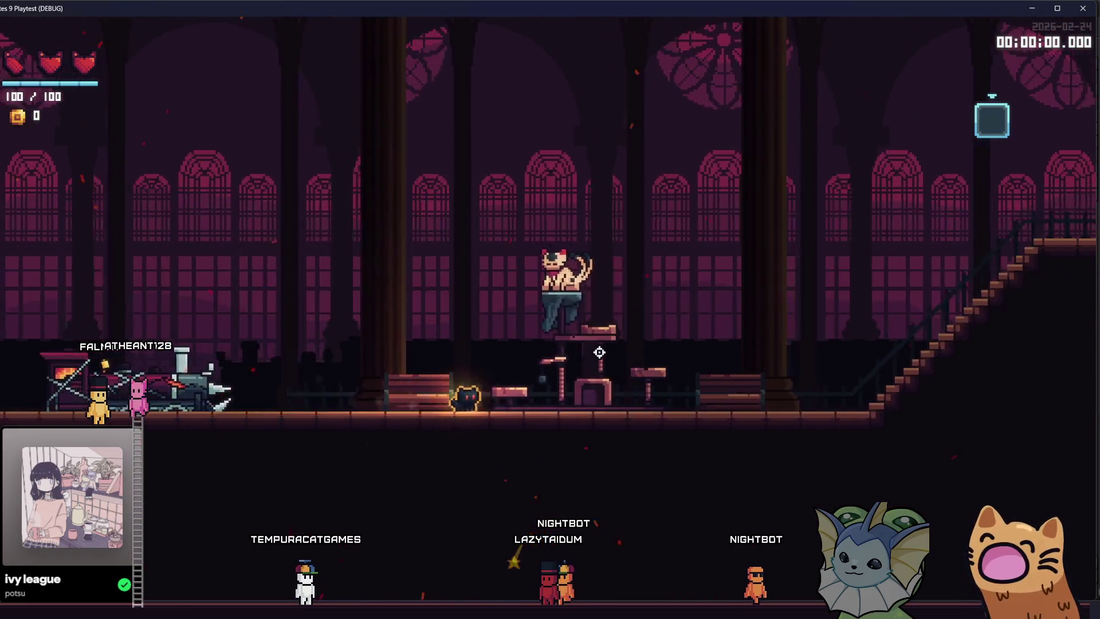
{"action": "key", "text": "d"}
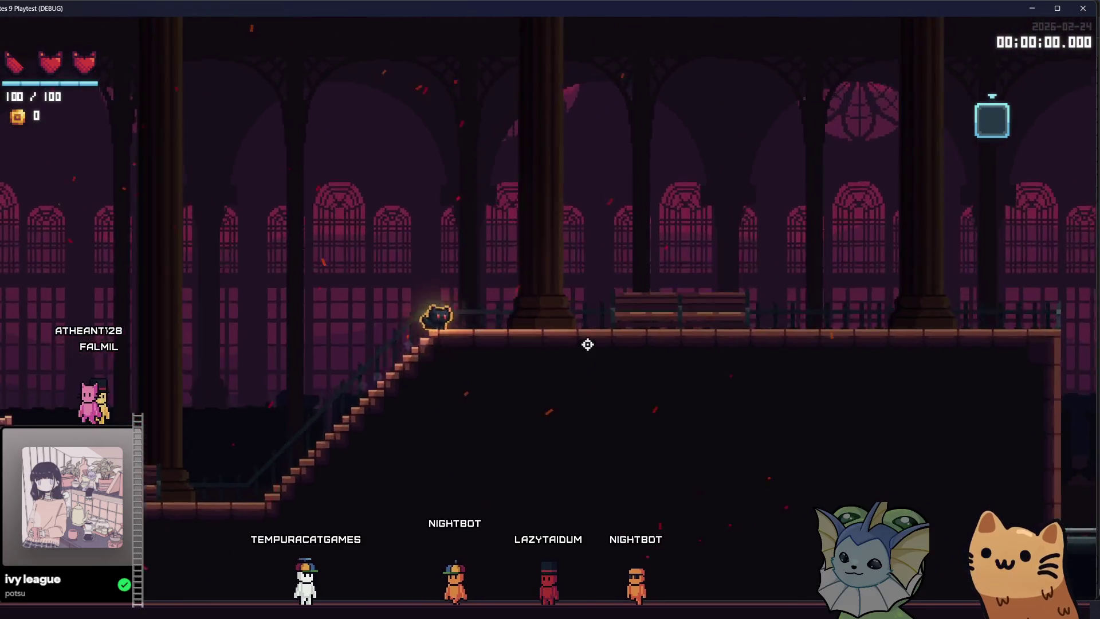
{"action": "key", "text": "d"}
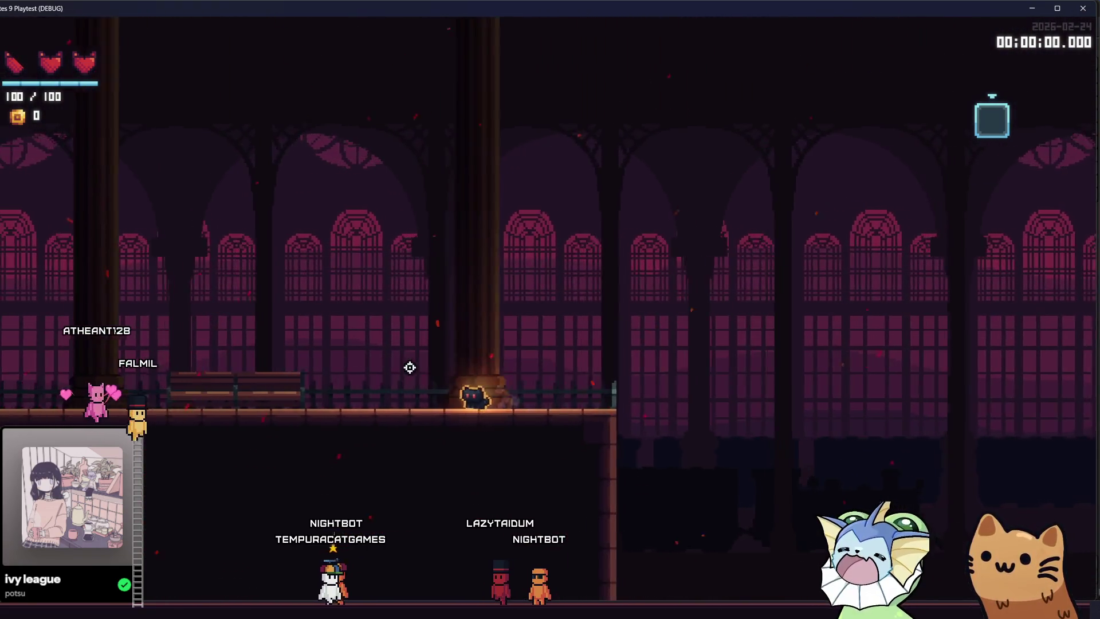
Step: Walk the cat back down toward the train, then close the playtest window
{"action": "key", "text": "a"}
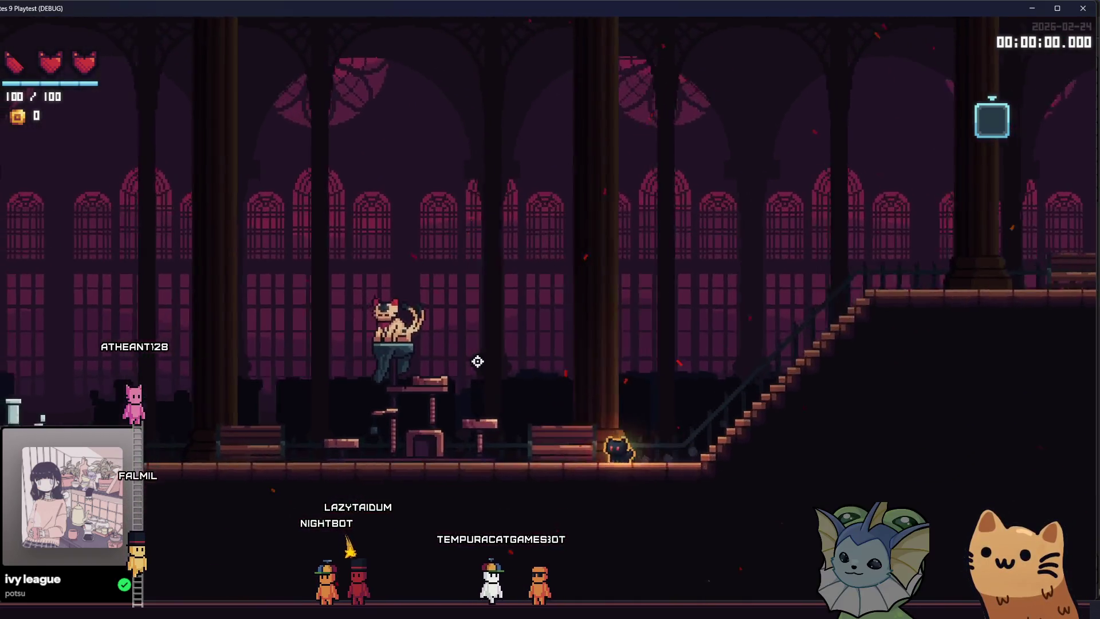
{"action": "key", "text": "a"}
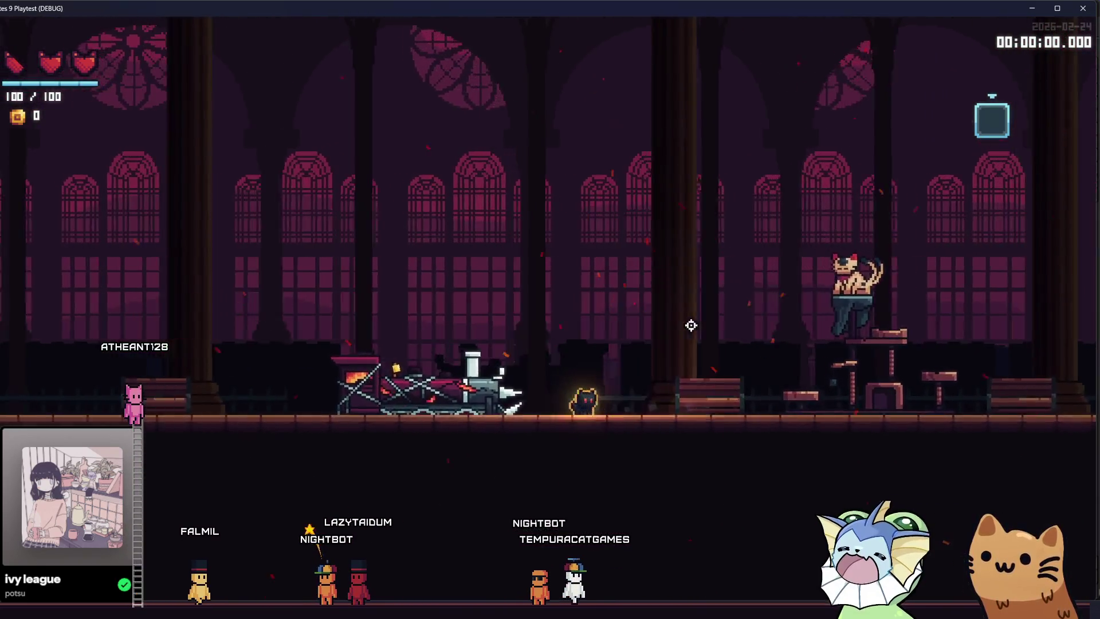
{"action": "key", "text": "d"}
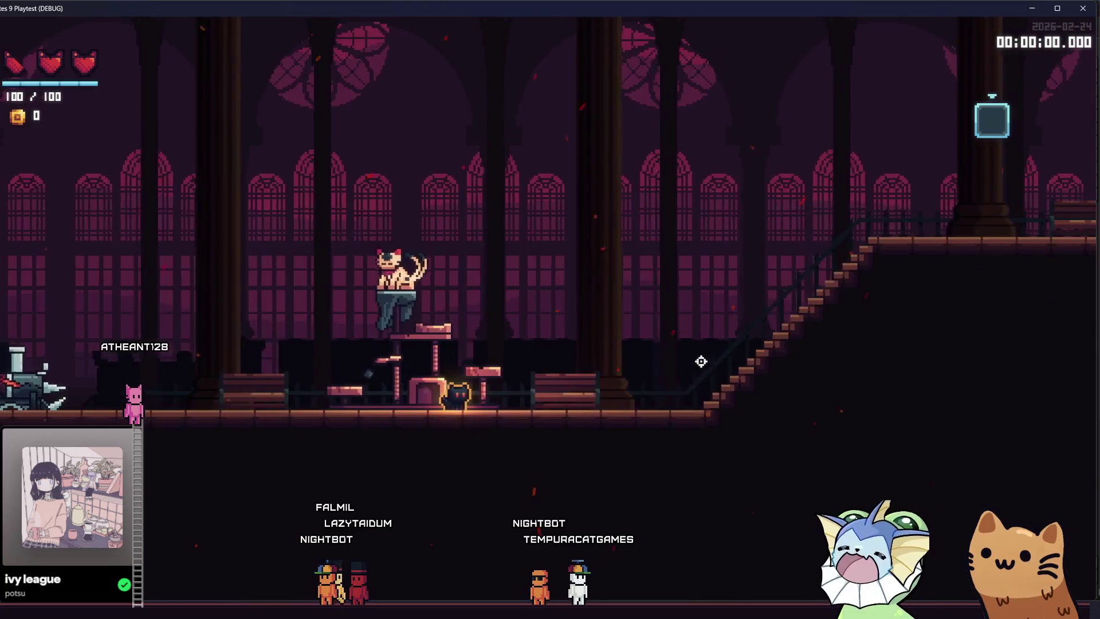
{"action": "key", "text": "a"}
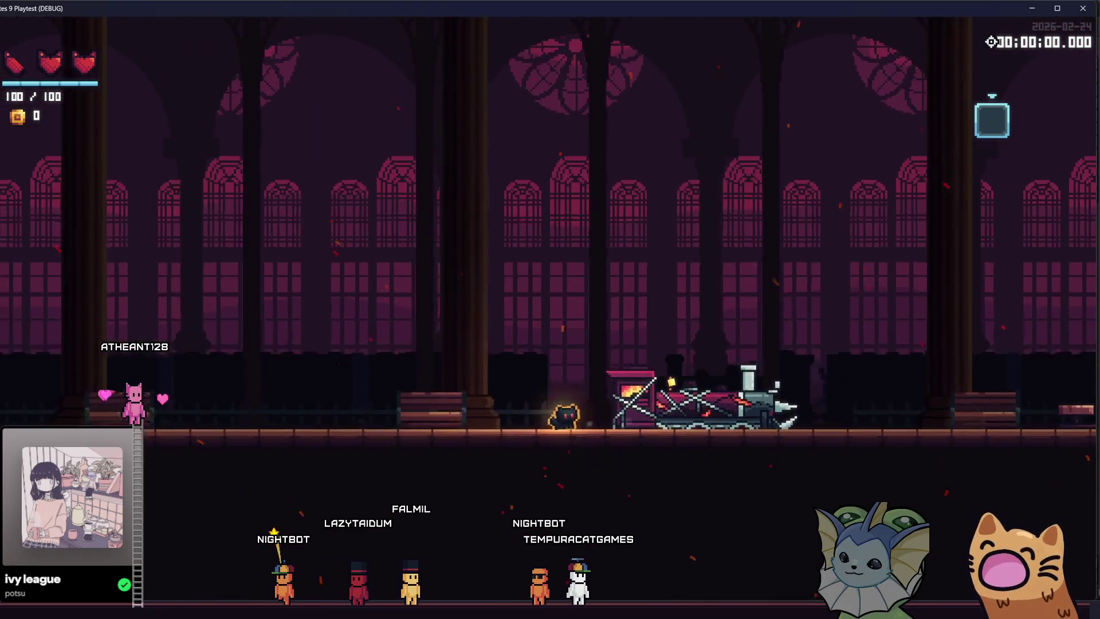
{"action": "left_click", "coordinate": [1082, 9]}
Step: Leave the caret on line 28 of currency_label.gd and switch to the Potential bundles note in Obsidian
{"action": "left_click", "coordinate": [461, 341]}
{"action": "left_click", "coordinate": [453, 393]}
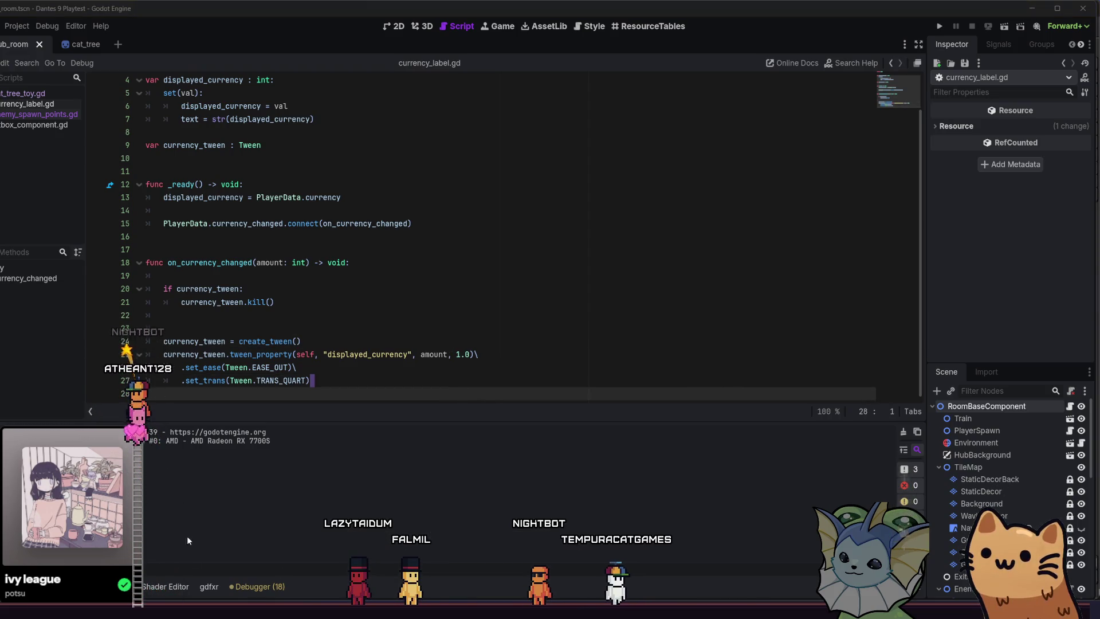
{"action": "mouse_move", "coordinate": [449, 611]}
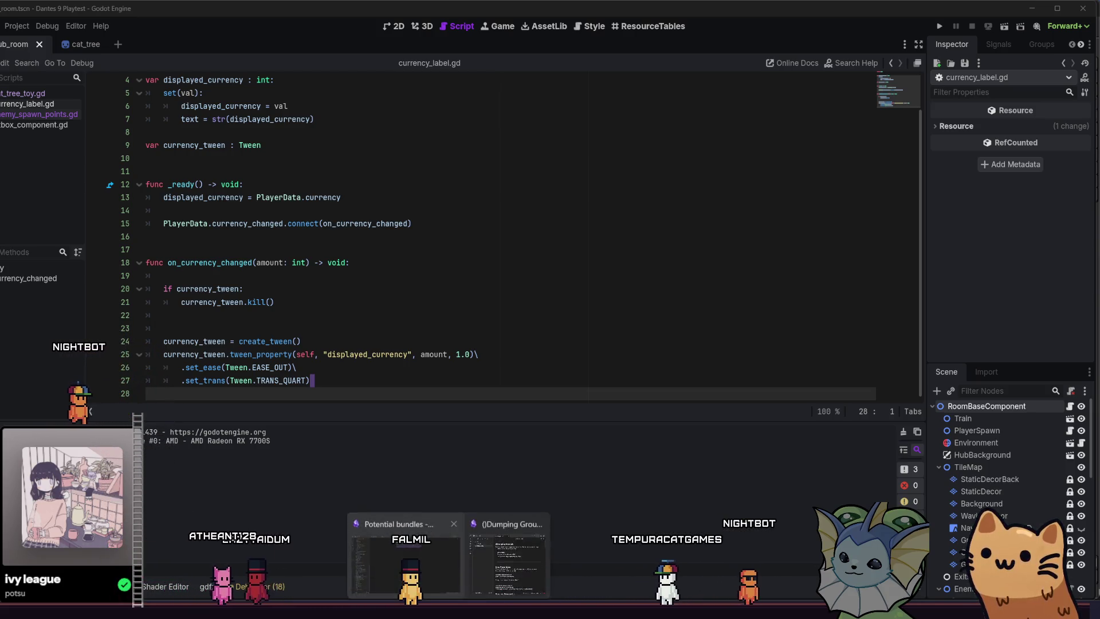
{"action": "left_click", "coordinate": [407, 559]}
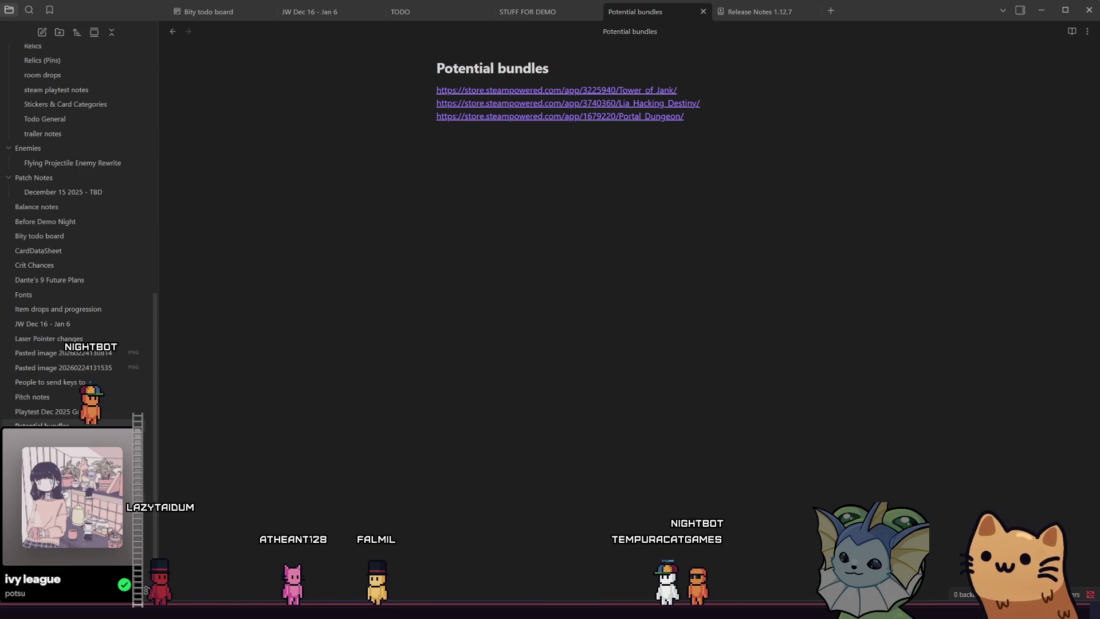
{"action": "key", "text": "ctrl+alt+Left"}
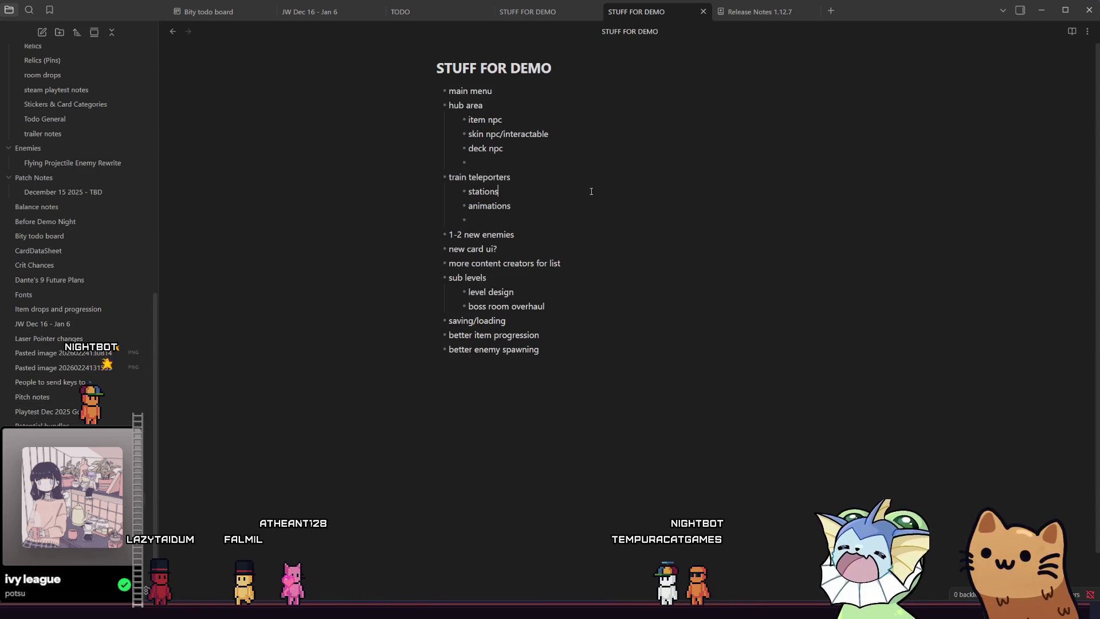
{"action": "left_click", "coordinate": [584, 199]}
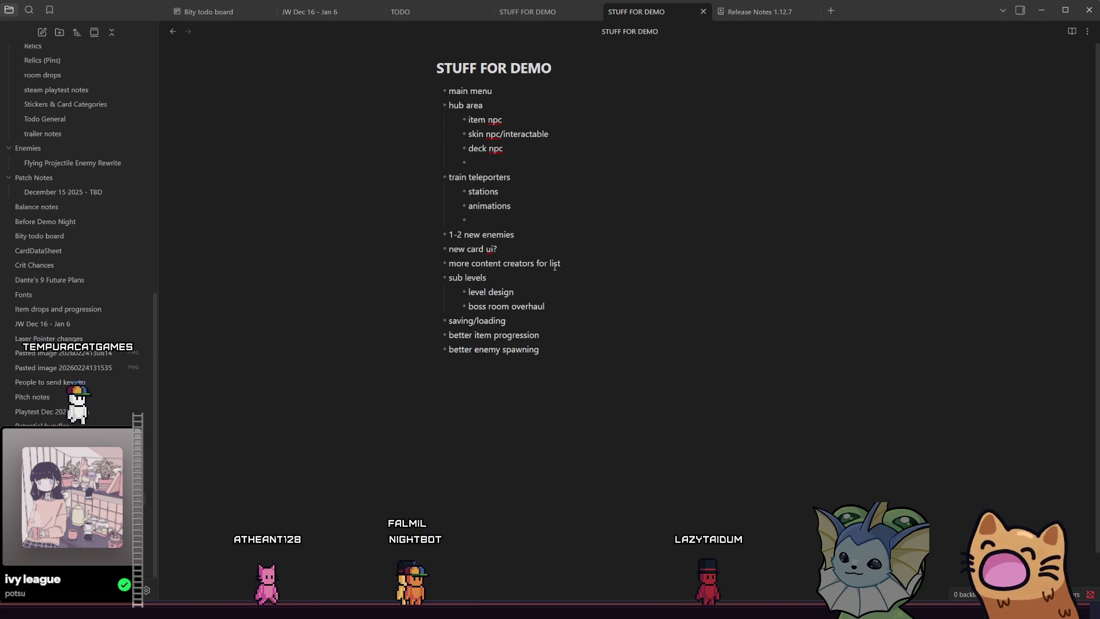
{"action": "left_click", "coordinate": [618, 278]}
{"action": "left_click", "coordinate": [604, 342]}
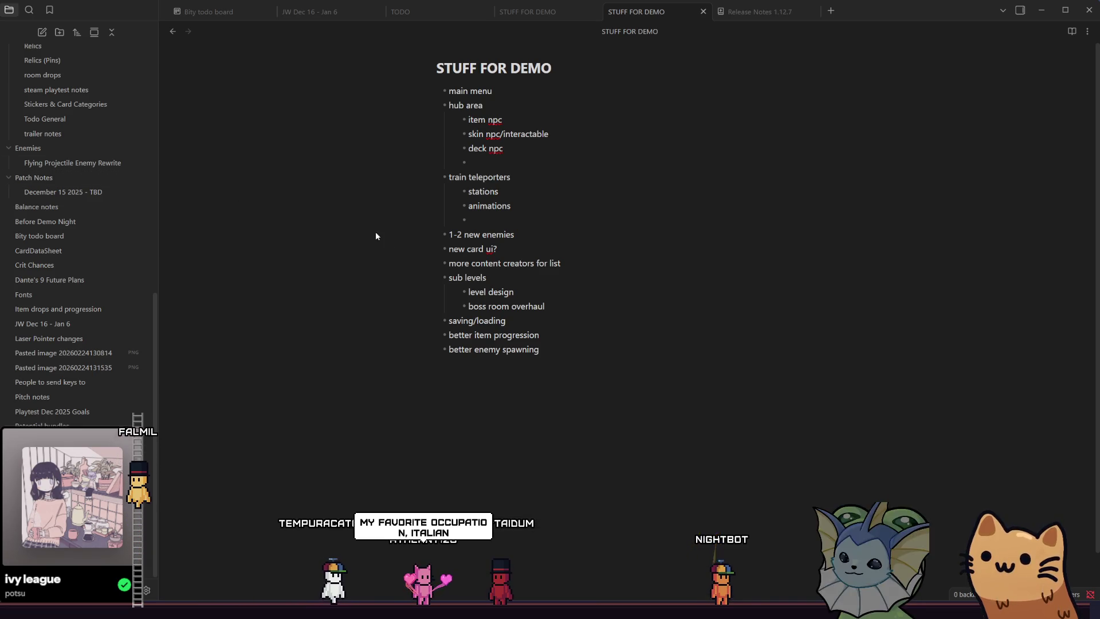
Step: Go through the 'new card ui?' and 'more content creators for' lines of STUFF FOR DEMO
{"action": "left_click", "coordinate": [543, 242]}
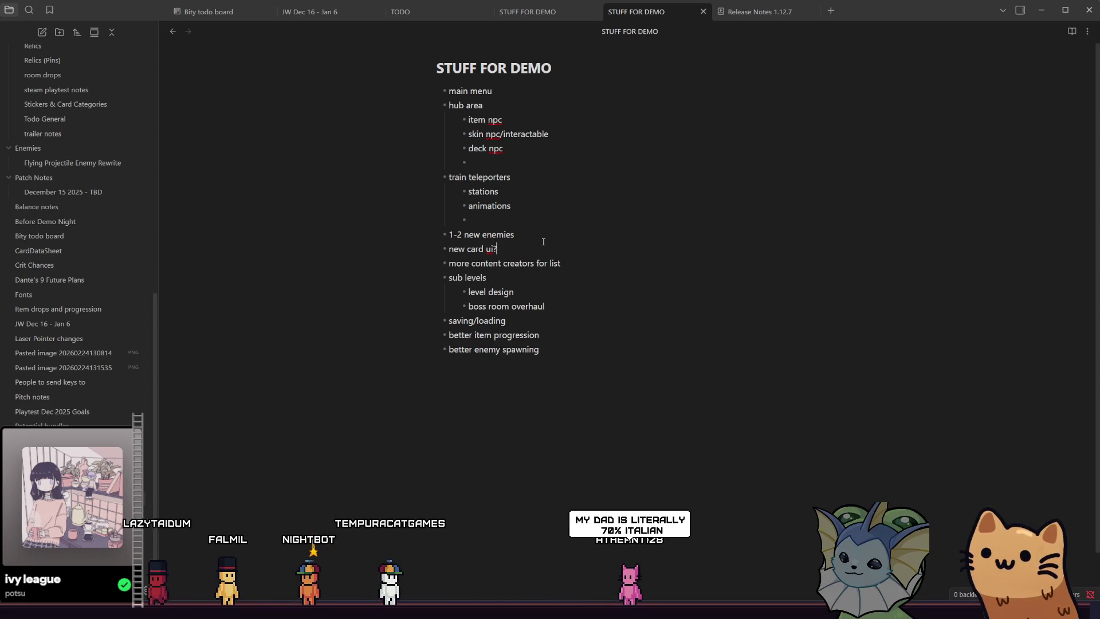
{"action": "left_click", "coordinate": [570, 268]}
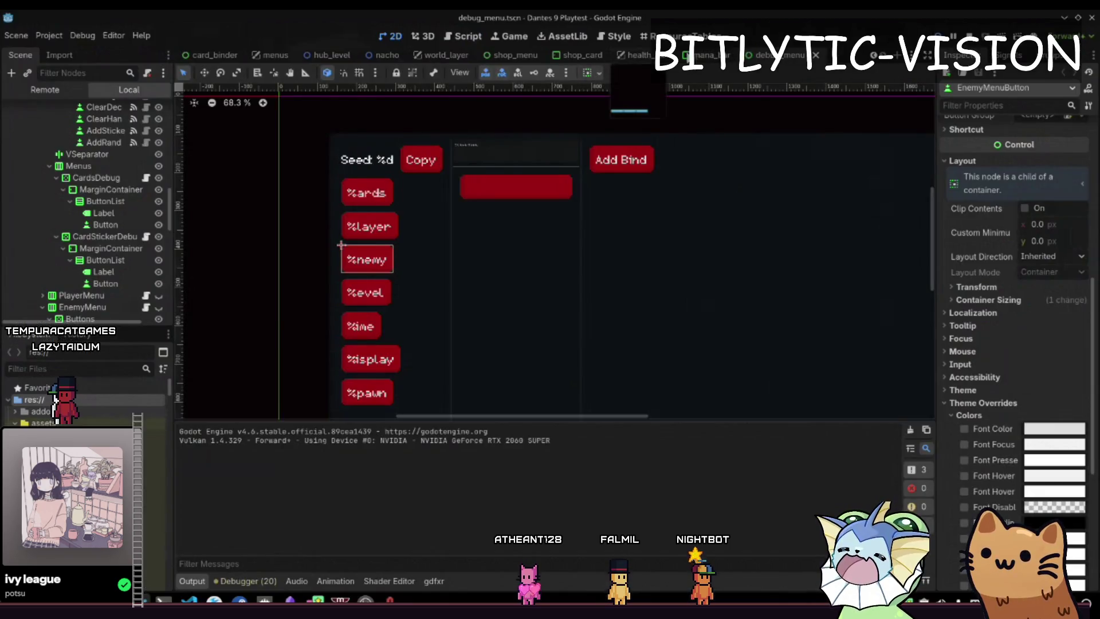
Step: Find forge_ui.tscn with the Shift+Alt+O quick search and open it on the canvas
{"action": "scroll", "coordinate": [384, 57], "scroll_direction": "up", "scroll_amount": 5}
{"action": "key", "text": "shift+alt+o"}
{"action": "type", "text": "forge_menu.tscn"}
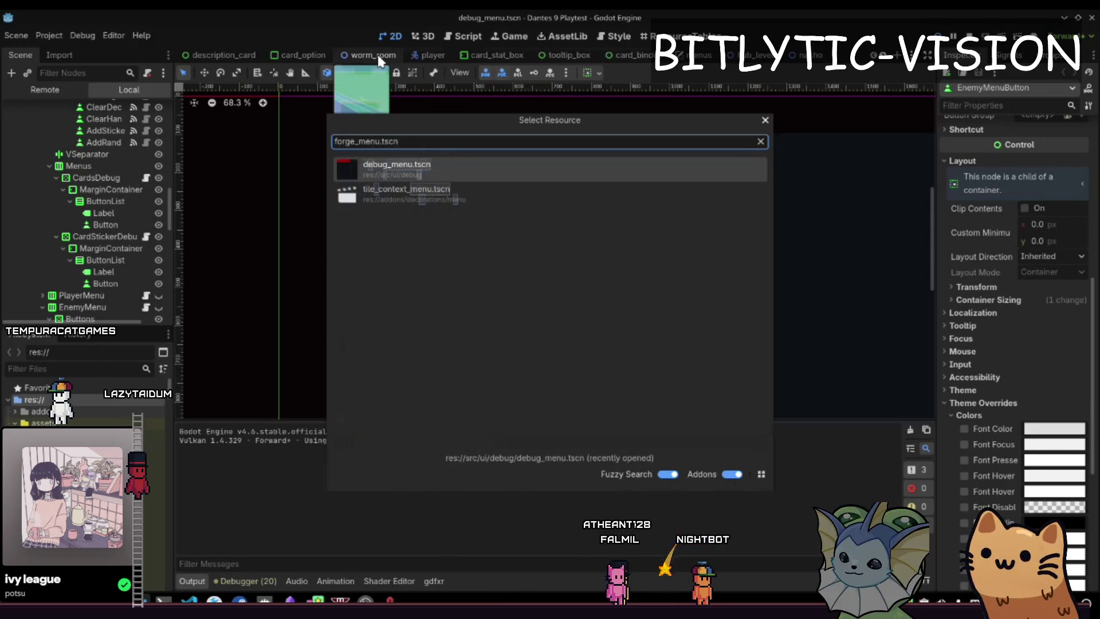
{"action": "key", "text": "BackSpace"}
{"action": "key", "text": "BackSpace"}
{"action": "key", "text": "BackSpace"}
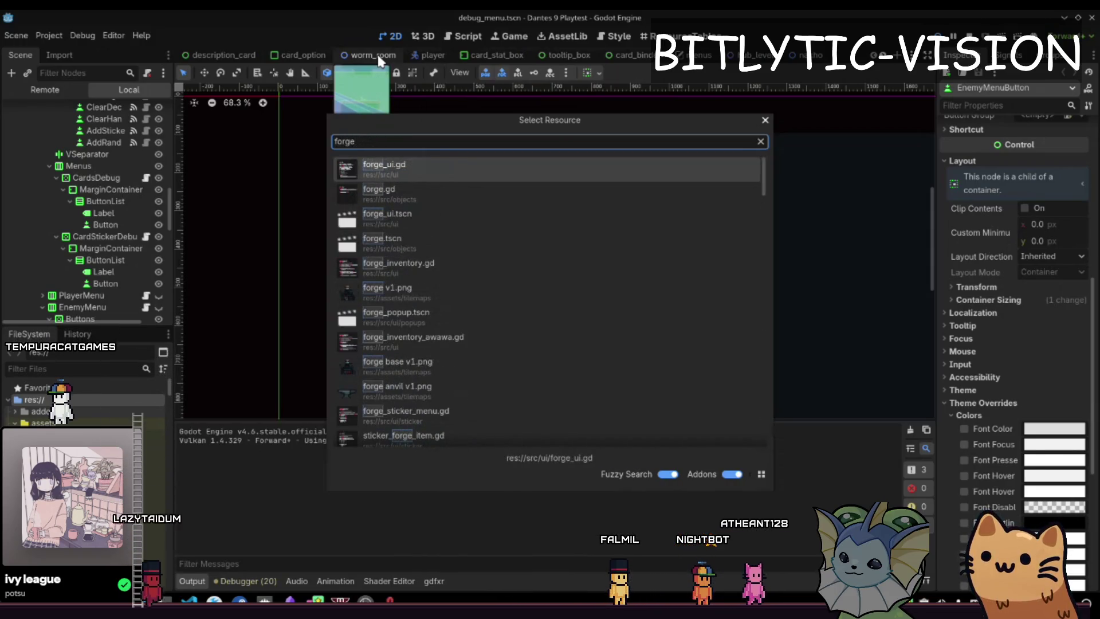
{"action": "type", "text": "_ui.t"}
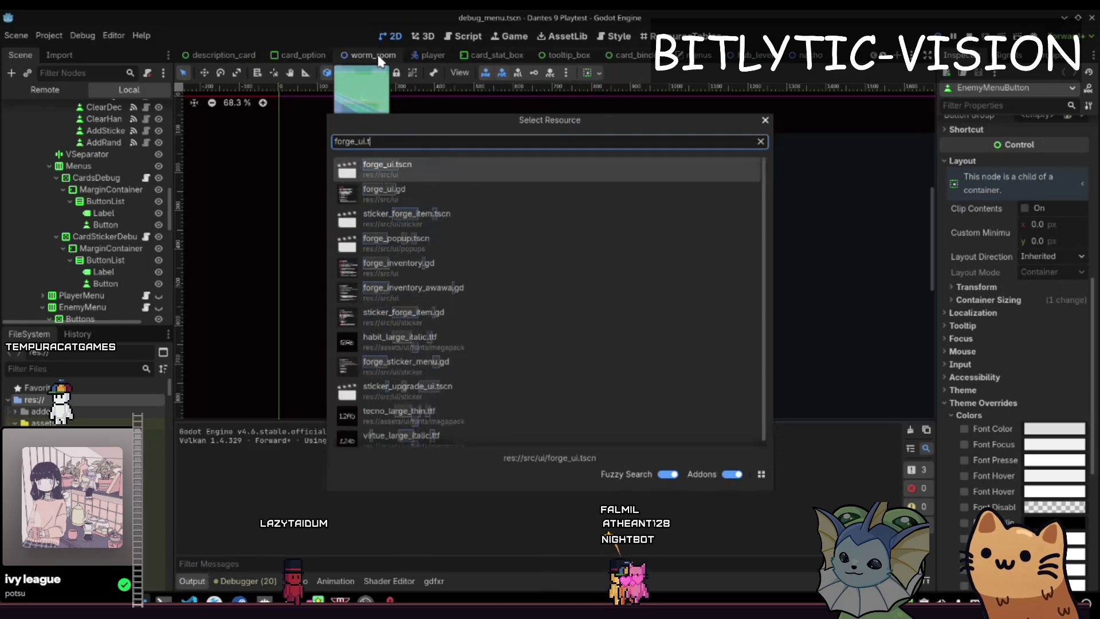
{"action": "key", "text": "Return"}
{"action": "scroll", "coordinate": [633, 243], "scroll_direction": "up", "scroll_amount": 1}
{"action": "key", "text": "Print"}
{"action": "mouse_move", "coordinate": [274, 119]}
{"action": "left_mouse_down"}
{"action": "mouse_move", "coordinate": [756, 375]}
{"action": "mouse_move", "coordinate": [789, 417]}
{"action": "left_mouse_up"}
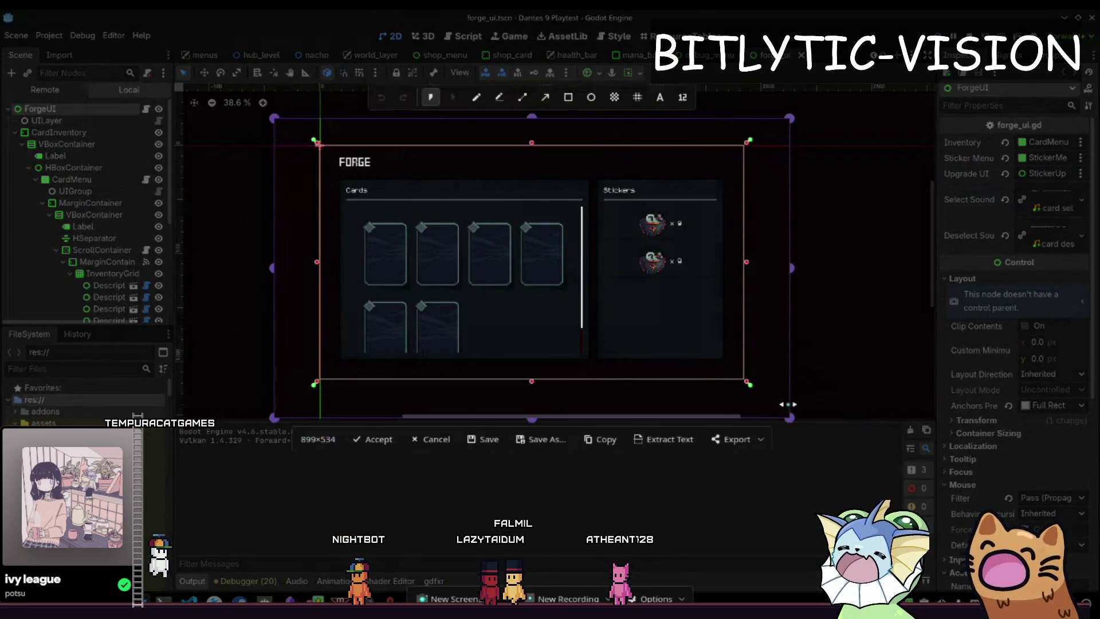
{"action": "left_click", "coordinate": [481, 97]}
{"action": "left_click_drag", "start_coordinate": [340, 177], "coordinate": [510, 184]}
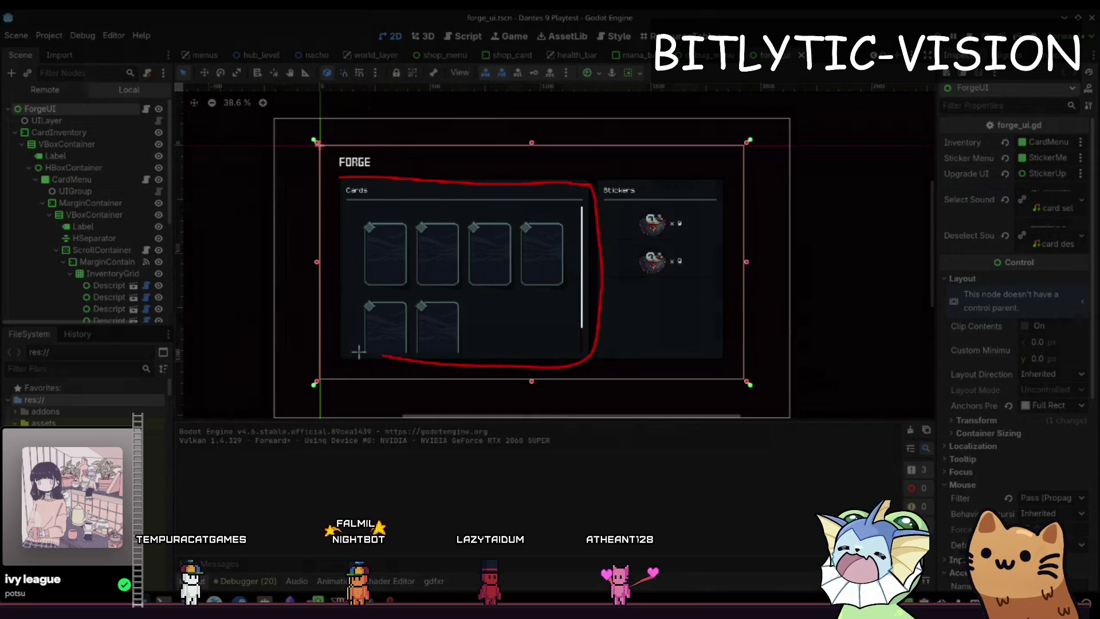
{"action": "left_click_drag", "start_coordinate": [717, 185], "coordinate": [583, 346]}
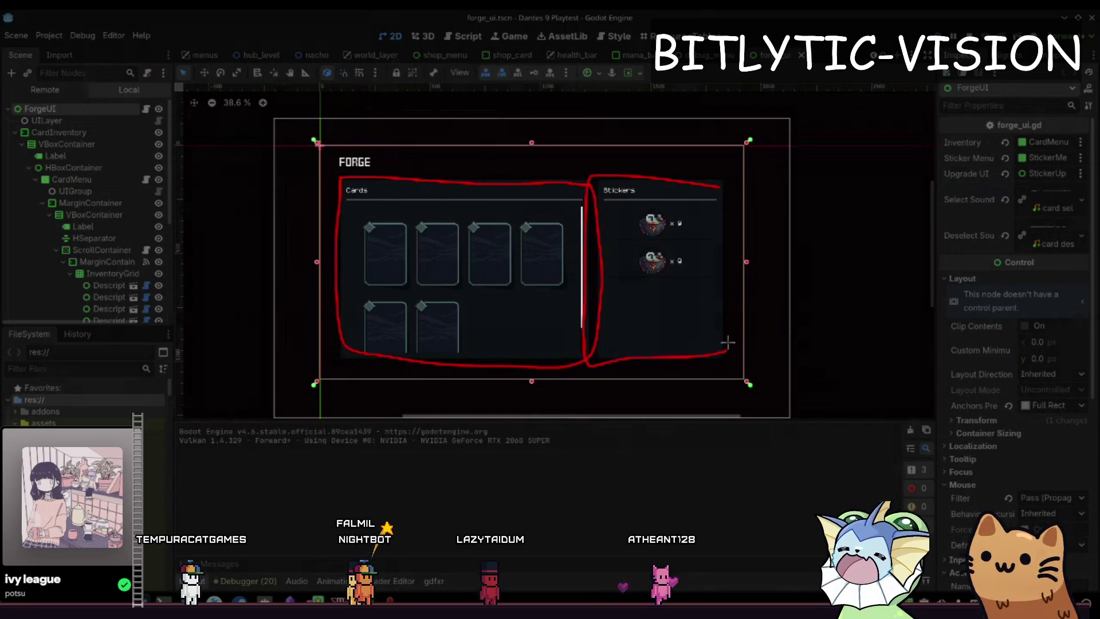
{"action": "mouse_move", "coordinate": [369, 221]}
{"action": "left_mouse_down"}
{"action": "mouse_move", "coordinate": [366, 286]}
{"action": "mouse_move", "coordinate": [412, 220]}
{"action": "mouse_move", "coordinate": [469, 260]}
{"action": "mouse_move", "coordinate": [436, 216]}
{"action": "left_mouse_up"}
{"action": "mouse_move", "coordinate": [639, 204]}
{"action": "left_mouse_down"}
{"action": "mouse_move", "coordinate": [727, 252]}
{"action": "mouse_move", "coordinate": [636, 205]}
{"action": "left_mouse_up"}
{"action": "mouse_move", "coordinate": [319, 156]}
{"action": "left_mouse_down"}
{"action": "mouse_move", "coordinate": [326, 136]}
{"action": "mouse_move", "coordinate": [313, 119]}
{"action": "left_mouse_up"}
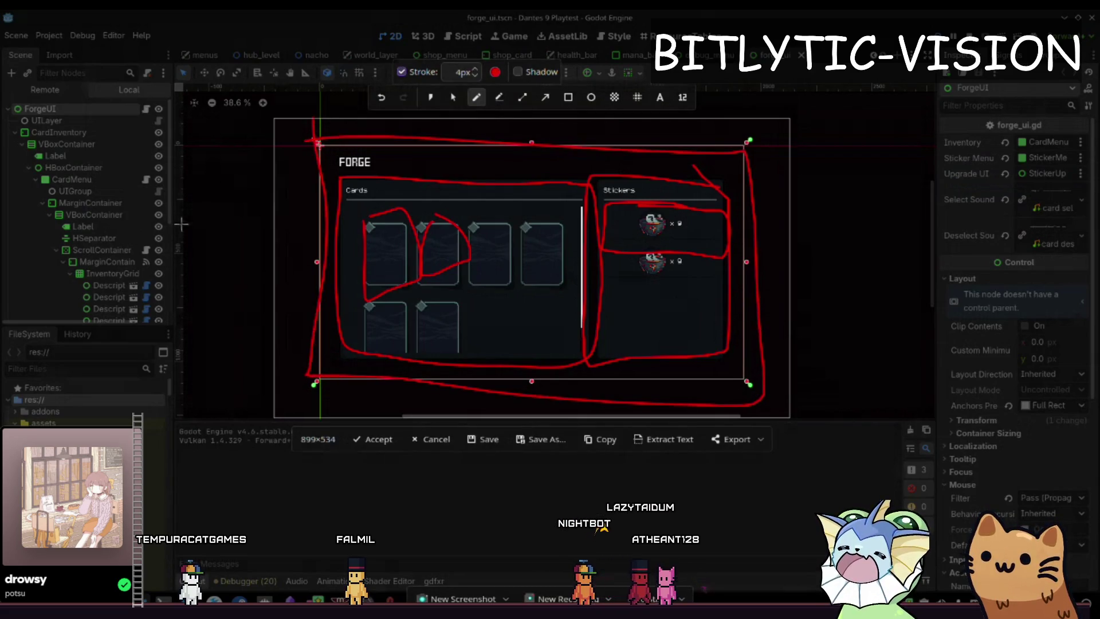
{"action": "key", "text": "ctrl+z"}
{"action": "key", "text": "ctrl+z"}
{"action": "key", "text": "ctrl+z"}
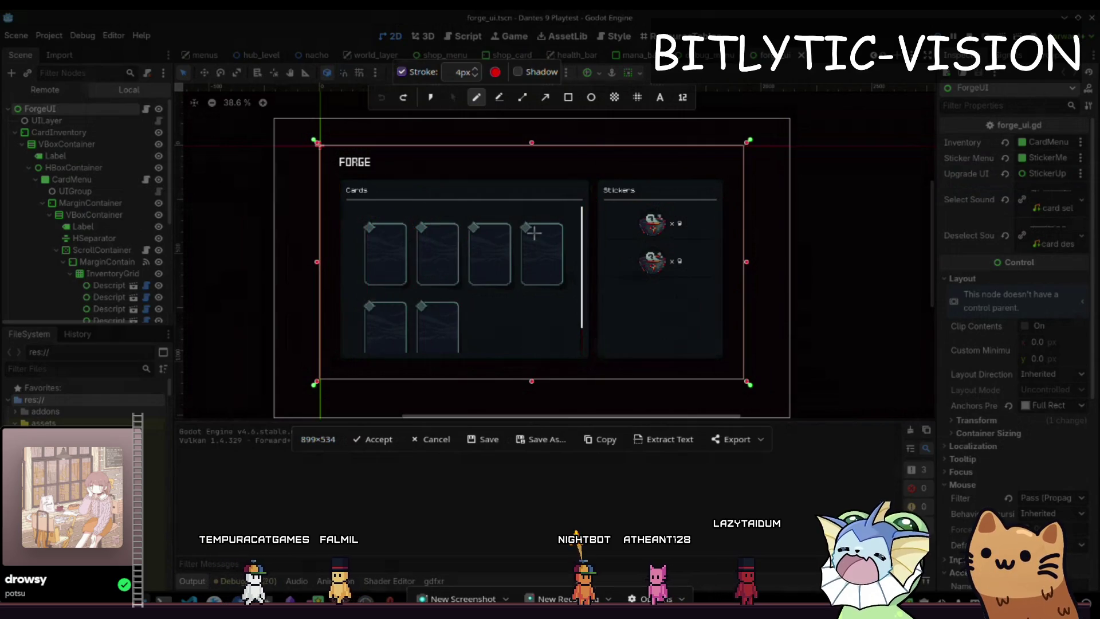
{"action": "key", "text": "Escape"}
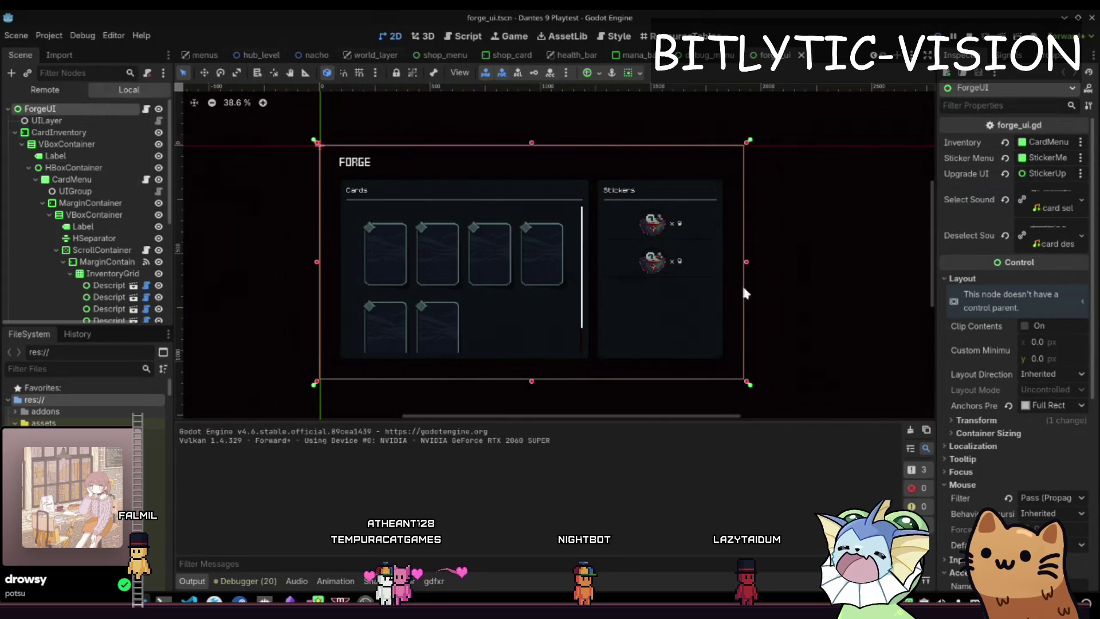
{"action": "left_click", "coordinate": [130, 122]}
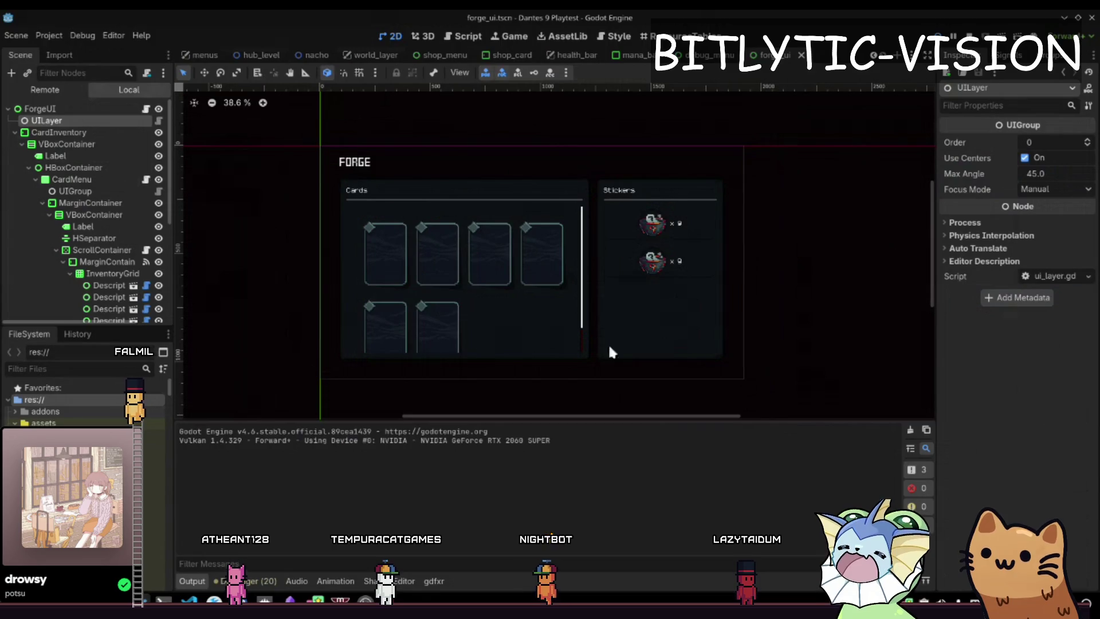
{"action": "left_click", "coordinate": [75, 191]}
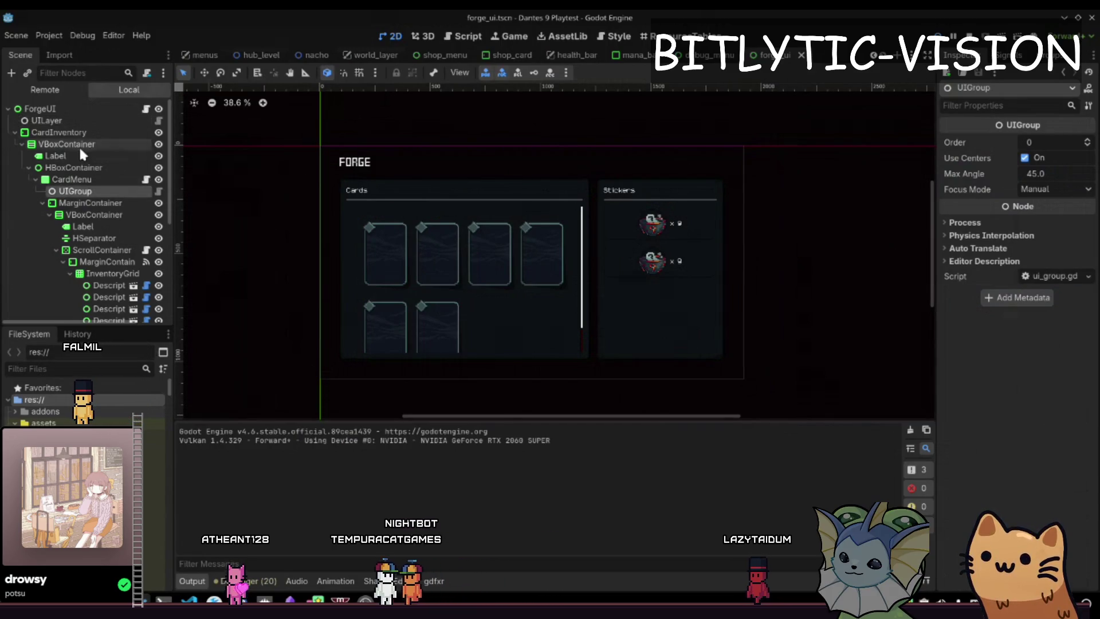
{"action": "left_click", "coordinate": [60, 108]}
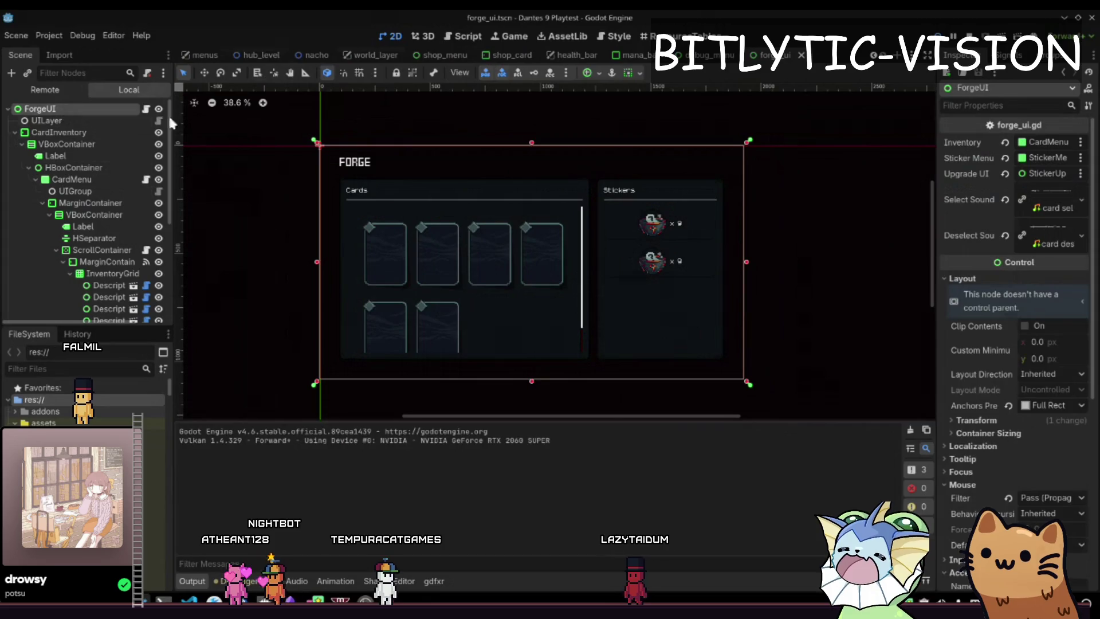
{"action": "left_click", "coordinate": [52, 120]}
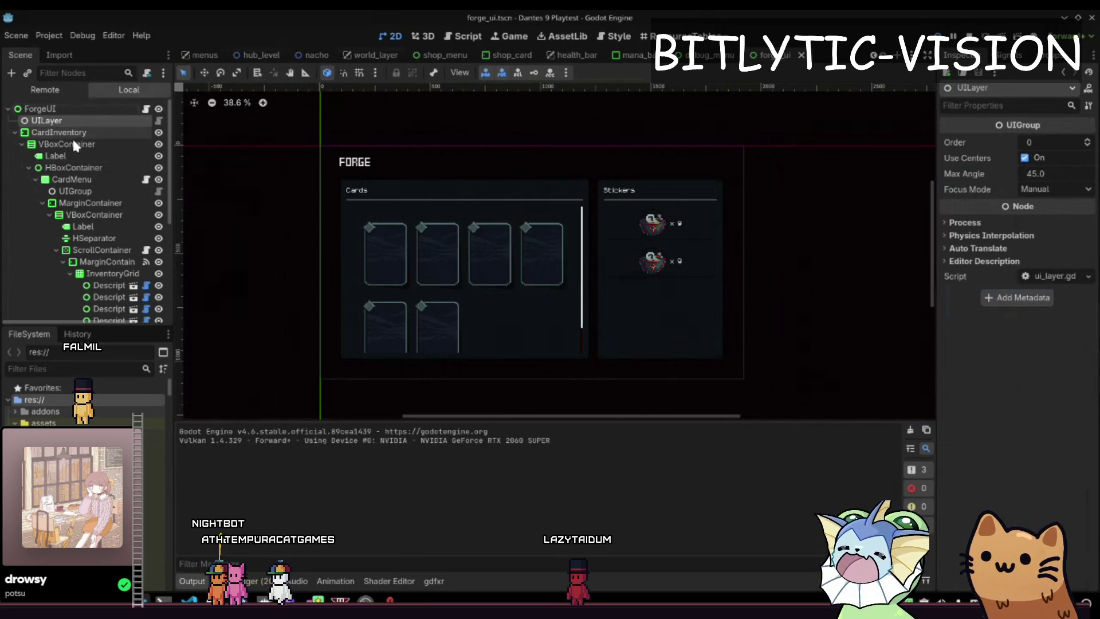
{"action": "left_click", "coordinate": [62, 178]}
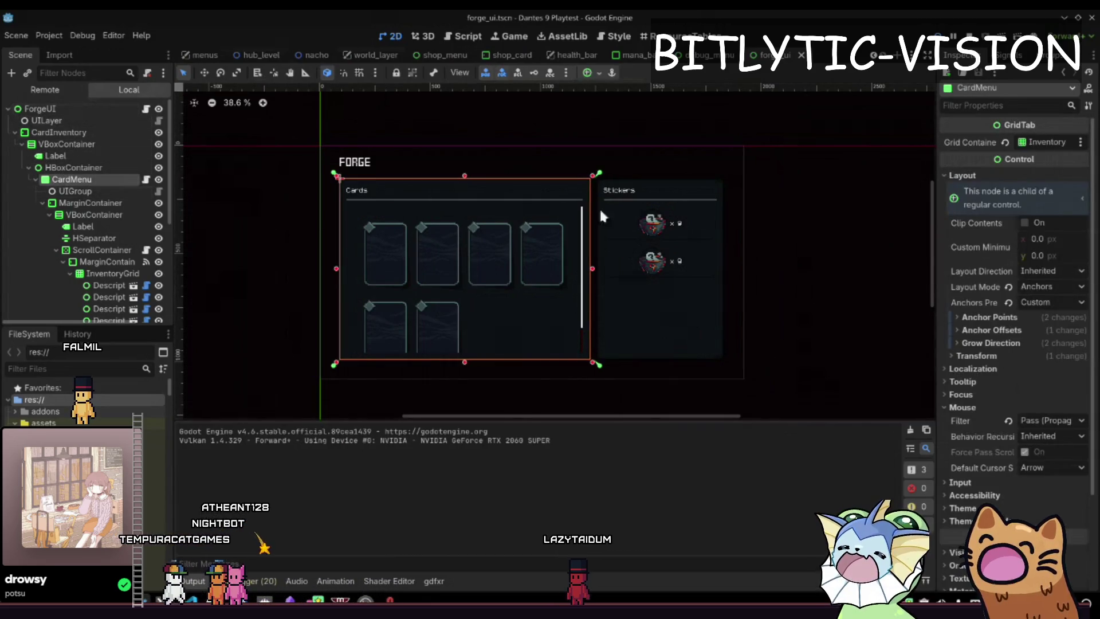
{"action": "left_click", "coordinate": [91, 194]}
{"action": "left_click", "coordinate": [36, 180]}
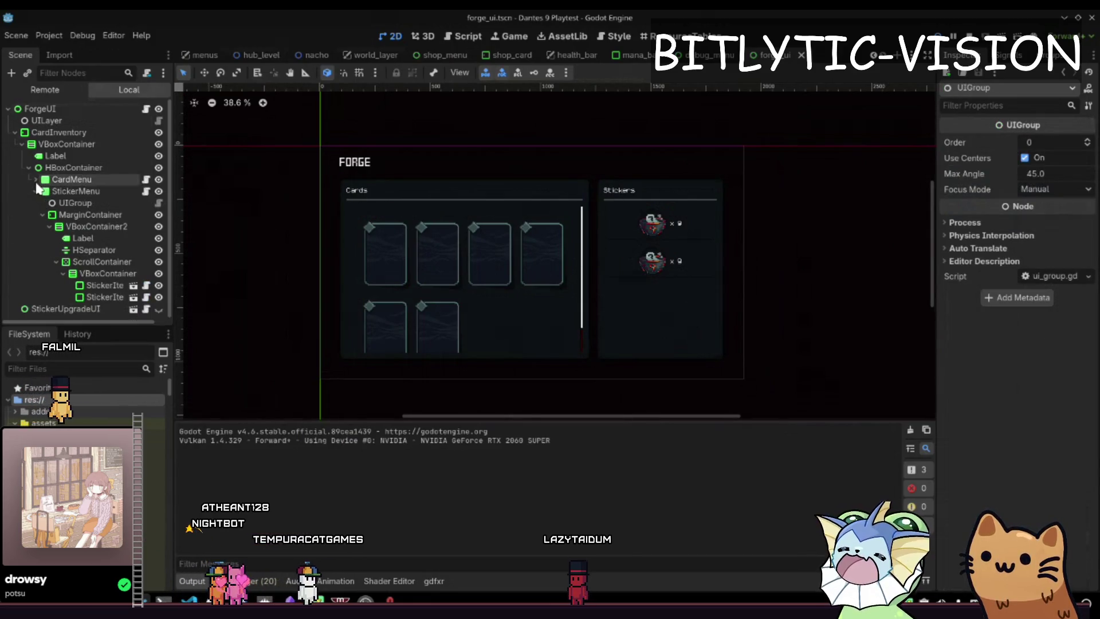
{"action": "left_click", "coordinate": [67, 189]}
{"action": "left_click", "coordinate": [72, 202]}
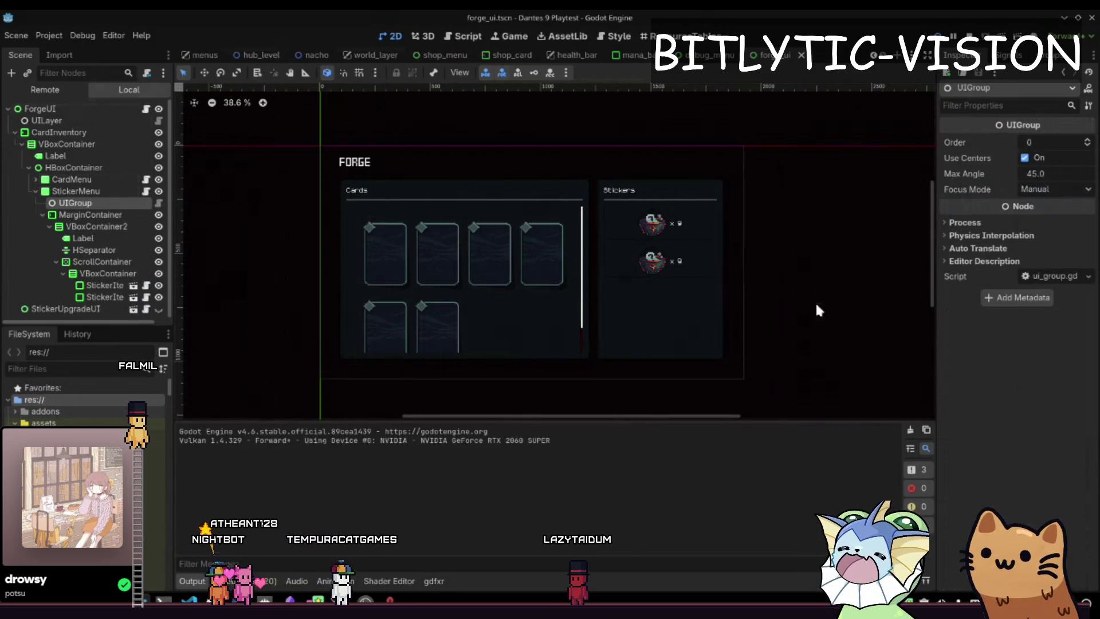
{"action": "left_click", "coordinate": [35, 190]}
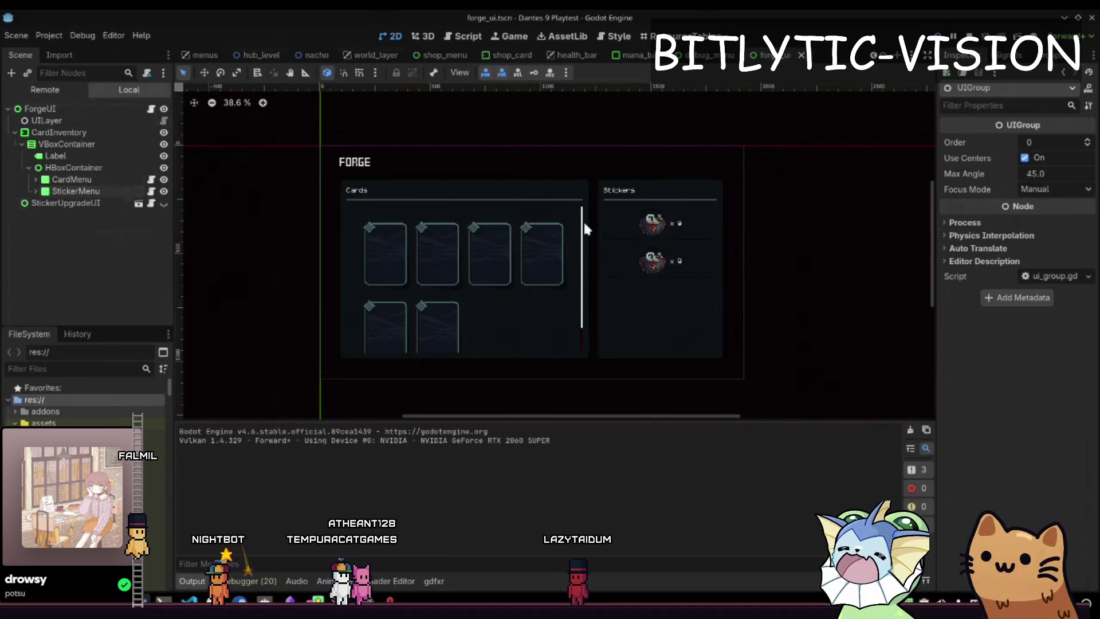
{"action": "left_click", "coordinate": [386, 248]}
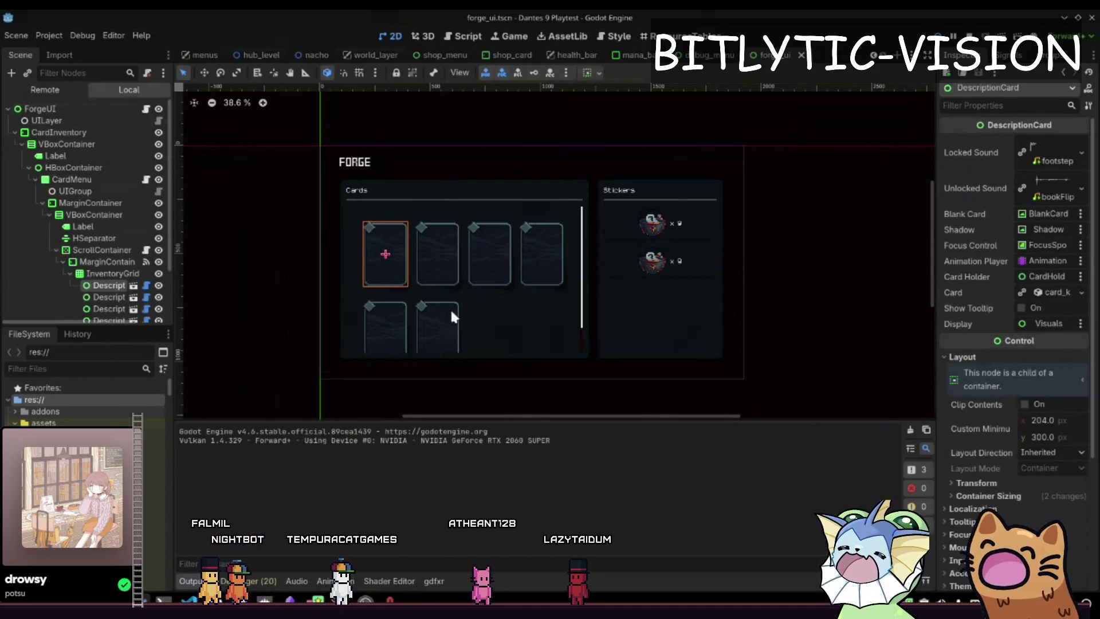
{"action": "left_click_drag", "start_coordinate": [449, 308], "coordinate": [477, 267]}
{"action": "scroll", "coordinate": [479, 277], "scroll_direction": "up", "scroll_amount": 2}
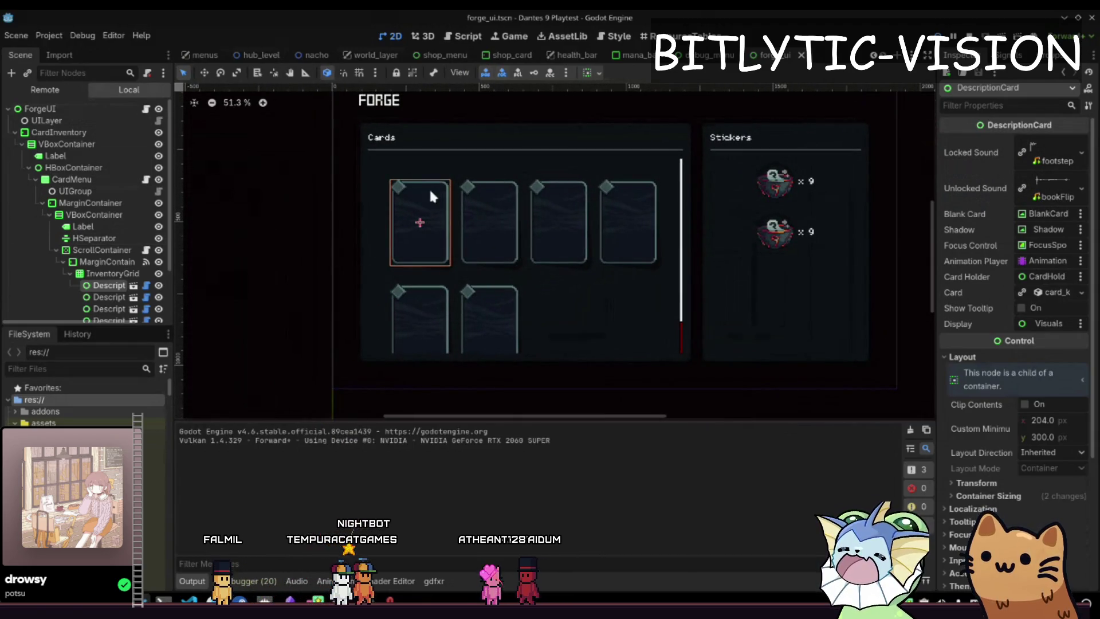
{"action": "key", "text": "F5"}
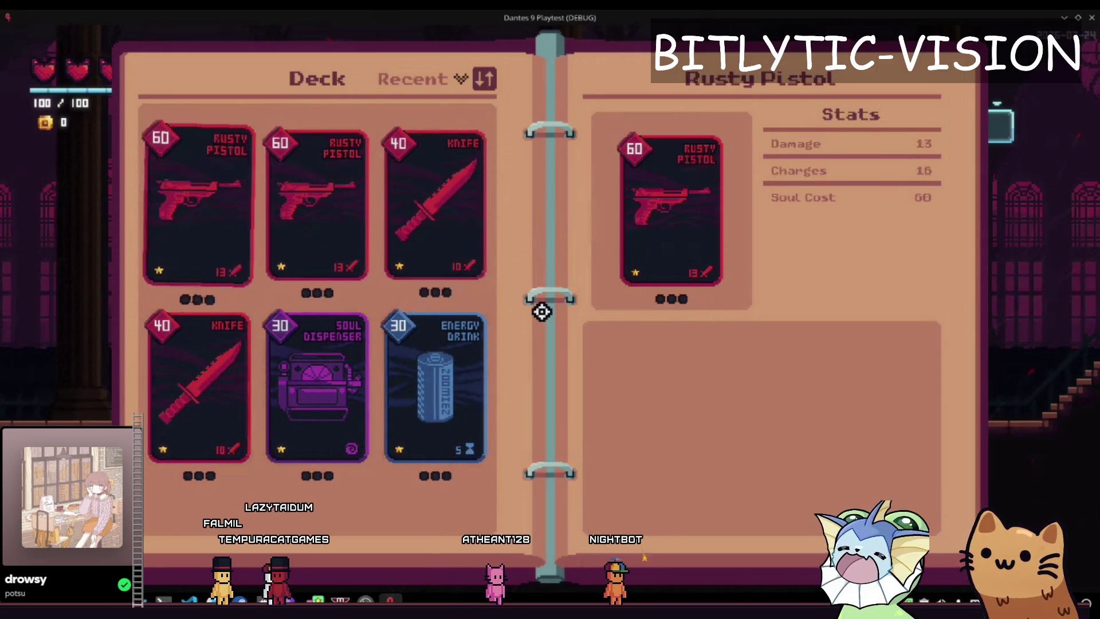
Step: Browse the Knife and Rusty Pistol cards in the deck book, then close it
{"action": "key", "text": "Down"}
{"action": "key", "text": "Up"}
{"action": "key", "text": "Right"}
Step: Stop the running game and open the description_card scene in the editor
{"action": "key", "text": "Escape"}
{"action": "key", "text": "alt+F4"}
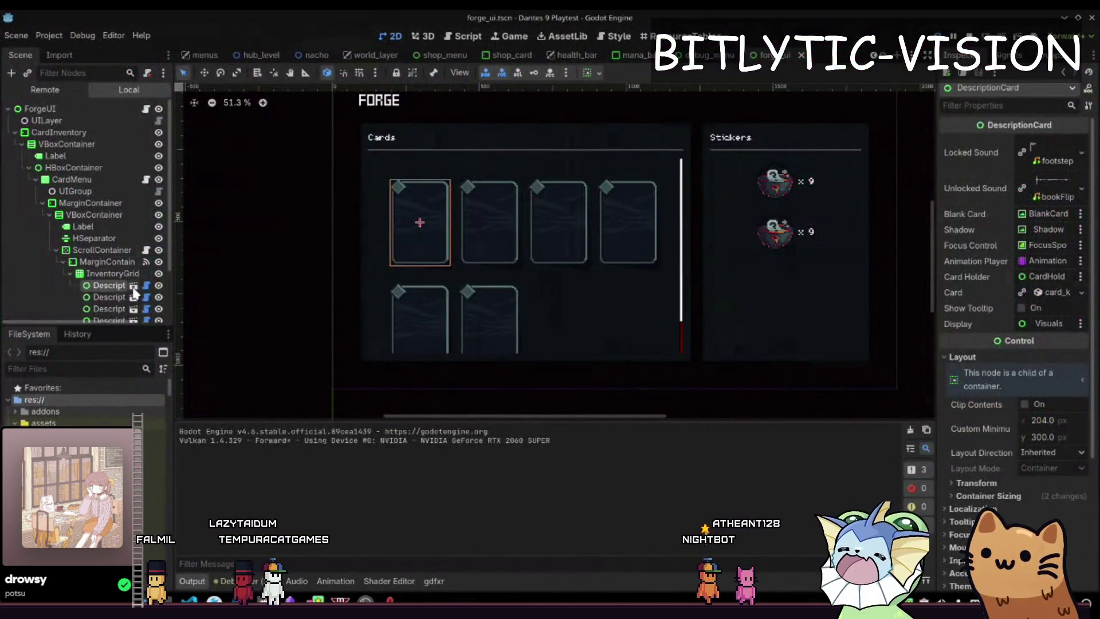
{"action": "left_click", "coordinate": [104, 247]}
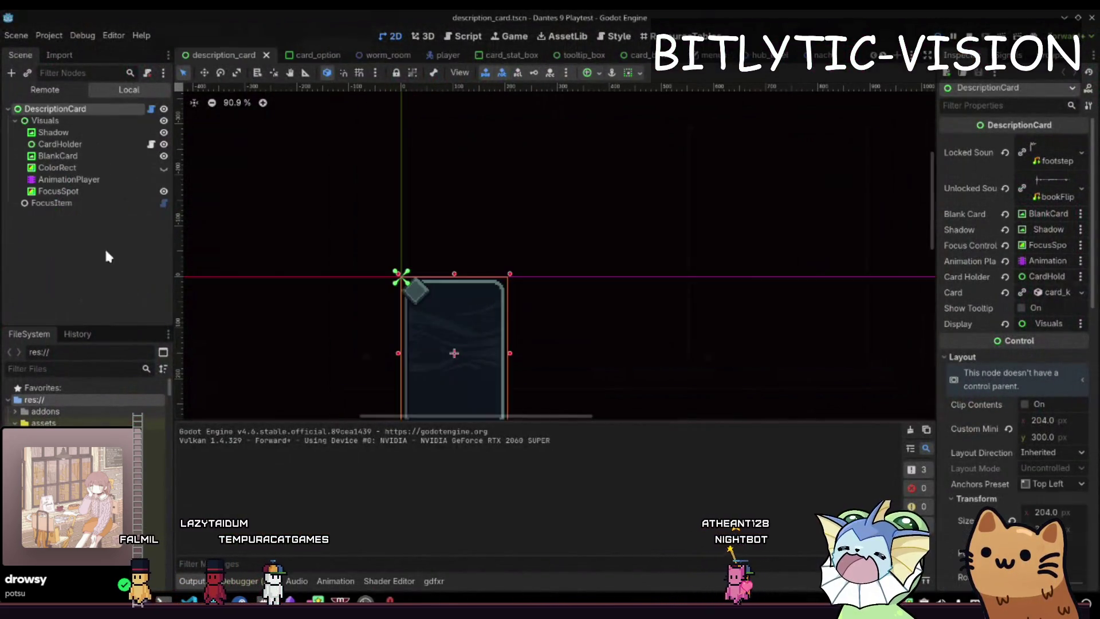
Step: Inspect the FocusItem node, then briefly run the game with its debug menu before stopping
{"action": "left_click", "coordinate": [45, 203]}
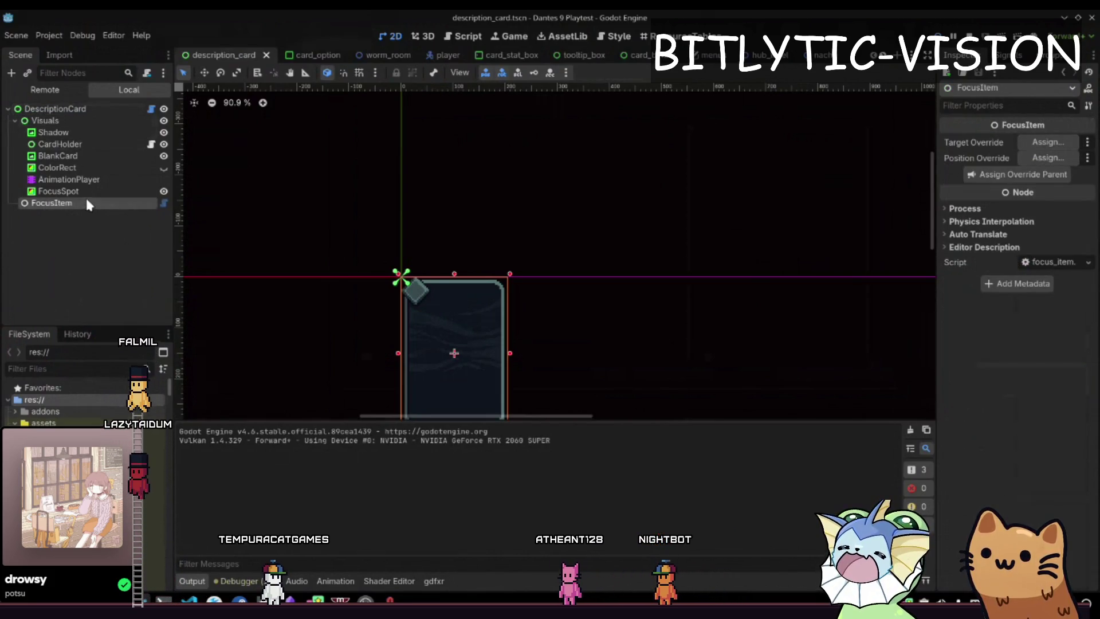
{"action": "scroll", "coordinate": [536, 255], "scroll_direction": "down", "scroll_amount": 3}
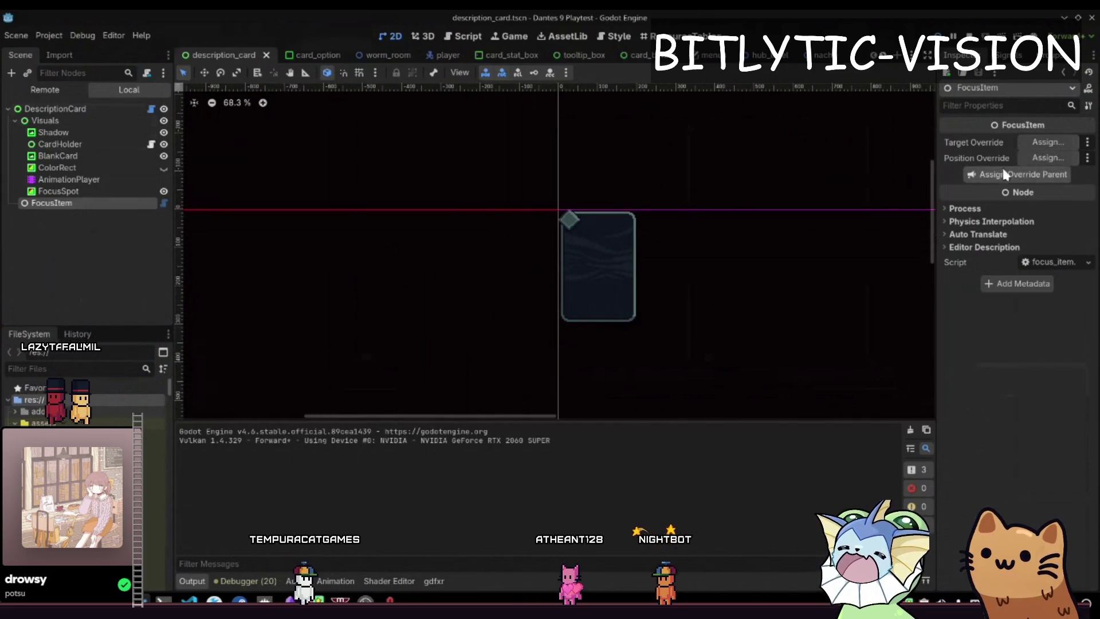
{"action": "key", "text": "Tab"}
{"action": "key", "text": "Tab"}
{"action": "key", "text": "grave"}
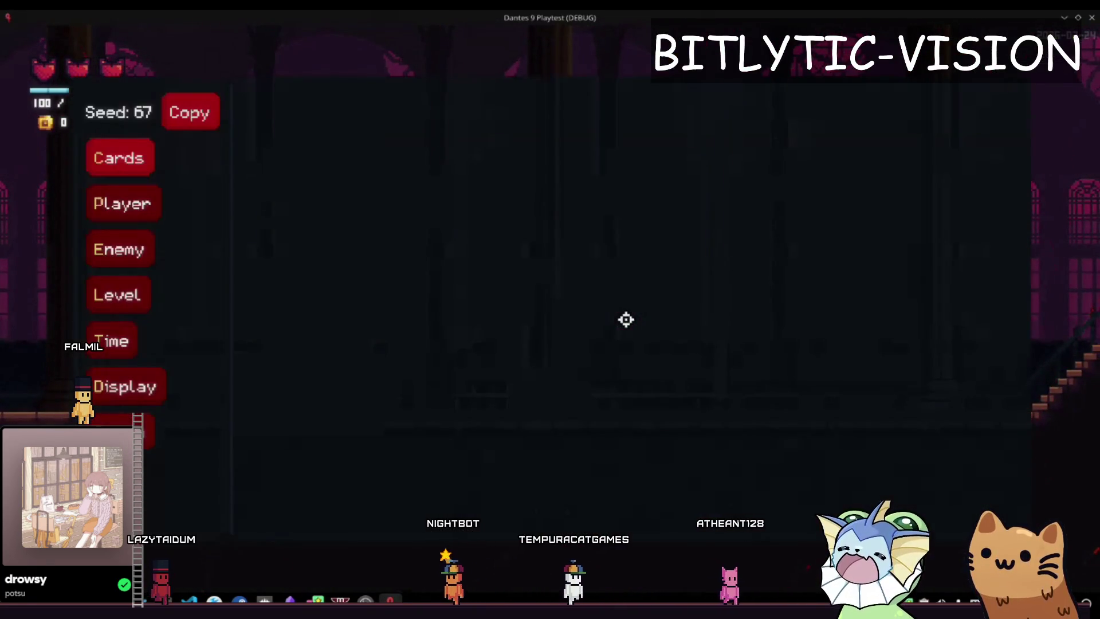
{"action": "key", "text": "F8"}
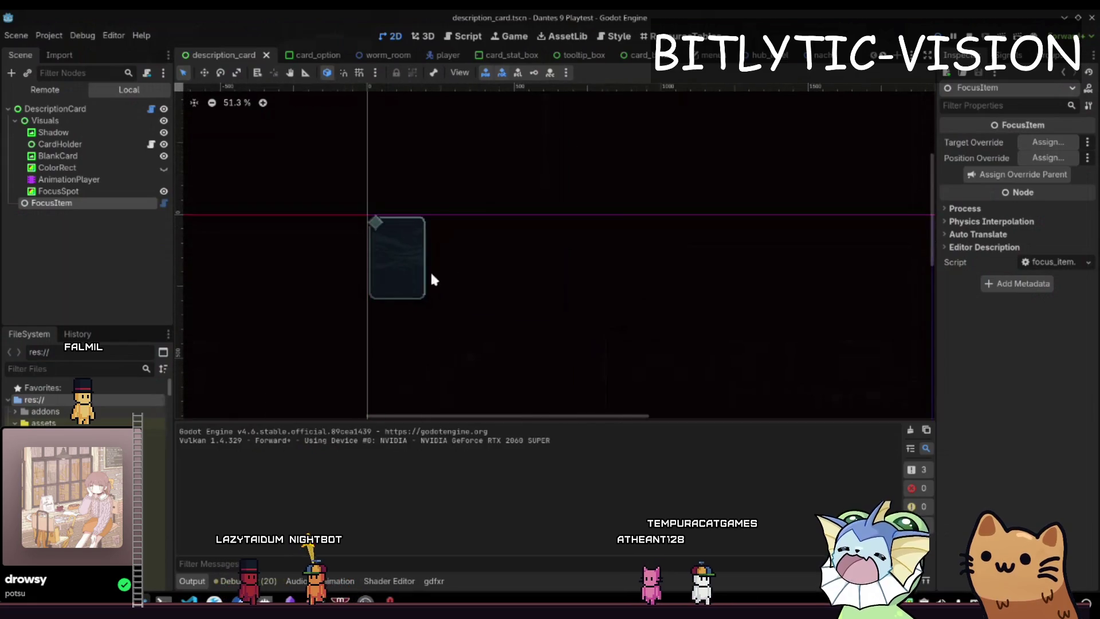
Step: Open FocusItem's focus_item.gd script and place the caret on the override-parent export line
{"action": "left_click", "coordinate": [83, 203]}
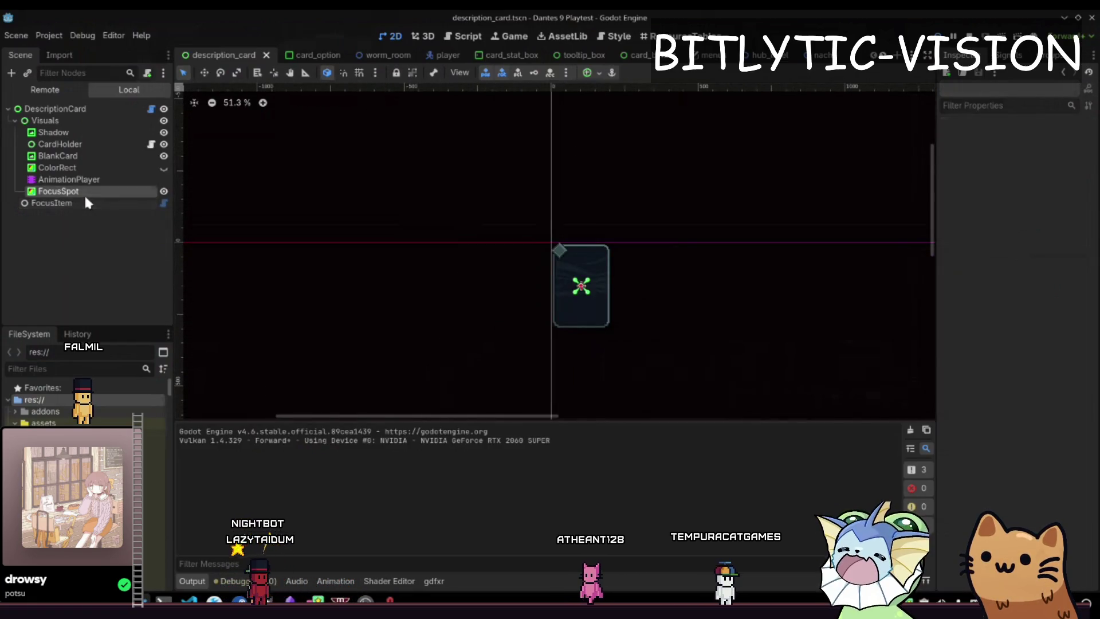
{"action": "left_click", "coordinate": [164, 204]}
{"action": "scroll", "coordinate": [568, 221], "scroll_direction": "down", "scroll_amount": 10}
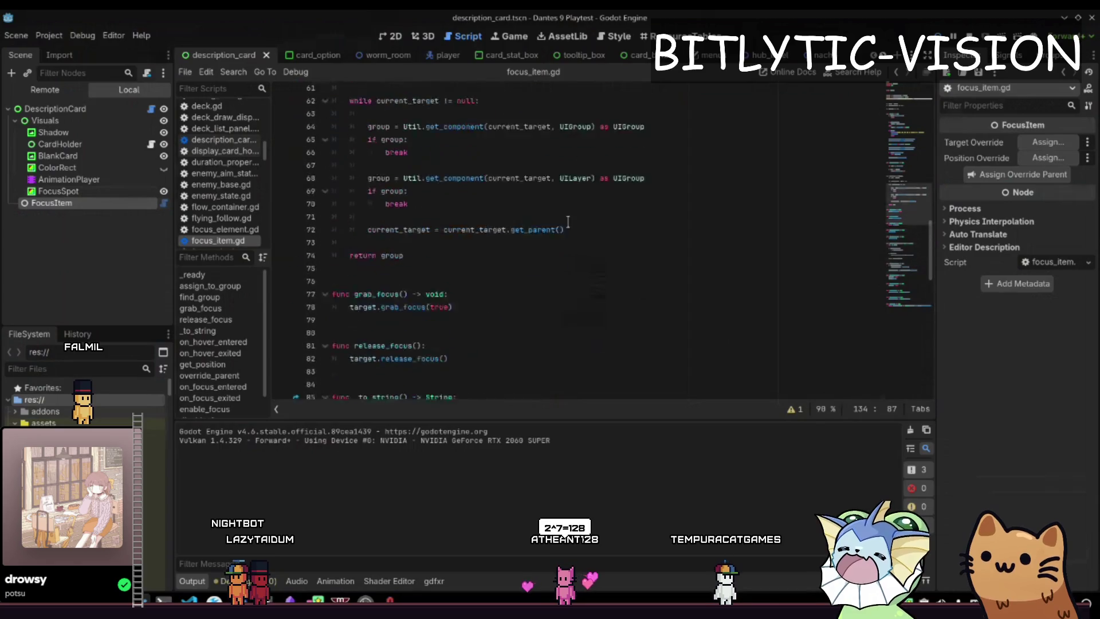
{"action": "left_click_drag", "start_coordinate": [886, 143], "coordinate": [907, 86]}
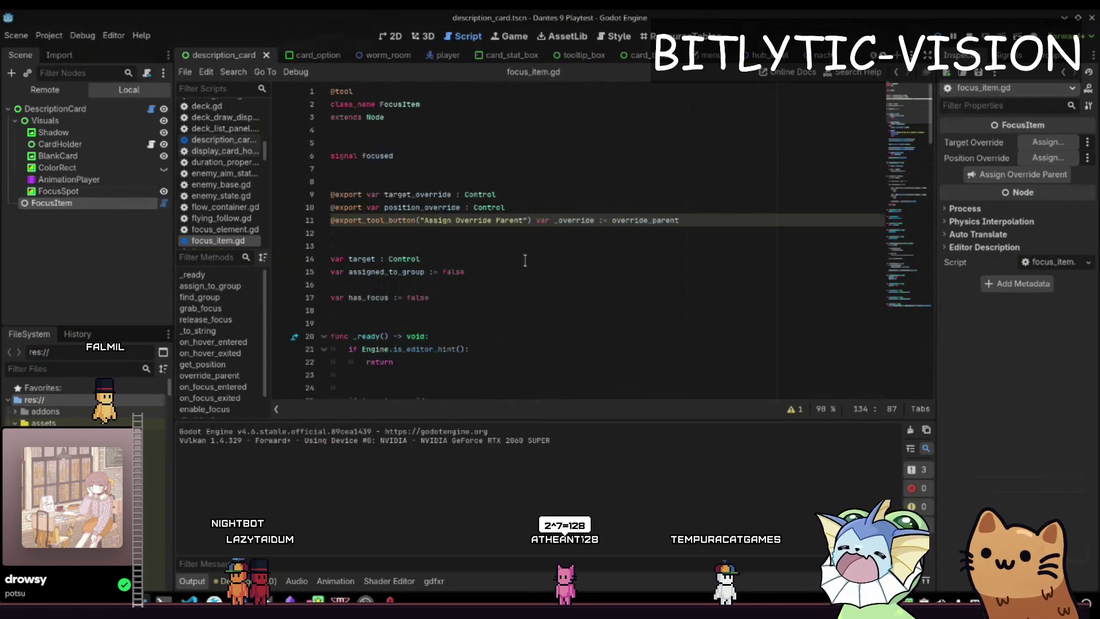
{"action": "left_click", "coordinate": [720, 220]}
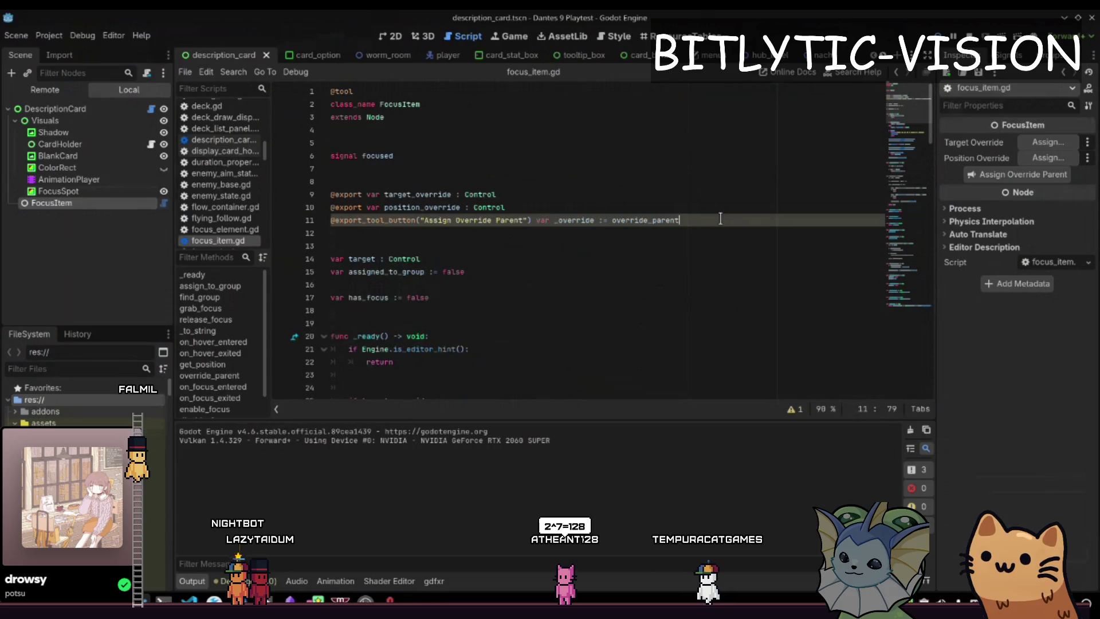
Step: Launch a debug playtest and open the in-game deck book
{"action": "key", "text": "F5"}
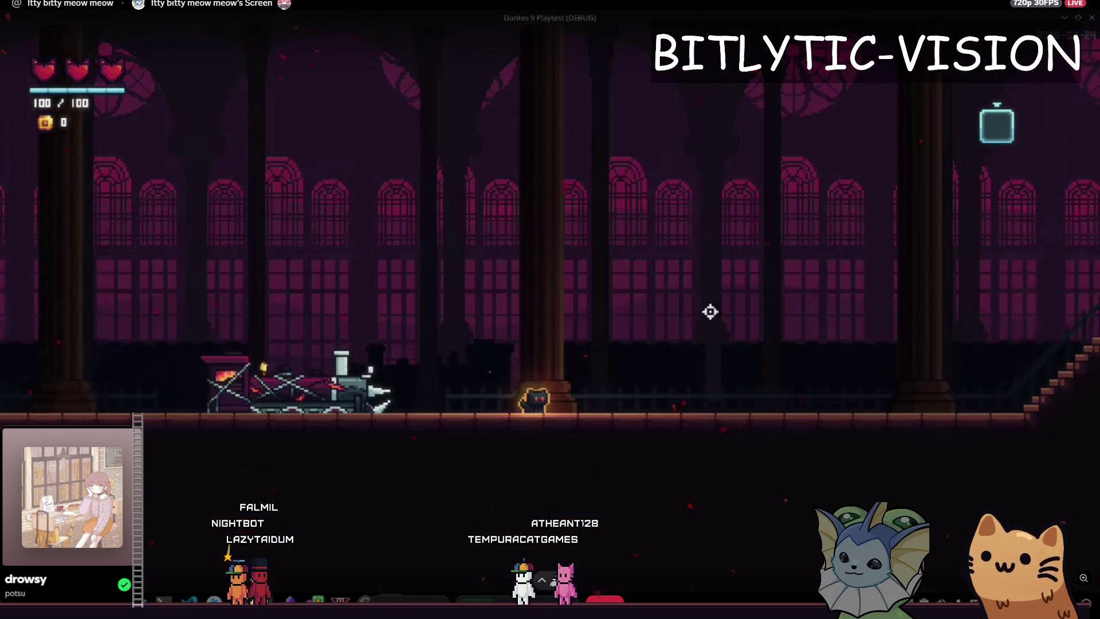
{"action": "key", "text": "Tab"}
{"action": "key", "text": "Tab"}
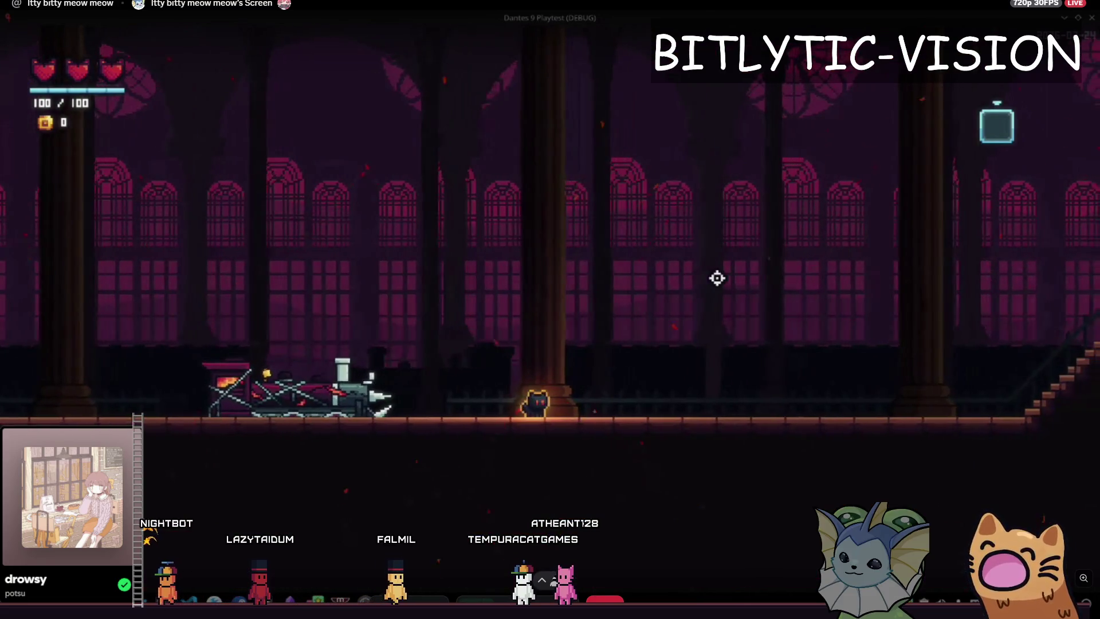
{"action": "key", "text": "alt+Tab"}
Step: Review FocusItem's properties, then rerun the game to check the deck book and close it
{"action": "left_click", "coordinate": [74, 203]}
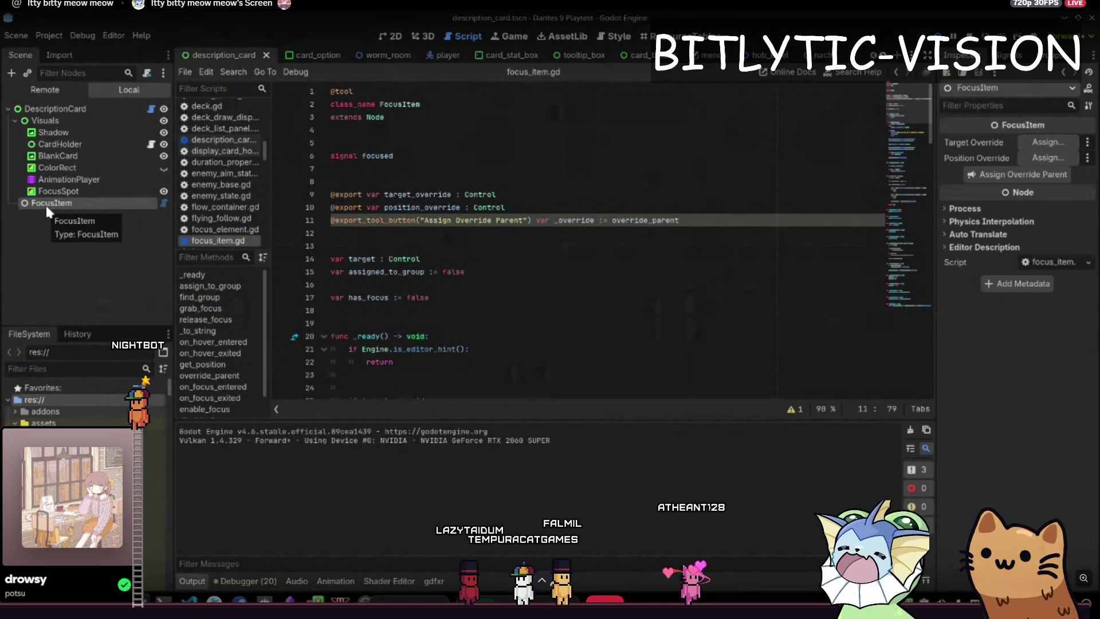
{"action": "left_click", "coordinate": [59, 252]}
{"action": "key", "text": "F5"}
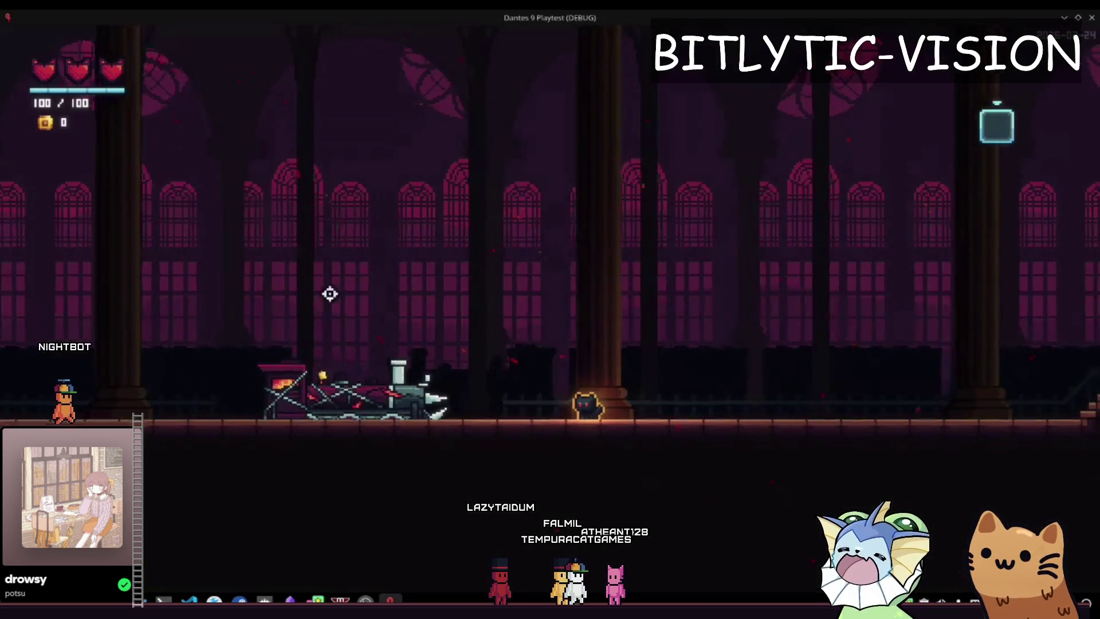
{"action": "key", "text": "Tab"}
{"action": "key", "text": "F8"}
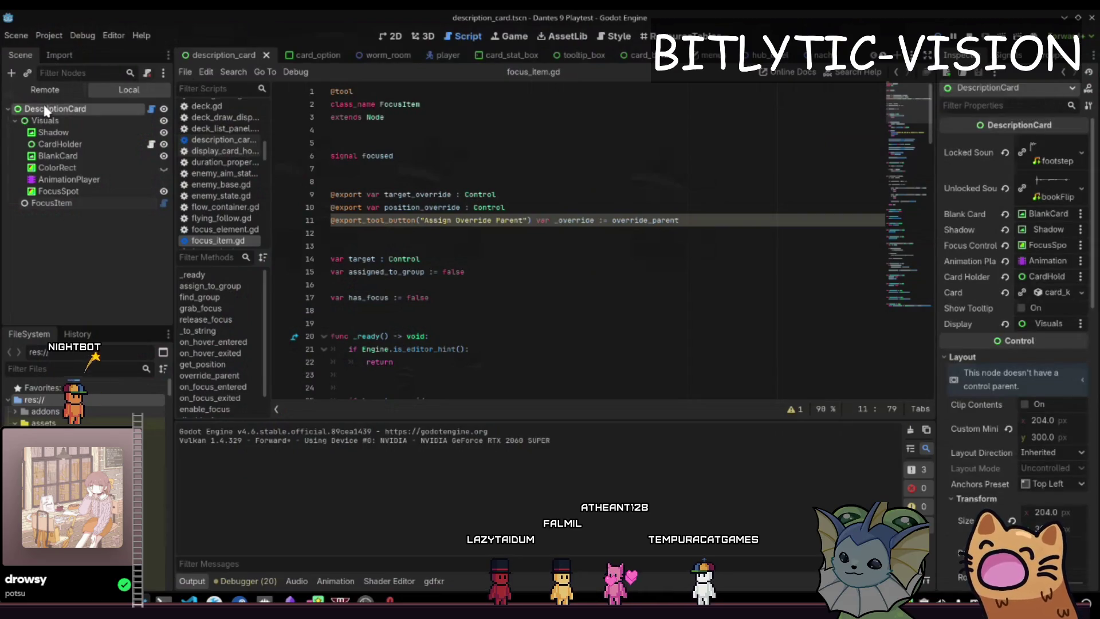
{"action": "mouse_move", "coordinate": [571, 215]}
{"action": "left_mouse_down"}
{"action": "mouse_move", "coordinate": [695, 195]}
{"action": "mouse_move", "coordinate": [695, 208]}
{"action": "mouse_move", "coordinate": [695, 177]}
{"action": "left_mouse_up"}
{"action": "left_click", "coordinate": [714, 225]}
{"action": "mouse_move", "coordinate": [714, 224]}
{"action": "left_mouse_down"}
{"action": "mouse_move", "coordinate": [695, 183]}
{"action": "mouse_move", "coordinate": [695, 230]}
{"action": "mouse_move", "coordinate": [671, 182]}
{"action": "mouse_move", "coordinate": [671, 195]}
{"action": "left_mouse_up"}
{"action": "key", "text": "ctrl+s"}
{"action": "left_click", "coordinate": [685, 271]}
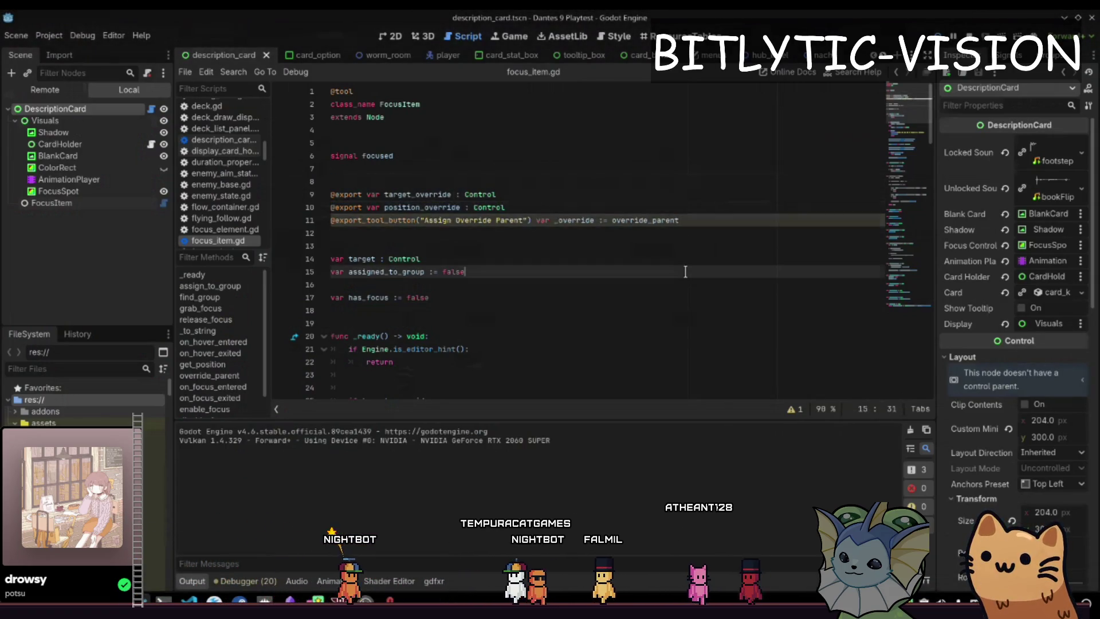
{"action": "left_click_drag", "start_coordinate": [685, 272], "coordinate": [401, 104]}
{"action": "left_click", "coordinate": [515, 298]}
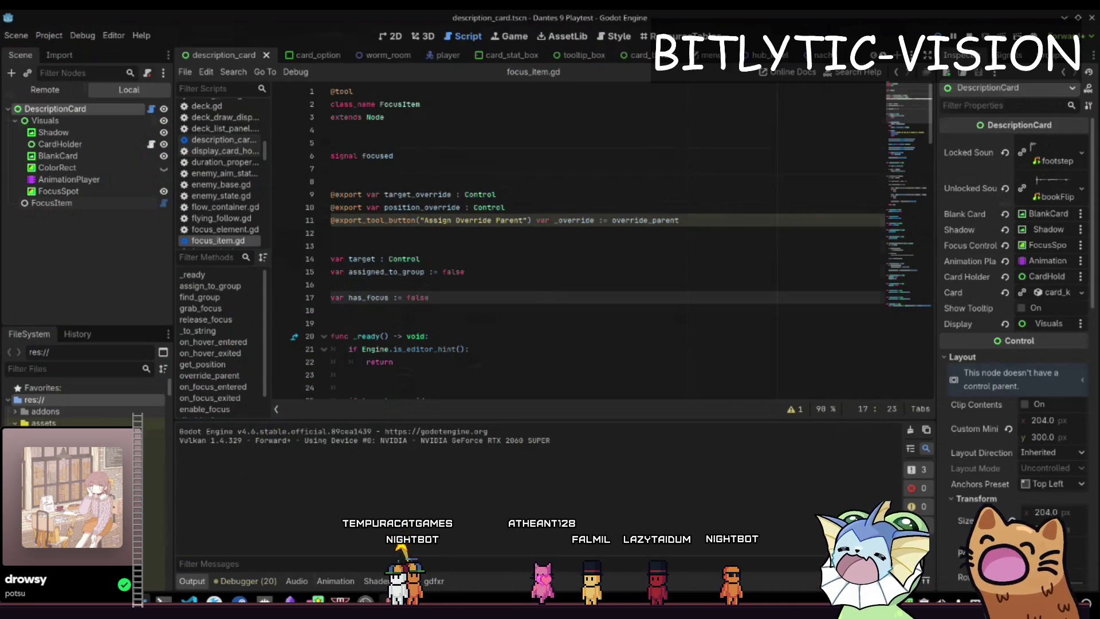
{"action": "key", "text": "alt+Tab"}
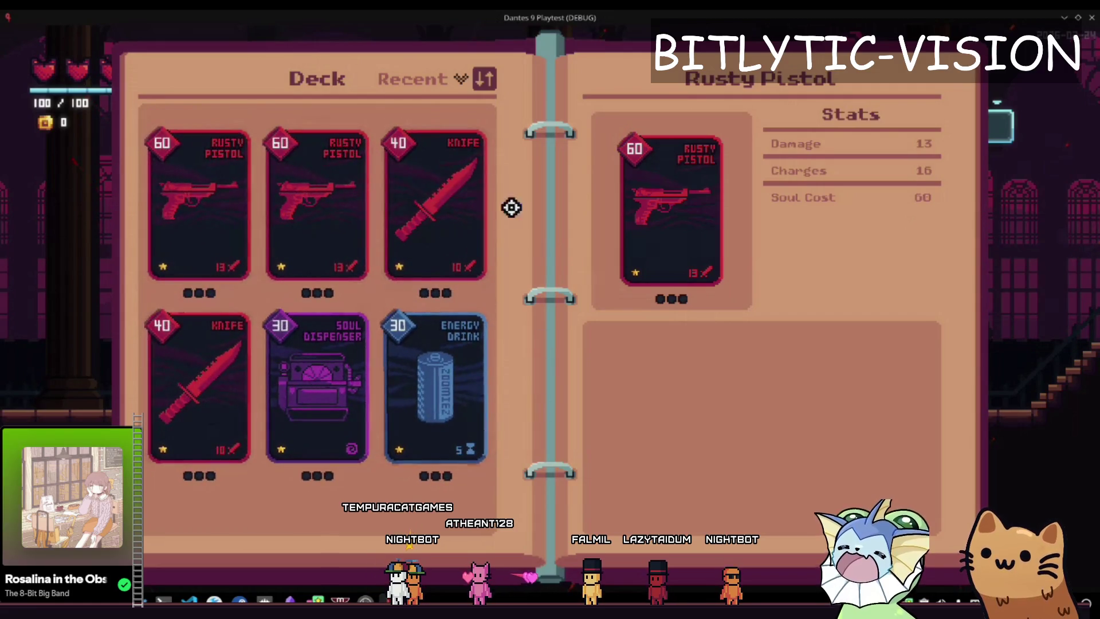
{"action": "key", "text": "alt+Tab"}
{"action": "left_click", "coordinate": [544, 194]}
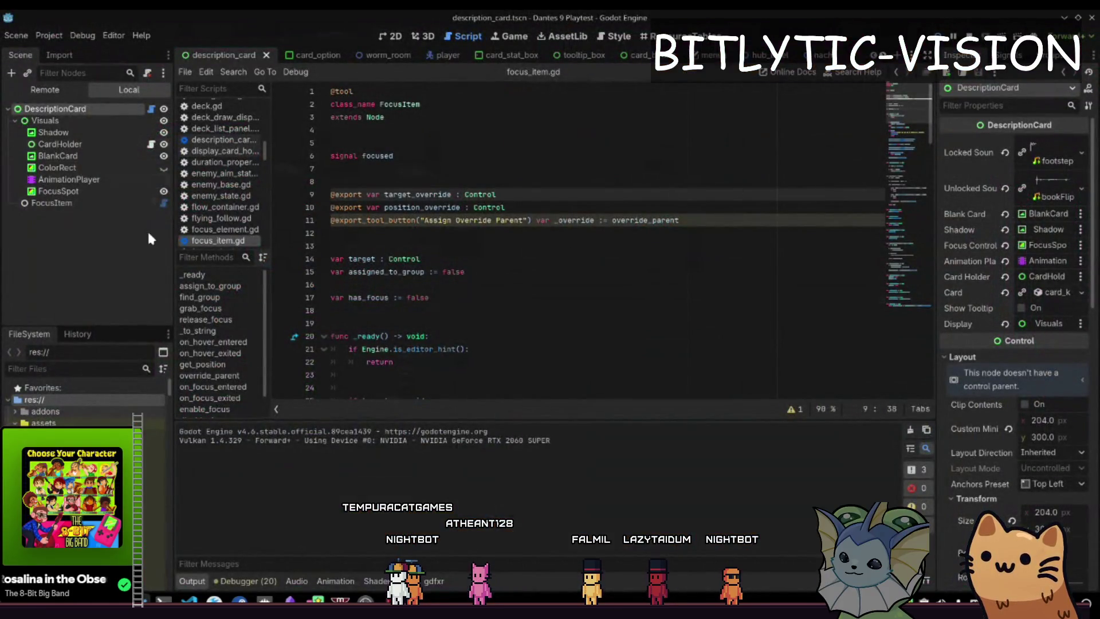
{"action": "left_click", "coordinate": [598, 170]}
{"action": "key", "text": "Return"}
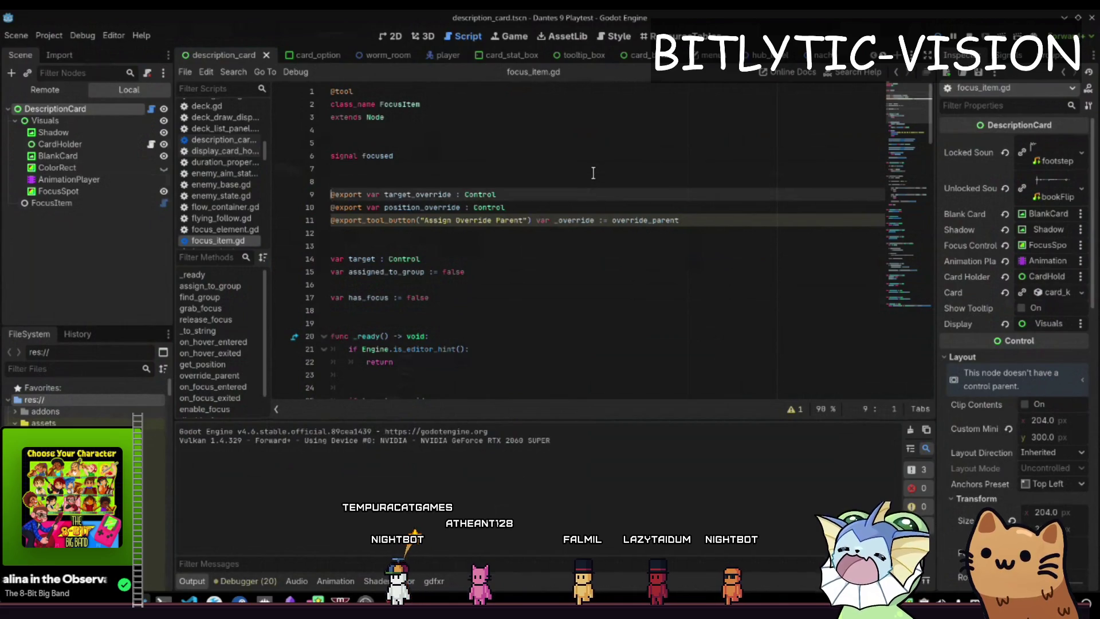
{"action": "key", "text": "Up"}
{"action": "key", "text": "Return"}
{"action": "key", "text": "Return"}
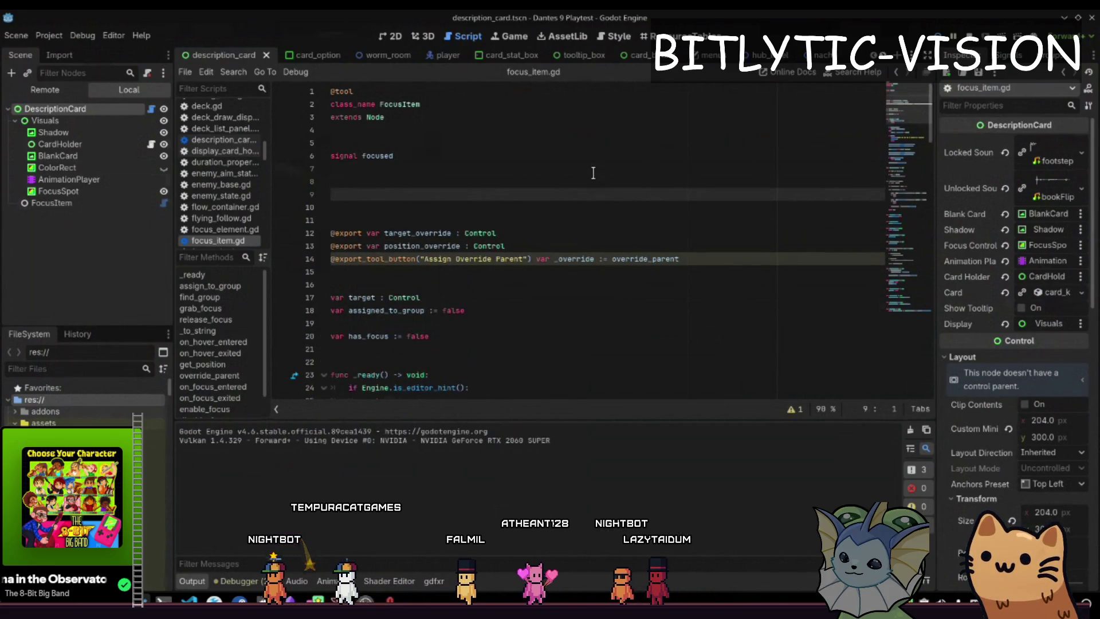
{"action": "type", "text": "@export_group(\"Sounds"}
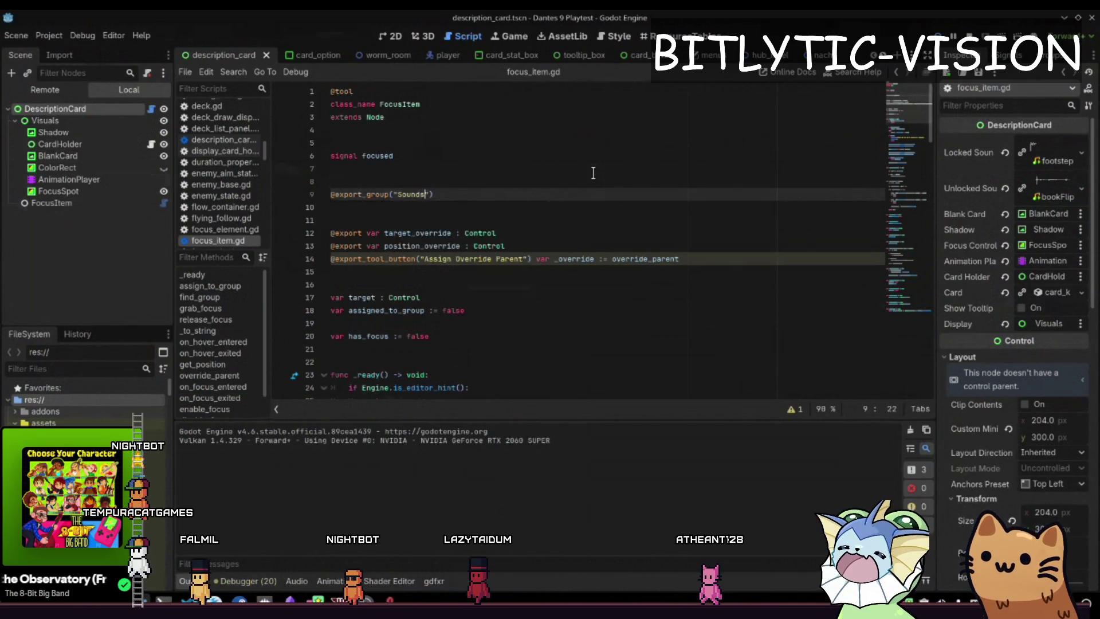
{"action": "key", "text": "End"}
{"action": "key", "text": "shift+Home"}
{"action": "key", "text": "BackSpace"}
{"action": "key", "text": "Down"}
{"action": "key", "text": "Down"}
{"action": "key", "text": "Down"}
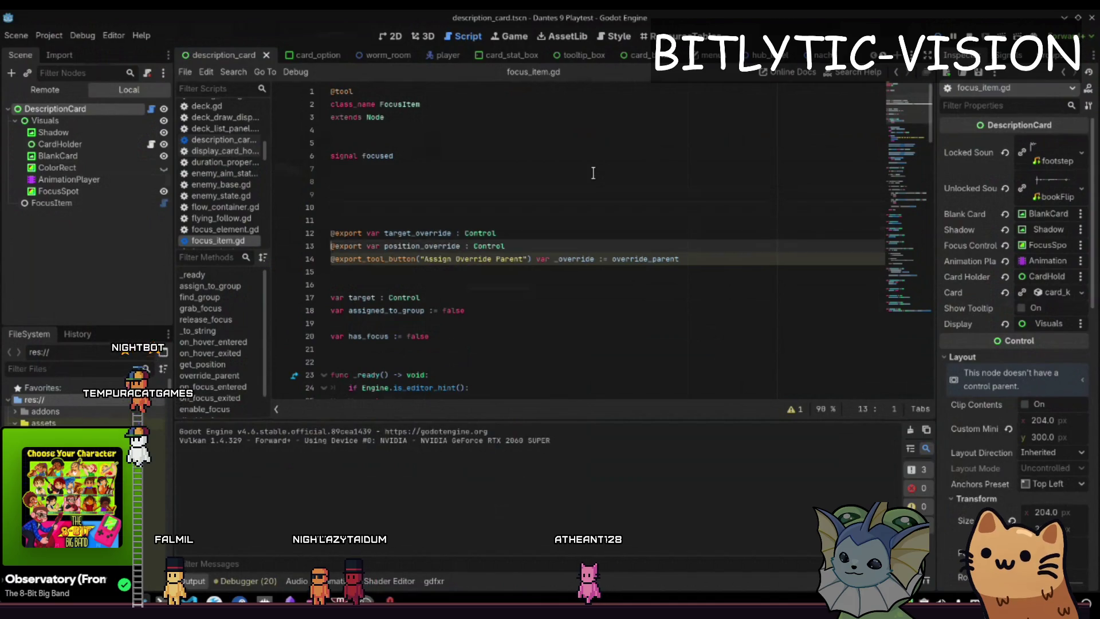
Step: Paste the Sounds export group after the override exports, tidy blank lines, and begin a var line
{"action": "key", "text": "Down"}
{"action": "key", "text": "Down"}
{"action": "key", "text": "ctrl+v"}
{"action": "key", "text": "Up"}
{"action": "key", "text": "Up"}
{"action": "key", "text": "Up"}
{"action": "key", "text": "Up"}
{"action": "key", "text": "Up"}
{"action": "key", "text": "Up"}
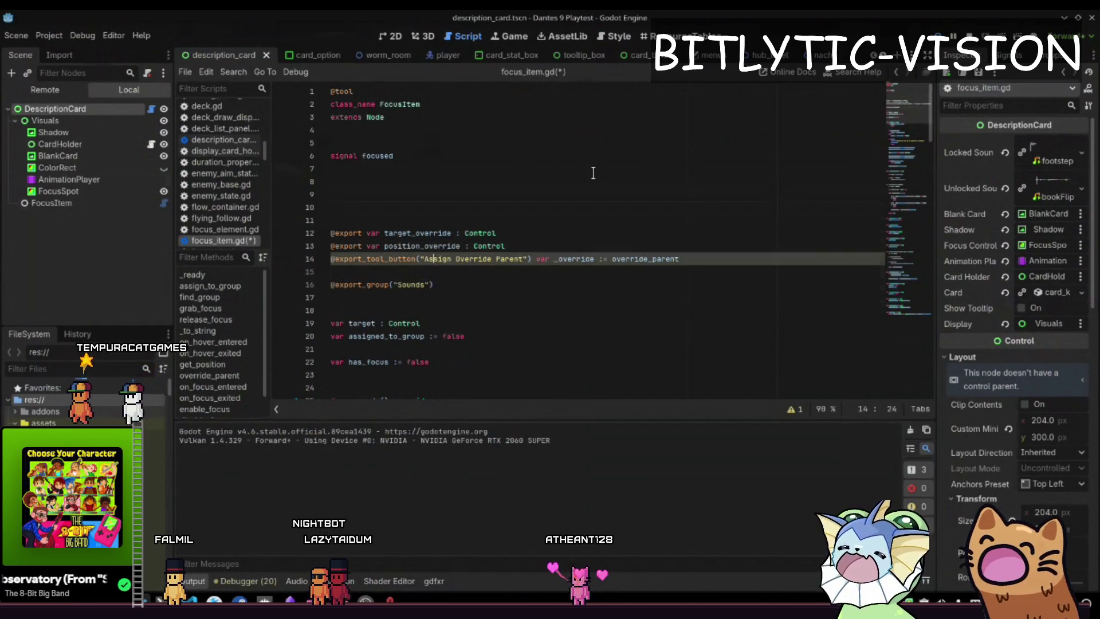
{"action": "key", "text": "BackSpace"}
{"action": "key", "text": "BackSpace"}
{"action": "key", "text": "BackSpace"}
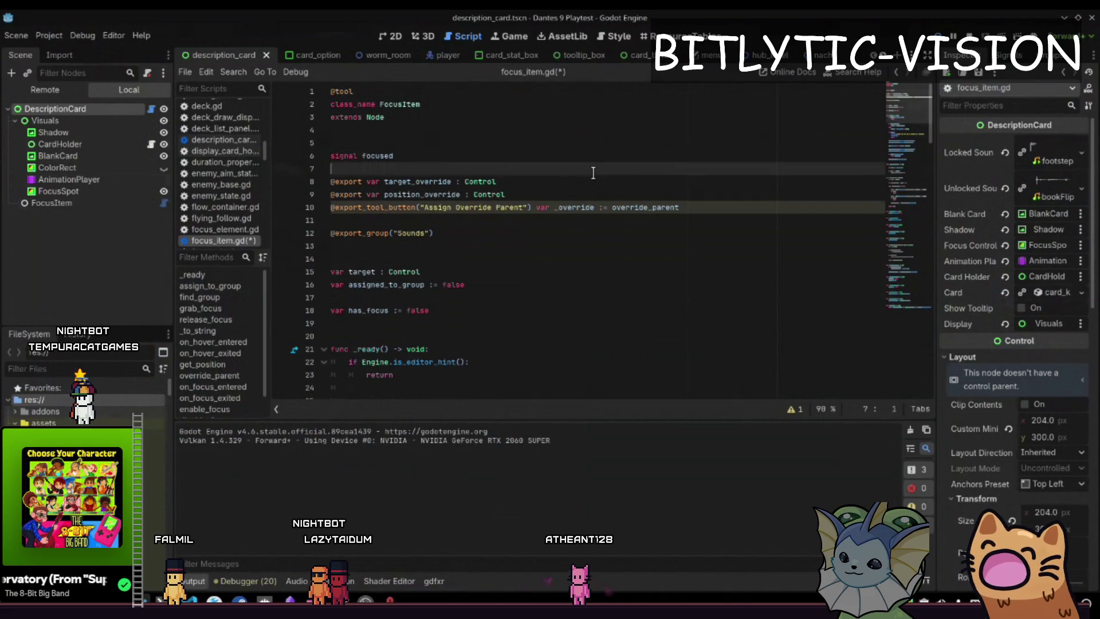
{"action": "key", "text": "Down"}
{"action": "key", "text": "Down"}
{"action": "key", "text": "Down"}
{"action": "key", "text": "End"}
{"action": "key", "text": "Return"}
{"action": "key", "text": "BackSpace"}
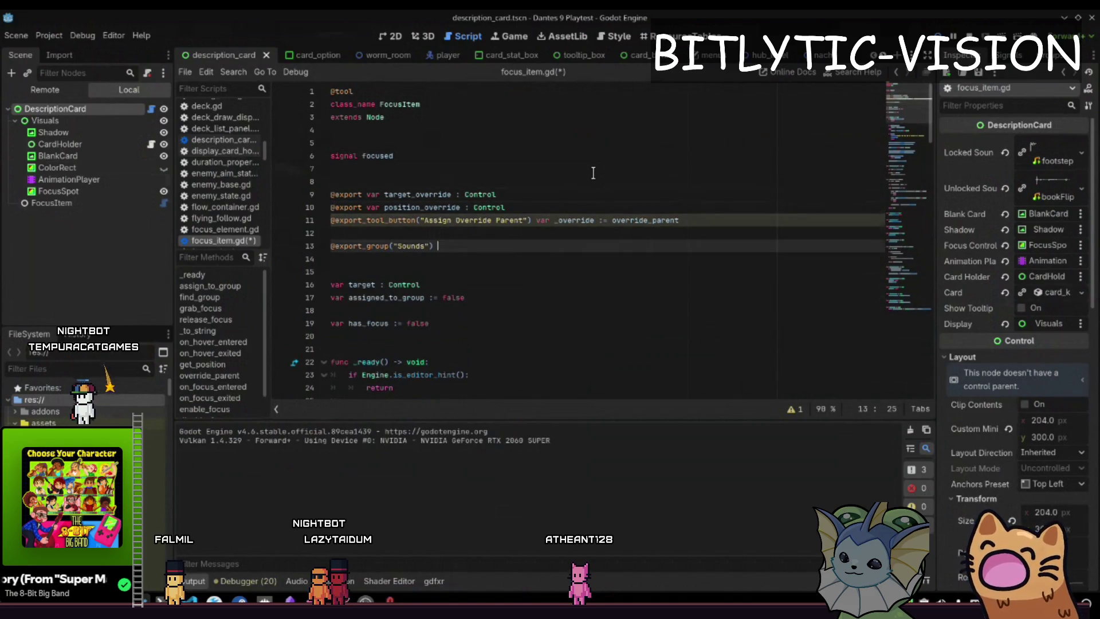
{"action": "key", "text": "BackSpace"}
{"action": "key", "text": "BackSpace"}
{"action": "key", "text": "BackSpace"}
{"action": "key", "text": "Return"}
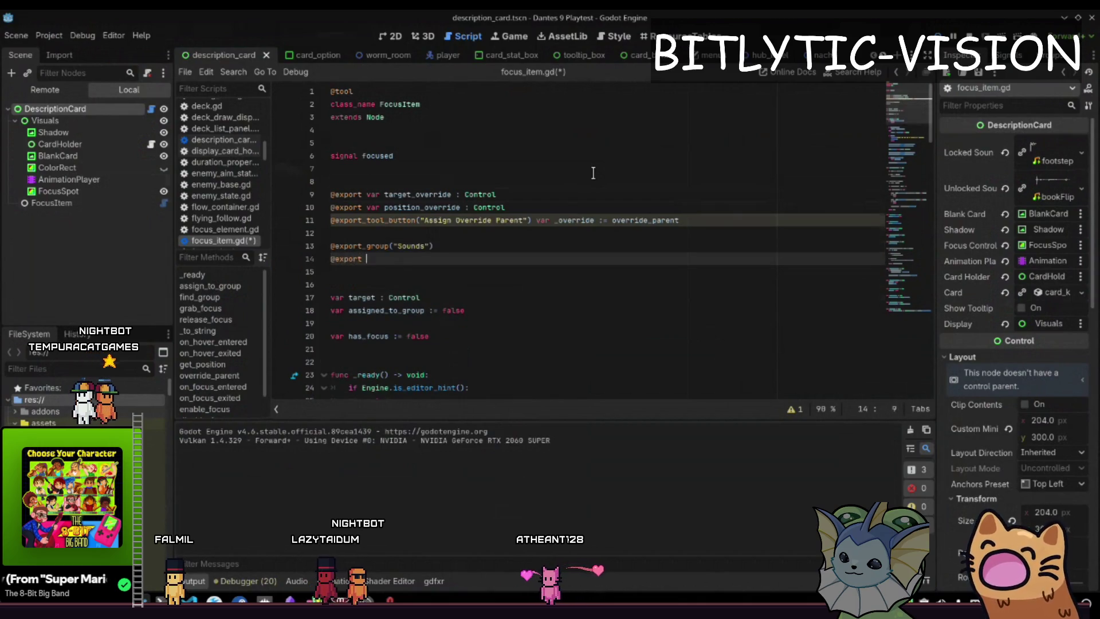
{"action": "type", "text": "var"}
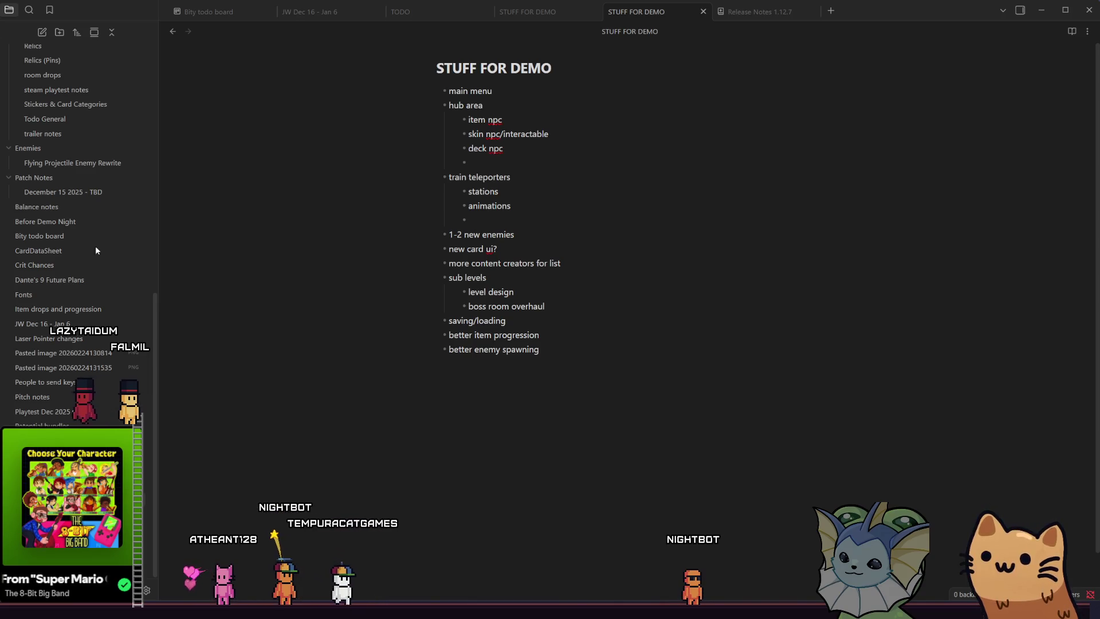
Step: Review the content creators item in STUFF FOR DEMO, then minimize Obsidian
{"action": "left_click", "coordinate": [657, 259]}
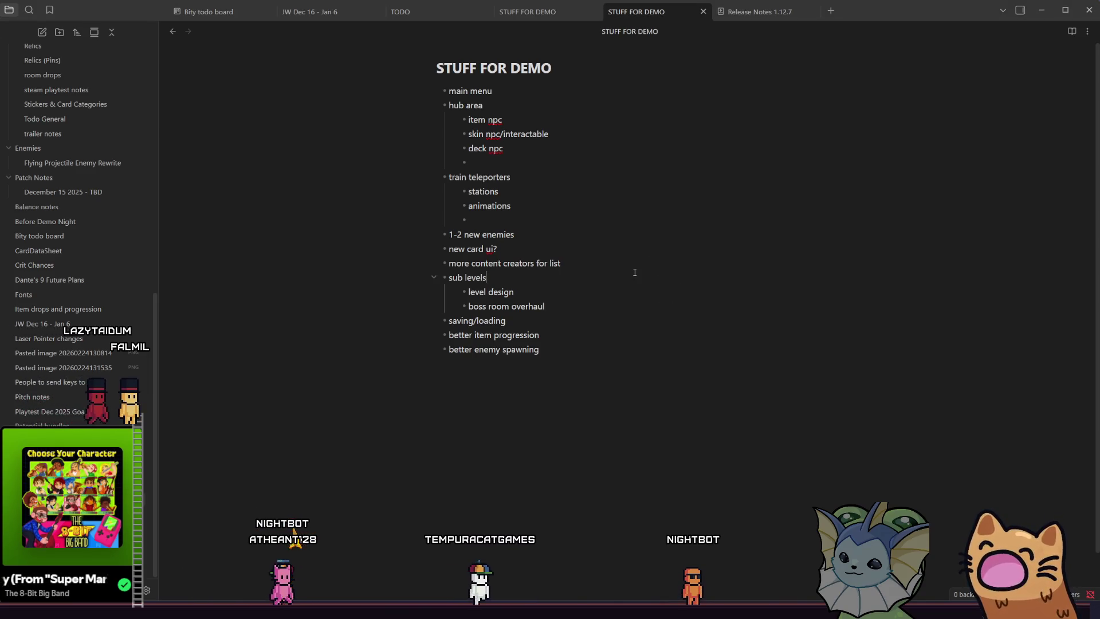
{"action": "left_click", "coordinate": [632, 263]}
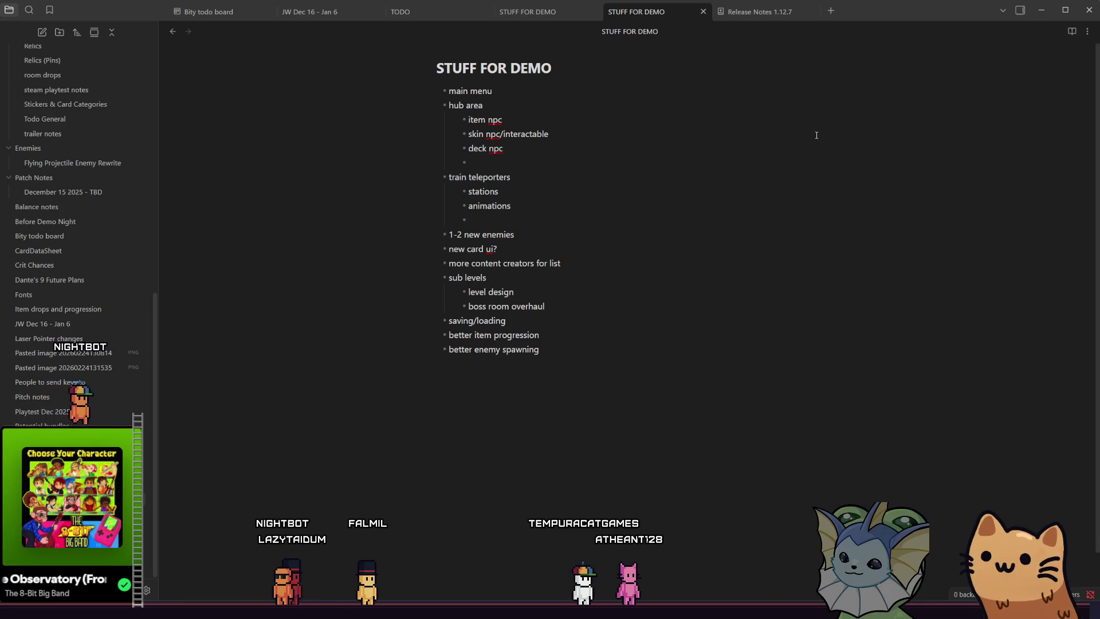
{"action": "left_click", "coordinate": [1048, 10]}
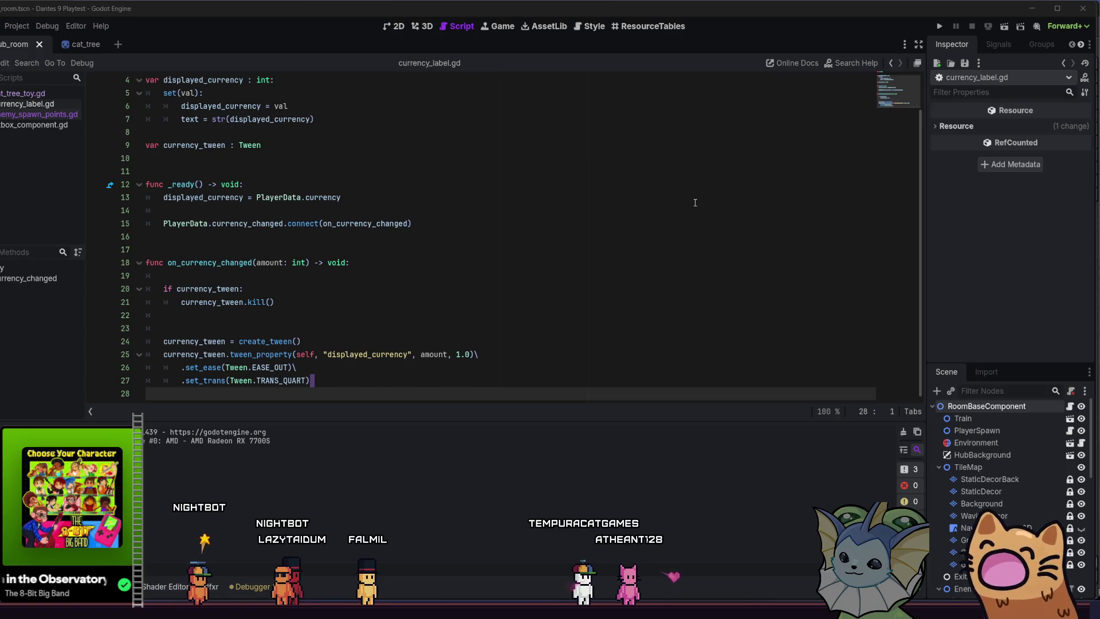
Step: Scroll through currency_label.gd, put the caret on line 14, then switch to Aseprite
{"action": "scroll", "coordinate": [656, 229], "scroll_direction": "up", "scroll_amount": 1}
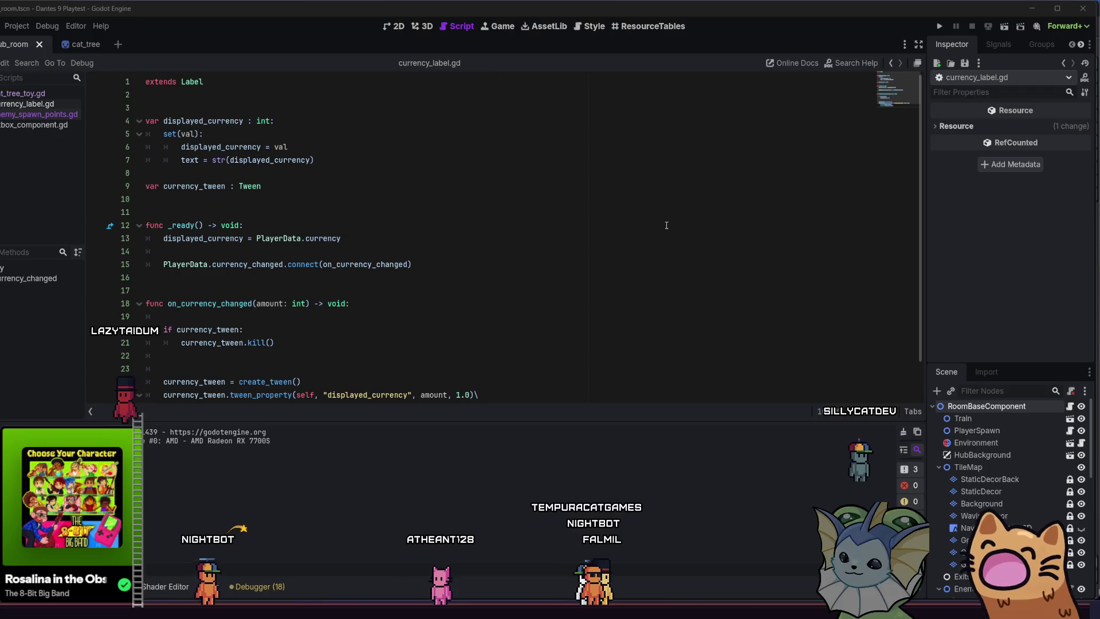
{"action": "scroll", "coordinate": [668, 226], "scroll_direction": "down", "scroll_amount": 1}
{"action": "scroll", "coordinate": [668, 228], "scroll_direction": "up", "scroll_amount": 1}
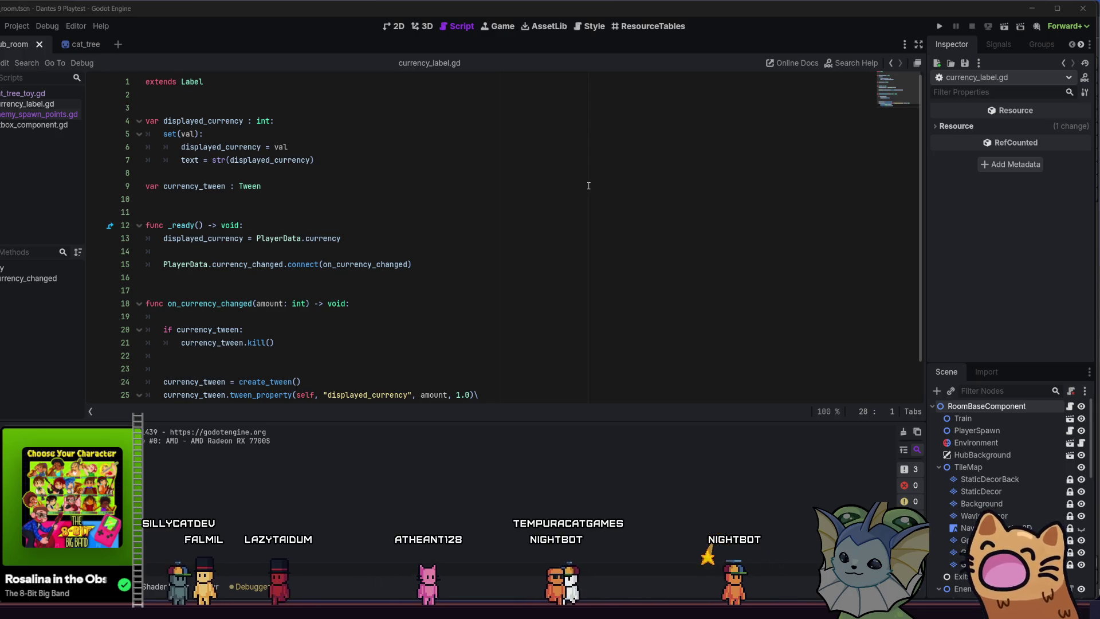
{"action": "left_click", "coordinate": [616, 251]}
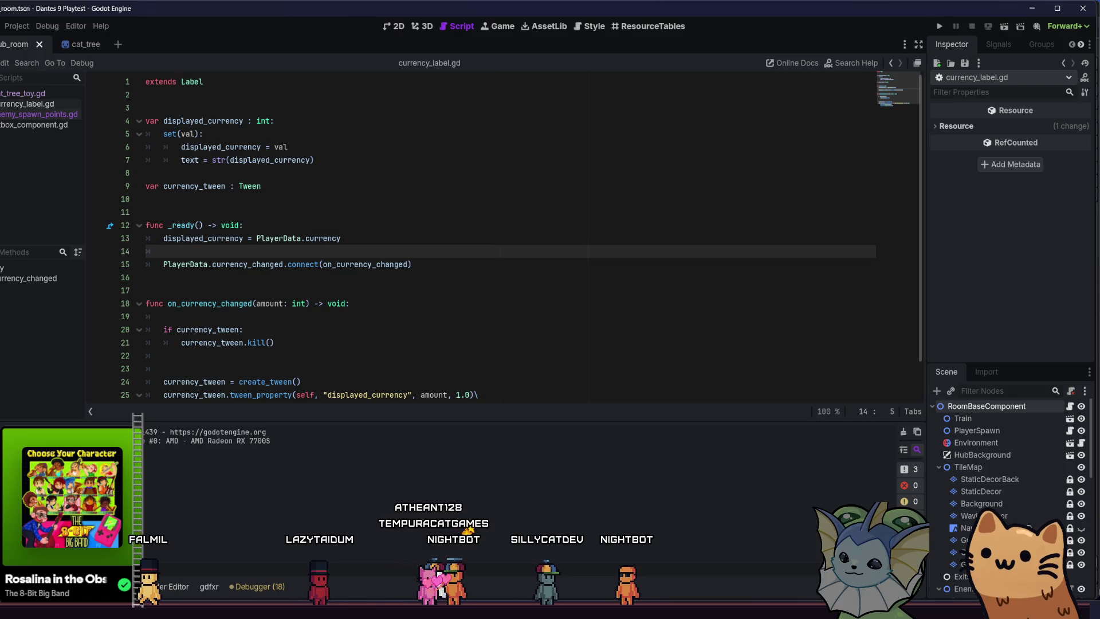
{"action": "key", "text": "alt+Tab"}
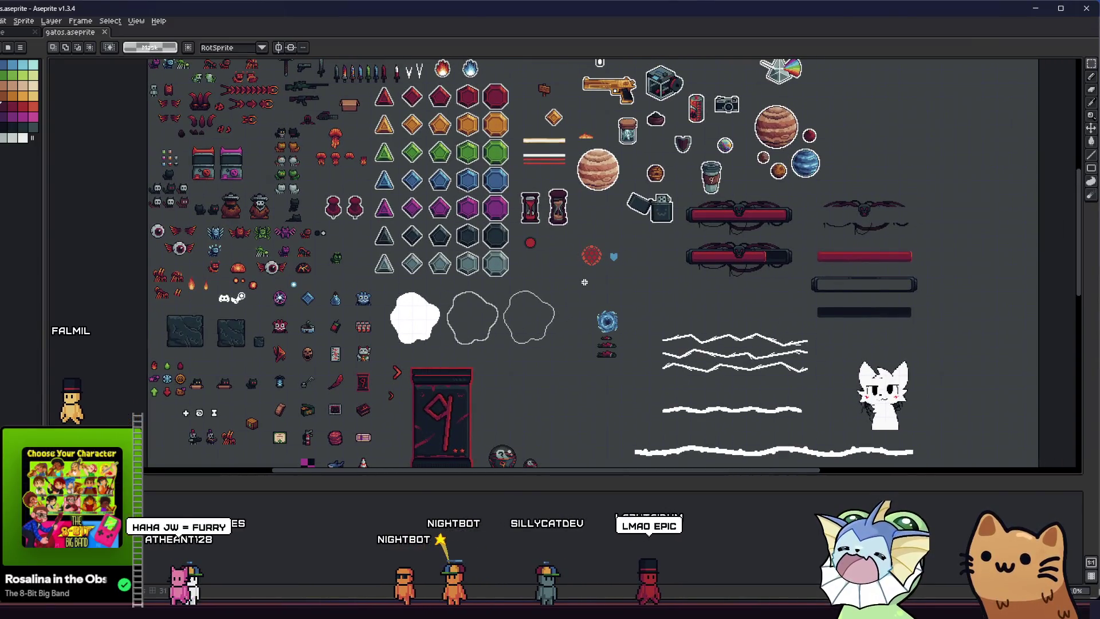
Step: Pan around the gatos.aseprite sprite sheet, then bring up the Obsidian demo notes
{"action": "scroll", "coordinate": [585, 282], "scroll_direction": "up", "scroll_amount": 3}
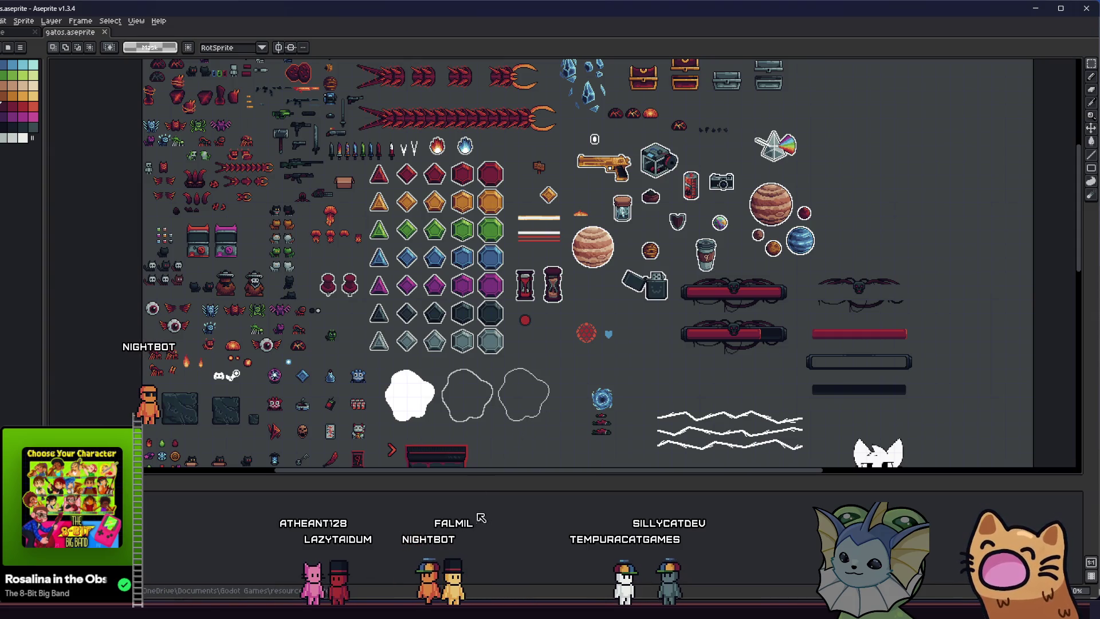
{"action": "left_click", "coordinate": [441, 549]}
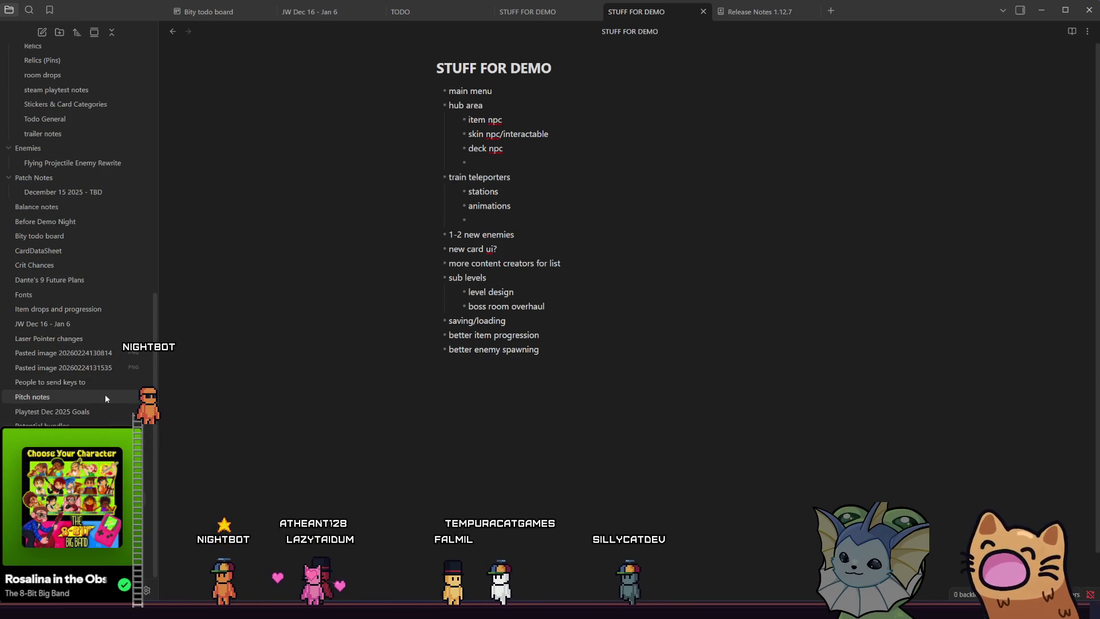
Step: Open the JW Dec 16 - Jan 6 note, review its press kit and sticker pips items, then return to Aseprite
{"action": "left_click", "coordinate": [92, 325]}
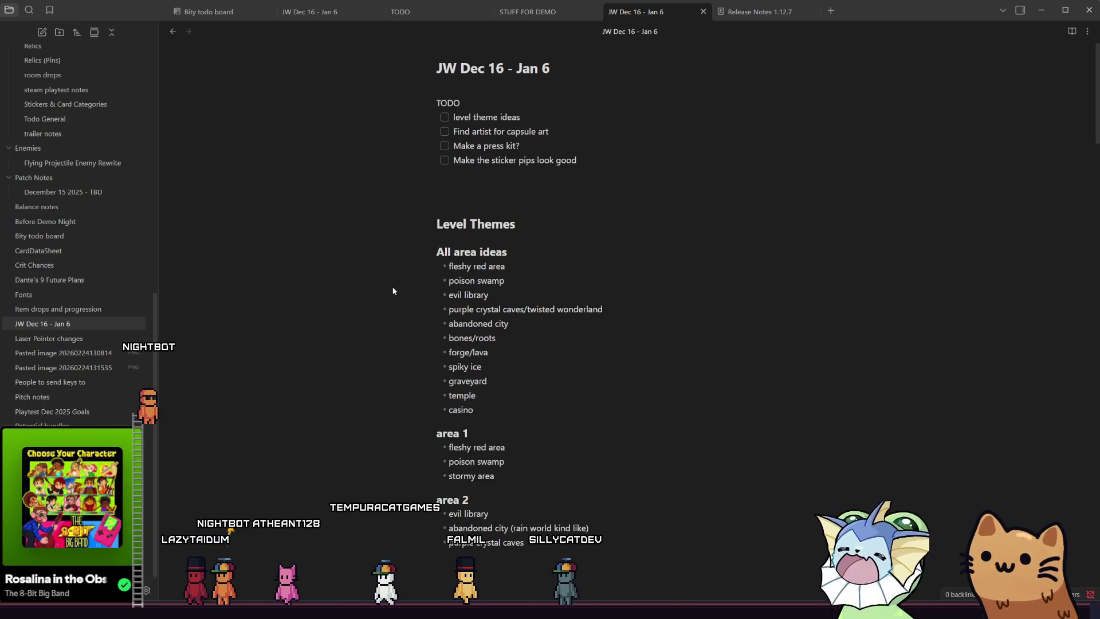
{"action": "left_click", "coordinate": [600, 152]}
{"action": "left_click", "coordinate": [604, 158]}
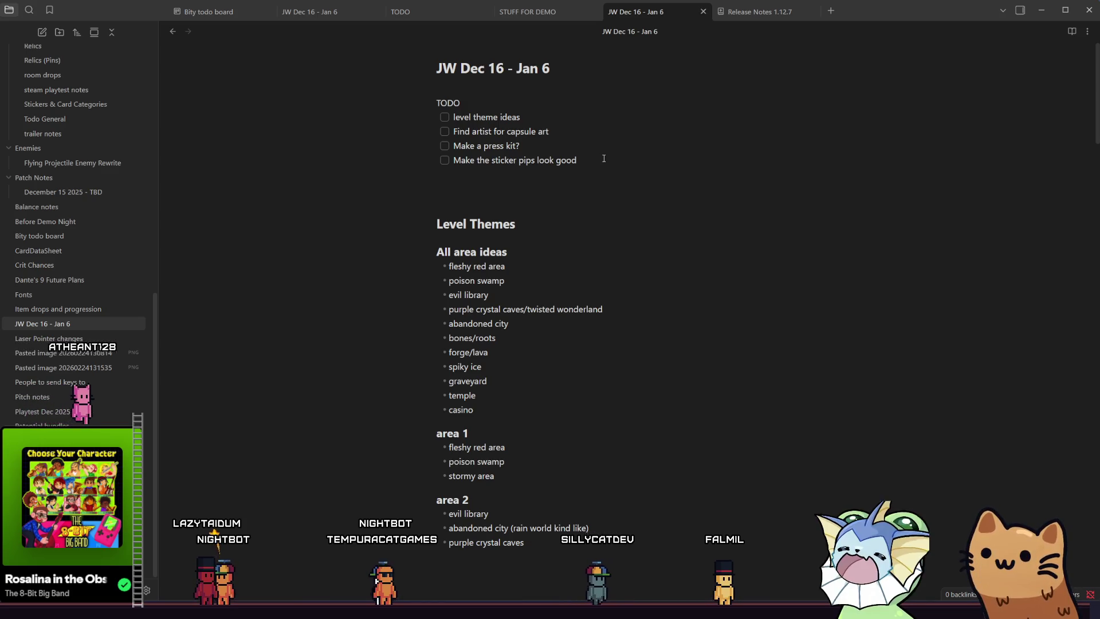
{"action": "left_click", "coordinate": [571, 147]}
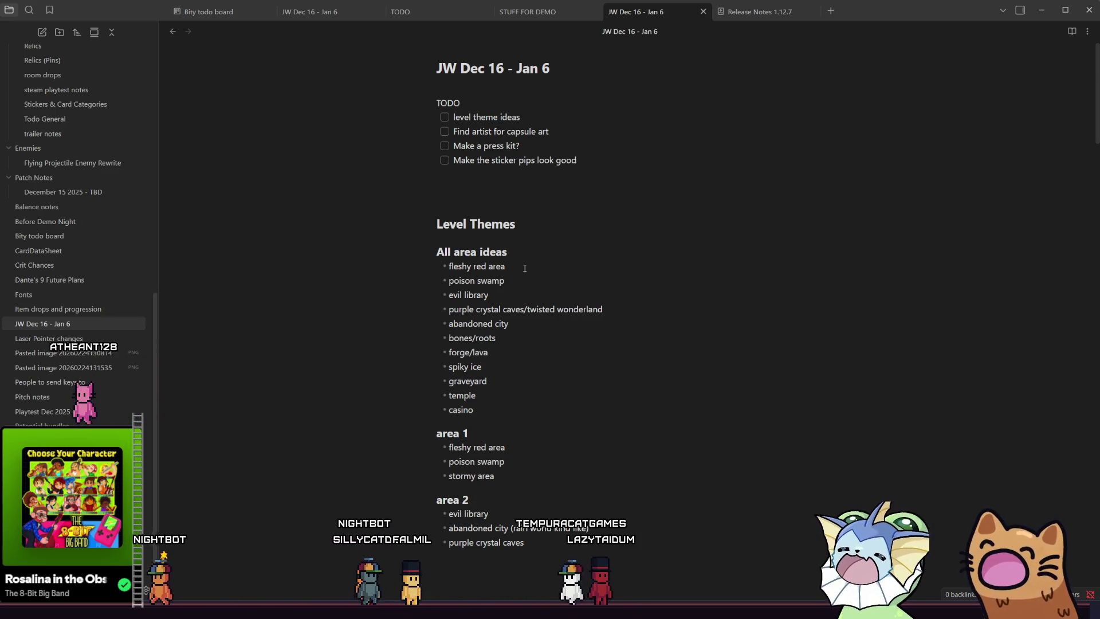
{"action": "key", "text": "alt+Tab"}
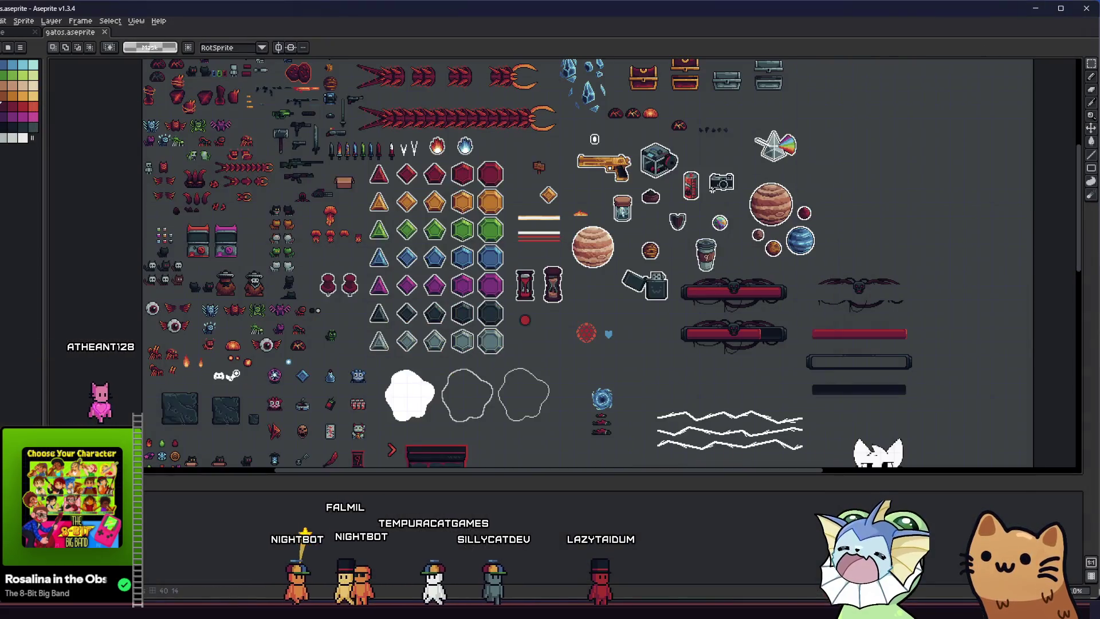
Step: Switch to Godot, zoom out on hub_room.tscn in the 2D view, and show the FileSystem dock
{"action": "key", "text": "alt+Tab"}
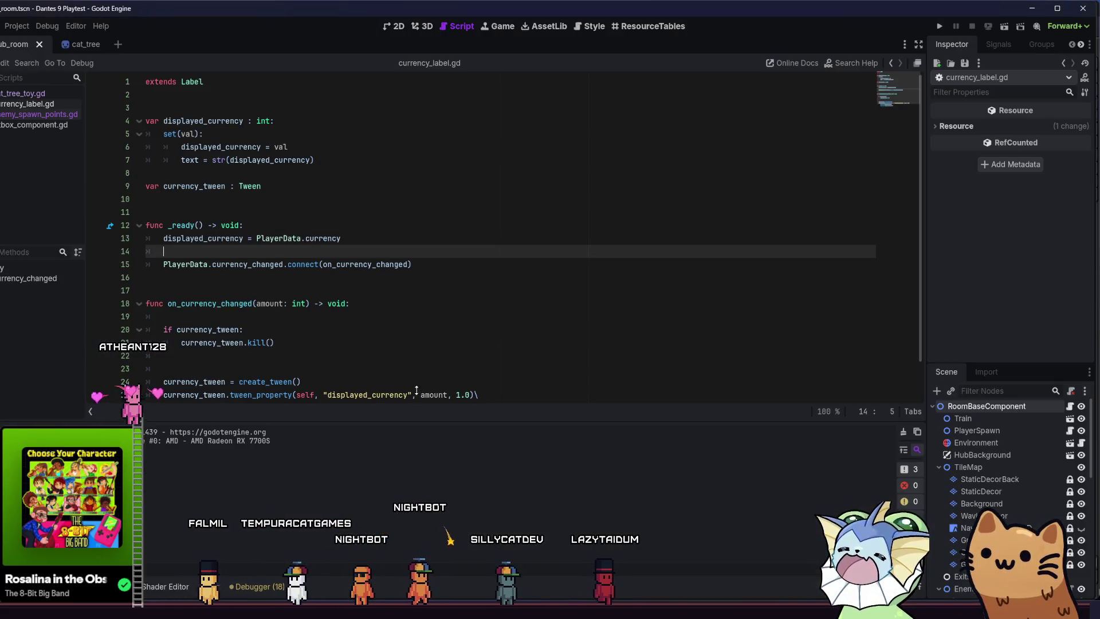
{"action": "scroll", "coordinate": [417, 389], "scroll_direction": "down", "scroll_amount": 2}
{"action": "scroll", "coordinate": [579, 244], "scroll_direction": "up", "scroll_amount": 2}
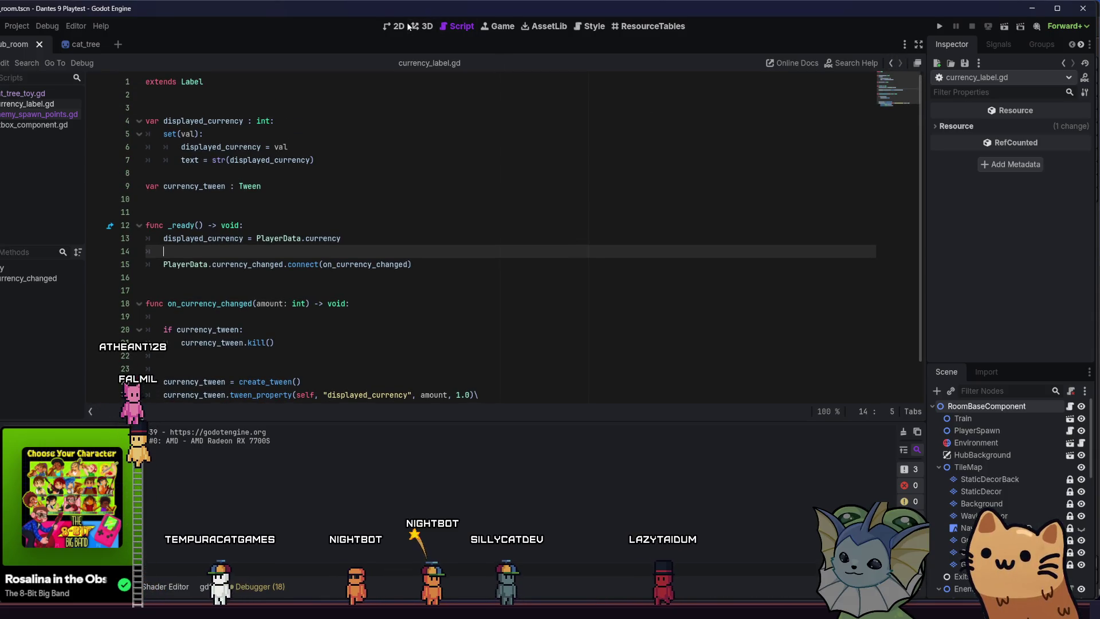
{"action": "left_click", "coordinate": [398, 27]}
{"action": "scroll", "coordinate": [270, 226], "scroll_direction": "down", "scroll_amount": 3}
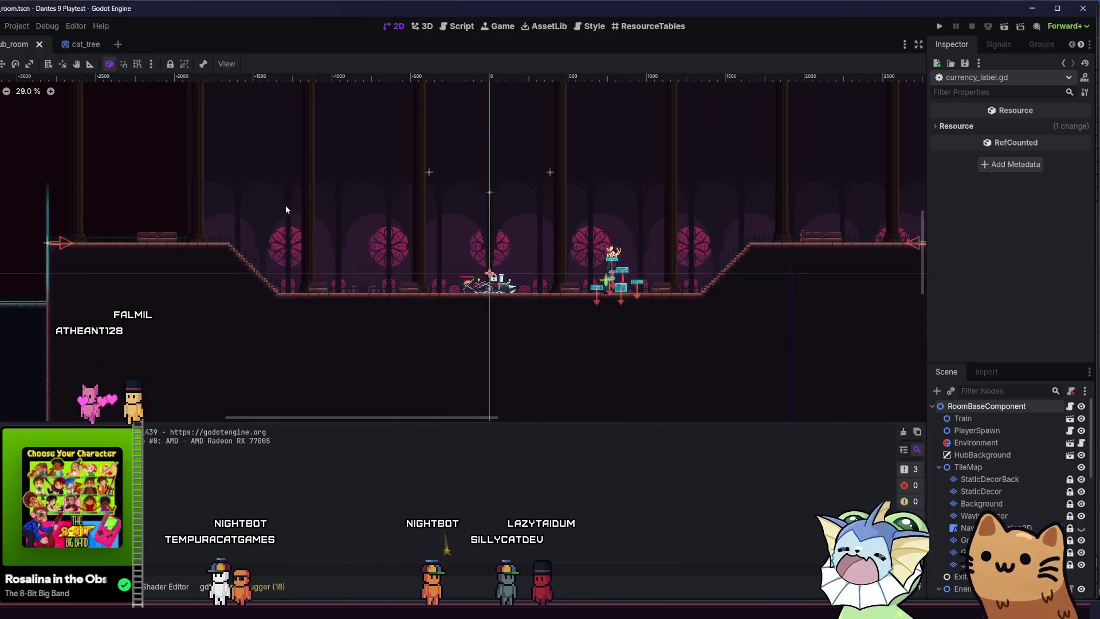
{"action": "scroll", "coordinate": [276, 231], "scroll_direction": "down", "scroll_amount": 3}
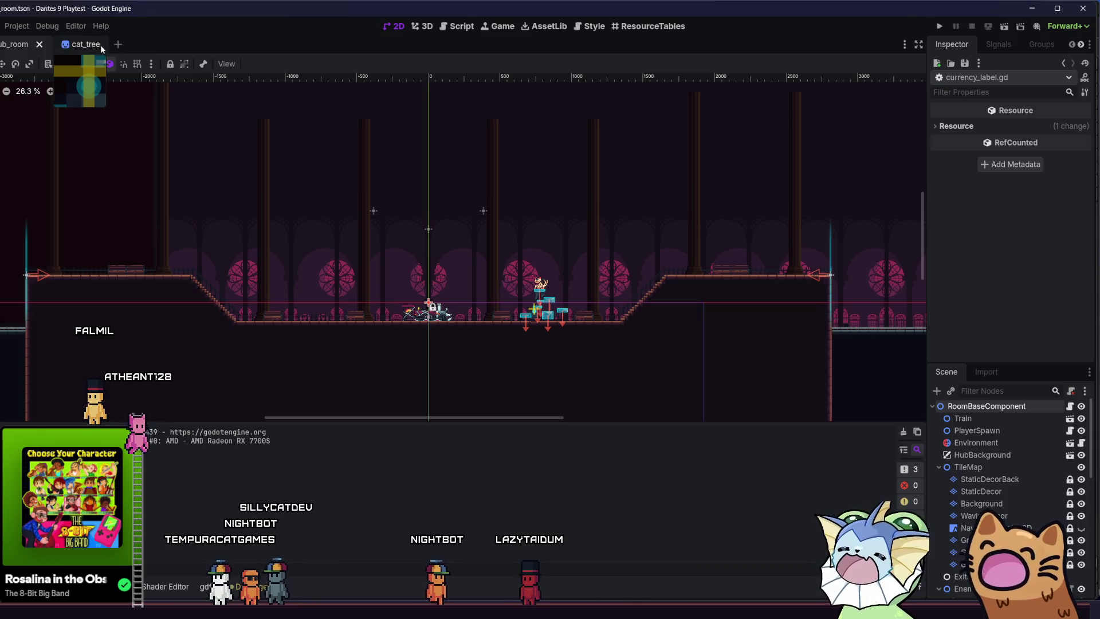
{"action": "key", "text": "alt+f"}
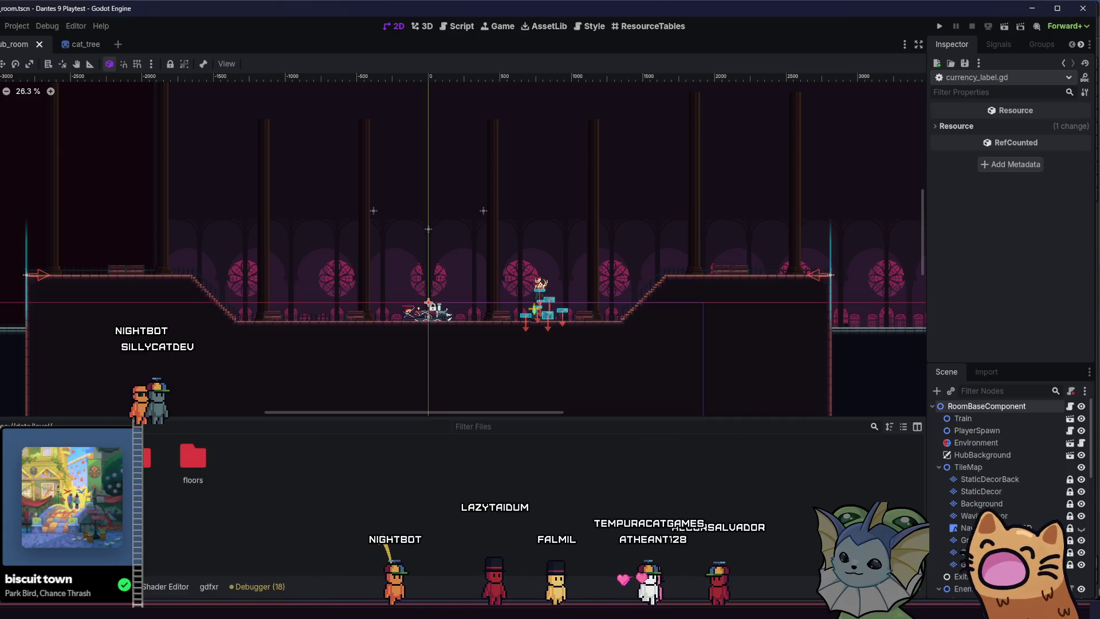
Step: Browse from level floors through the rooms and hub folders into flesh, then open room1
{"action": "double_click", "coordinate": [194, 455]}
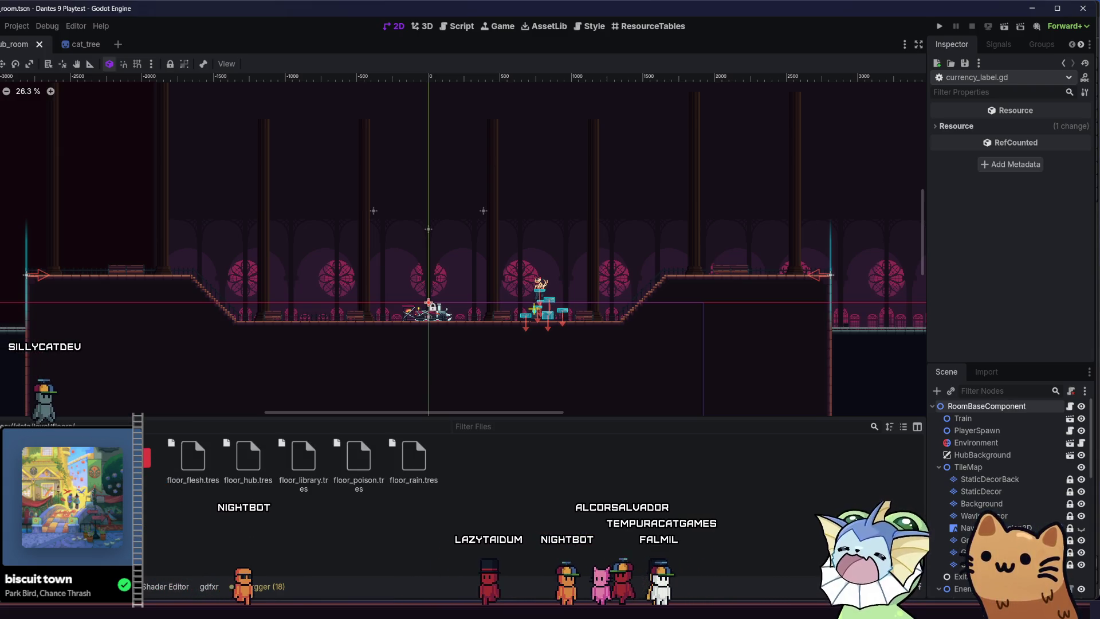
{"action": "left_click", "coordinate": [69, 487]}
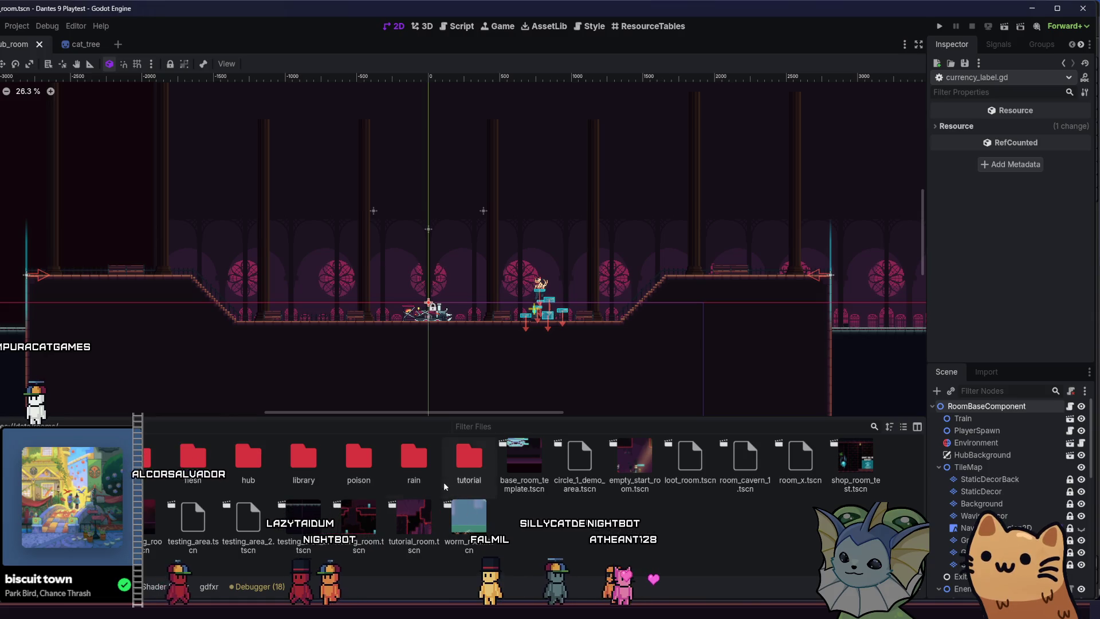
{"action": "double_click", "coordinate": [252, 458]}
{"action": "left_click", "coordinate": [150, 462]}
{"action": "double_click", "coordinate": [174, 459]}
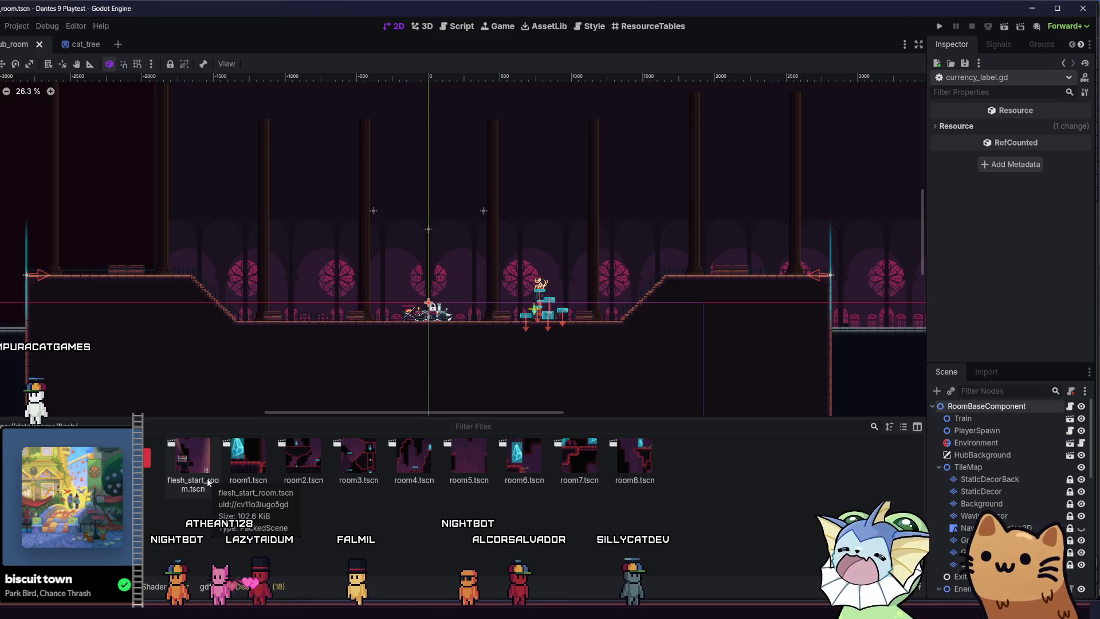
{"action": "double_click", "coordinate": [248, 459]}
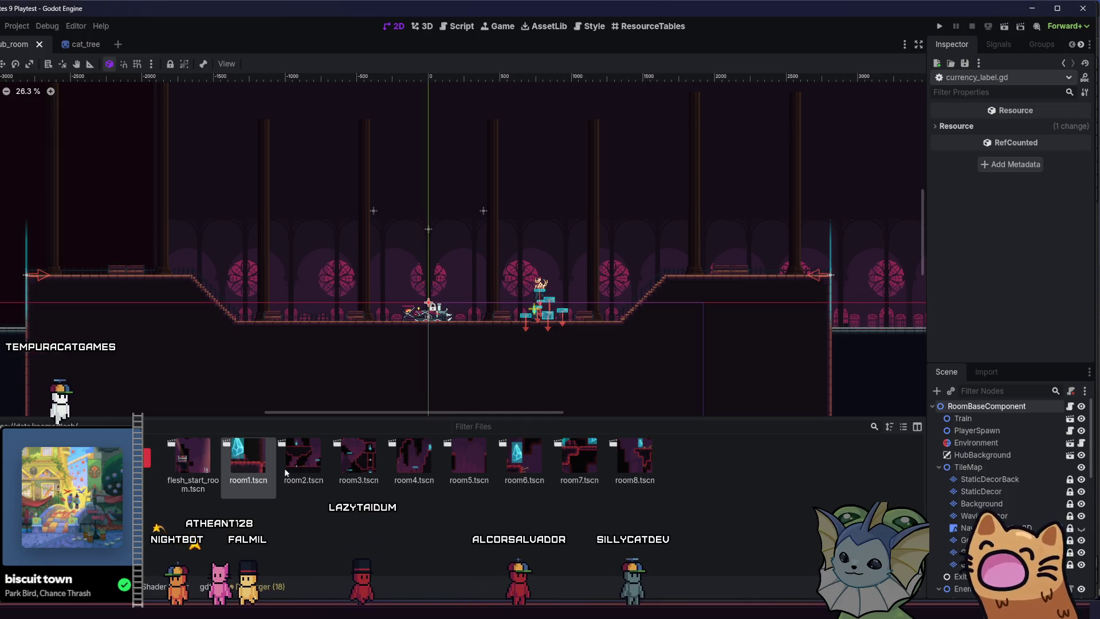
Step: Open the room2 through room8 flesh scenes, each in its own tab
{"action": "double_click", "coordinate": [313, 467]}
{"action": "double_click", "coordinate": [359, 466]}
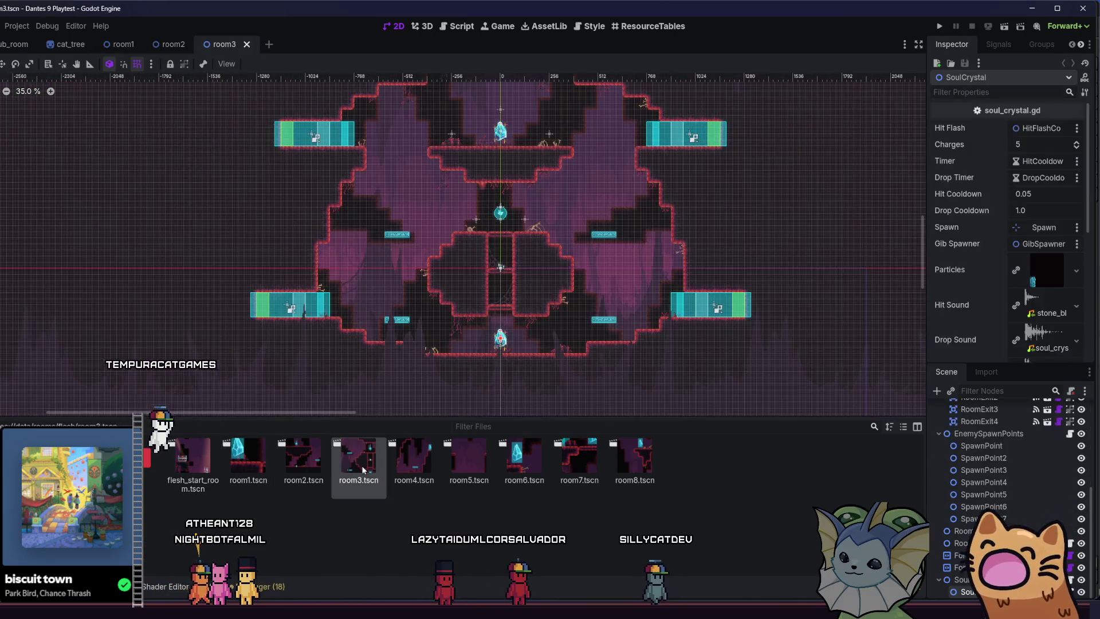
{"action": "double_click", "coordinate": [417, 467]}
{"action": "double_click", "coordinate": [468, 465]}
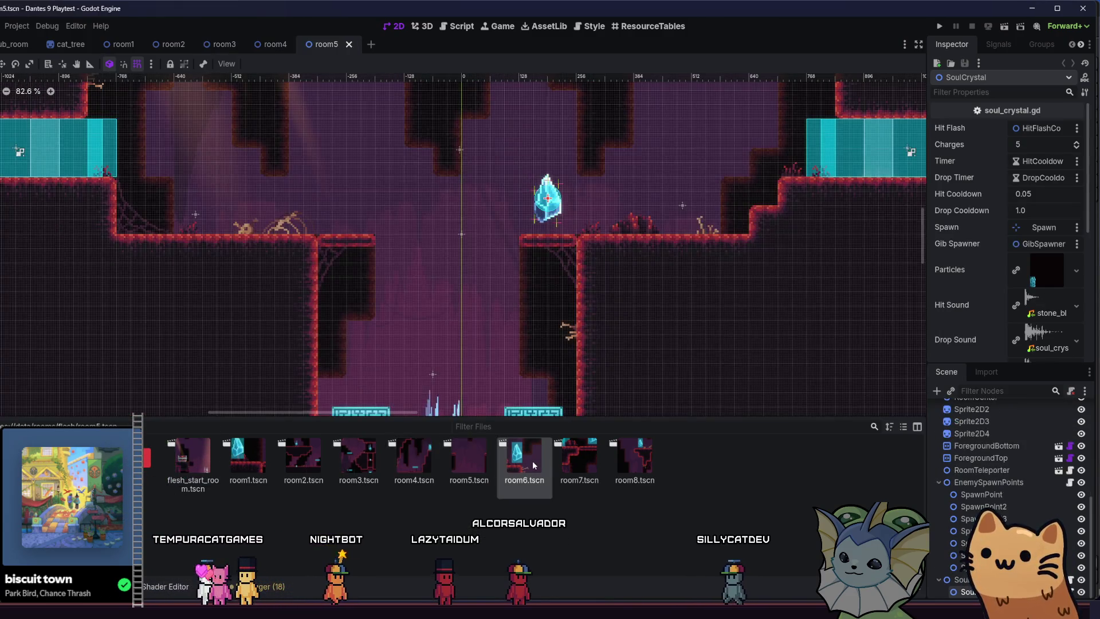
{"action": "double_click", "coordinate": [532, 461]}
{"action": "double_click", "coordinate": [580, 463]}
{"action": "double_click", "coordinate": [630, 461]}
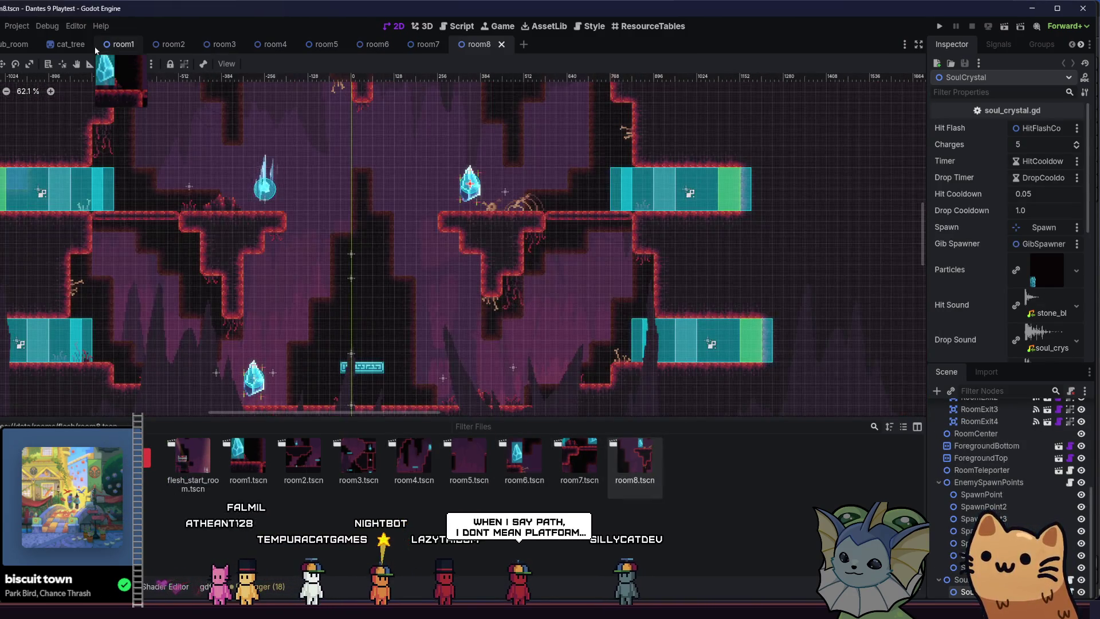
Step: Switch back to room1, zoom in on its soul crystals, and select the Ground layer
{"action": "left_click", "coordinate": [122, 44]}
{"action": "scroll", "coordinate": [220, 244], "scroll_direction": "down", "scroll_amount": 7}
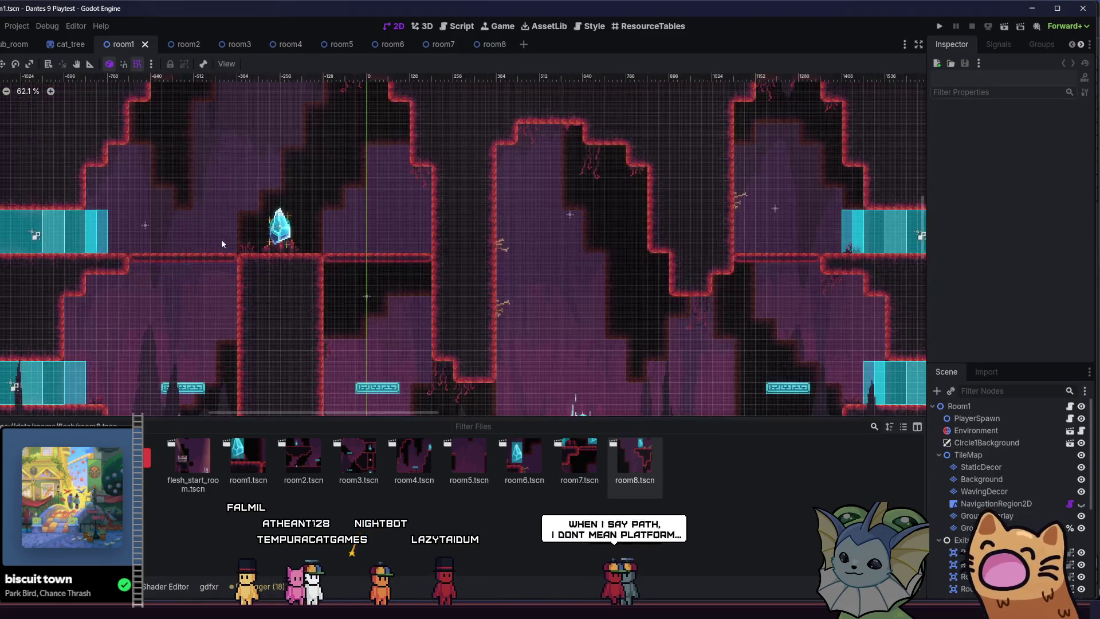
{"action": "scroll", "coordinate": [315, 247], "scroll_direction": "up", "scroll_amount": 5}
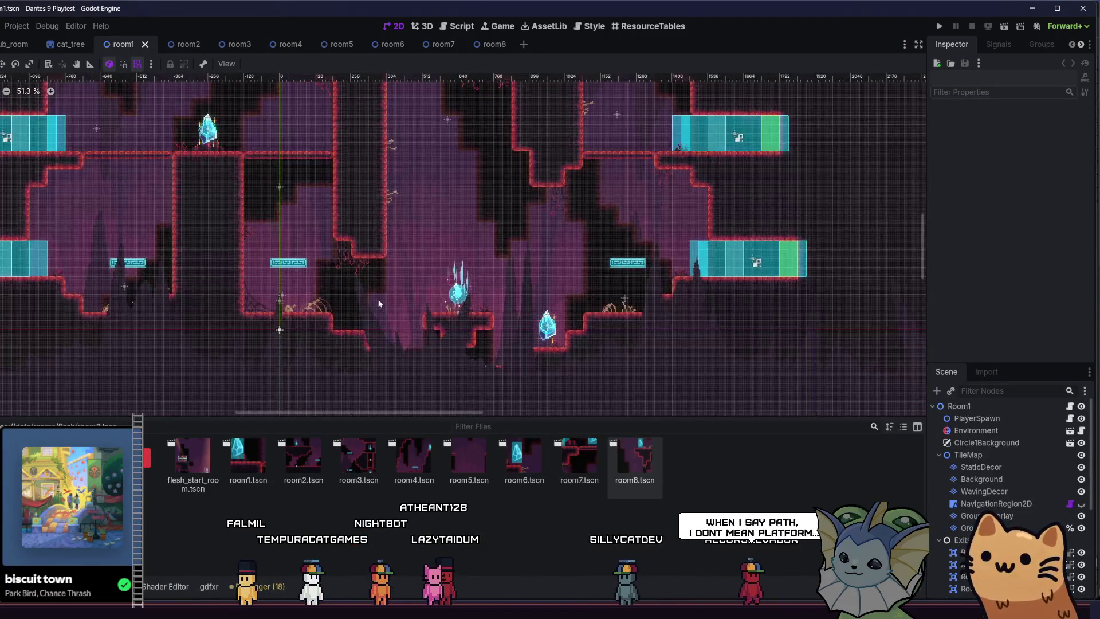
{"action": "scroll", "coordinate": [311, 308], "scroll_direction": "up", "scroll_amount": 5}
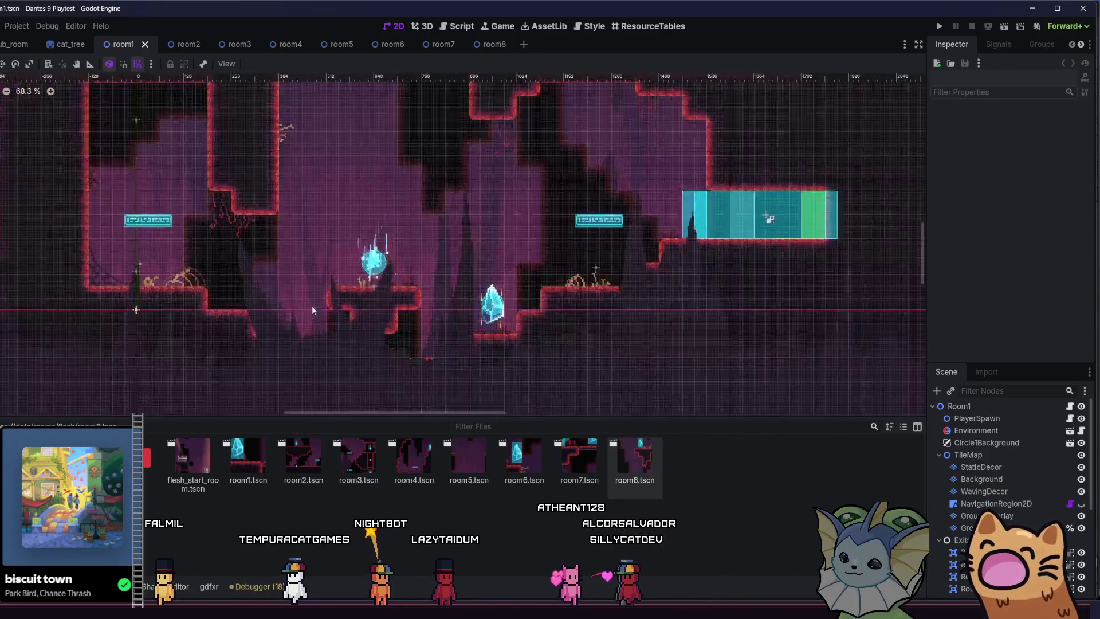
{"action": "scroll", "coordinate": [360, 306], "scroll_direction": "down", "scroll_amount": 2}
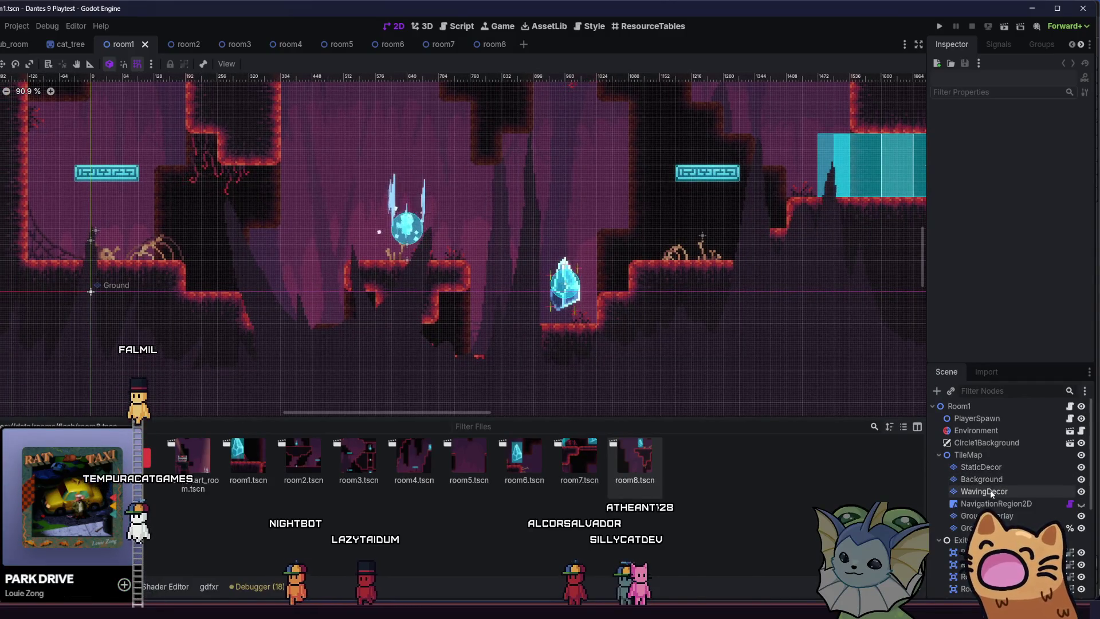
{"action": "left_click", "coordinate": [968, 528]}
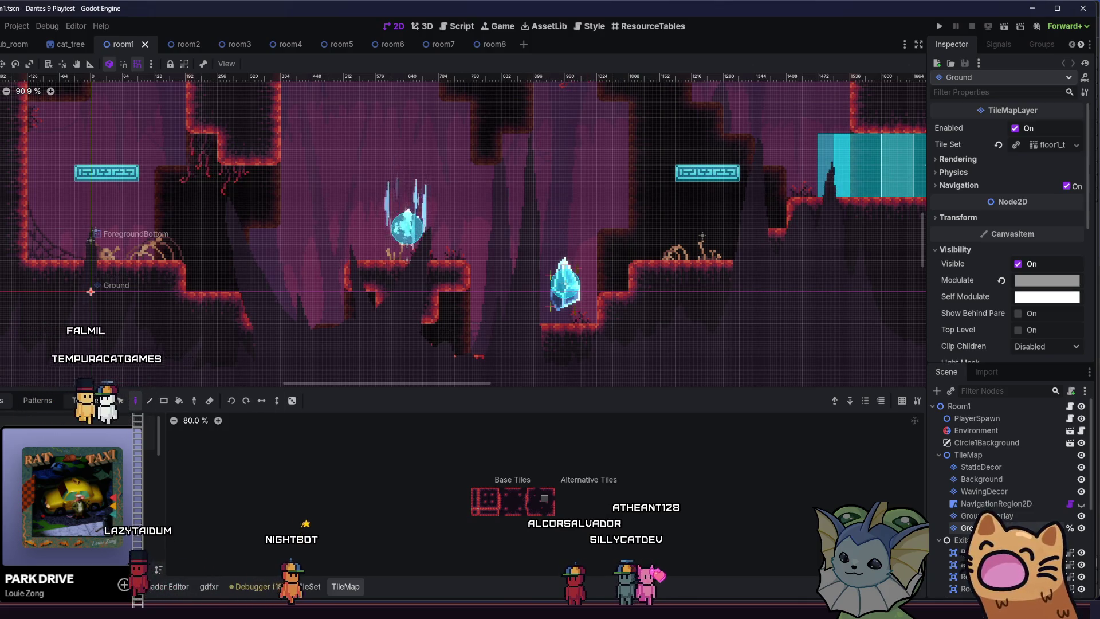
Step: Move room1's middle platform tiles up beneath the crystal and select the WavingDecor tiles there
{"action": "mouse_move", "coordinate": [345, 235]}
{"action": "left_mouse_down"}
{"action": "mouse_move", "coordinate": [511, 362]}
{"action": "mouse_move", "coordinate": [475, 312]}
{"action": "left_mouse_up"}
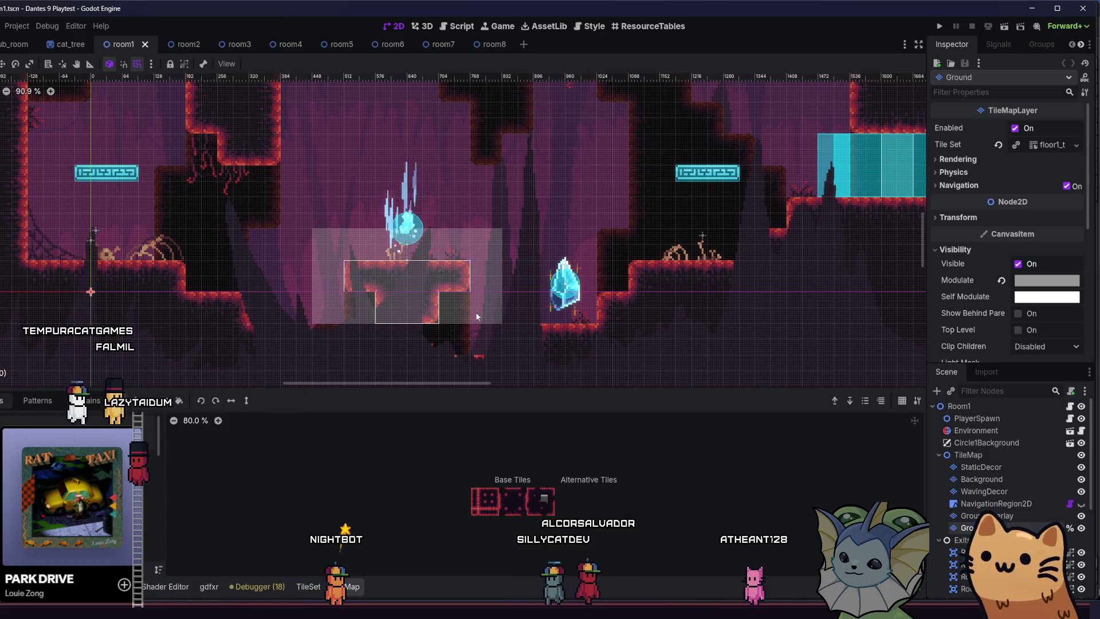
{"action": "left_click", "coordinate": [416, 262]}
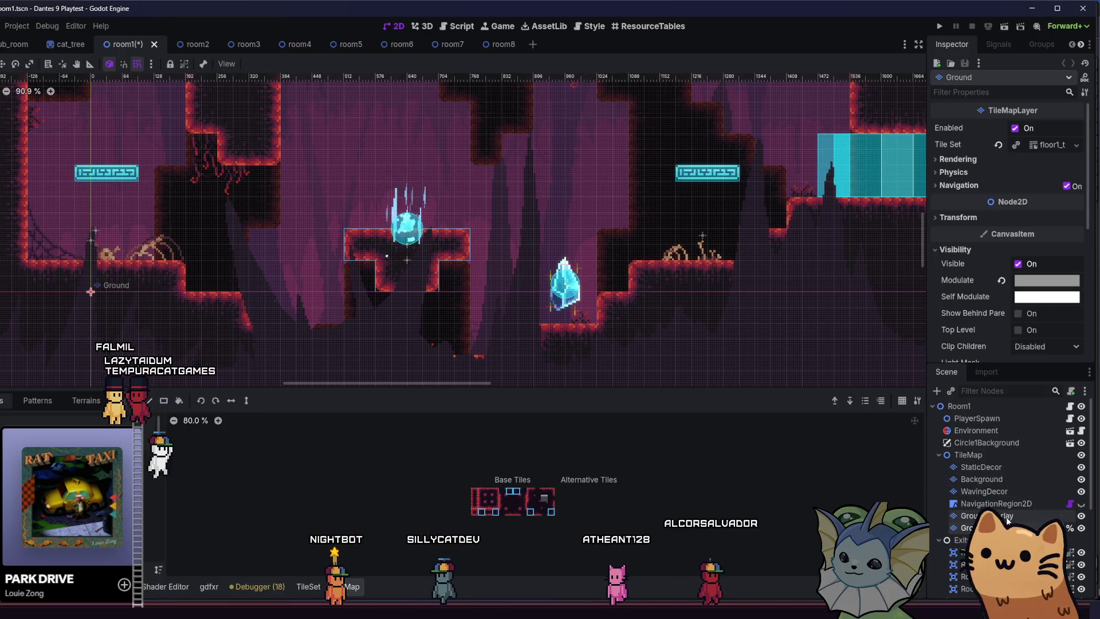
{"action": "left_click", "coordinate": [984, 491]}
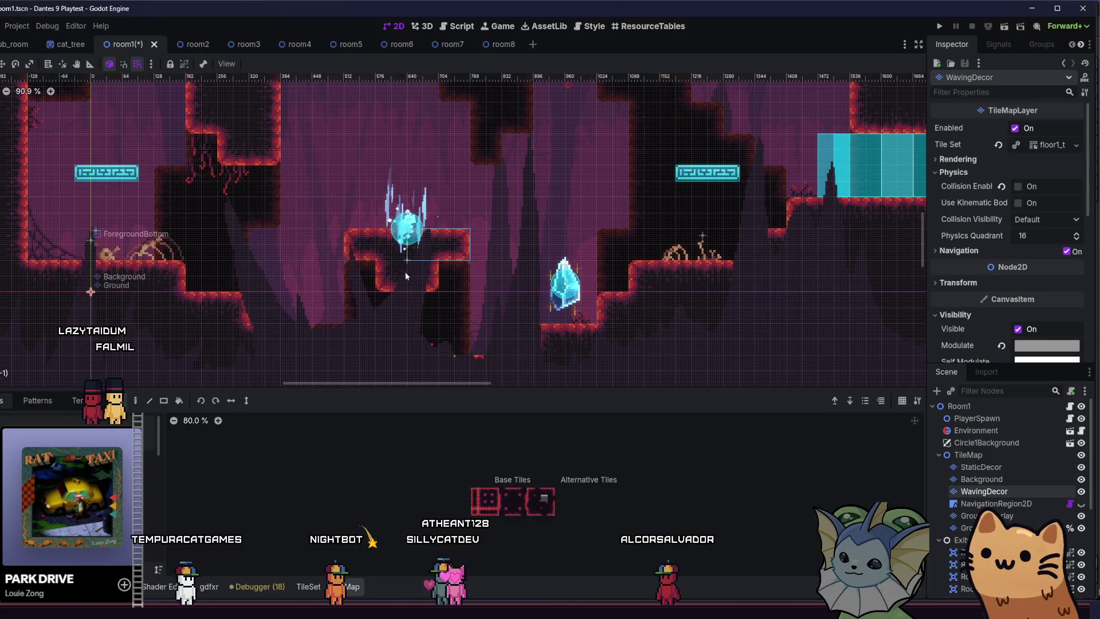
{"action": "mouse_move", "coordinate": [410, 232]}
{"action": "left_mouse_down"}
{"action": "mouse_move", "coordinate": [450, 260]}
{"action": "mouse_move", "coordinate": [449, 210]}
{"action": "left_mouse_up"}
Step: Check the Background and StaticDecor layers behind the raised platform, trying their terrain options
{"action": "left_click", "coordinate": [981, 479]}
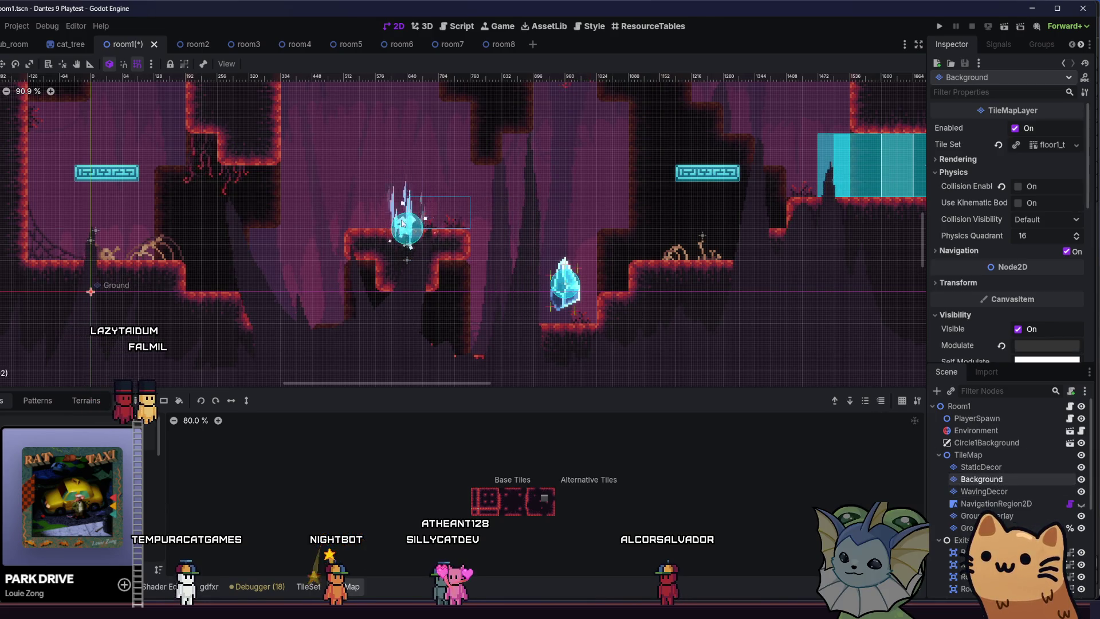
{"action": "mouse_move", "coordinate": [314, 200]}
{"action": "left_mouse_down"}
{"action": "mouse_move", "coordinate": [464, 389]}
{"action": "mouse_move", "coordinate": [462, 379]}
{"action": "left_mouse_up"}
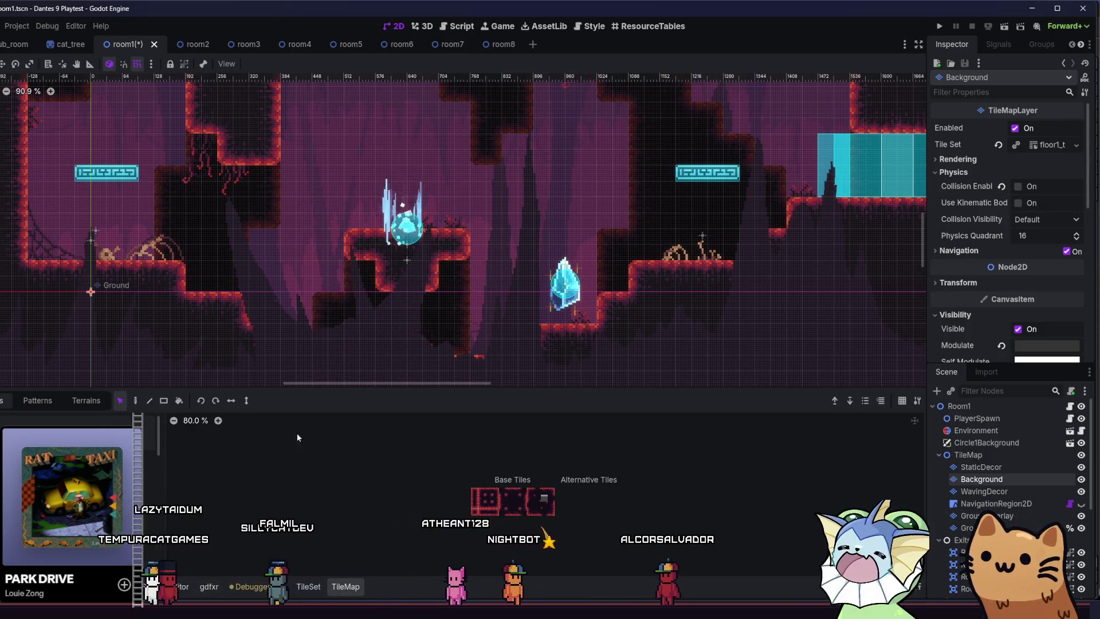
{"action": "left_click", "coordinate": [74, 400]}
{"action": "left_click", "coordinate": [57, 433]}
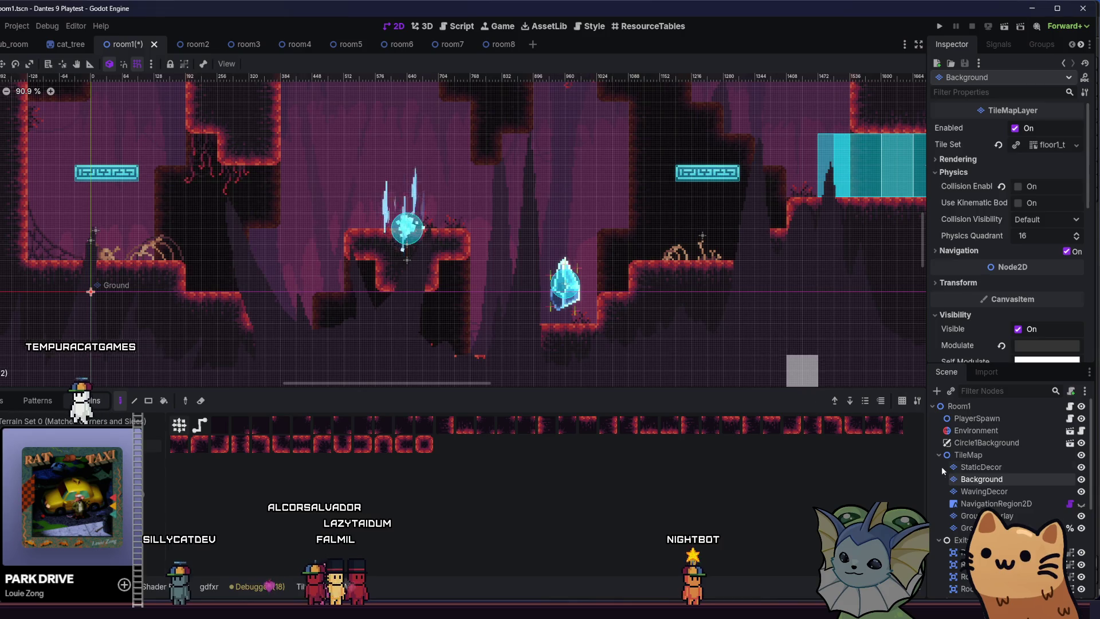
{"action": "left_click", "coordinate": [980, 467]}
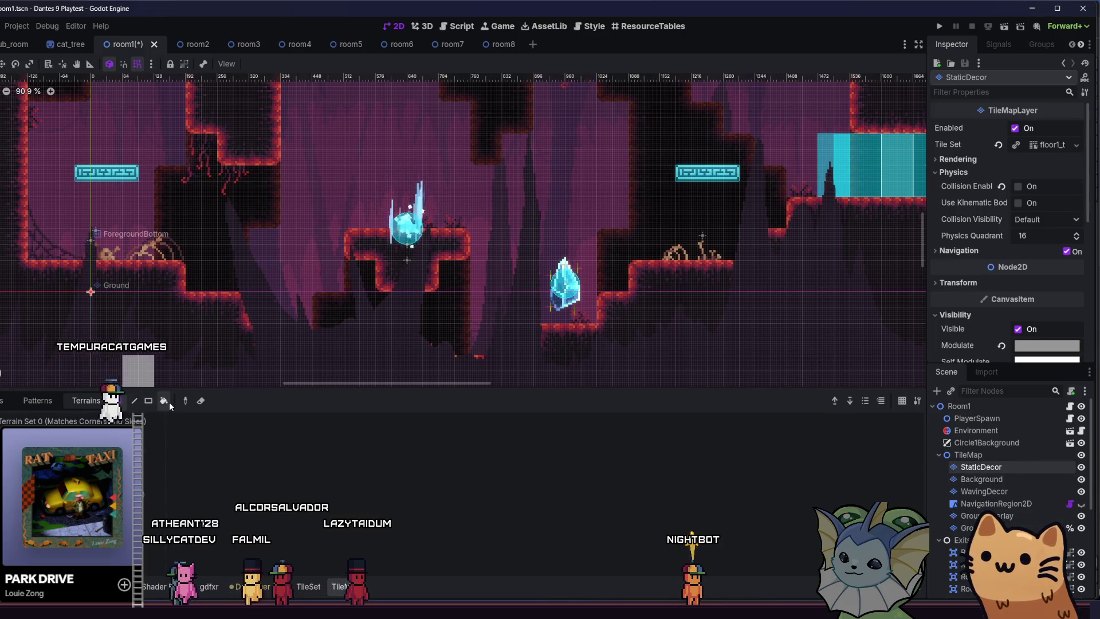
{"action": "left_click", "coordinate": [1, 400]}
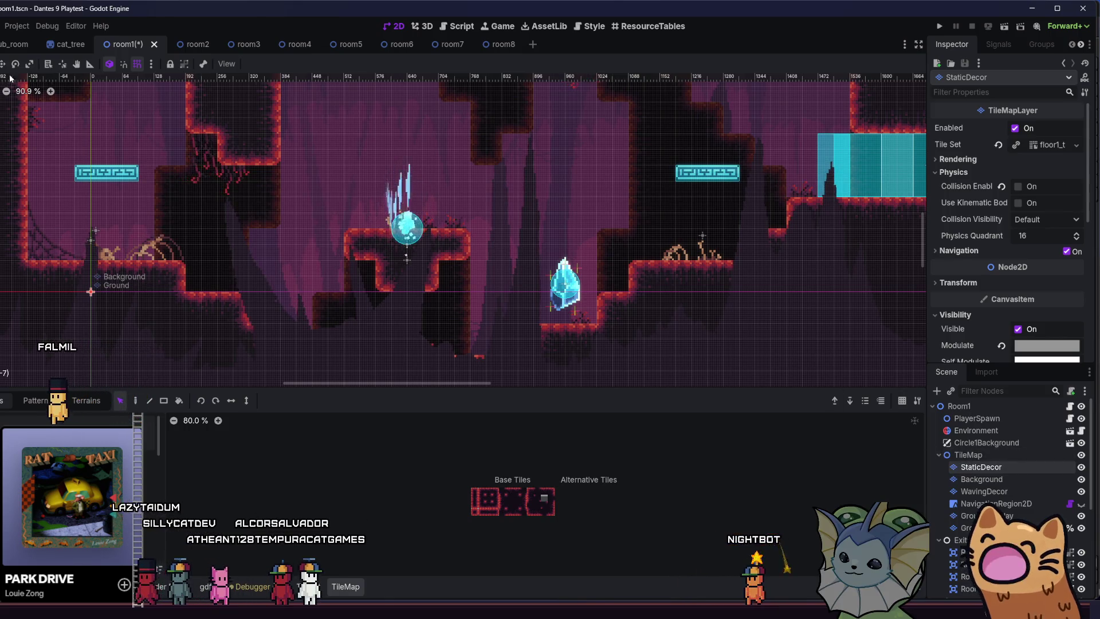
{"action": "scroll", "coordinate": [1012, 494], "scroll_direction": "down", "scroll_amount": 5}
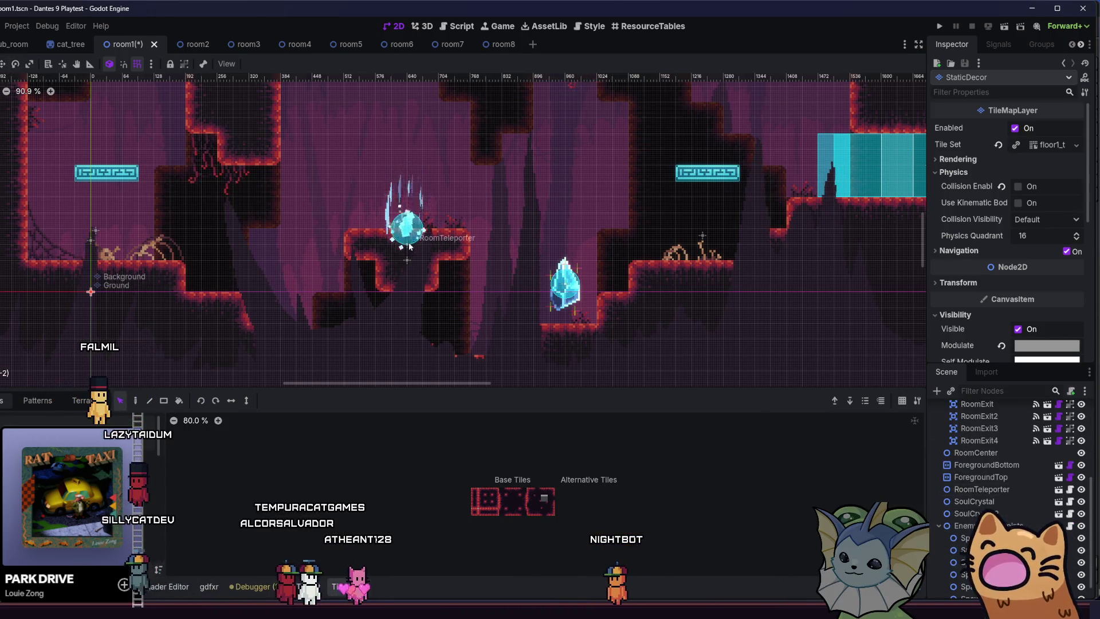
Step: Raise room1's RoomTeleporter to (640, -160)
{"action": "left_click", "coordinate": [996, 489]}
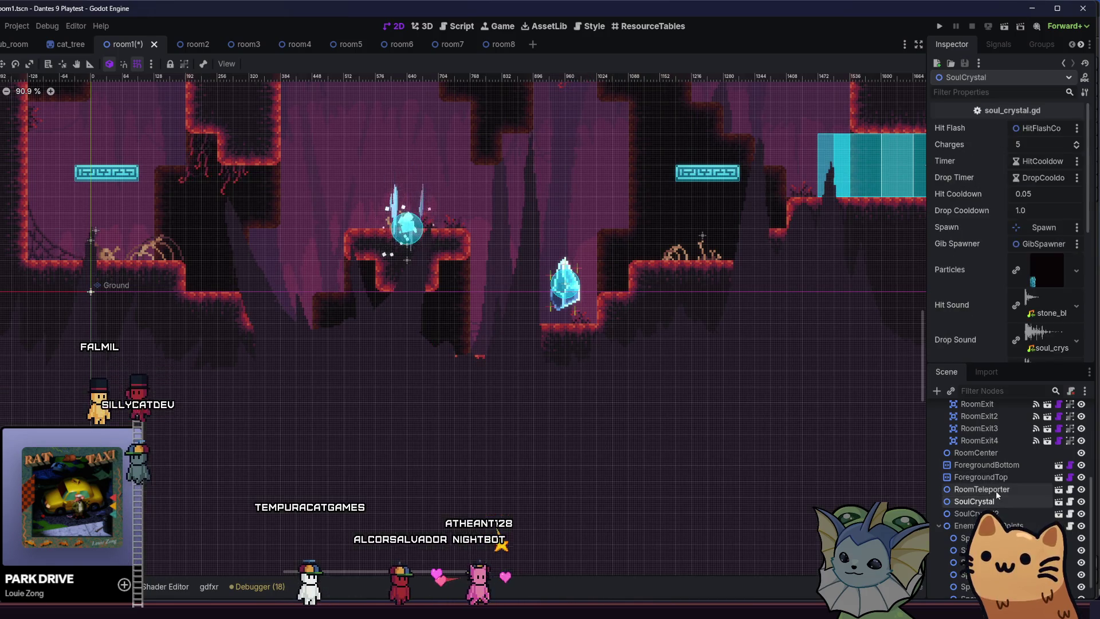
{"action": "left_click_drag", "start_coordinate": [410, 247], "coordinate": [415, 212]}
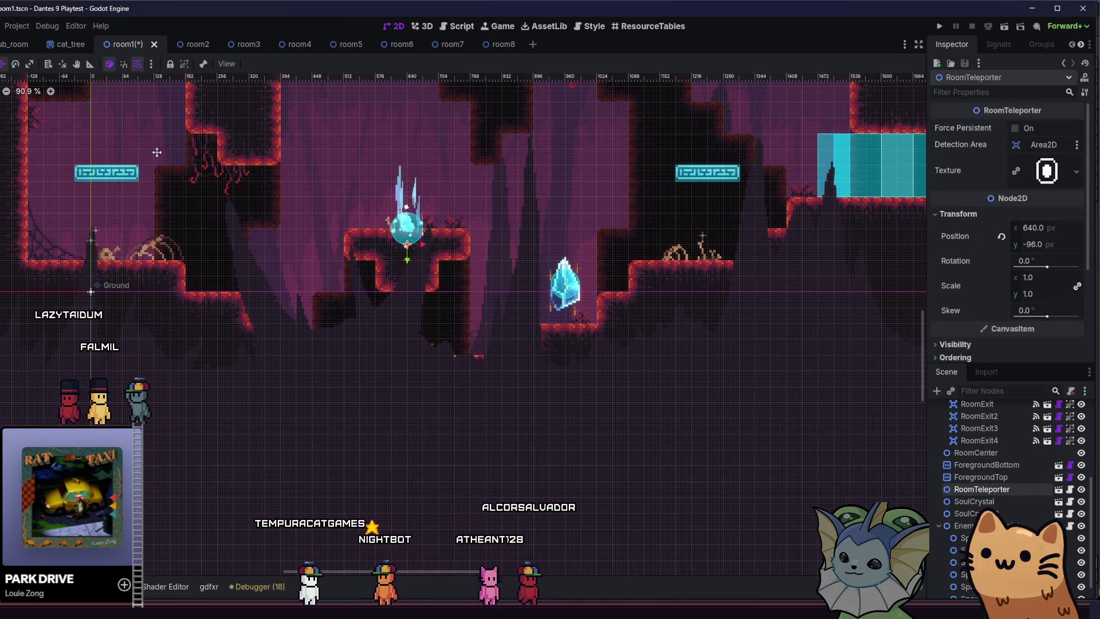
{"action": "mouse_move", "coordinate": [397, 272]}
{"action": "left_mouse_down"}
{"action": "mouse_move", "coordinate": [390, 297]}
{"action": "mouse_move", "coordinate": [381, 281]}
{"action": "left_mouse_up"}
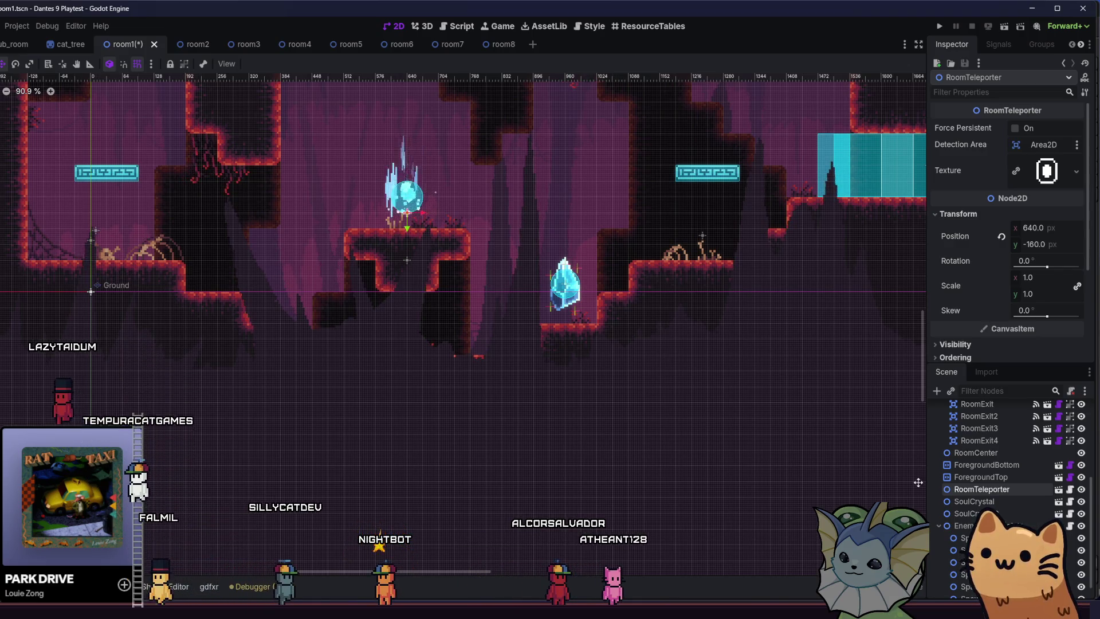
Step: Select the RoomCenter marker, frame it with F, and raise it to y -128
{"action": "left_click", "coordinate": [996, 504]}
{"action": "left_click", "coordinate": [997, 513]}
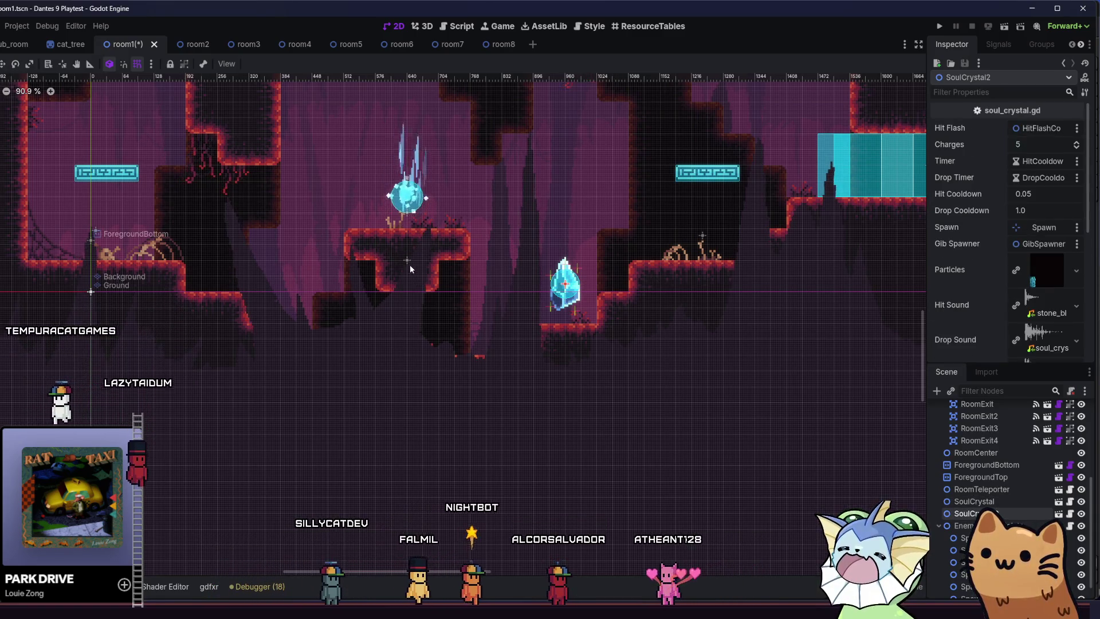
{"action": "left_click", "coordinate": [407, 261]}
{"action": "key", "text": "f"}
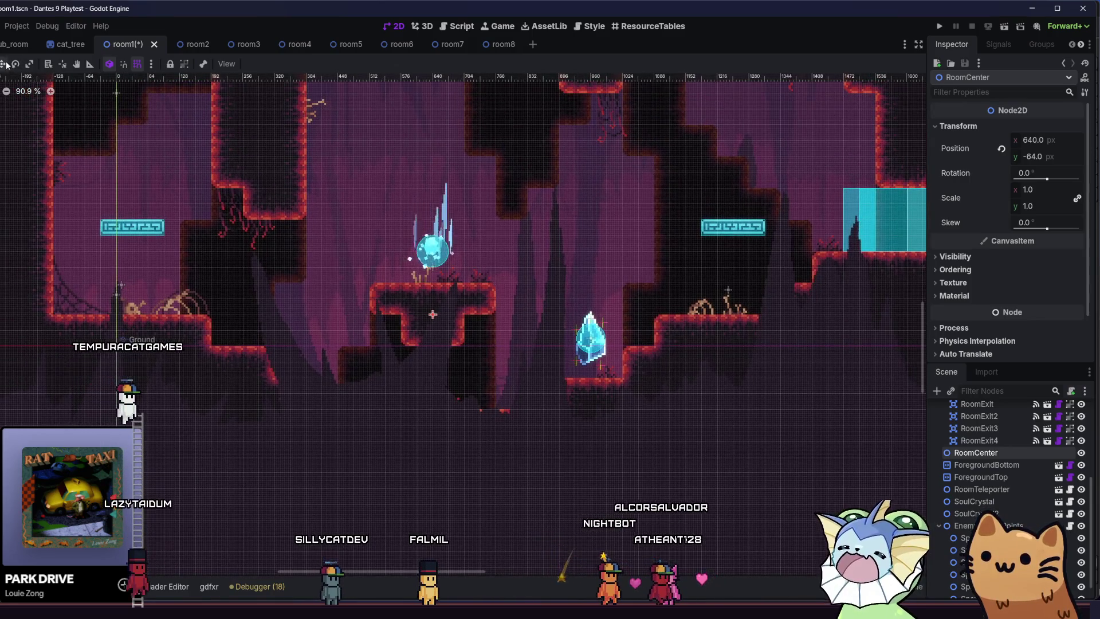
{"action": "left_click_drag", "start_coordinate": [342, 340], "coordinate": [344, 308]}
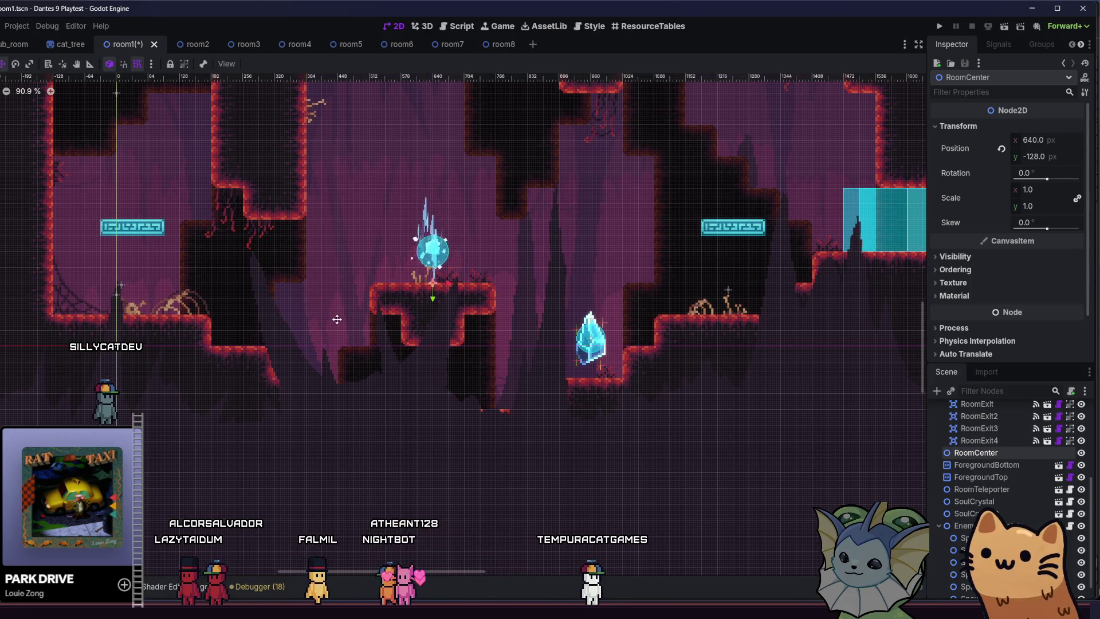
Step: Zoom out and back in to review all of room1, then save it with Ctrl+S
{"action": "scroll", "coordinate": [345, 318], "scroll_direction": "down", "scroll_amount": 6}
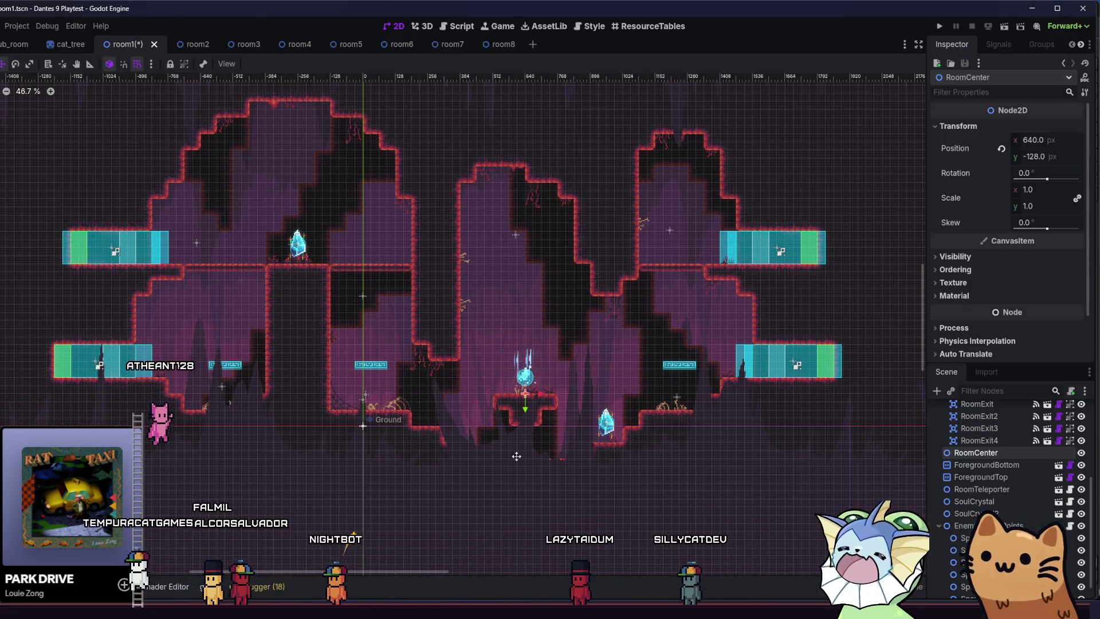
{"action": "scroll", "coordinate": [535, 449], "scroll_direction": "up", "scroll_amount": 3}
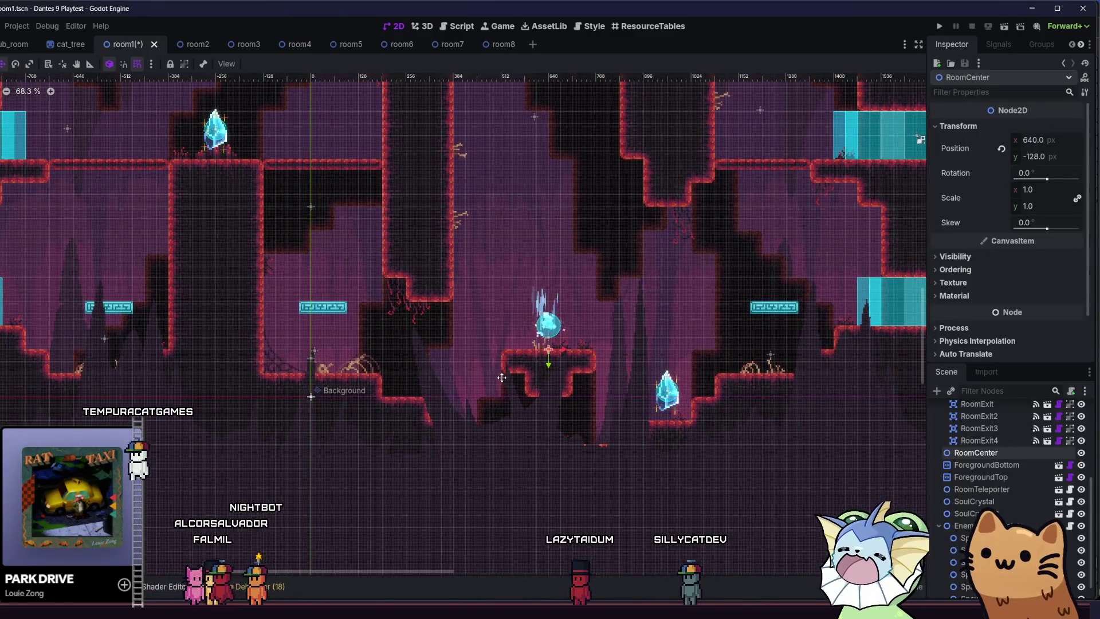
{"action": "scroll", "coordinate": [502, 377], "scroll_direction": "down", "scroll_amount": 6}
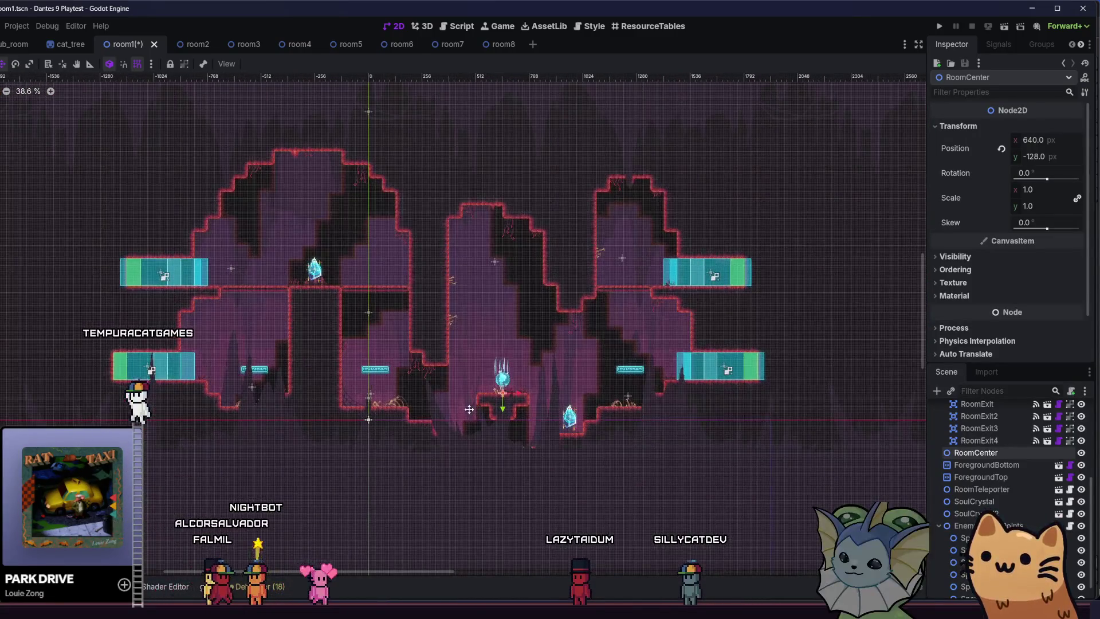
{"action": "scroll", "coordinate": [469, 409], "scroll_direction": "up", "scroll_amount": 4}
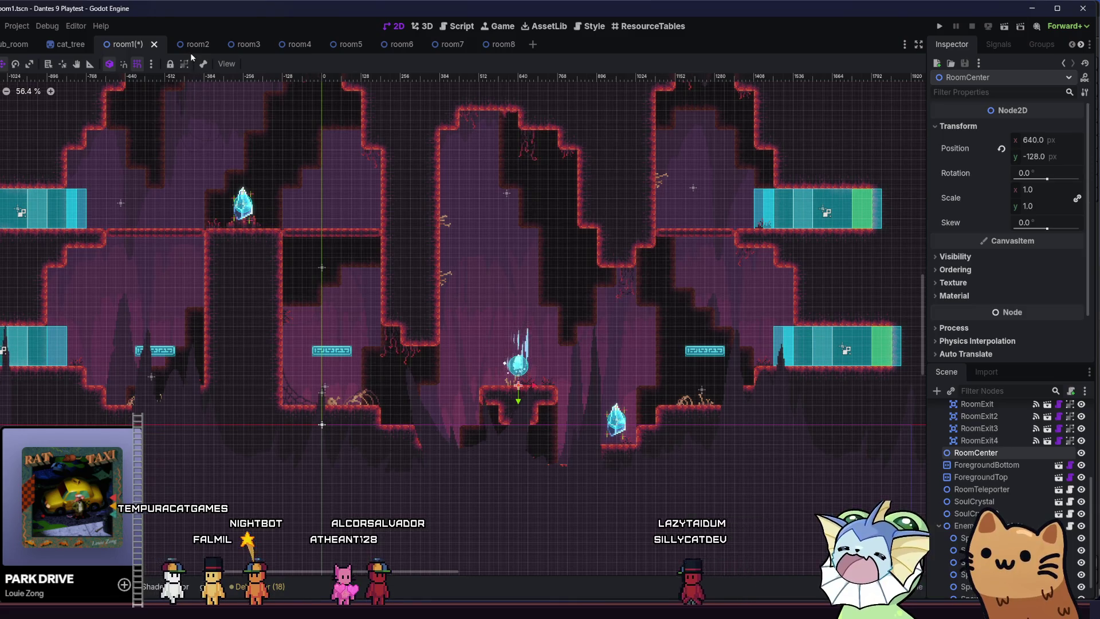
{"action": "key", "text": "ctrl+s"}
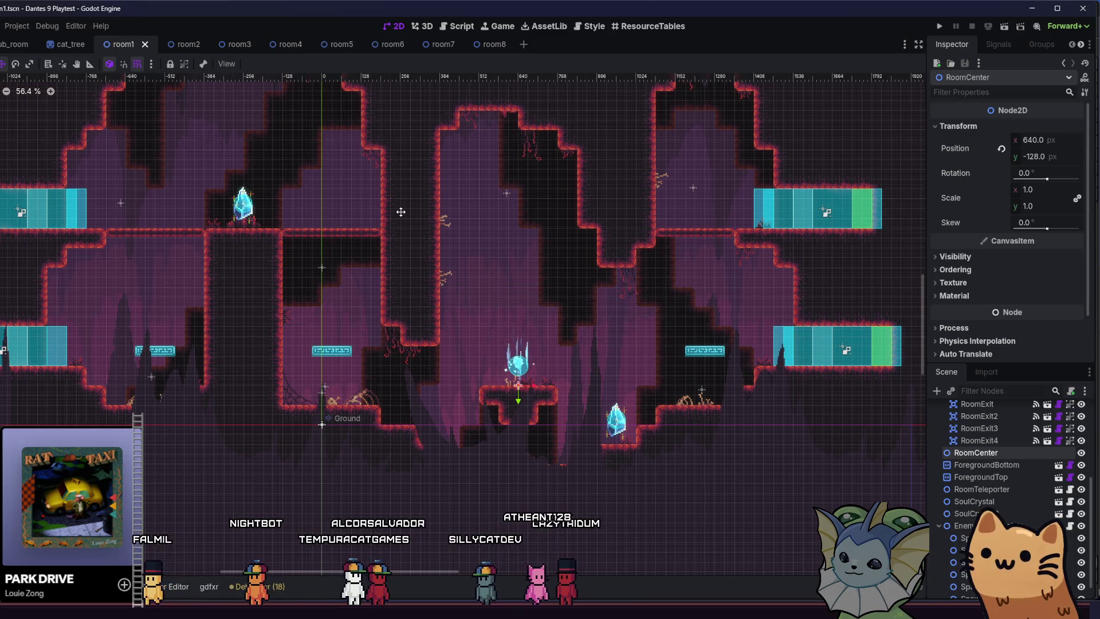
{"action": "left_click", "coordinate": [171, 44]}
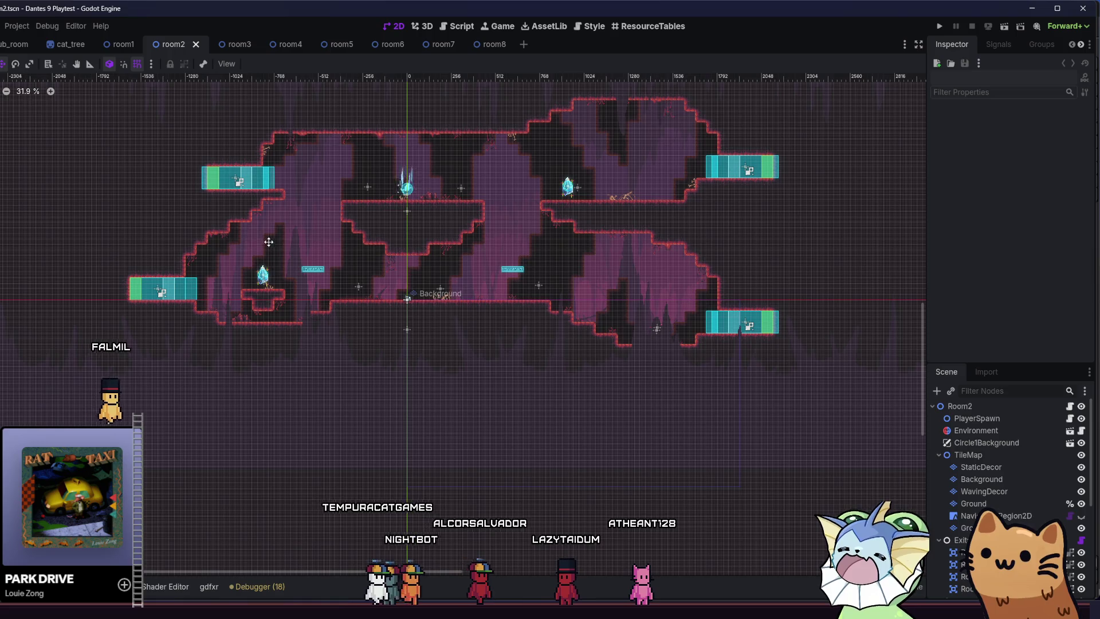
Step: Switch to room3, zoom into its central chambers, and select its Ground layer
{"action": "left_click", "coordinate": [221, 45]}
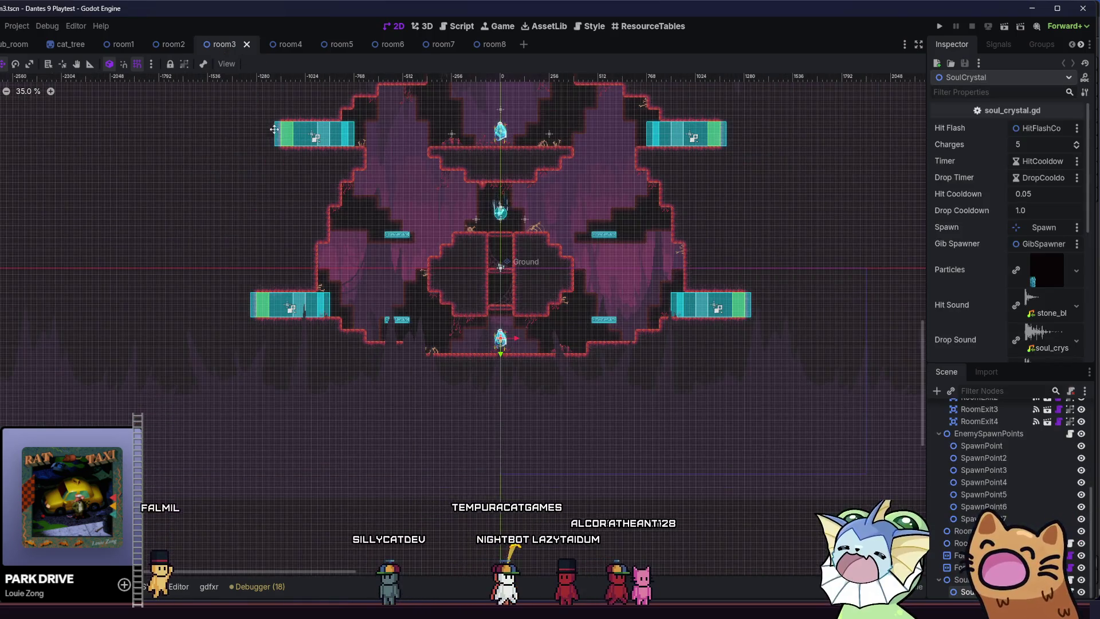
{"action": "scroll", "coordinate": [466, 359], "scroll_direction": "up", "scroll_amount": 5}
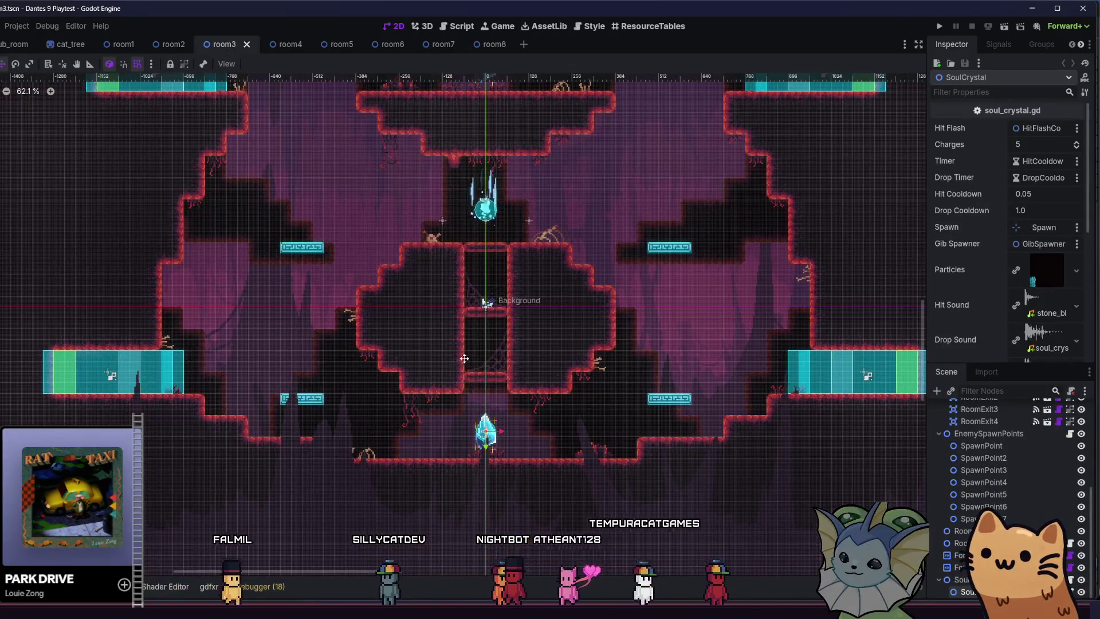
{"action": "scroll", "coordinate": [465, 359], "scroll_direction": "right", "scroll_amount": 3}
{"action": "scroll", "coordinate": [465, 359], "scroll_direction": "down", "scroll_amount": 1}
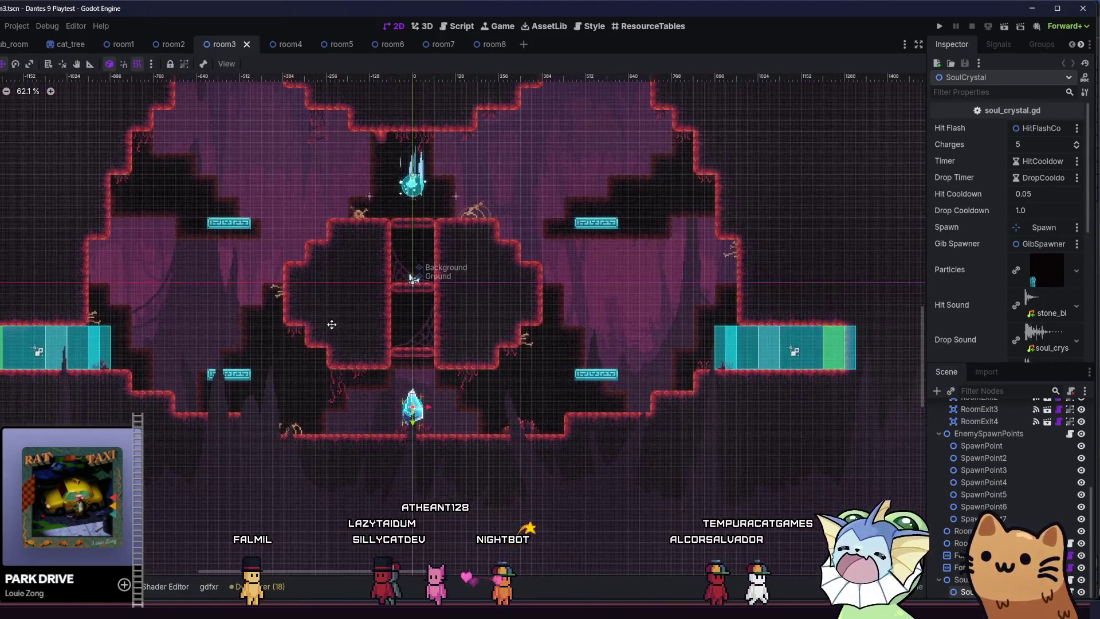
{"action": "scroll", "coordinate": [349, 327], "scroll_direction": "up", "scroll_amount": 3}
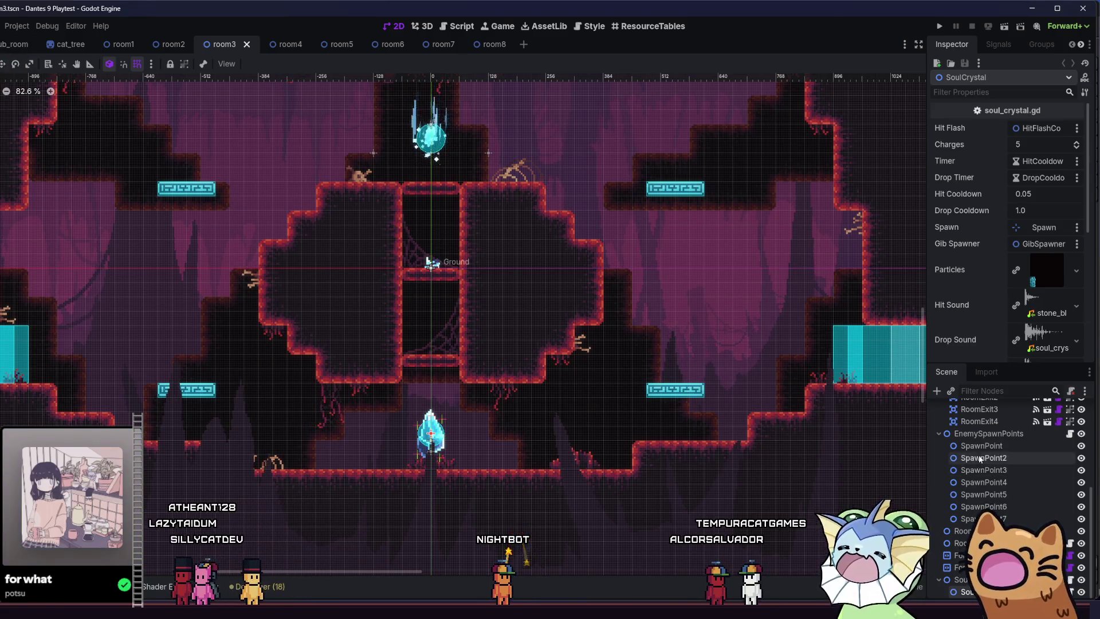
{"action": "scroll", "coordinate": [983, 469], "scroll_direction": "up", "scroll_amount": 5}
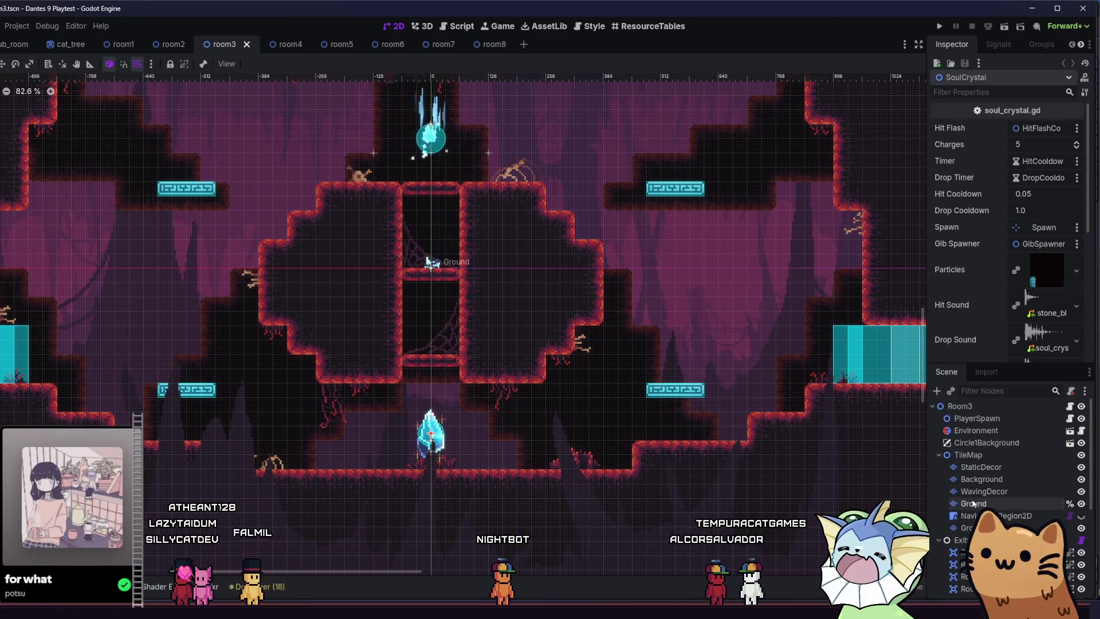
{"action": "left_click", "coordinate": [972, 503]}
Step: Using Terrain Set 0, erase room3's left shaft wall and widen the lower, middle and upper platforms across the shaft
{"action": "left_click", "coordinate": [87, 401]}
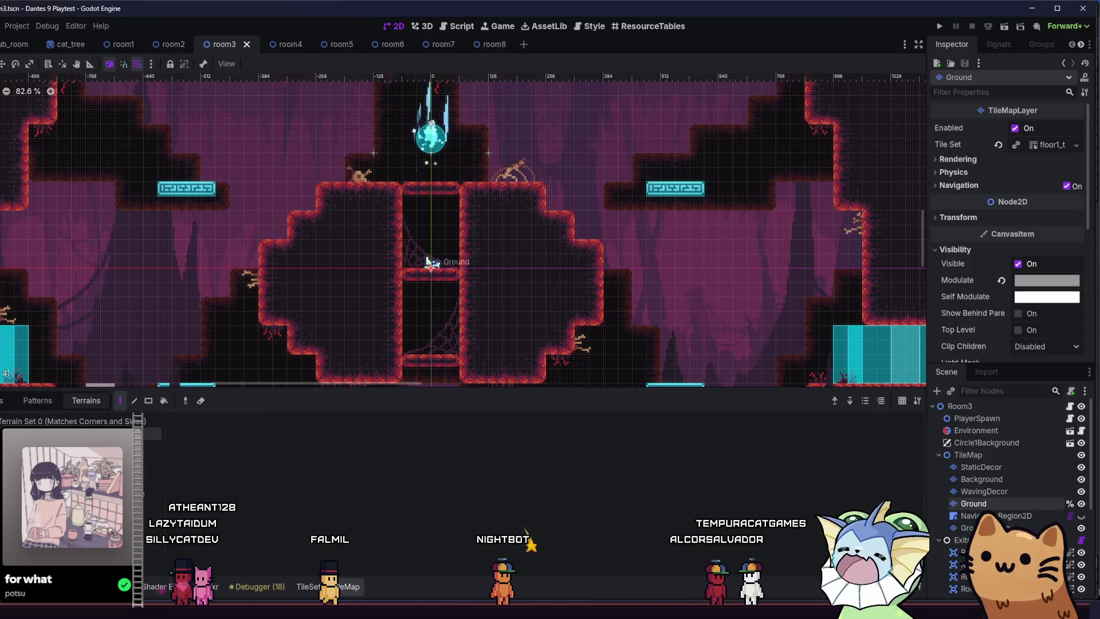
{"action": "left_click", "coordinate": [138, 421]}
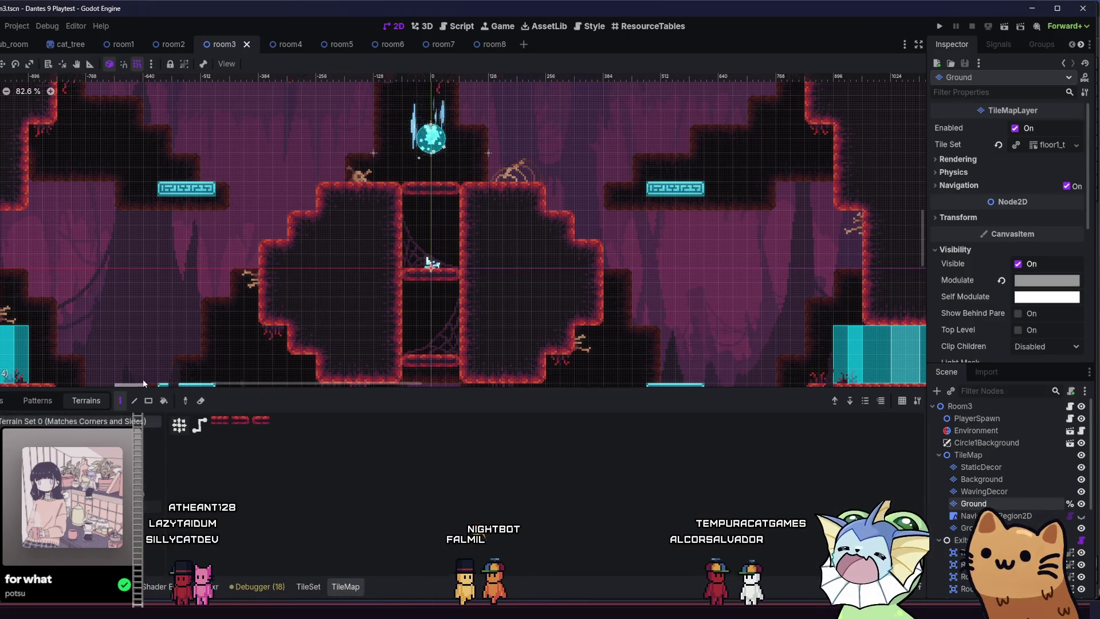
{"action": "left_click_drag", "start_coordinate": [386, 194], "coordinate": [386, 365]}
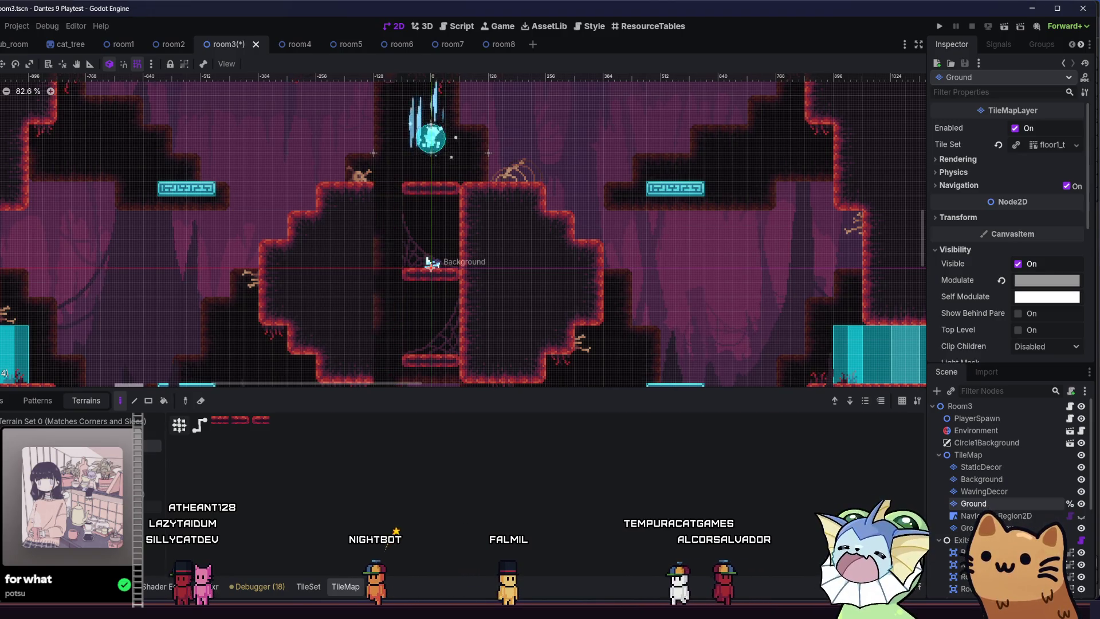
{"action": "left_click_drag", "start_coordinate": [352, 332], "coordinate": [309, 291]}
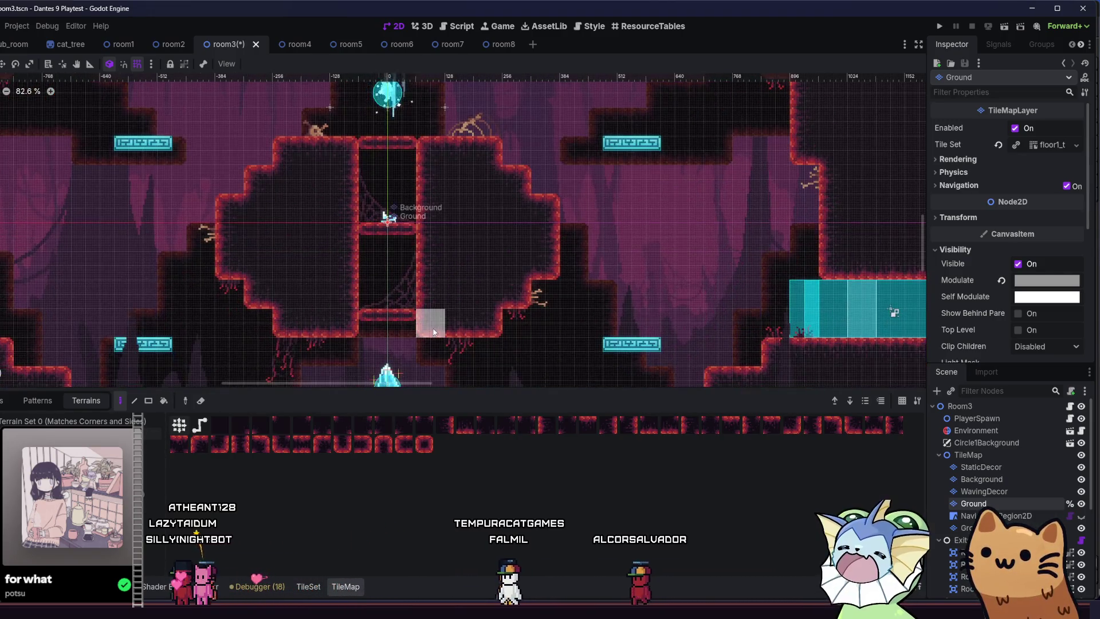
{"action": "right_click", "coordinate": [338, 318]}
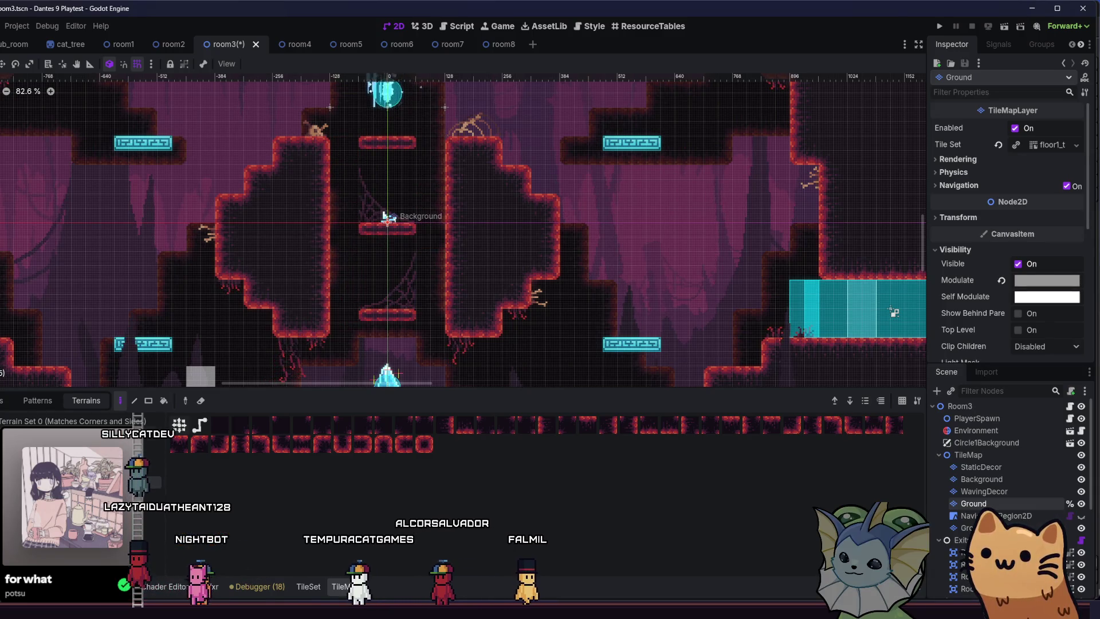
{"action": "left_click_drag", "start_coordinate": [343, 317], "coordinate": [438, 316]}
{"action": "left_click_drag", "start_coordinate": [441, 226], "coordinate": [358, 233]}
{"action": "left_click_drag", "start_coordinate": [367, 139], "coordinate": [430, 140]}
{"action": "left_click_drag", "start_coordinate": [353, 262], "coordinate": [368, 281]}
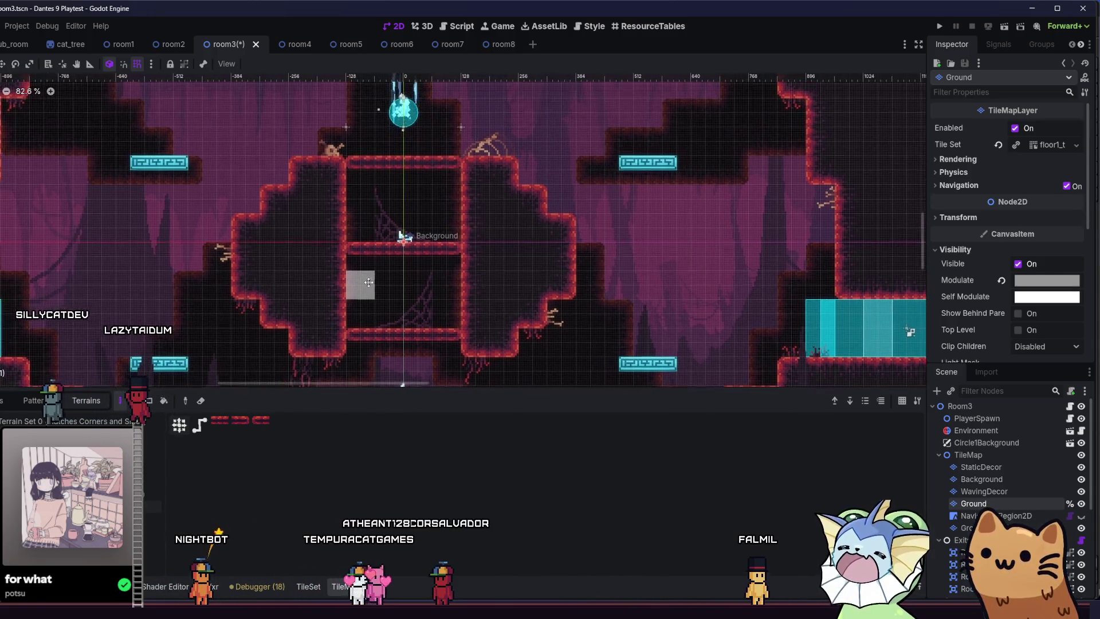
{"action": "scroll", "coordinate": [368, 282], "scroll_direction": "down", "scroll_amount": 5}
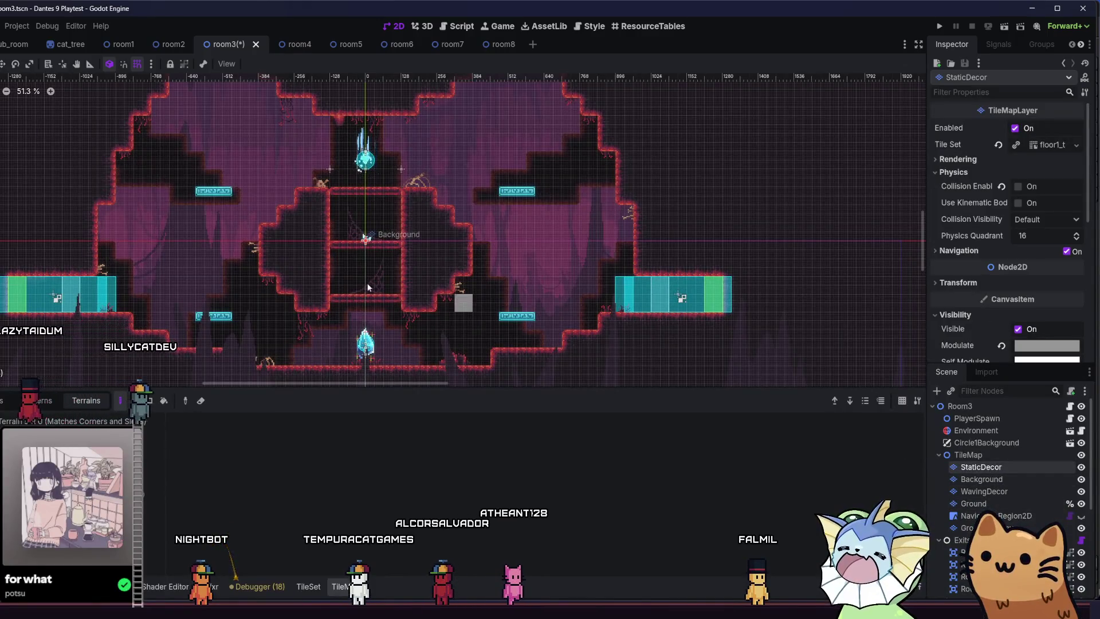
{"action": "scroll", "coordinate": [369, 287], "scroll_direction": "up", "scroll_amount": 4}
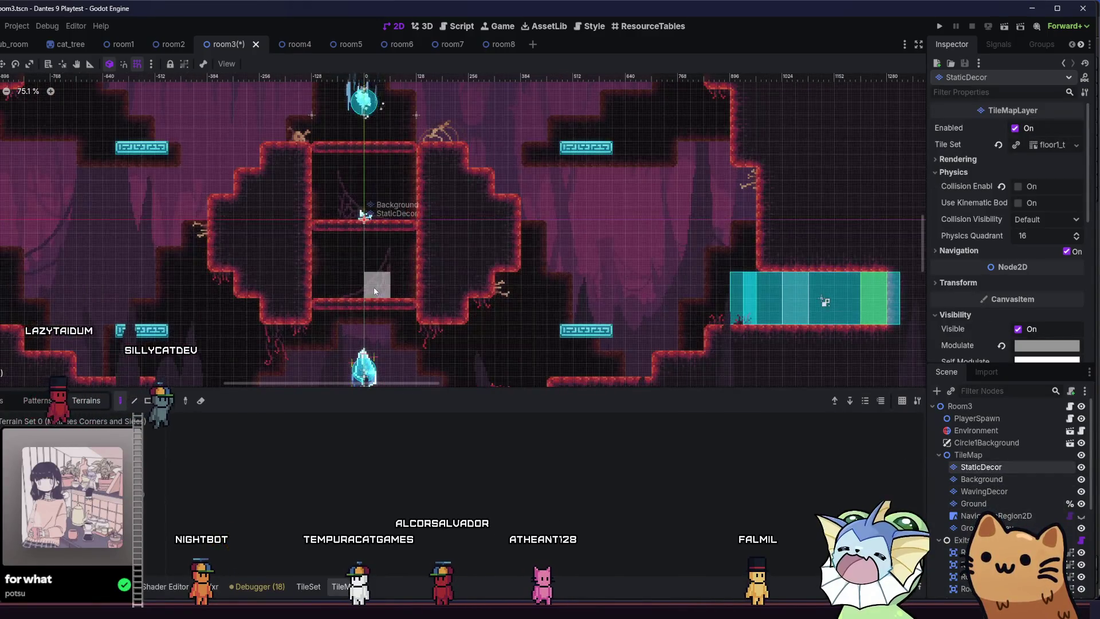
Step: Check the Background layer's terrain painting and frame the whole reshaped room
{"action": "left_click", "coordinate": [8, 401]}
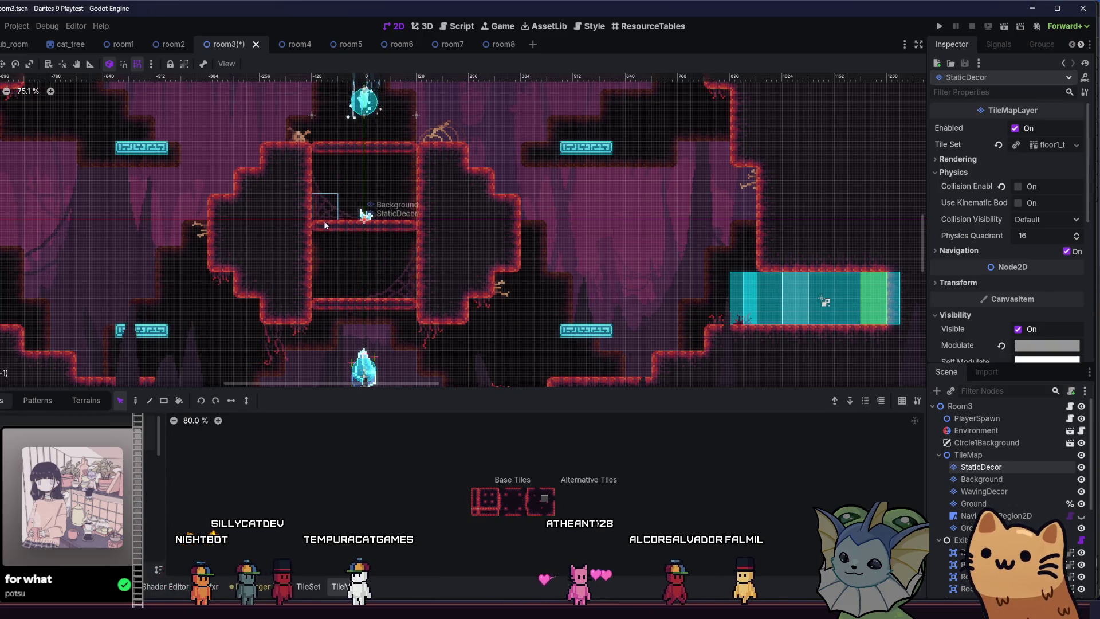
{"action": "scroll", "coordinate": [302, 281], "scroll_direction": "down", "scroll_amount": 1}
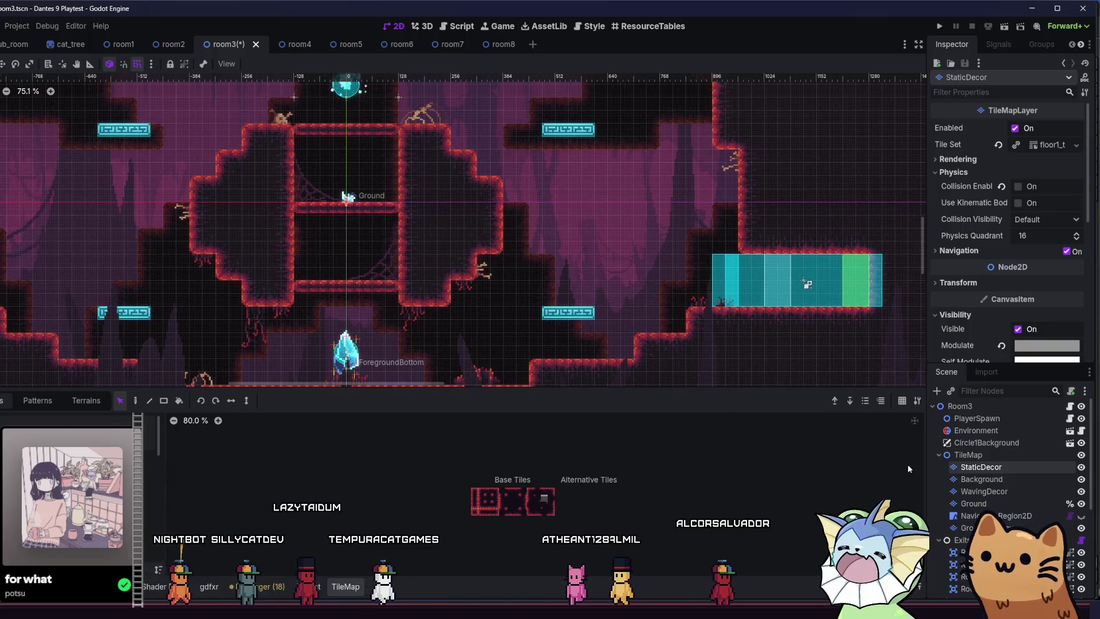
{"action": "left_click", "coordinate": [982, 479]}
{"action": "left_click", "coordinate": [86, 401]}
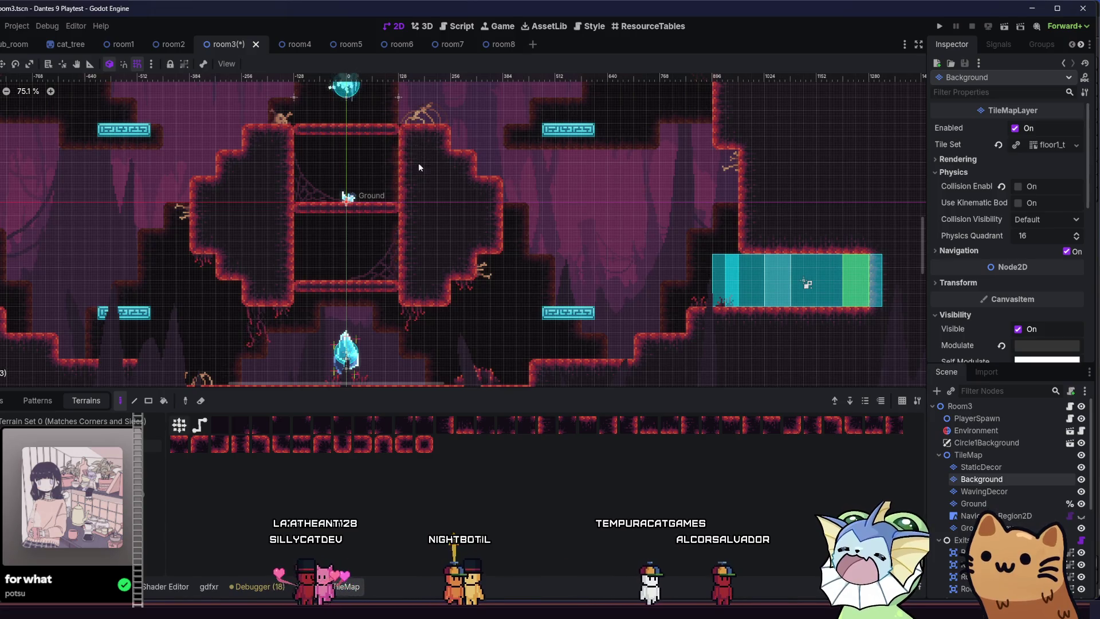
{"action": "scroll", "coordinate": [417, 298], "scroll_direction": "down", "scroll_amount": 3}
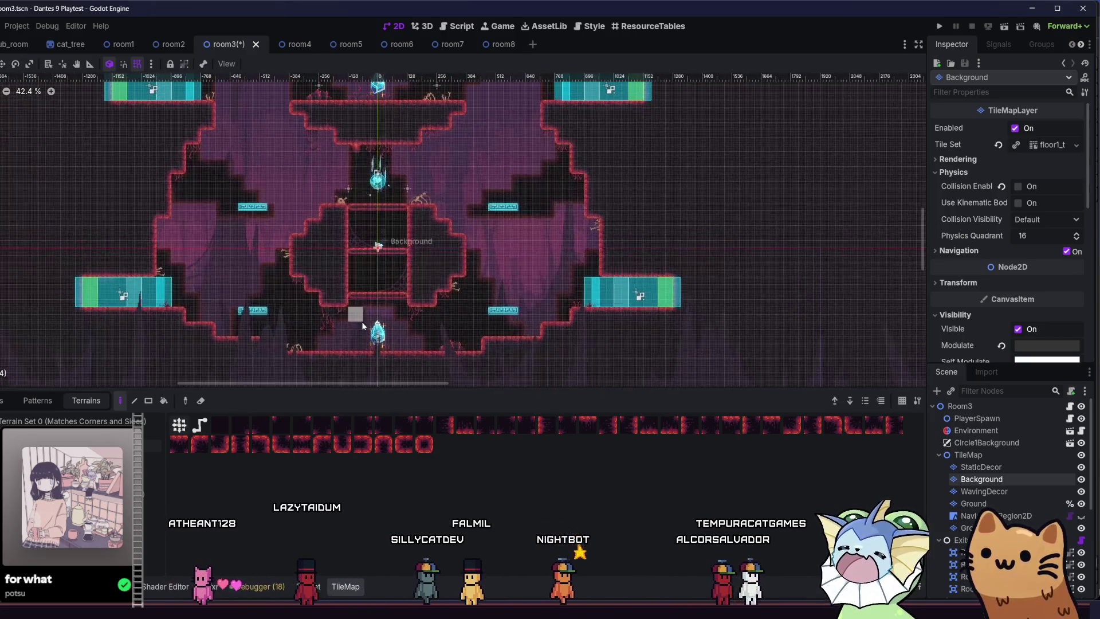
{"action": "scroll", "coordinate": [363, 326], "scroll_direction": "down", "scroll_amount": 2}
{"action": "left_click_drag", "start_coordinate": [252, 304], "coordinate": [202, 283]}
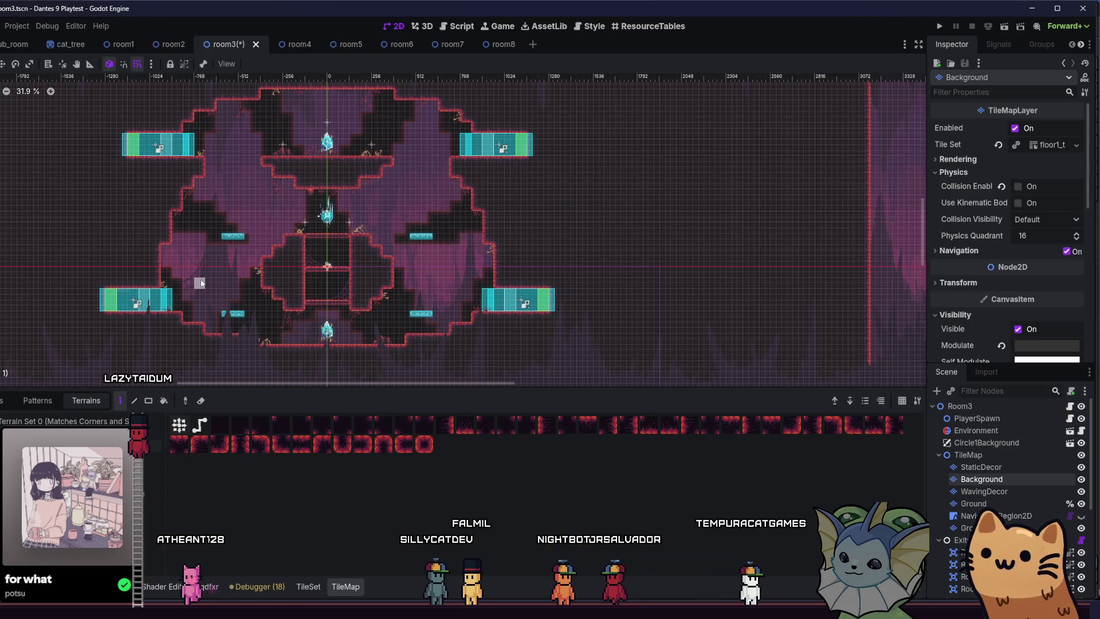
Step: Save room3 with Ctrl+S, then look over the room4 and room5 layouts
{"action": "left_click_drag", "start_coordinate": [202, 283], "coordinate": [242, 256]}
{"action": "key", "text": "ctrl+s"}
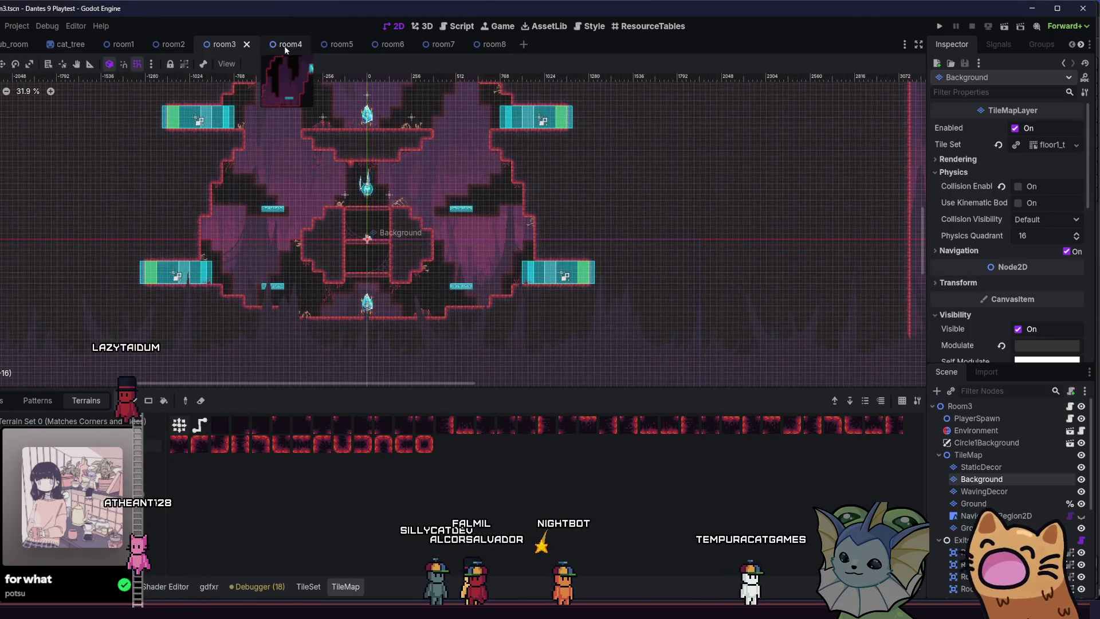
{"action": "left_click", "coordinate": [285, 50]}
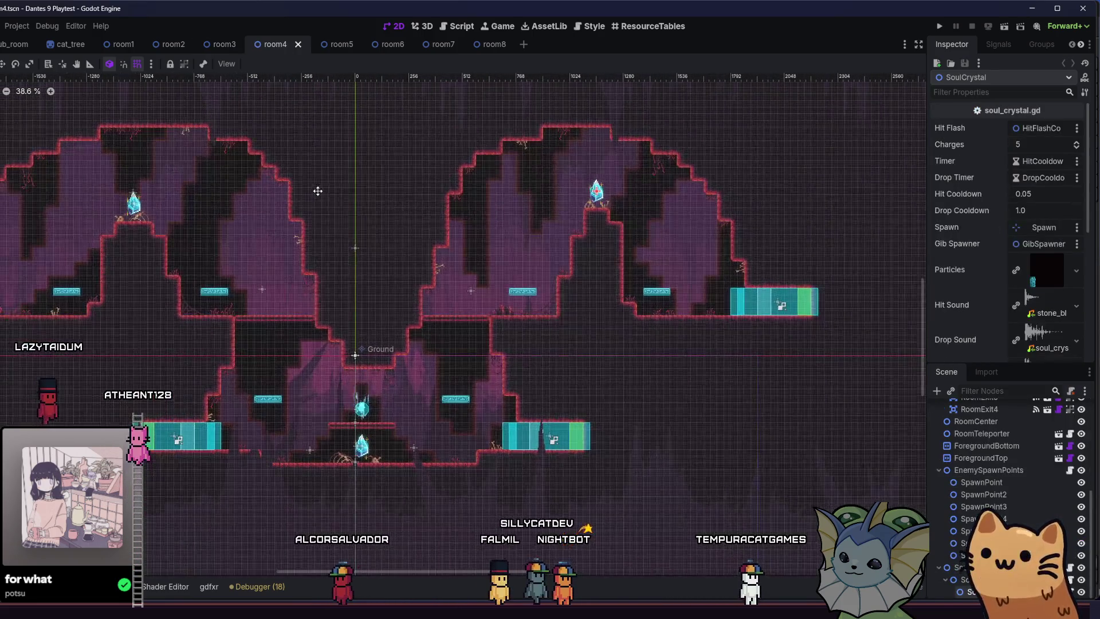
{"action": "left_click", "coordinate": [332, 43]}
{"action": "scroll", "coordinate": [366, 275], "scroll_direction": "down", "scroll_amount": 3}
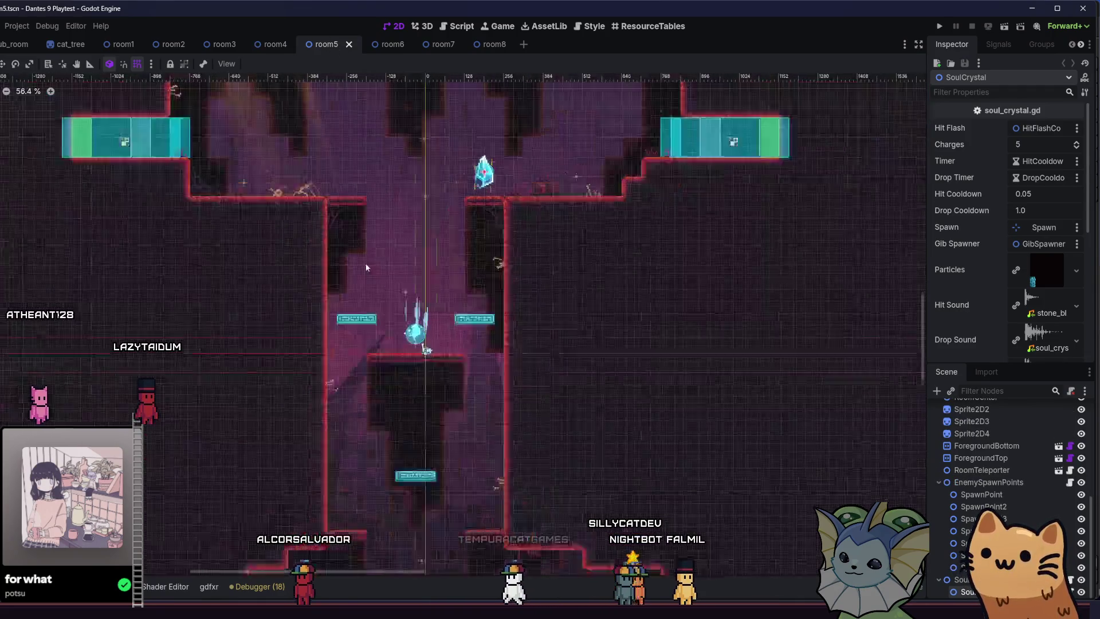
{"action": "scroll", "coordinate": [350, 274], "scroll_direction": "down", "scroll_amount": 2}
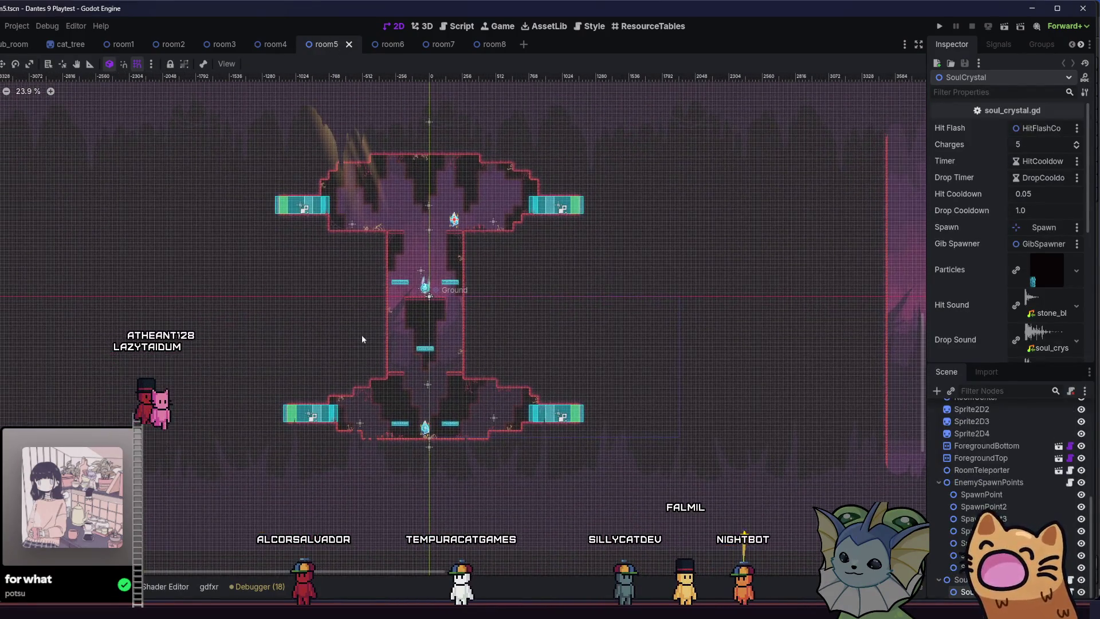
{"action": "mouse_move", "coordinate": [307, 343]}
{"action": "left_mouse_down"}
{"action": "mouse_move", "coordinate": [268, 329]}
{"action": "mouse_move", "coordinate": [259, 353]}
{"action": "left_mouse_up"}
{"action": "scroll", "coordinate": [238, 311], "scroll_direction": "up", "scroll_amount": 1}
Step: Zoom out over the room6 and room7 layouts in turn
{"action": "left_click", "coordinate": [390, 44]}
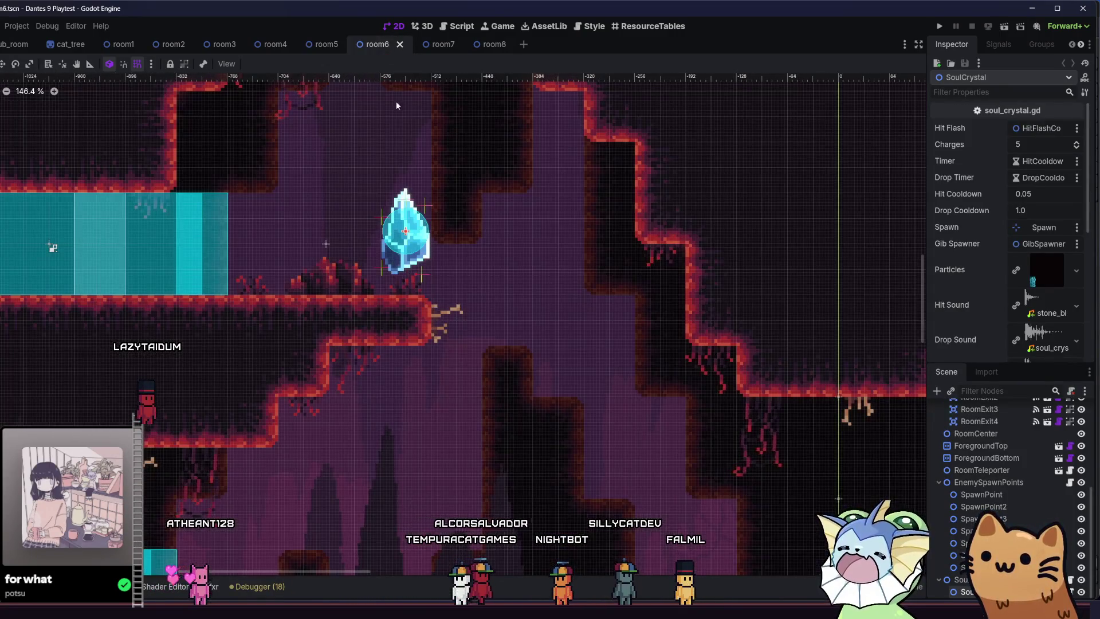
{"action": "scroll", "coordinate": [386, 293], "scroll_direction": "down", "scroll_amount": 3}
{"action": "left_click_drag", "start_coordinate": [257, 295], "coordinate": [244, 285]}
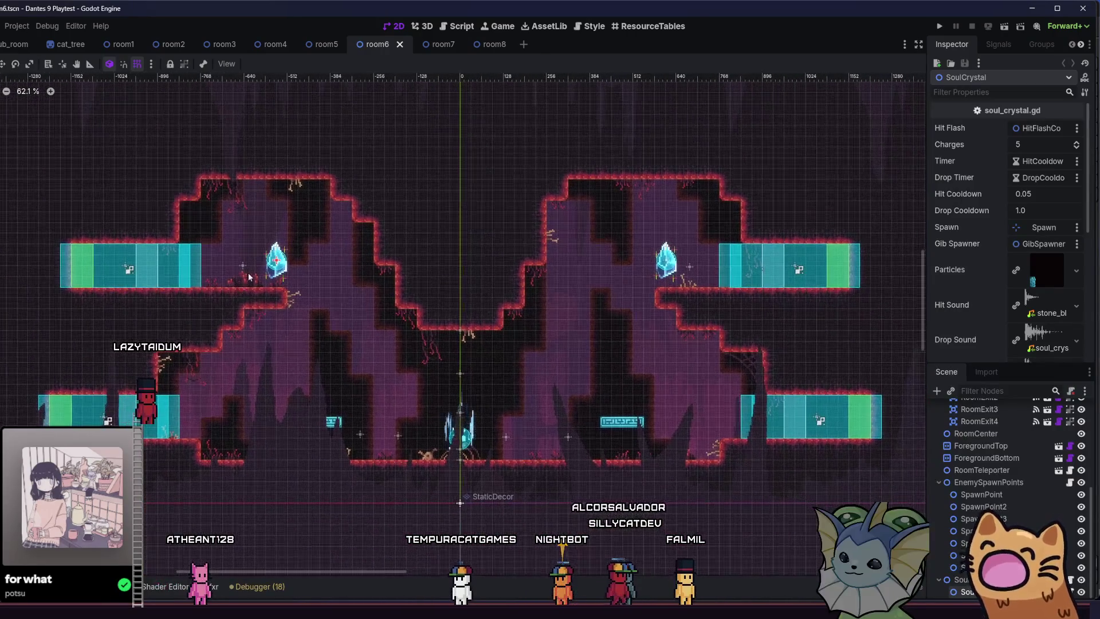
{"action": "left_click", "coordinate": [427, 44]}
{"action": "scroll", "coordinate": [404, 276], "scroll_direction": "down", "scroll_amount": 4}
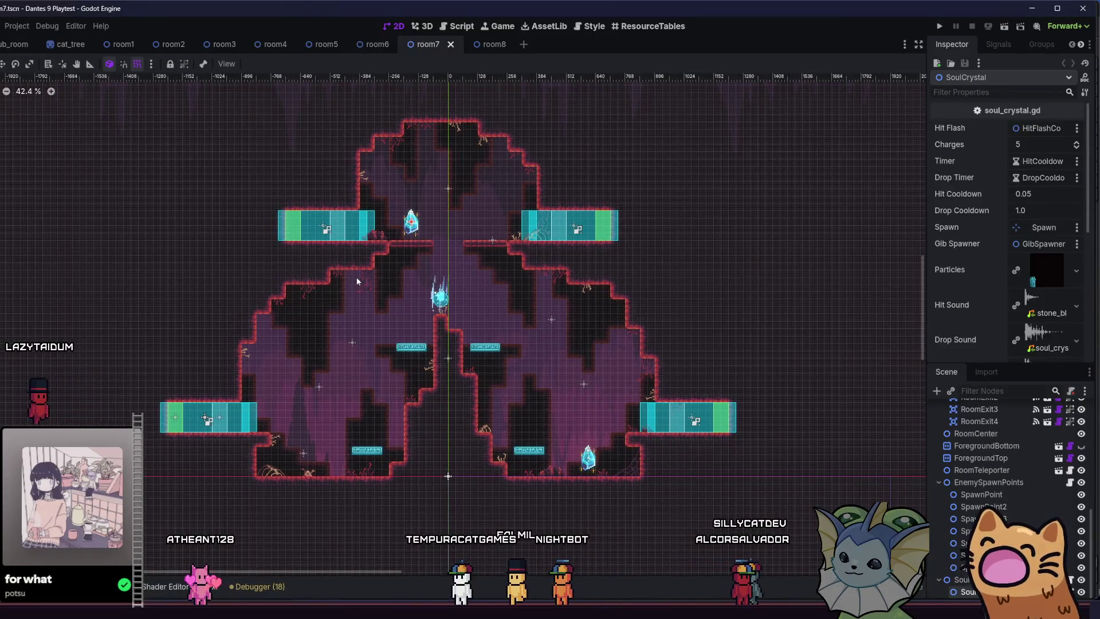
Step: Hide the 2D grid and pan around room7's soul crystal placement, briefly flipping to room8 and back
{"action": "left_click_drag", "start_coordinate": [357, 277], "coordinate": [332, 264]}
{"action": "scroll", "coordinate": [233, 280], "scroll_direction": "up", "scroll_amount": 1}
{"action": "left_click_drag", "start_coordinate": [232, 280], "coordinate": [237, 302]}
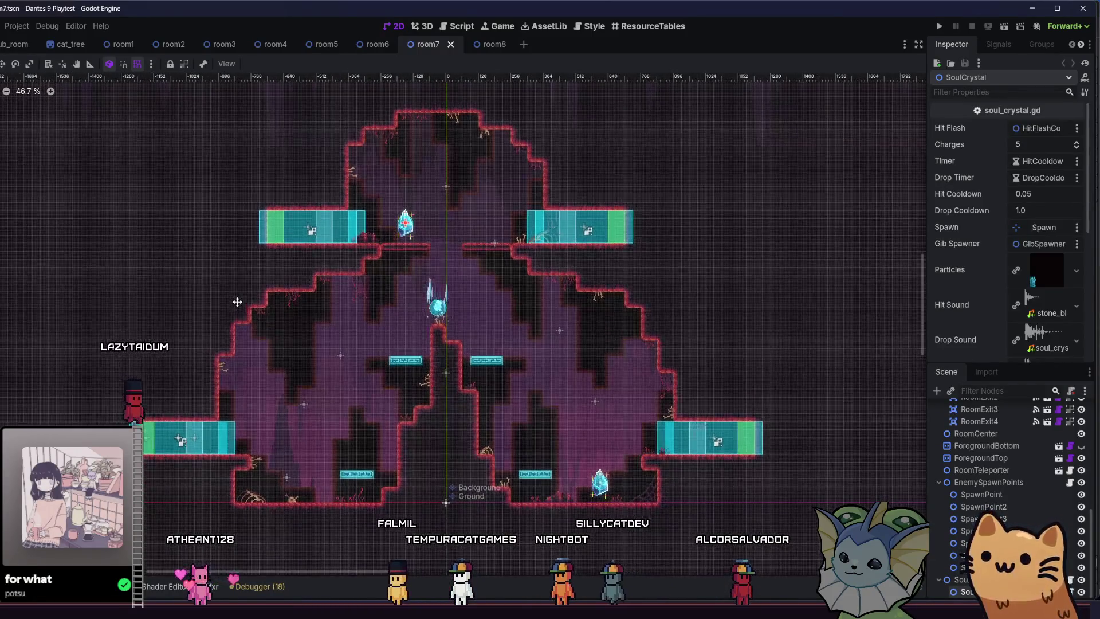
{"action": "left_click", "coordinate": [137, 64]}
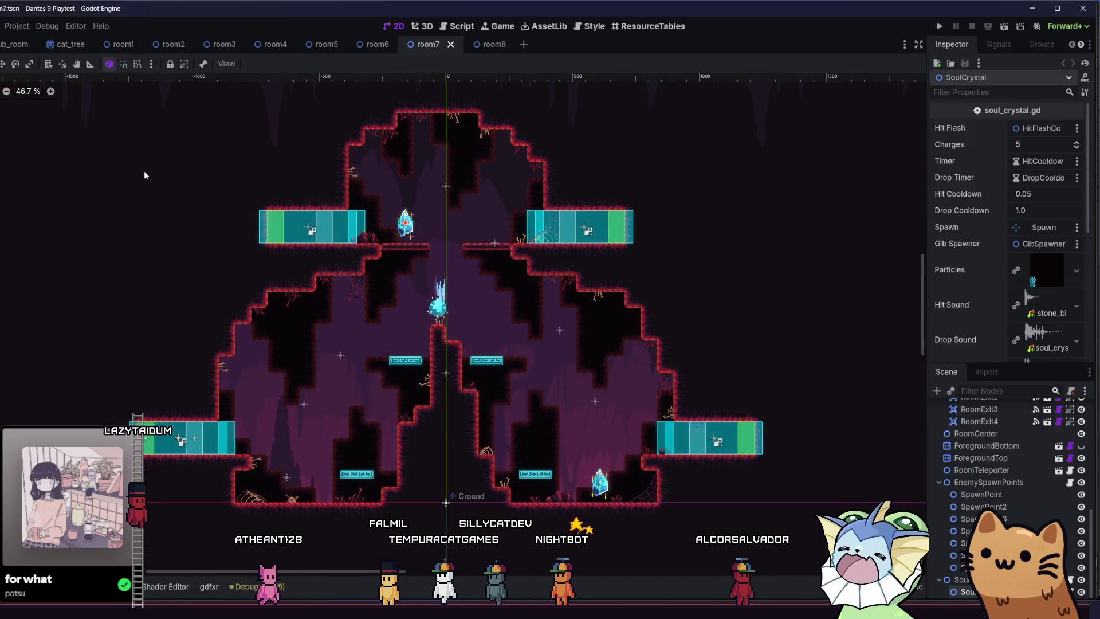
{"action": "left_click_drag", "start_coordinate": [143, 172], "coordinate": [150, 182]}
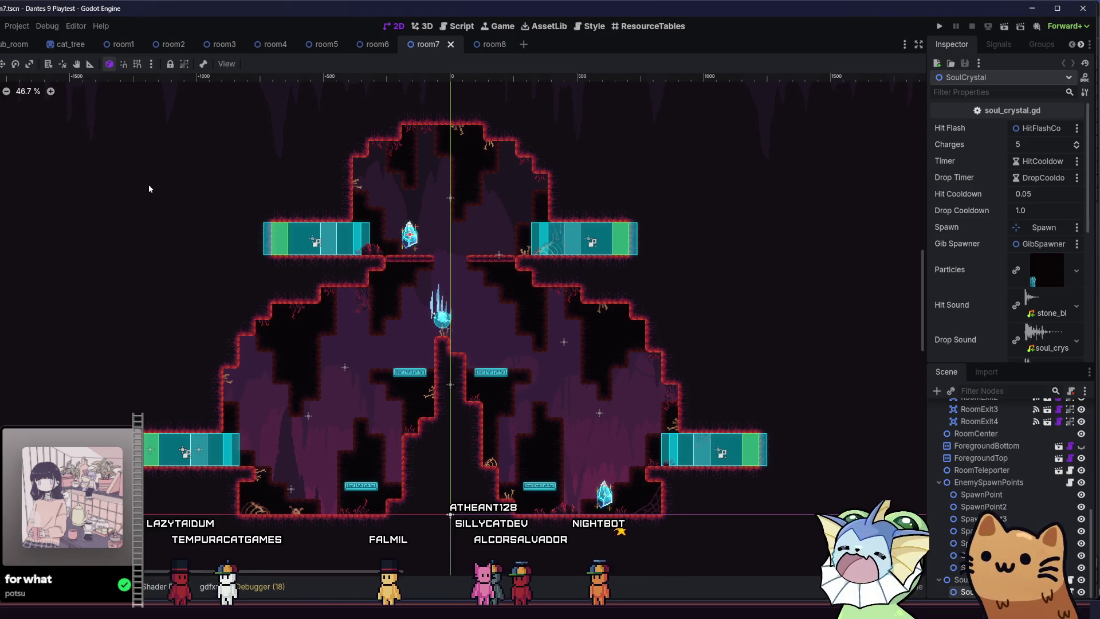
{"action": "left_click_drag", "start_coordinate": [214, 275], "coordinate": [194, 258]}
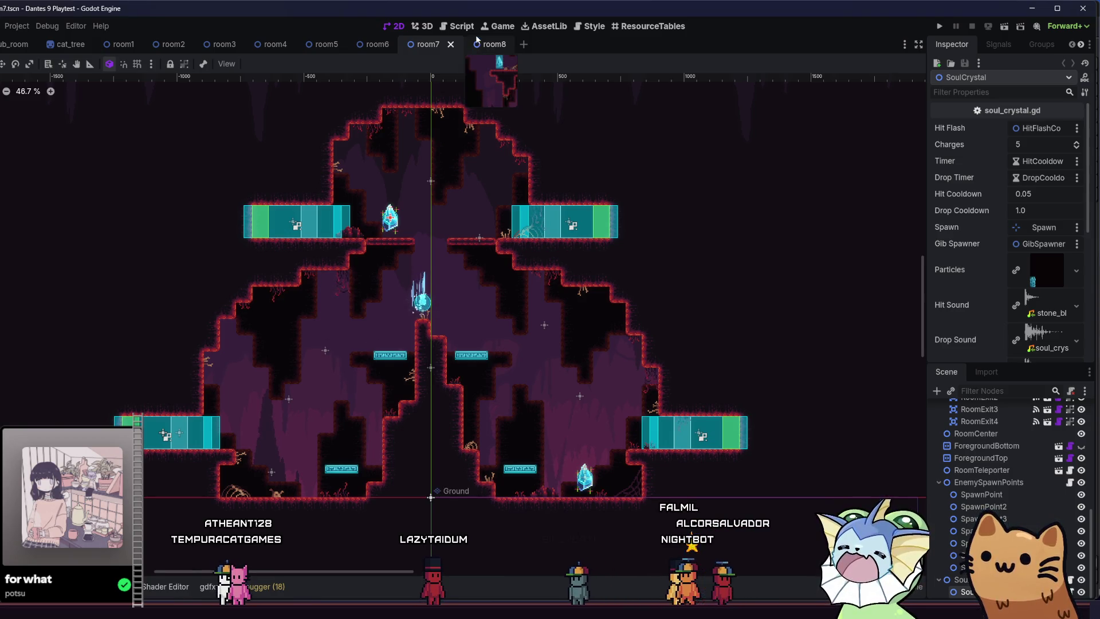
{"action": "key", "text": "ctrl+Tab"}
{"action": "key", "text": "ctrl+shift+Tab"}
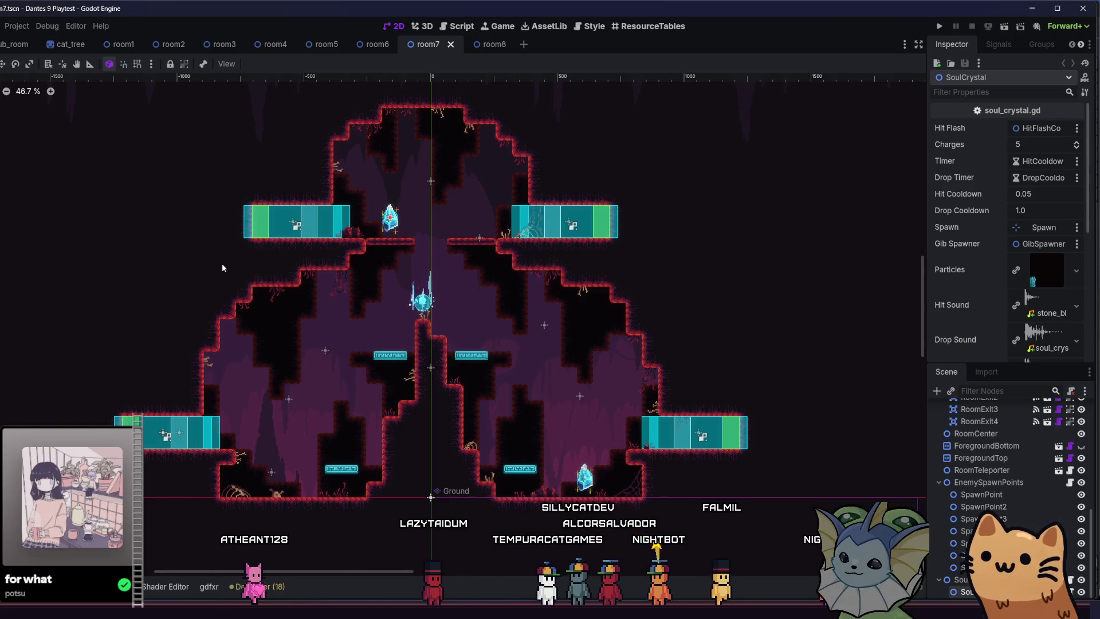
{"action": "mouse_move", "coordinate": [198, 288]}
{"action": "left_mouse_down"}
{"action": "mouse_move", "coordinate": [263, 268]}
{"action": "mouse_move", "coordinate": [165, 259]}
{"action": "left_mouse_up"}
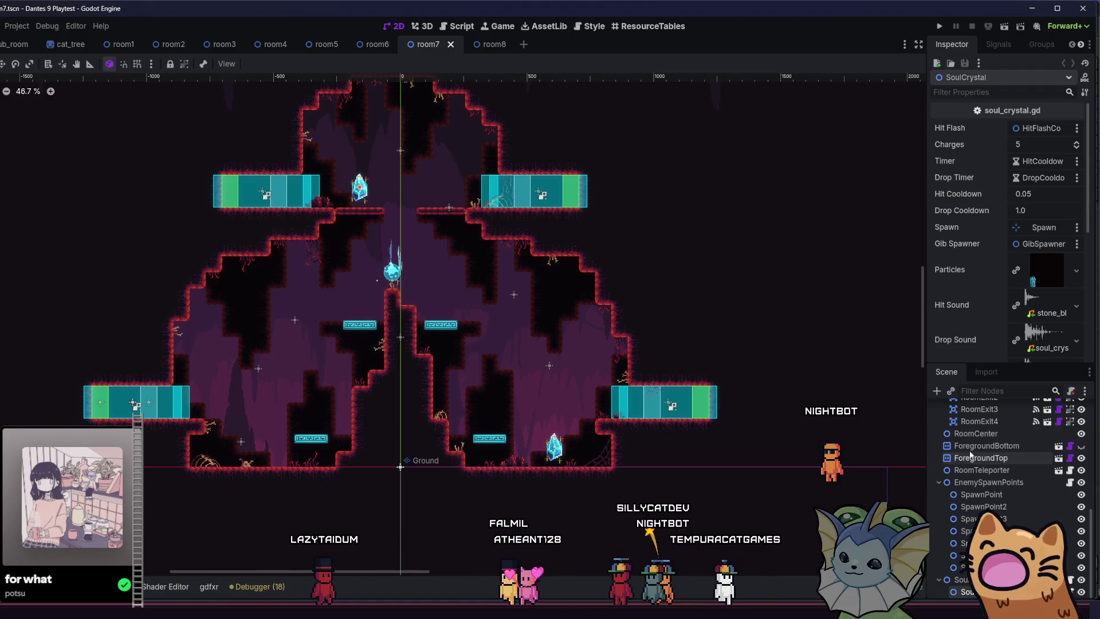
Step: Flip between room7 and rooms 8, 5 and 6, then show the FileSystem panel with the flesh scenes
{"action": "scroll", "coordinate": [967, 457], "scroll_direction": "up", "scroll_amount": 5}
{"action": "scroll", "coordinate": [490, 352], "scroll_direction": "up", "scroll_amount": 1}
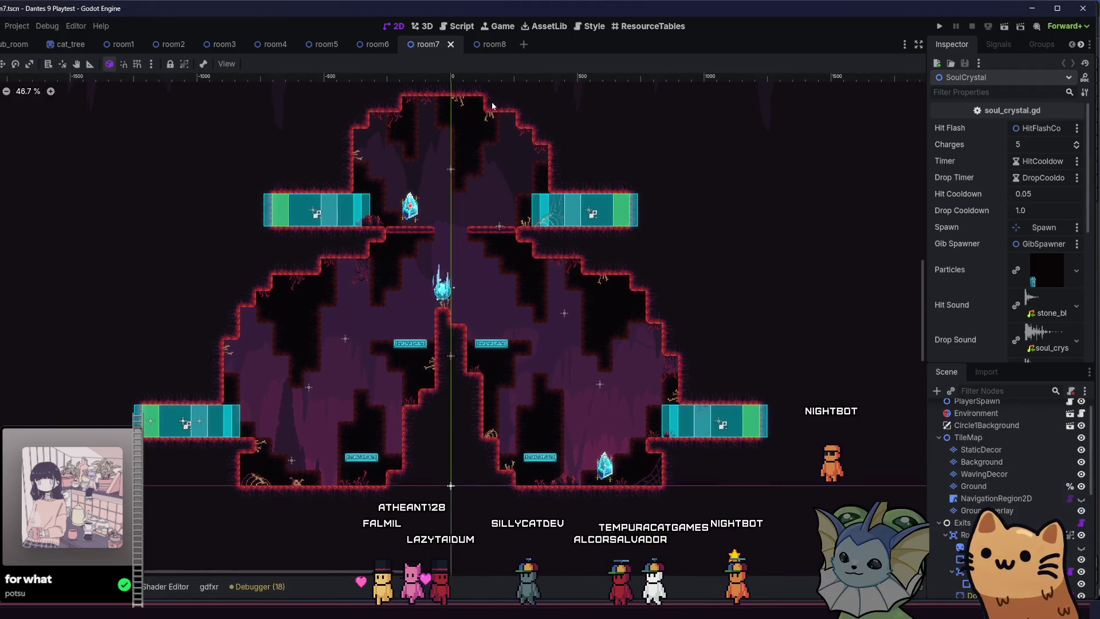
{"action": "left_click", "coordinate": [483, 44]}
{"action": "scroll", "coordinate": [466, 315], "scroll_direction": "up", "scroll_amount": 2}
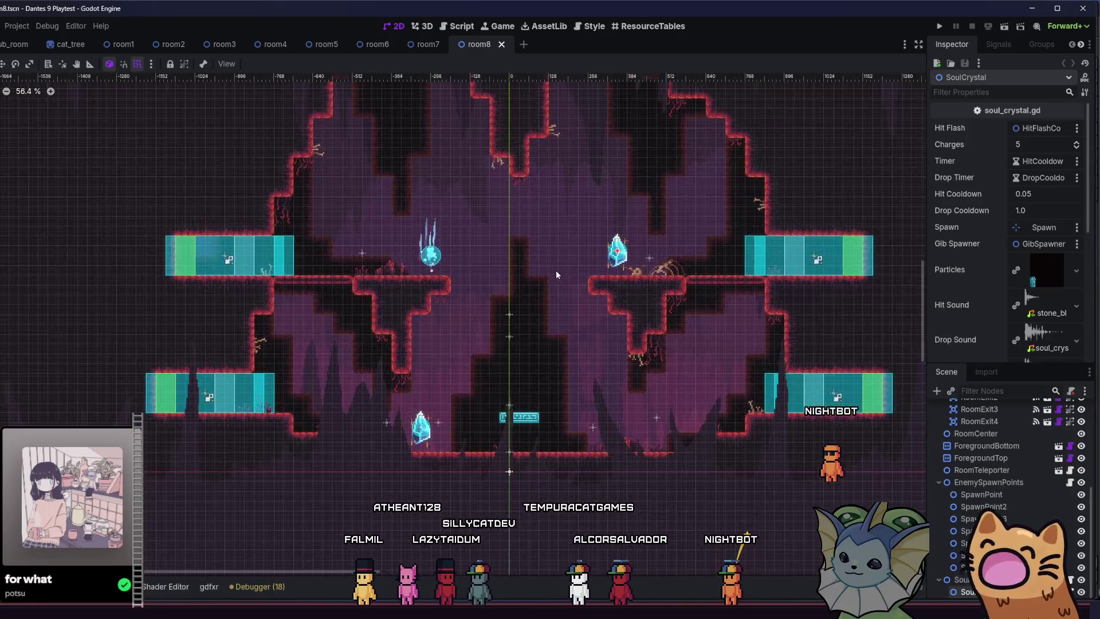
{"action": "scroll", "coordinate": [466, 315], "scroll_direction": "down", "scroll_amount": 3}
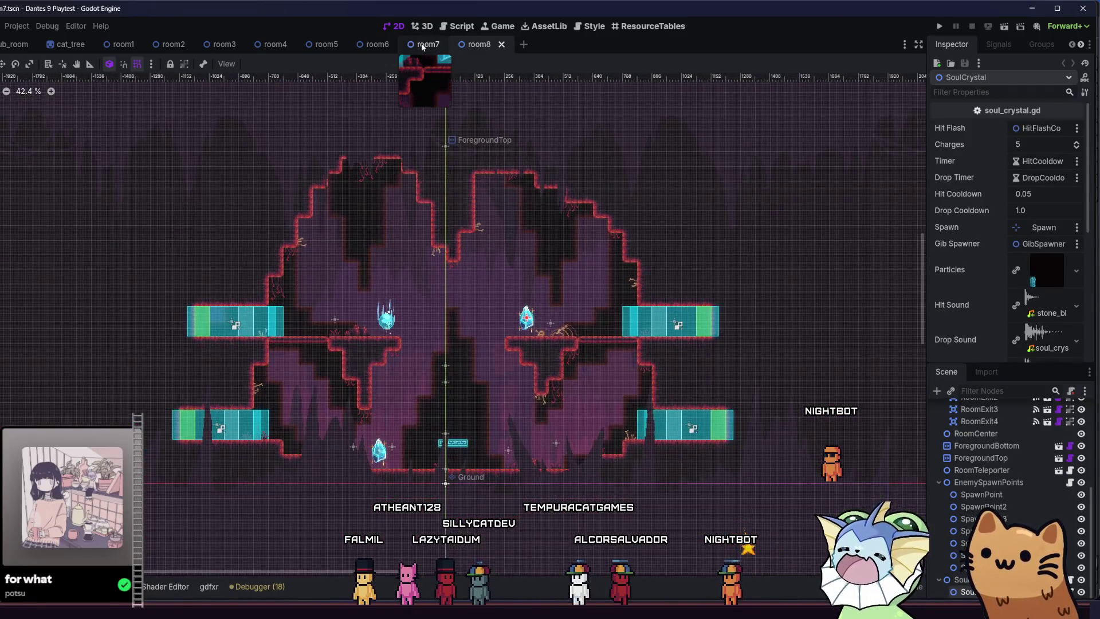
{"action": "left_click", "coordinate": [422, 46]}
{"action": "left_click", "coordinate": [316, 44]}
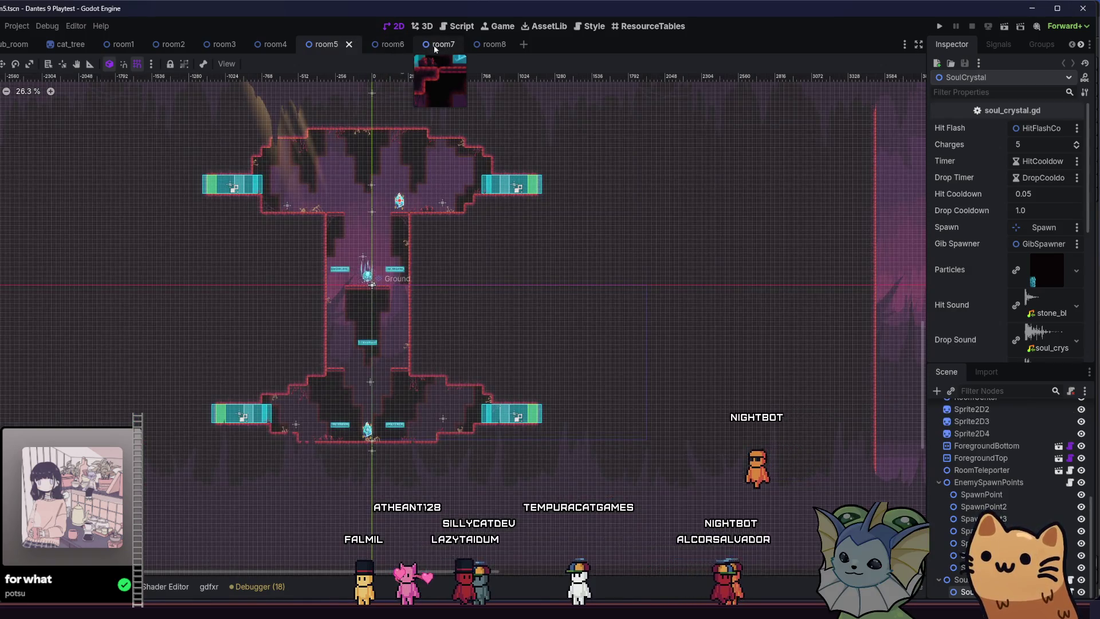
{"action": "left_click", "coordinate": [431, 46]}
{"action": "left_click", "coordinate": [381, 51]}
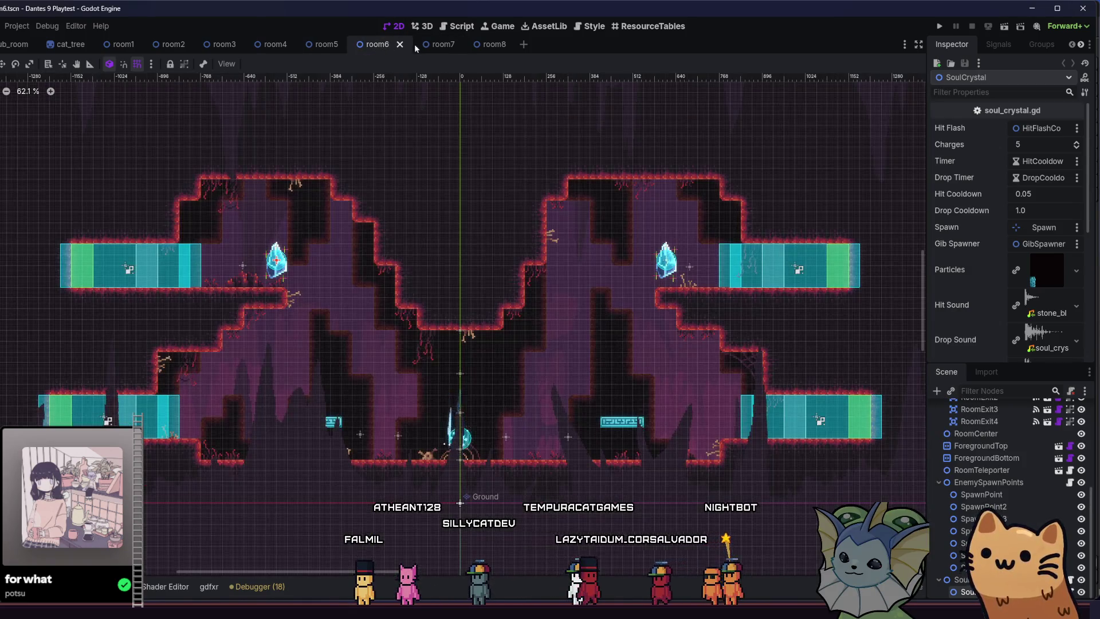
{"action": "left_click", "coordinate": [428, 46]}
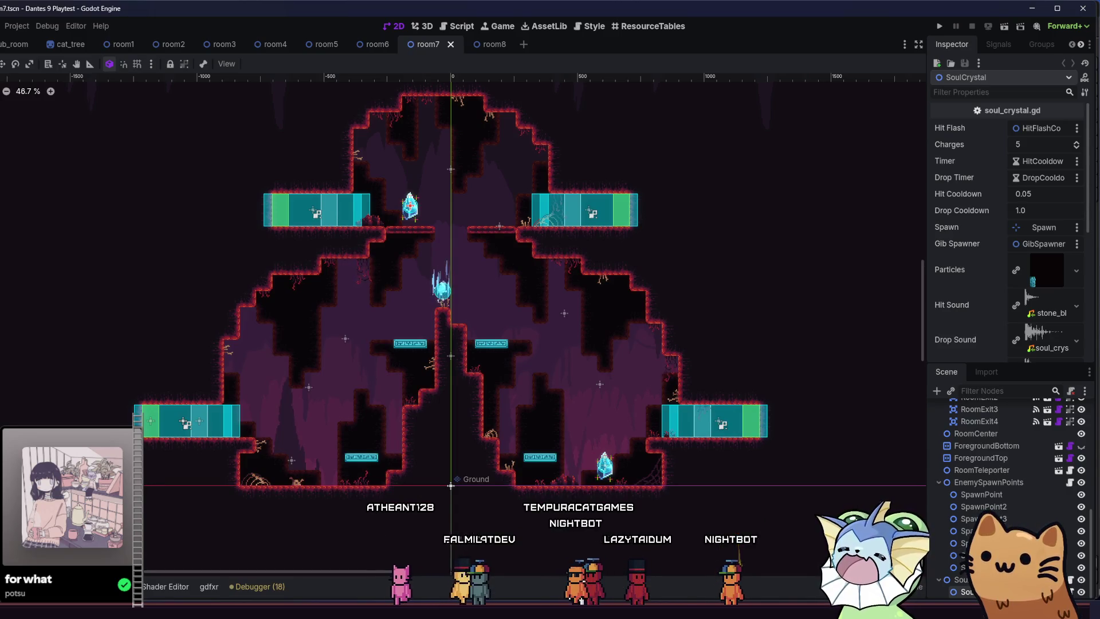
{"action": "key", "text": "alt+f"}
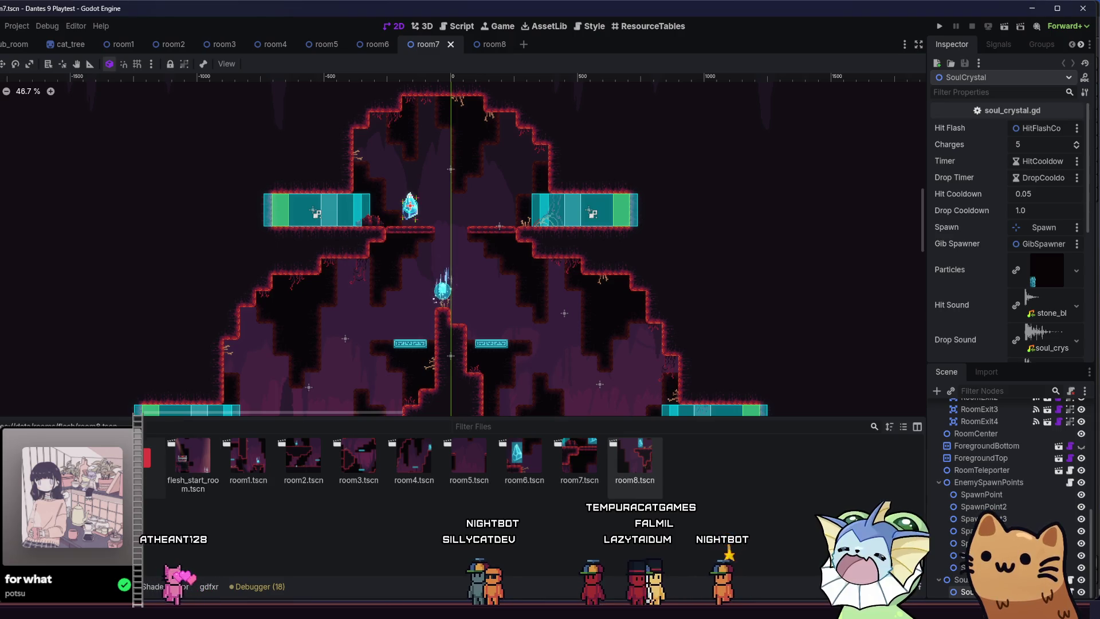
Step: Move room5.tscn and room7.tscn from flesh into the parent rooms folder, then run the game with F5
{"action": "left_click", "coordinate": [86, 458]}
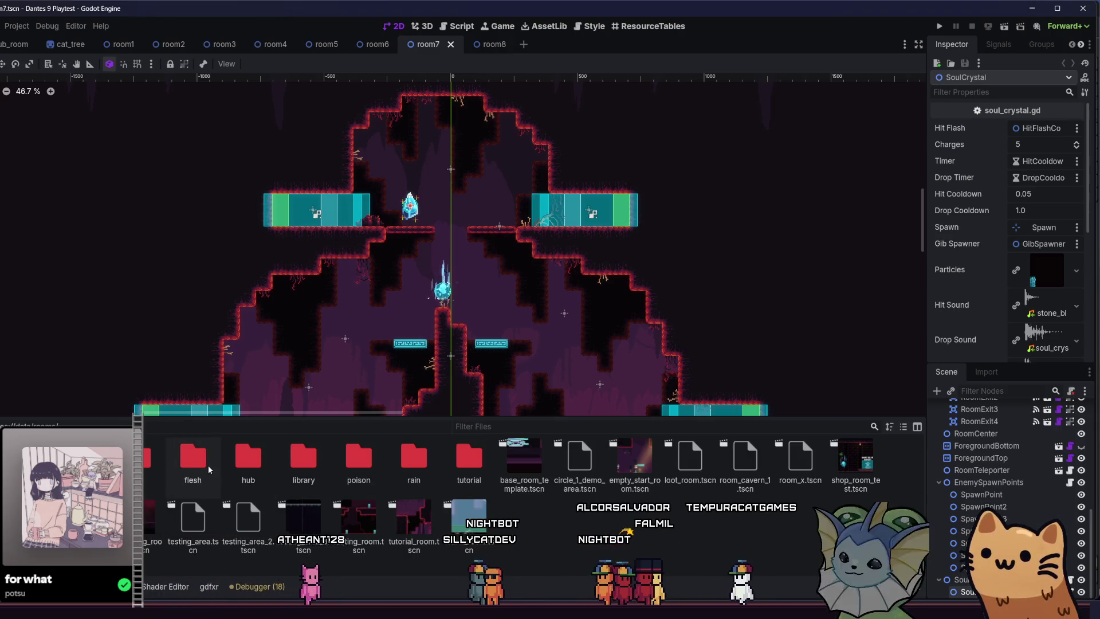
{"action": "double_click", "coordinate": [208, 465]}
{"action": "left_click", "coordinate": [577, 465]}
{"action": "left_click_drag", "start_coordinate": [523, 465], "coordinate": [151, 464]}
{"action": "left_click", "coordinate": [315, 323]}
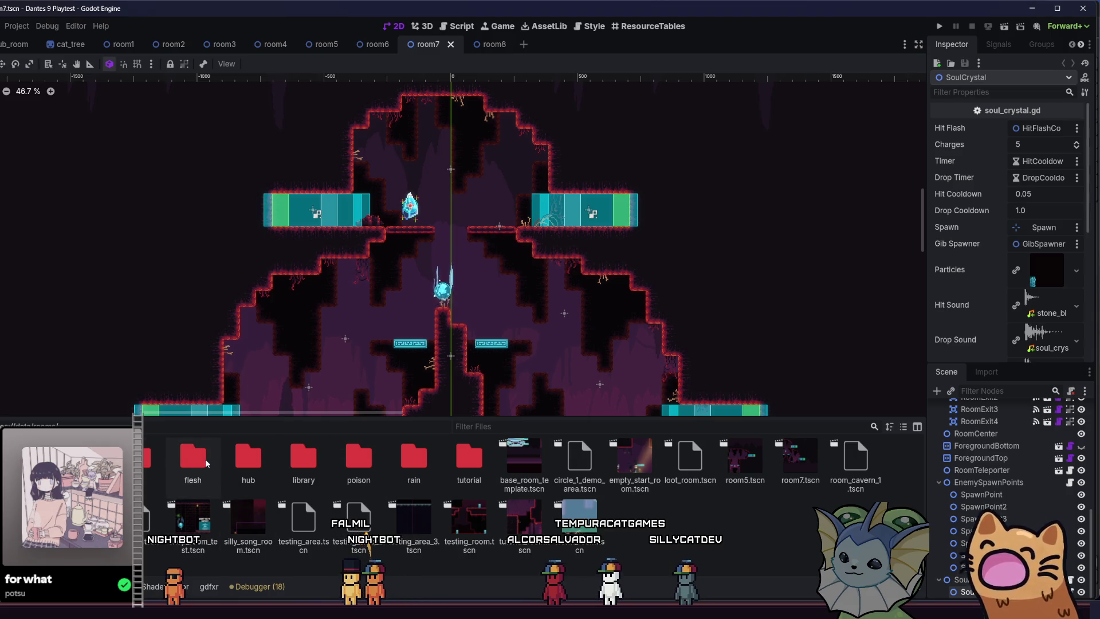
{"action": "double_click", "coordinate": [193, 467]}
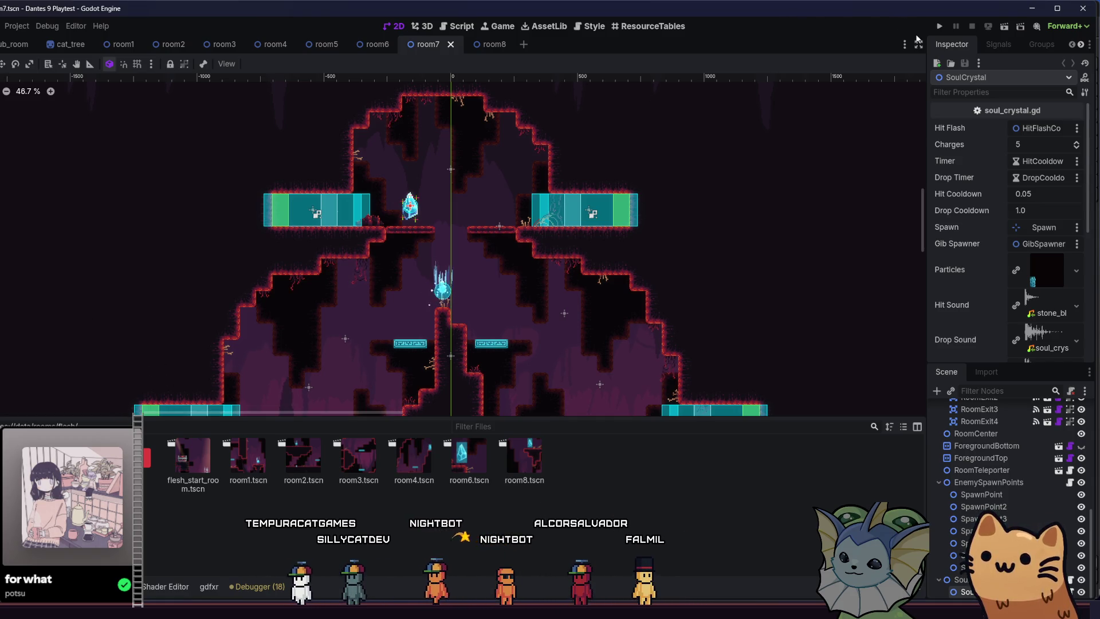
{"action": "key", "text": "F5"}
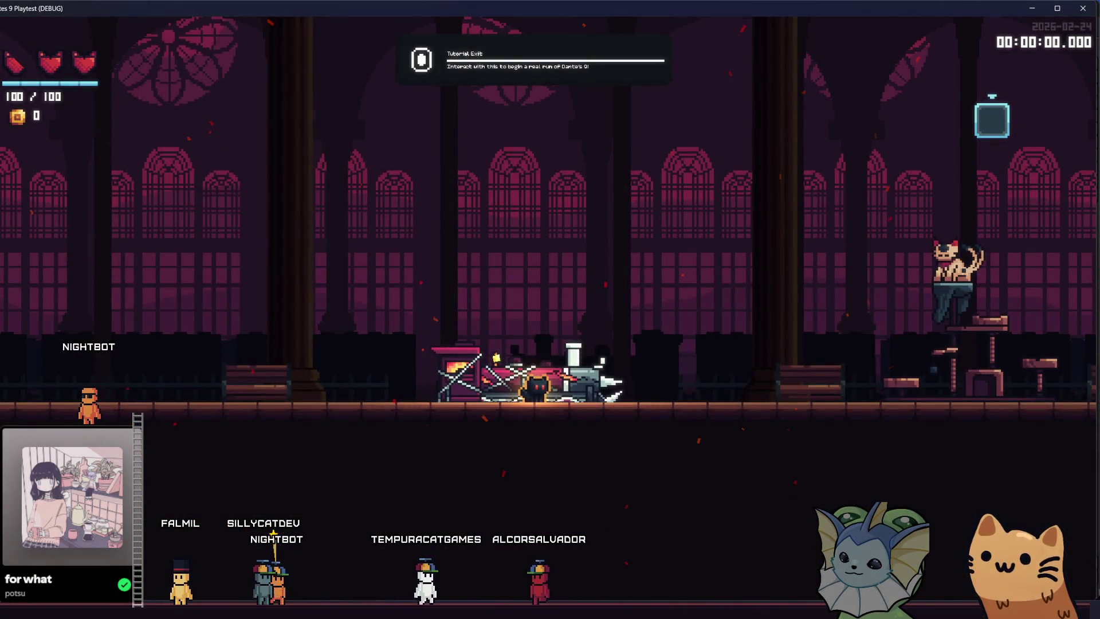
Step: Leave the tutorial to start the cave level, then teleport into a flesh room via Level > TP To Room
{"action": "key", "text": "e"}
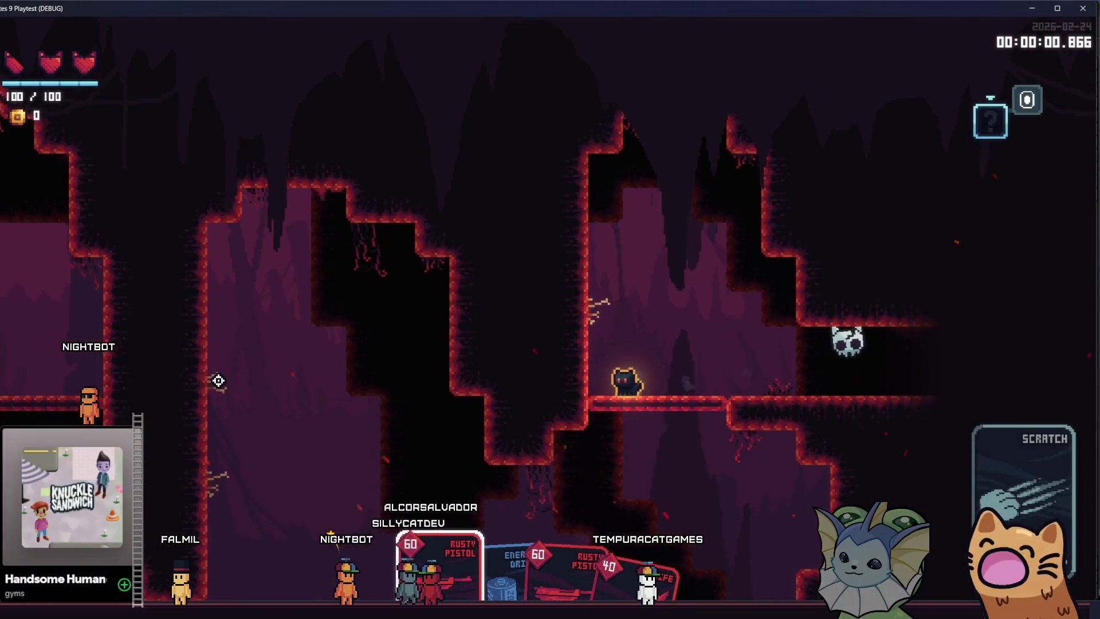
{"action": "key", "text": "F1"}
{"action": "left_click", "coordinate": [99, 279]}
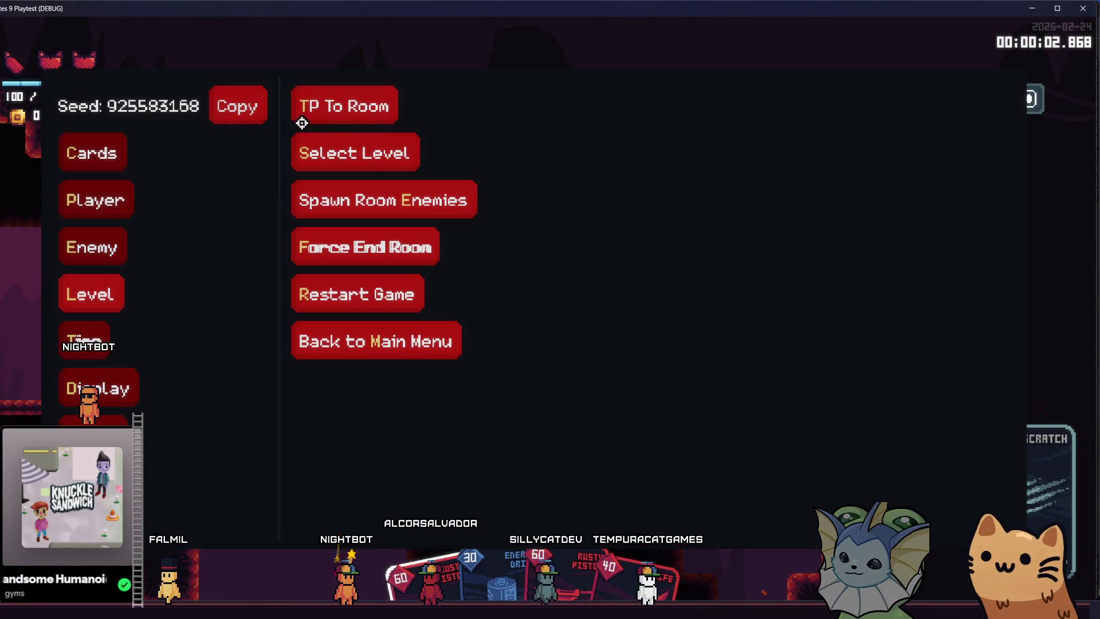
{"action": "left_click", "coordinate": [363, 107]}
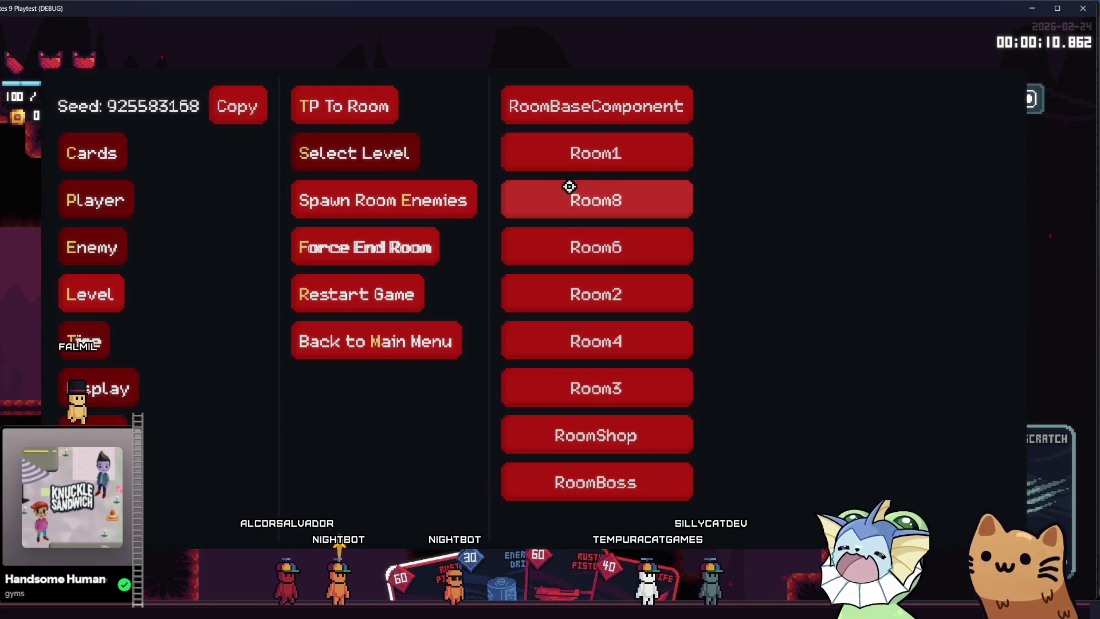
{"action": "left_click", "coordinate": [598, 151]}
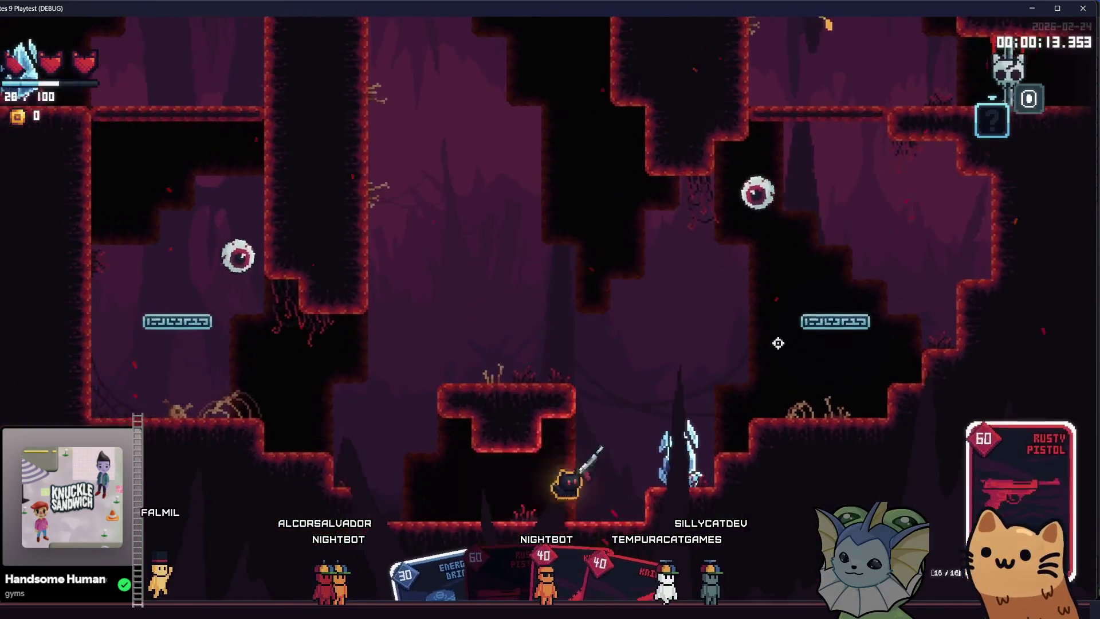
Step: Climb up through the first flesh room while shooting the eyeball enemies
{"action": "key", "text": "a"}
{"action": "key", "text": "space"}
{"action": "left_click", "coordinate": [560, 180]}
{"action": "left_click", "coordinate": [491, 266]}
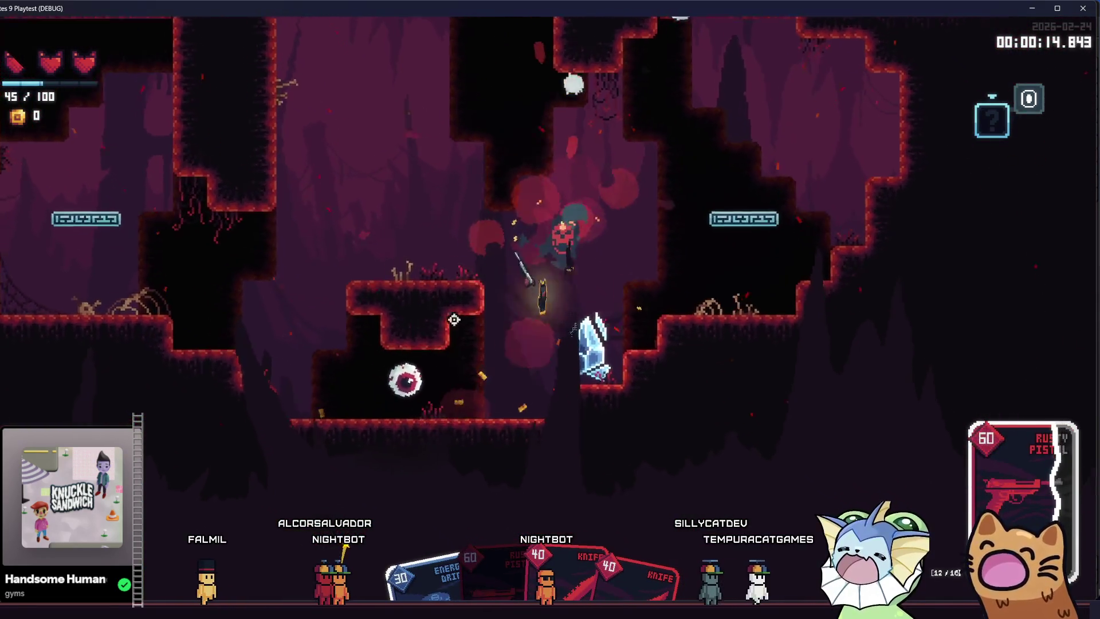
{"action": "left_click", "coordinate": [336, 388]}
{"action": "key", "text": "space"}
{"action": "left_click", "coordinate": [321, 297]}
{"action": "left_click", "coordinate": [508, 165]}
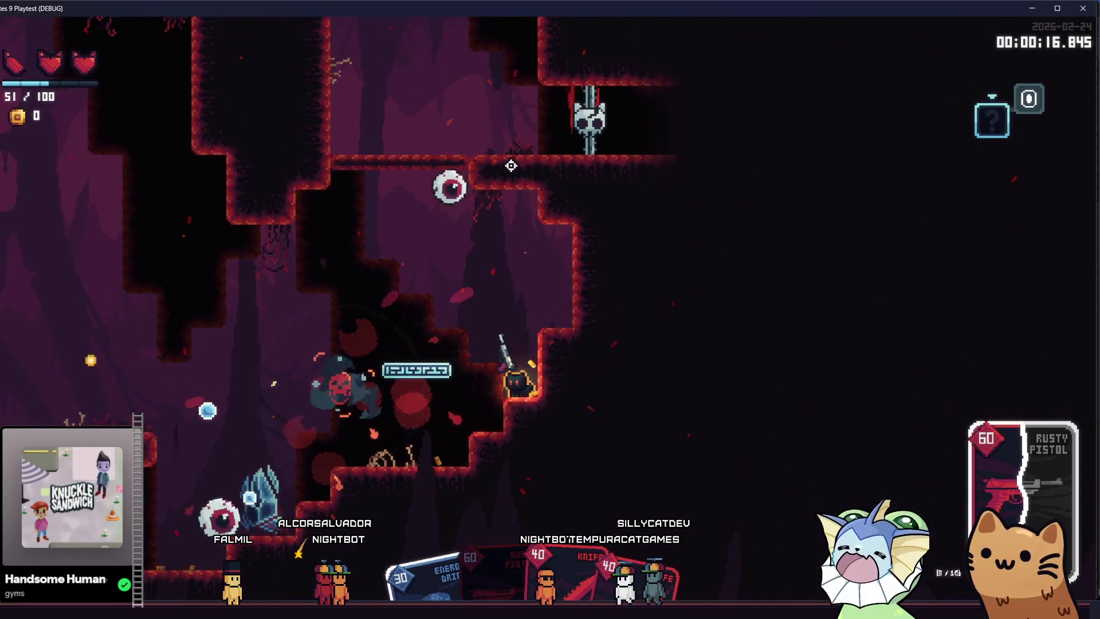
{"action": "left_click", "coordinate": [625, 211]}
Step: Drop into the lower passage and kill the eyeball and the winged enemy to clear the room
{"action": "key", "text": "a"}
{"action": "left_click", "coordinate": [683, 326]}
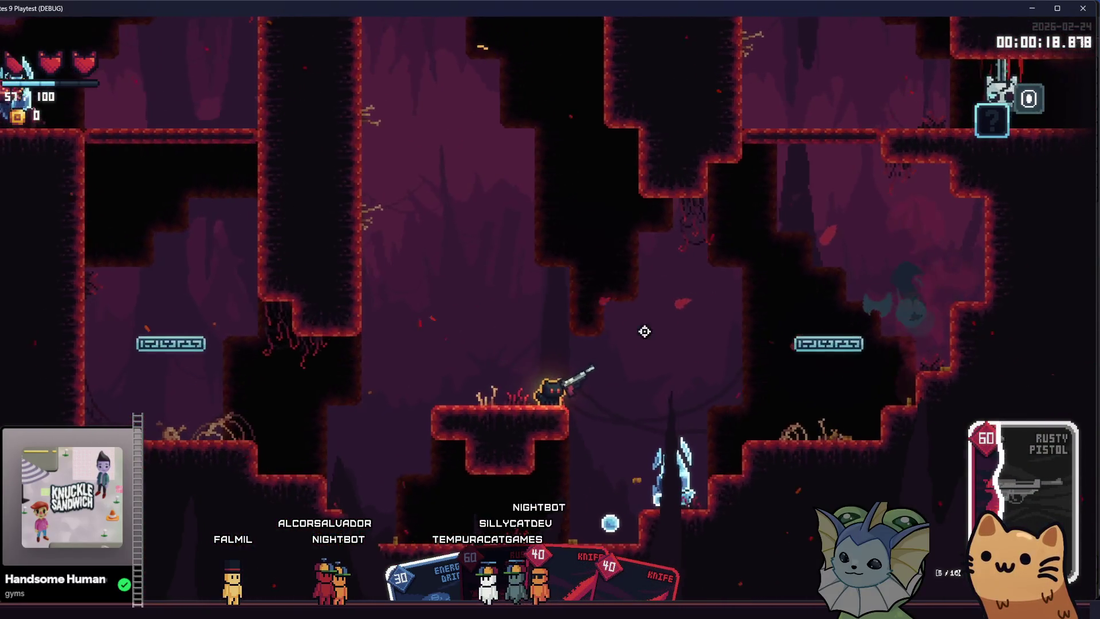
{"action": "key", "text": "space"}
{"action": "left_click", "coordinate": [376, 248]}
{"action": "left_click", "coordinate": [355, 385]}
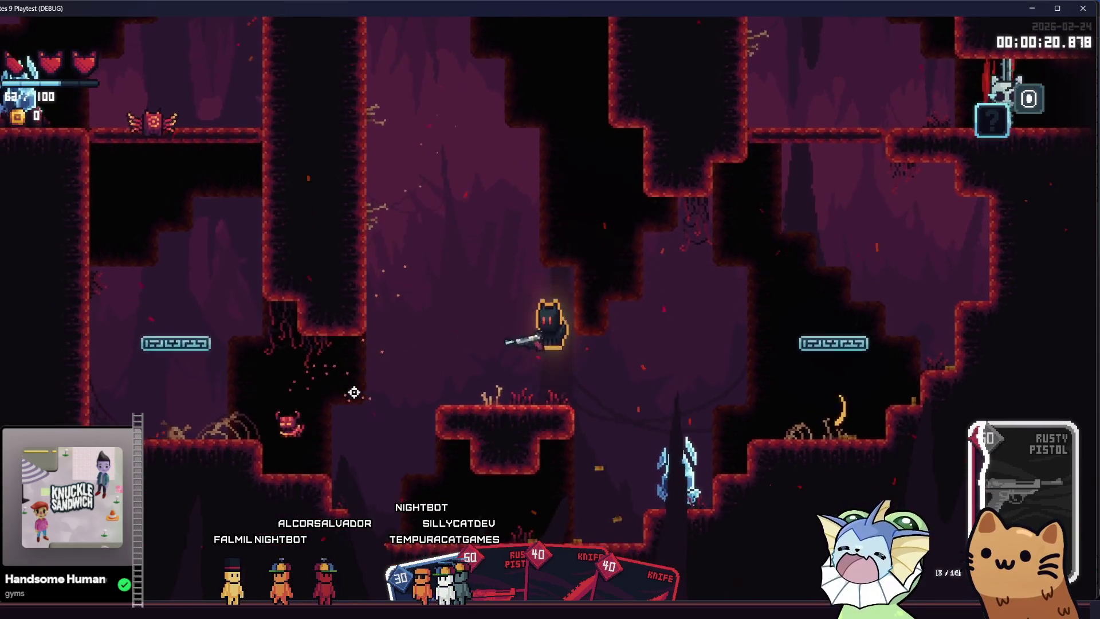
{"action": "left_click", "coordinate": [296, 415]}
{"action": "left_click", "coordinate": [297, 415]}
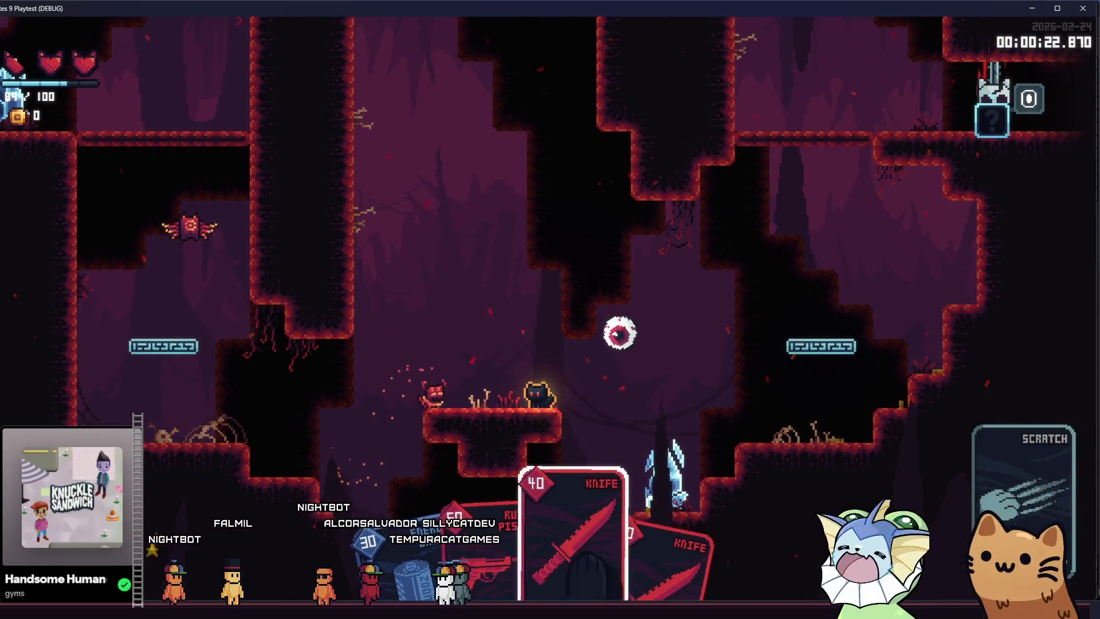
{"action": "left_click", "coordinate": [563, 345]}
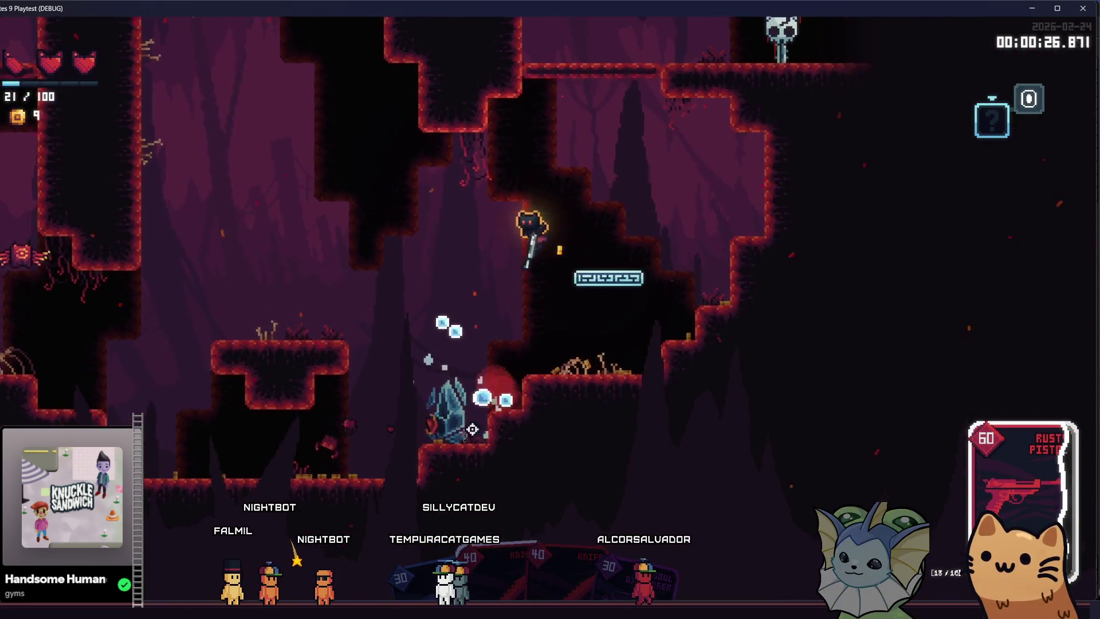
{"action": "left_click", "coordinate": [351, 304]}
{"action": "left_click", "coordinate": [356, 316]}
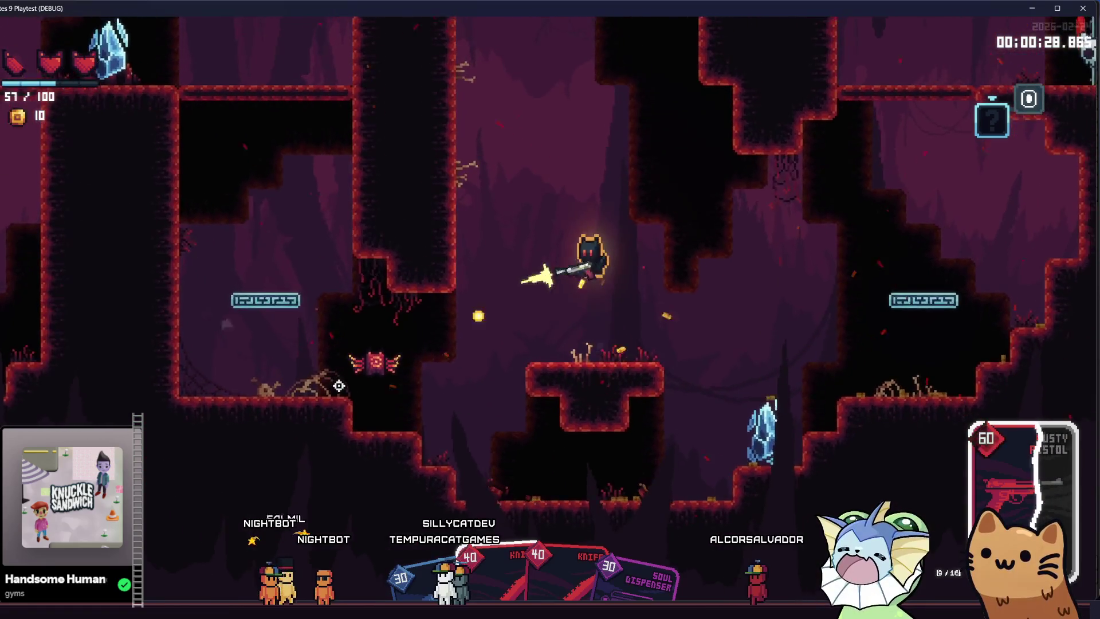
{"action": "left_click", "coordinate": [339, 385]}
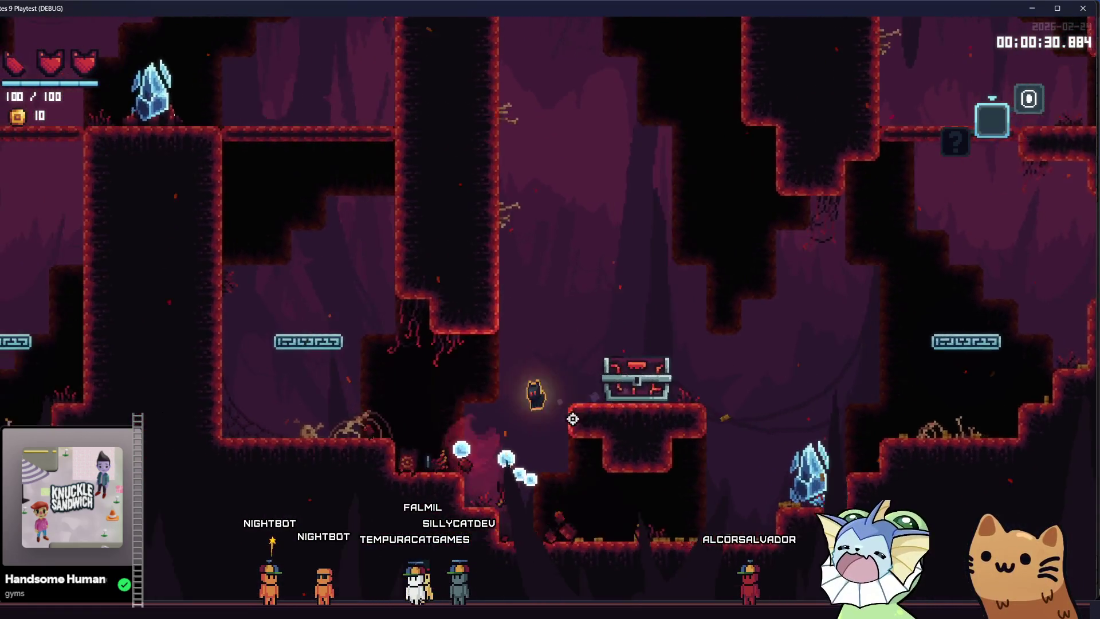
Step: Open the chest for coins, then grab the sticker capsule and the Salmon Storm card
{"action": "key", "text": "d"}
{"action": "key", "text": "e"}
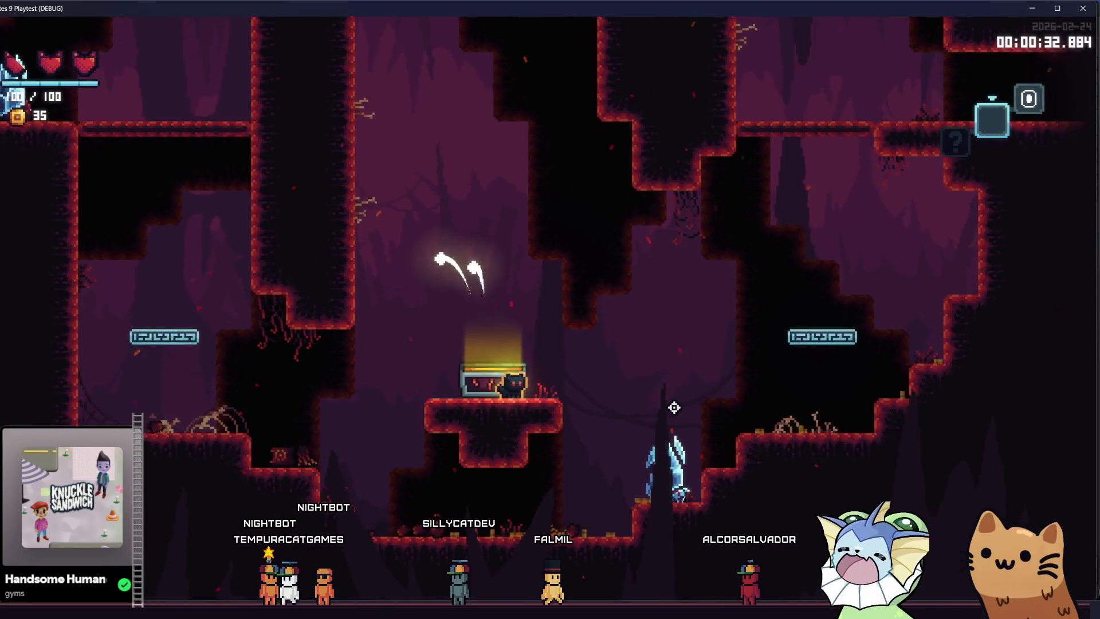
{"action": "key", "text": "a"}
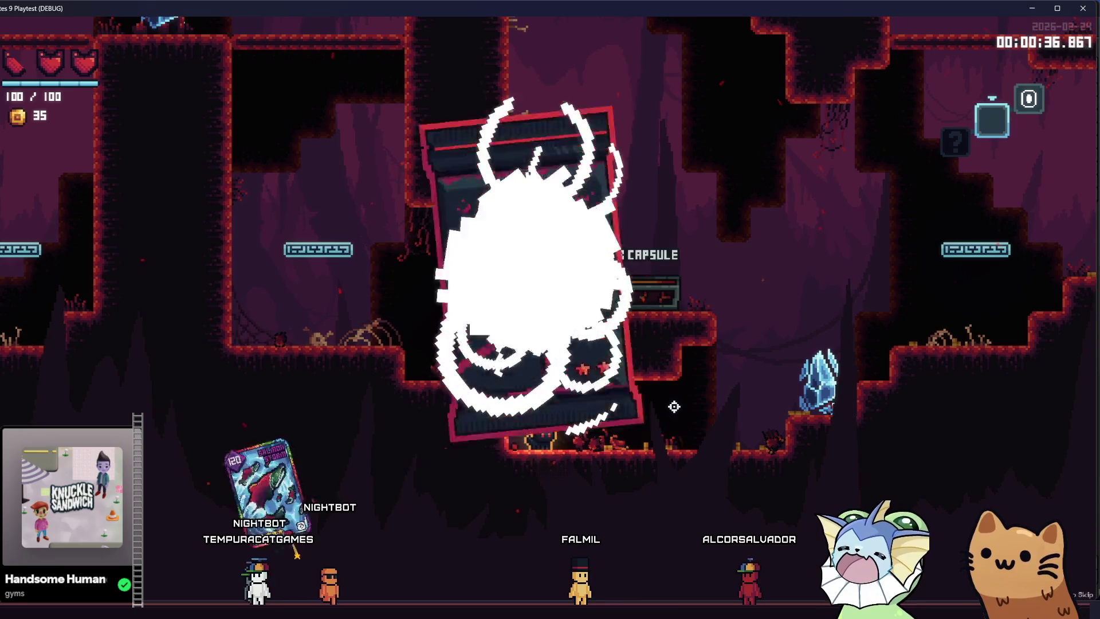
{"action": "left_click", "coordinate": [308, 320]}
Step: Move into the next cave area and shoot down the enemy on the lower floor
{"action": "key", "text": "space"}
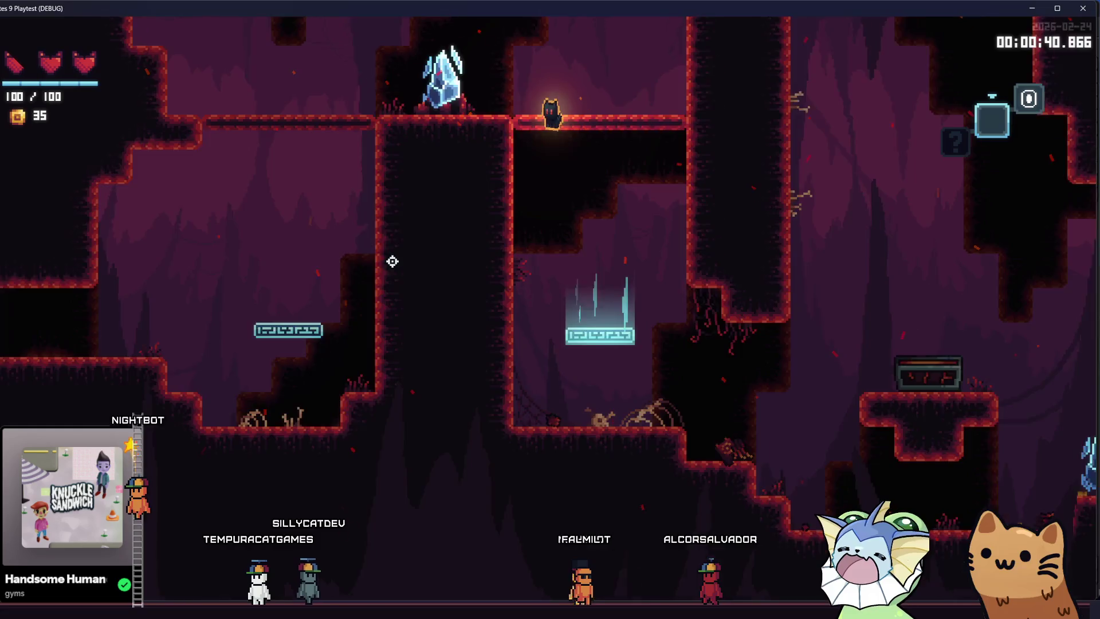
{"action": "key", "text": "d"}
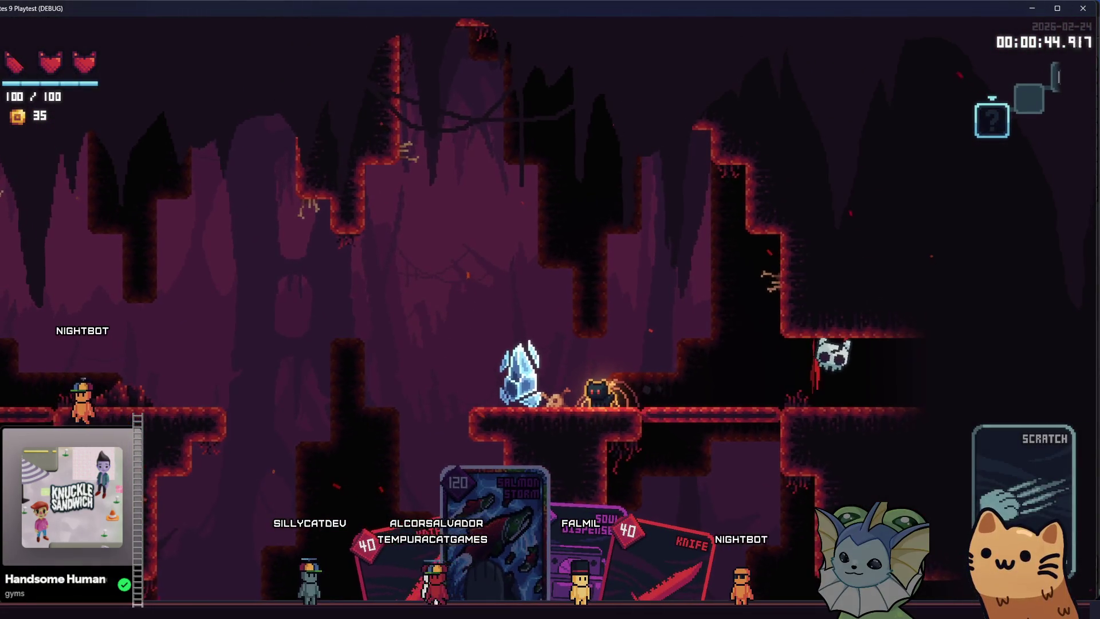
{"action": "scroll", "coordinate": [407, 297], "scroll_direction": "down", "scroll_amount": 1}
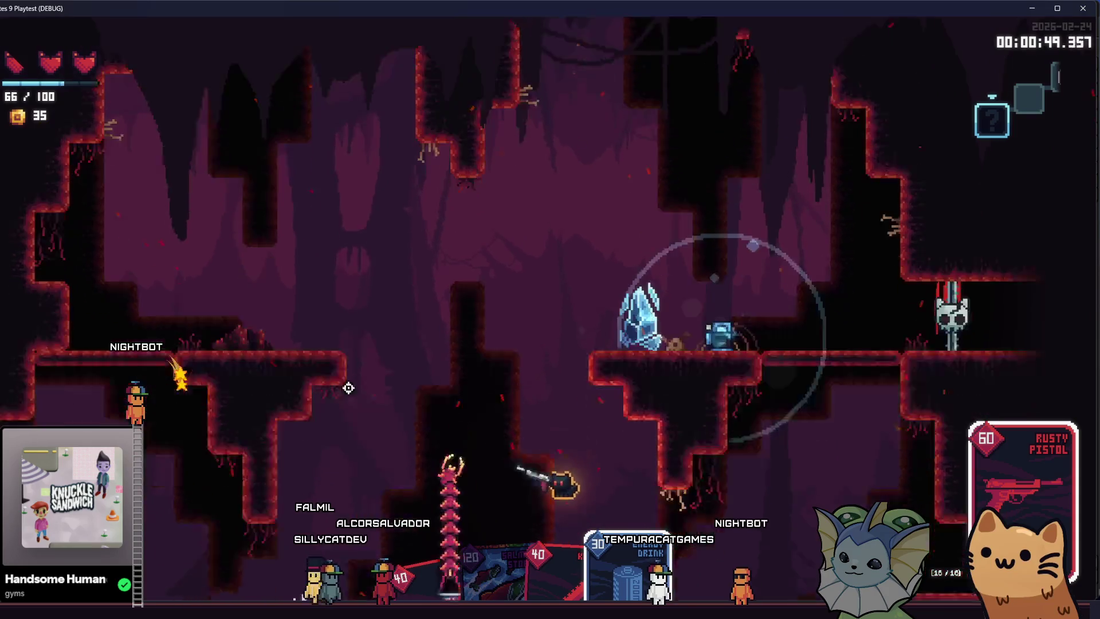
{"action": "left_click", "coordinate": [346, 386]}
{"action": "left_click", "coordinate": [383, 140]}
{"action": "left_click", "coordinate": [429, 132]}
{"action": "left_click", "coordinate": [257, 361]}
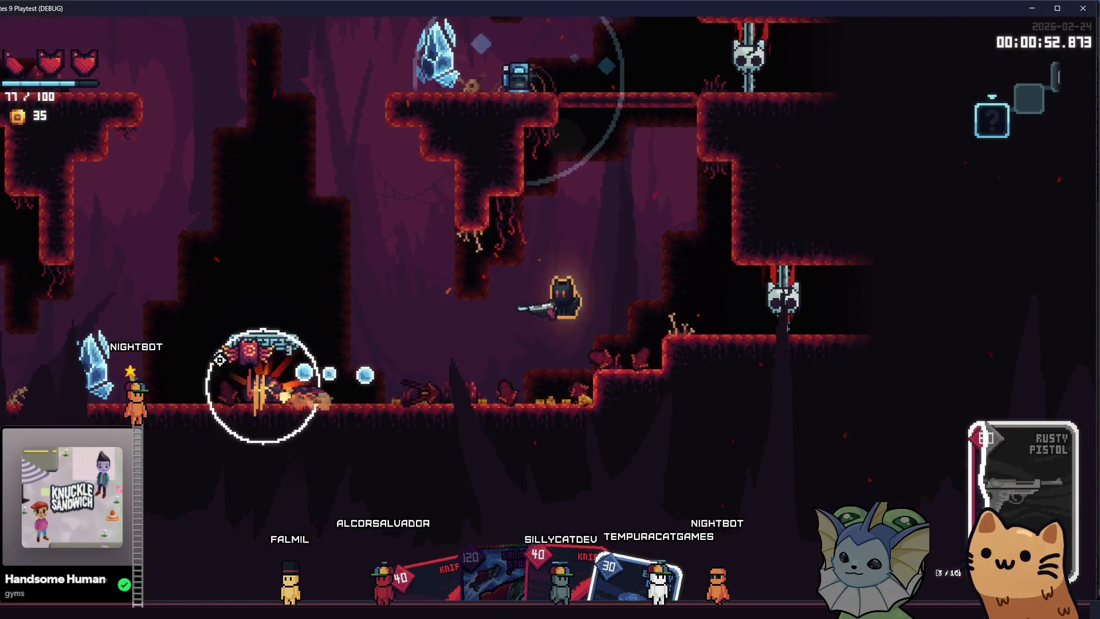
{"action": "left_click", "coordinate": [204, 347]}
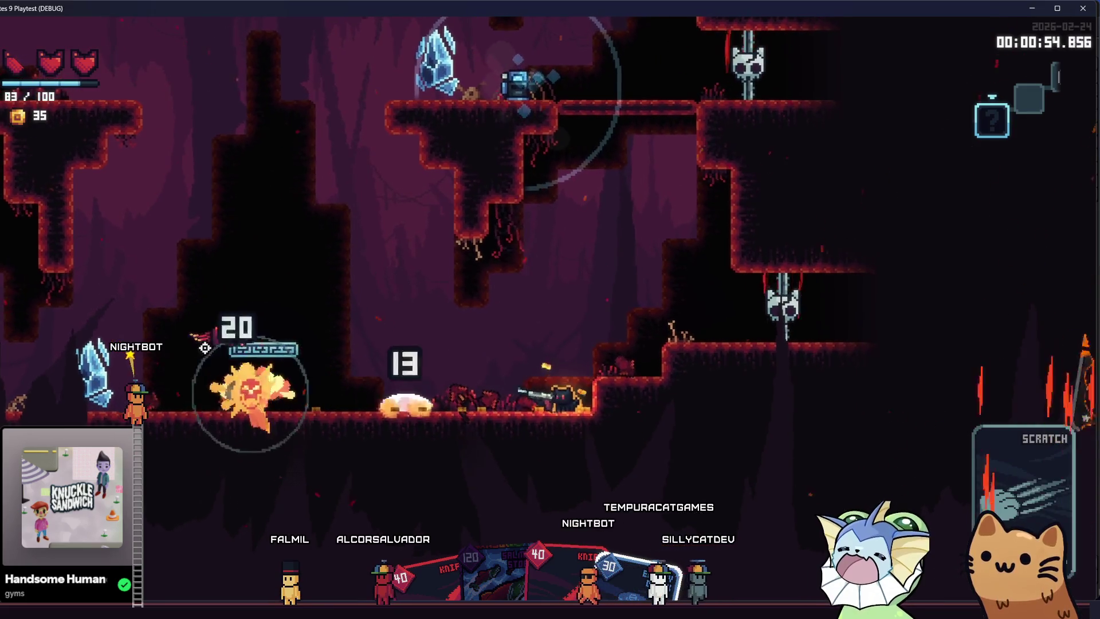
Step: Slash the remaining enemies with the Knife, destroy the sun enemy, and open the chest
{"action": "left_click", "coordinate": [213, 228]}
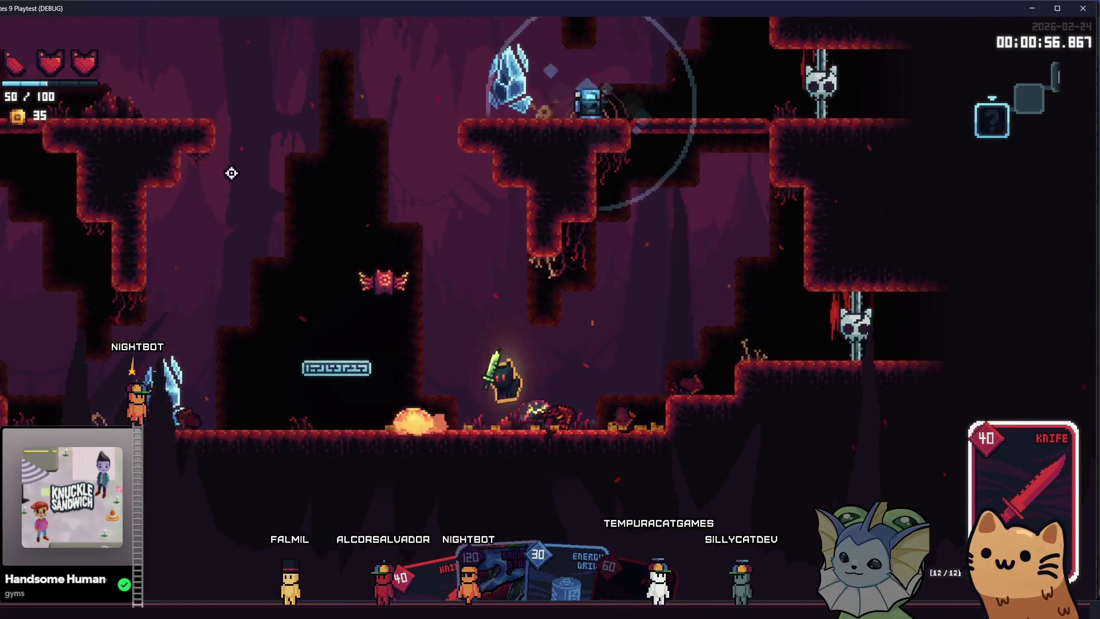
{"action": "left_click", "coordinate": [438, 135]}
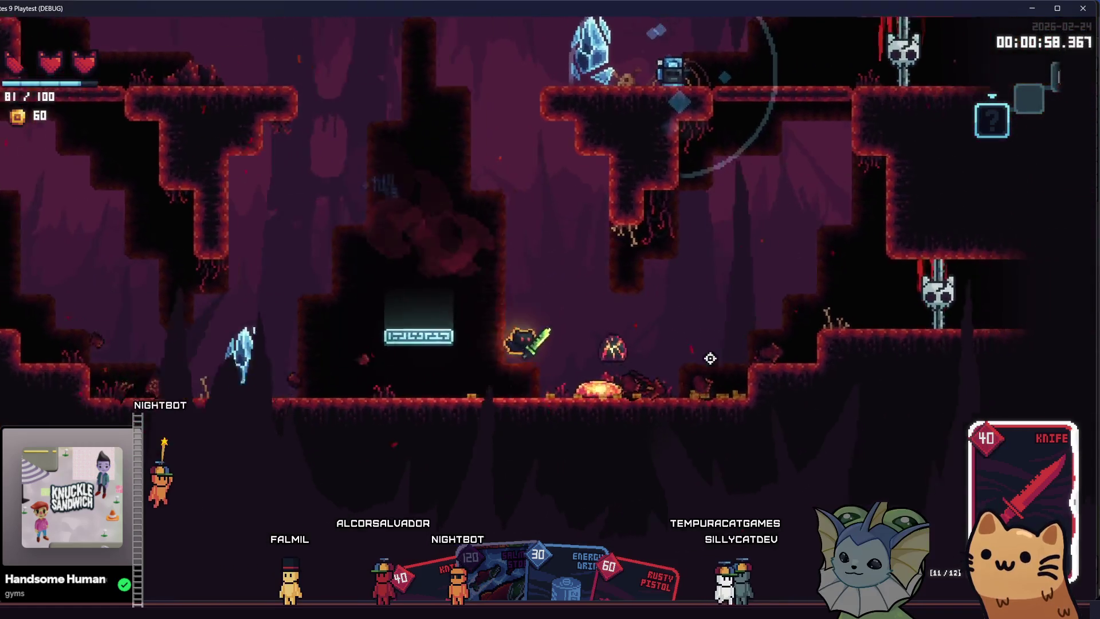
{"action": "left_click", "coordinate": [707, 359]}
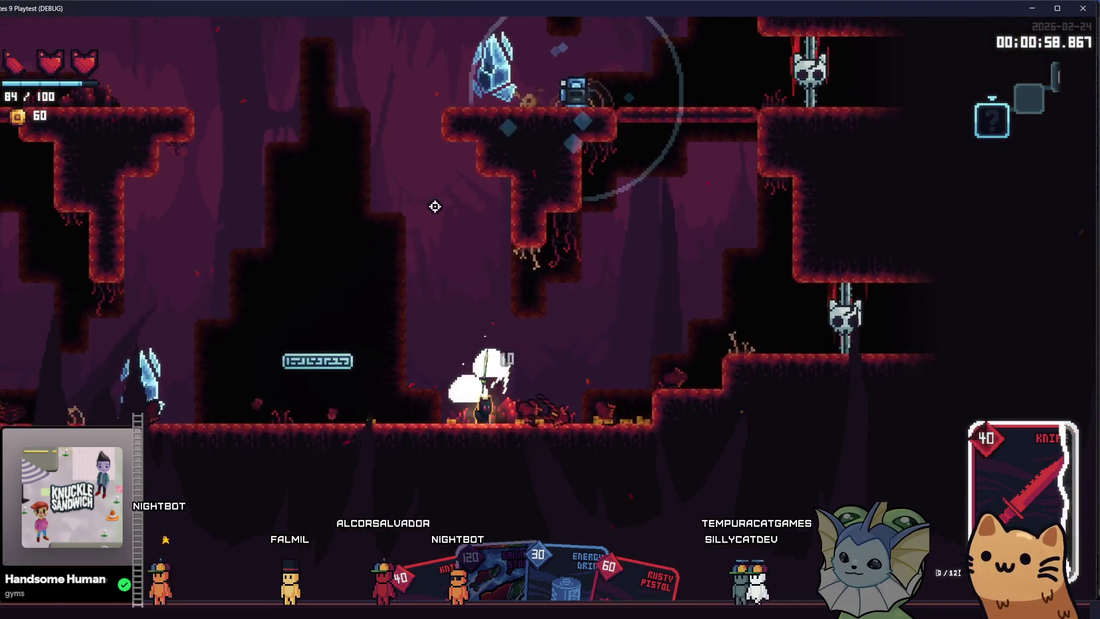
{"action": "left_click", "coordinate": [439, 206]}
{"action": "left_click", "coordinate": [460, 392]}
{"action": "left_click", "coordinate": [298, 391]}
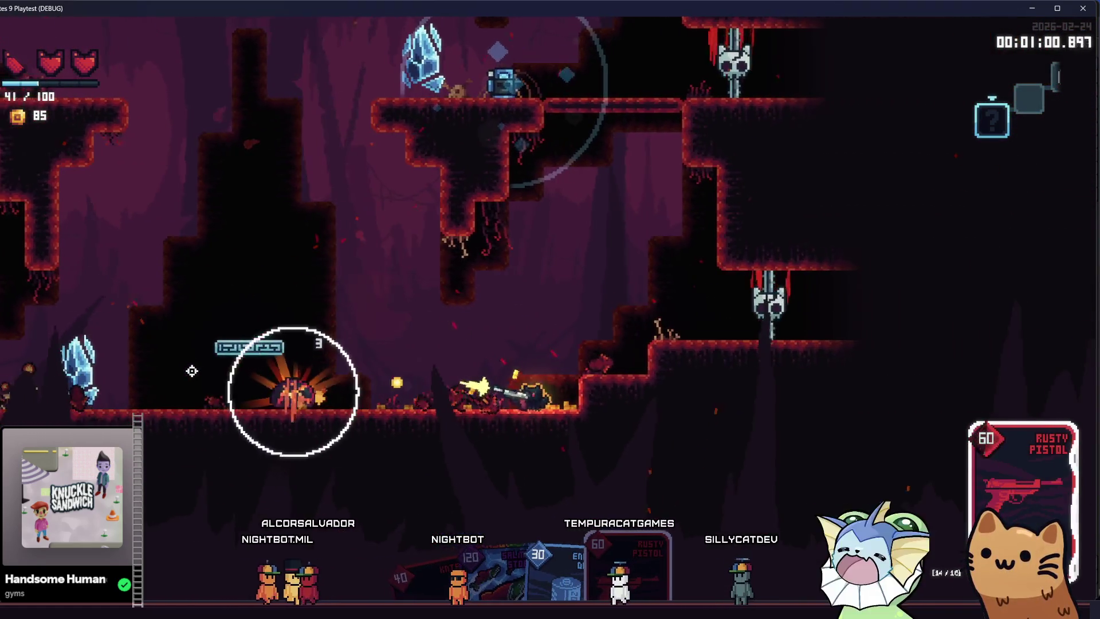
{"action": "left_click", "coordinate": [203, 386]}
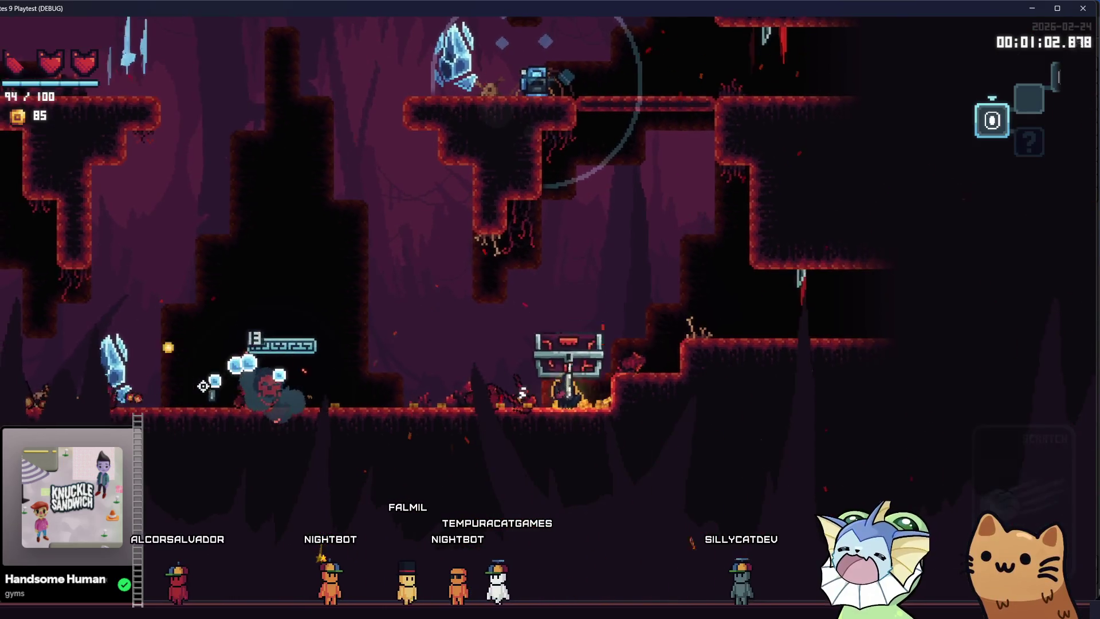
{"action": "key", "text": "e"}
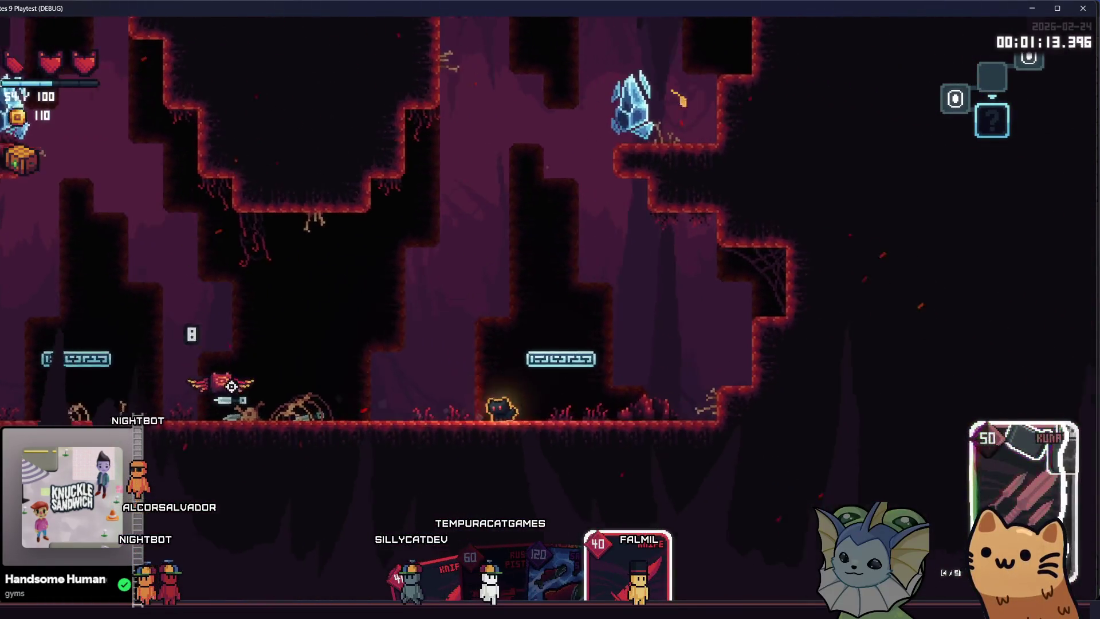
Step: Run back and forth through the chamber, throwing knives and firing the pistol at enemies
{"action": "left_click", "coordinate": [198, 350]}
{"action": "key", "text": "d"}
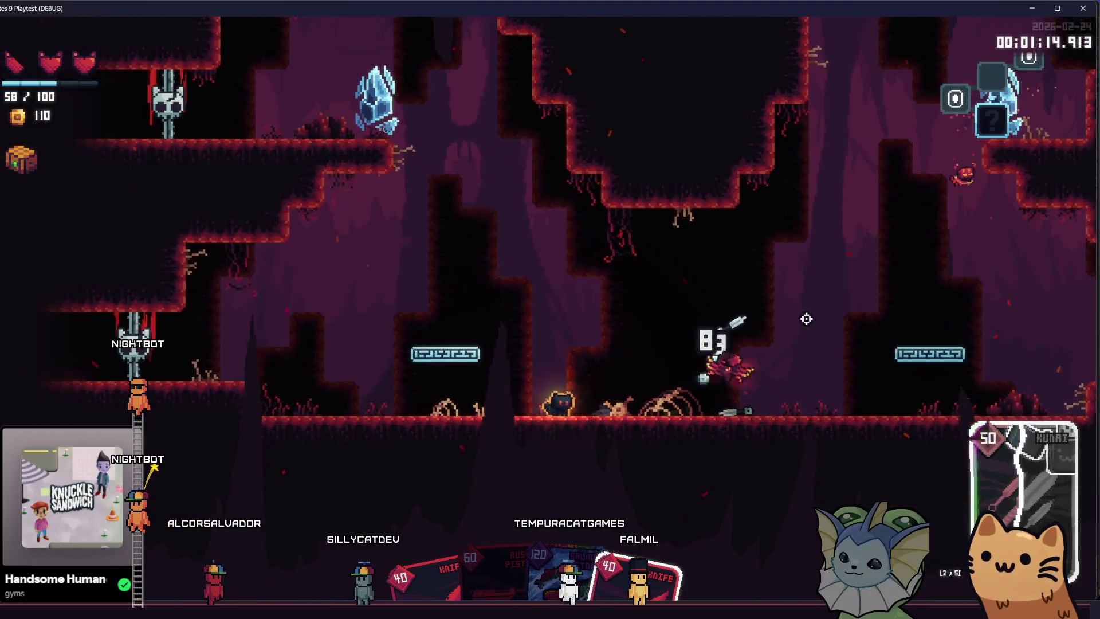
{"action": "left_click", "coordinate": [898, 389]}
{"action": "left_click", "coordinate": [865, 402]}
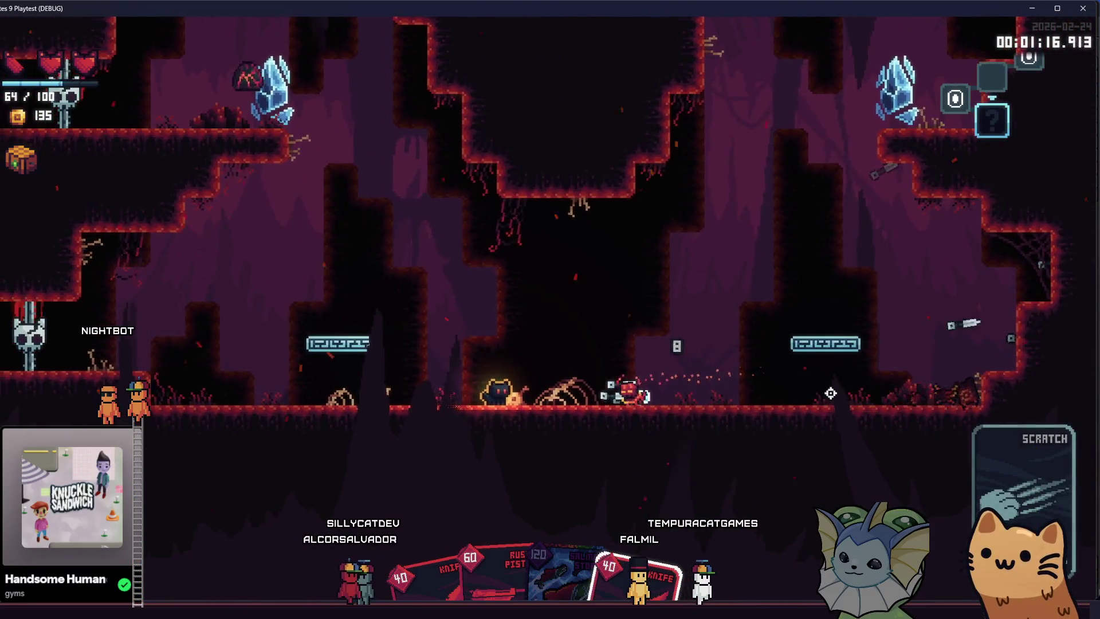
{"action": "key", "text": "a"}
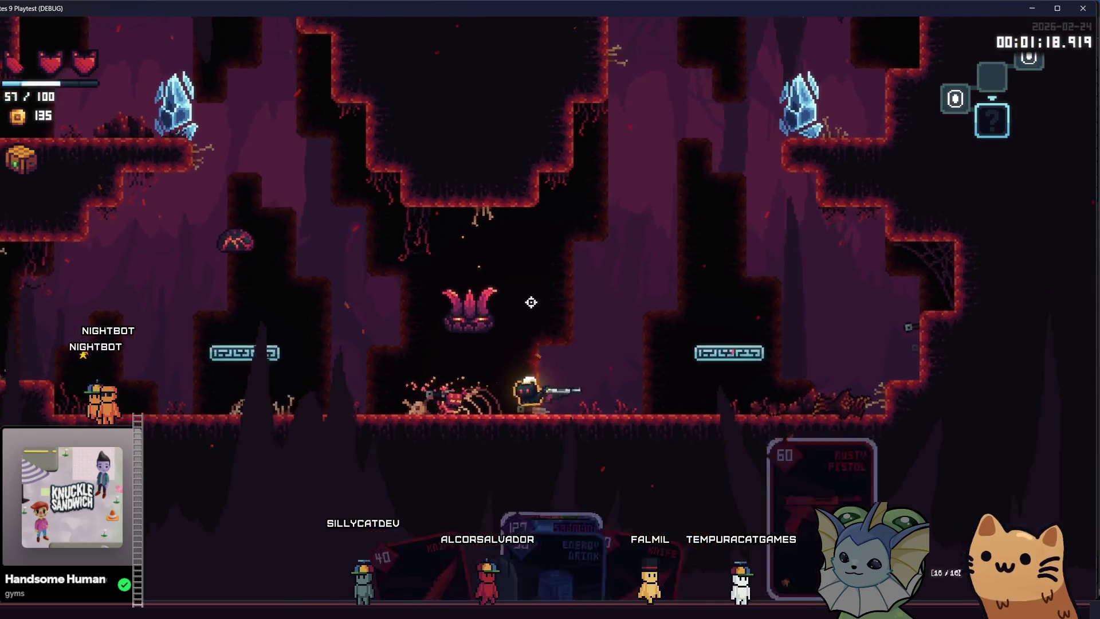
{"action": "left_click", "coordinate": [256, 352]}
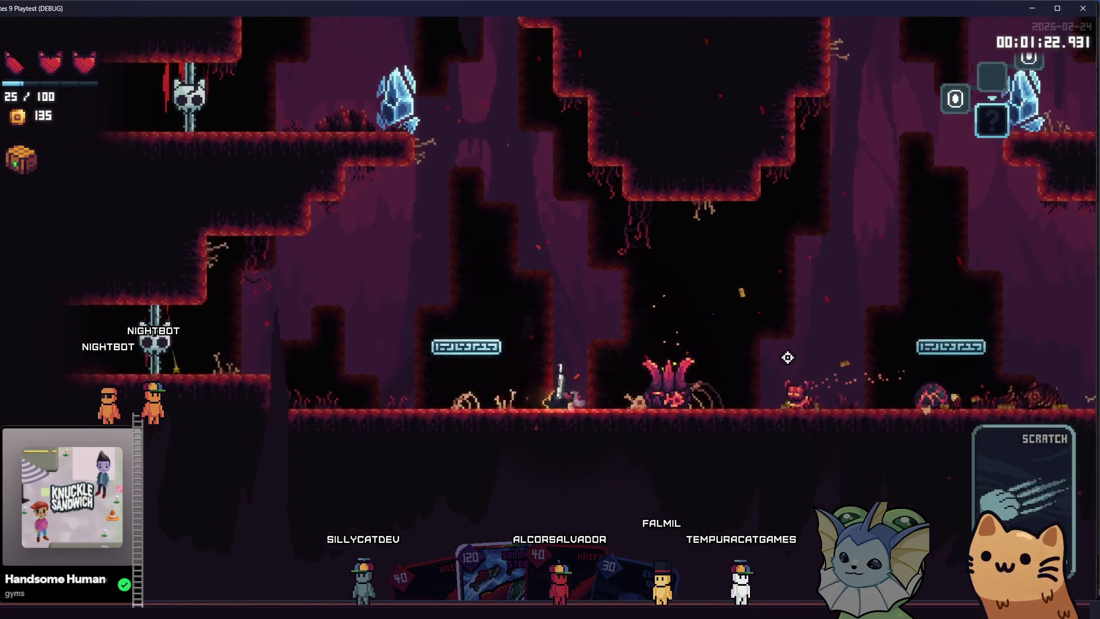
{"action": "key", "text": "d"}
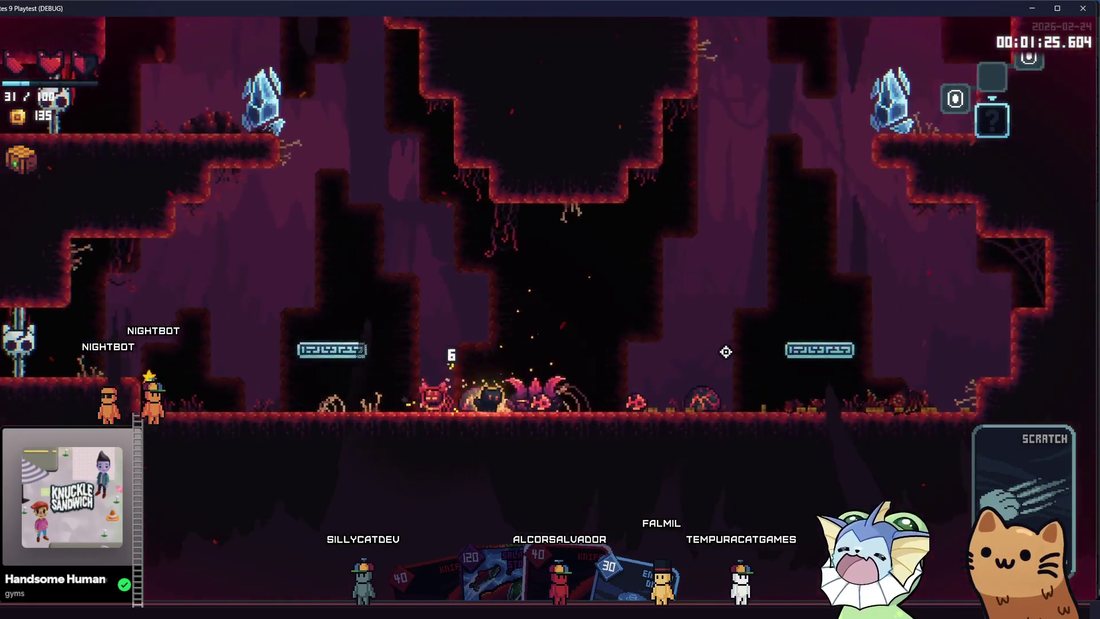
{"action": "key", "text": "d"}
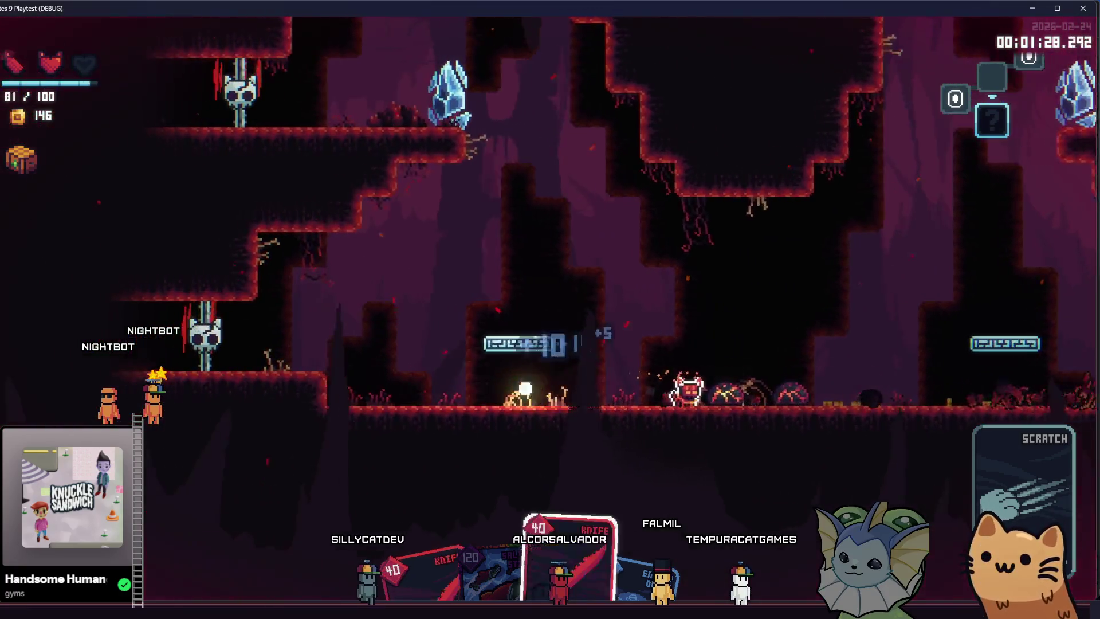
{"action": "key", "text": "d"}
Step: Kill the last enemies, open the chest, and collect the sticker capsule
{"action": "left_click", "coordinate": [729, 401]}
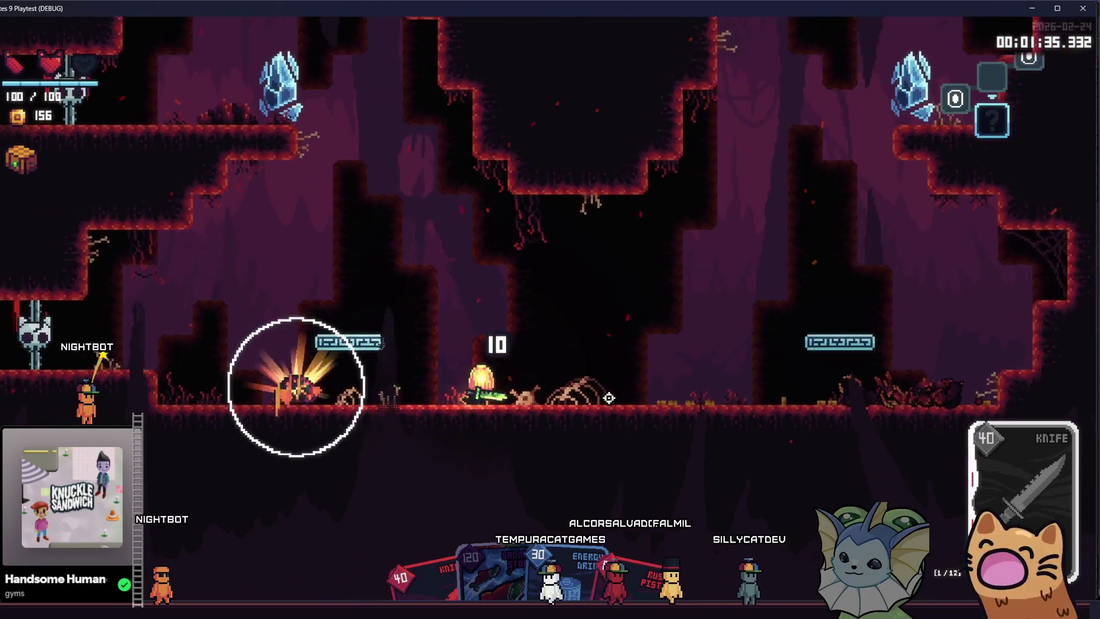
{"action": "key", "text": "d"}
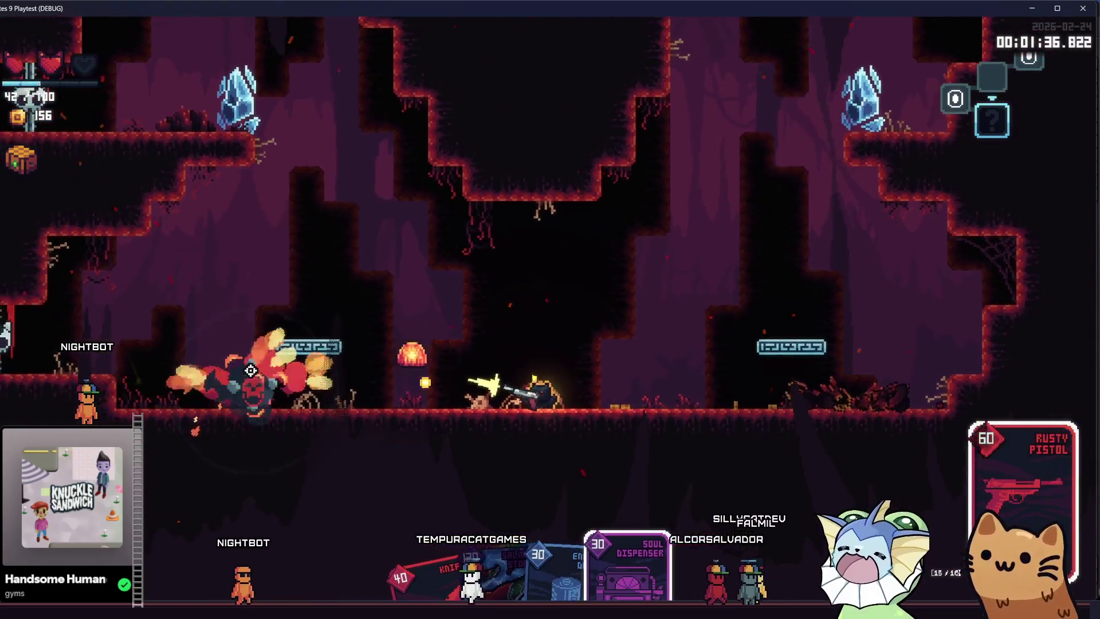
{"action": "left_click", "coordinate": [304, 329]}
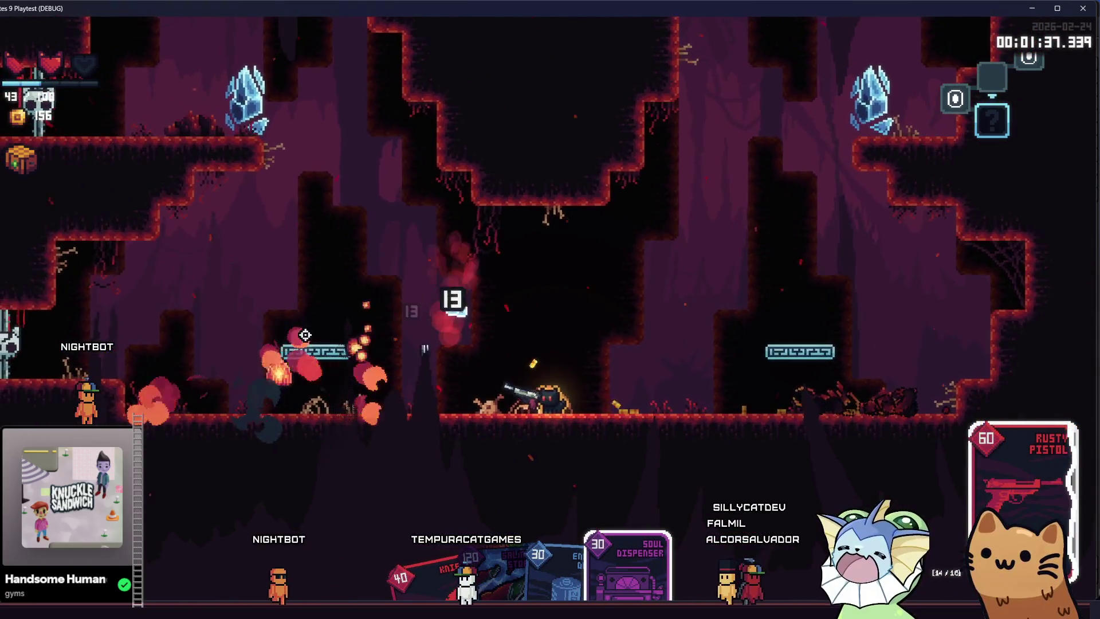
{"action": "left_click", "coordinate": [308, 388]}
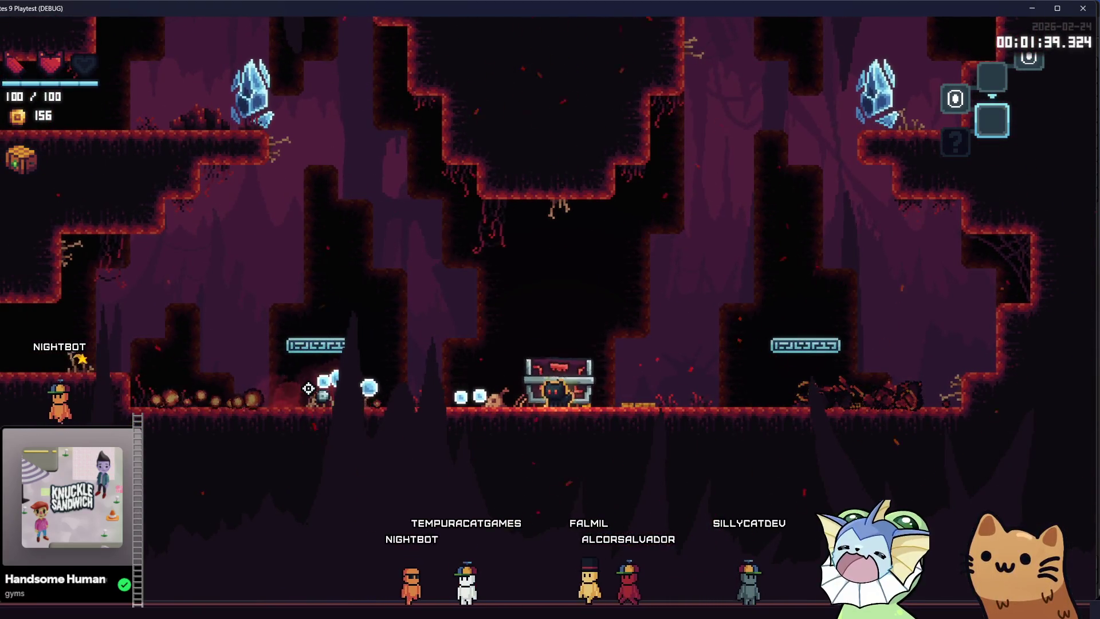
{"action": "key", "text": "e"}
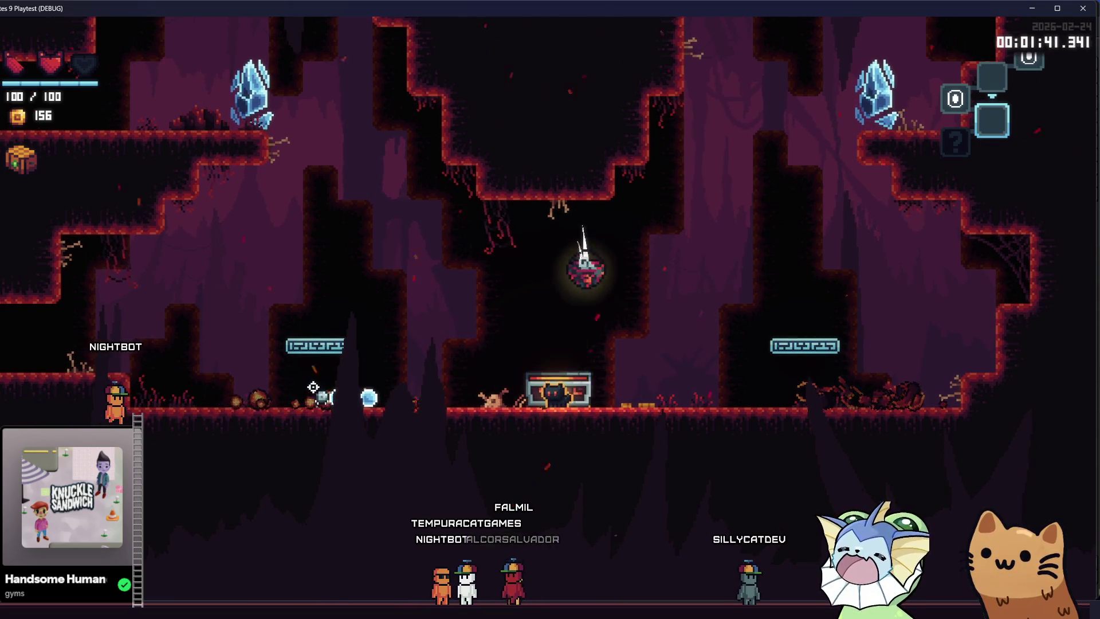
{"action": "key", "text": "a"}
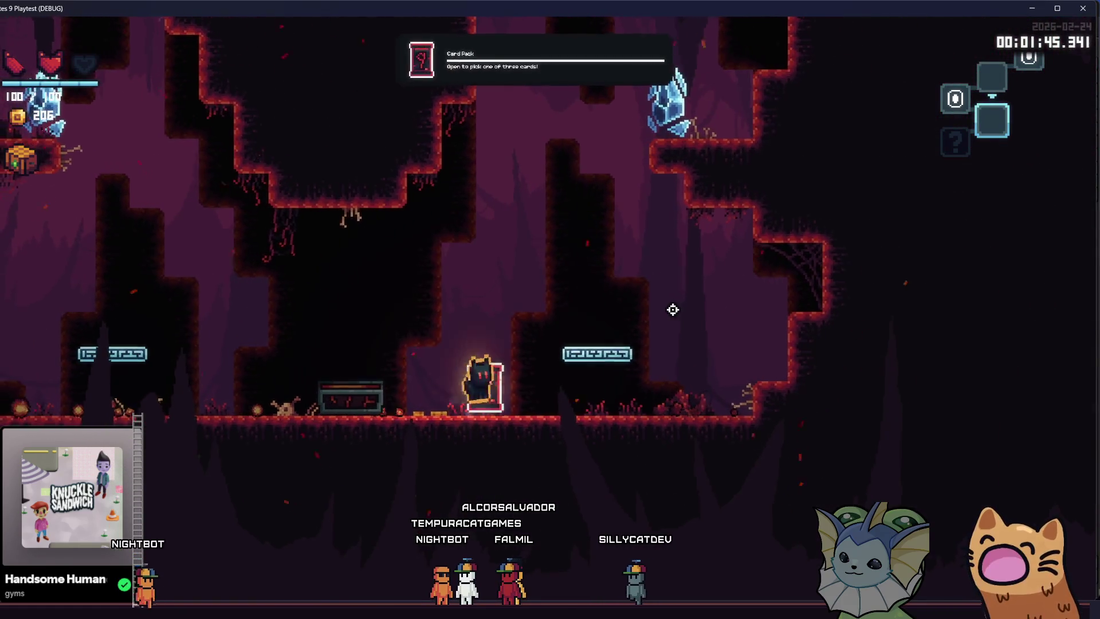
Step: Close the Soul Siphon, Pumpkin and Salmon Storm card offer and keep moving through the room
{"action": "key", "text": "d"}
{"action": "key", "text": "space"}
{"action": "key", "text": "a"}
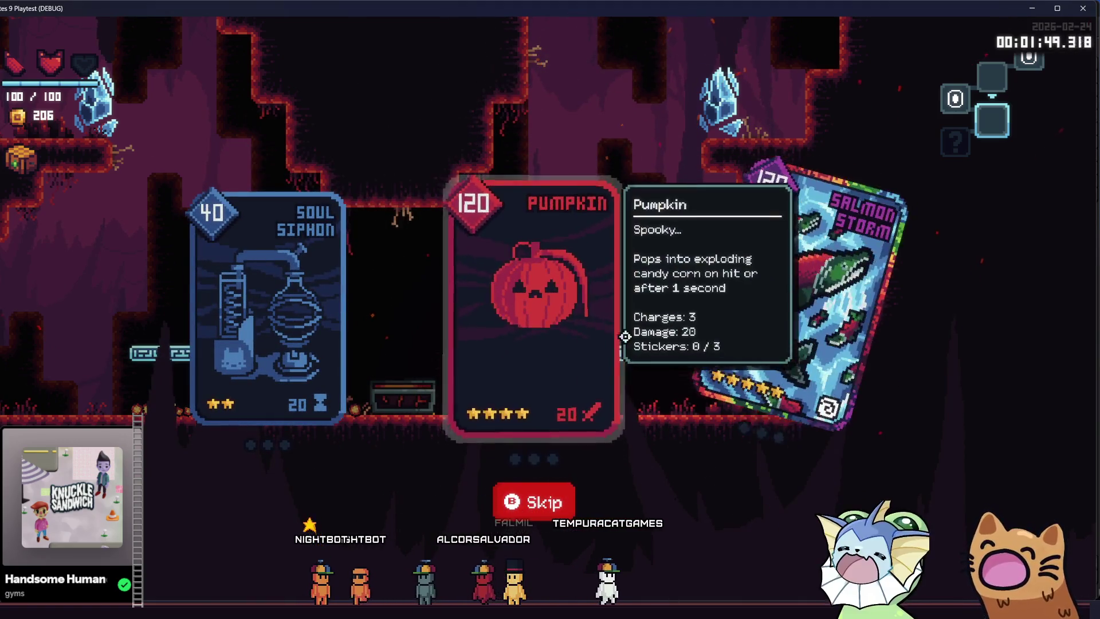
Step: Head left into the next cave room, drop to the lower area, and fire at enemies
{"action": "key", "text": "a"}
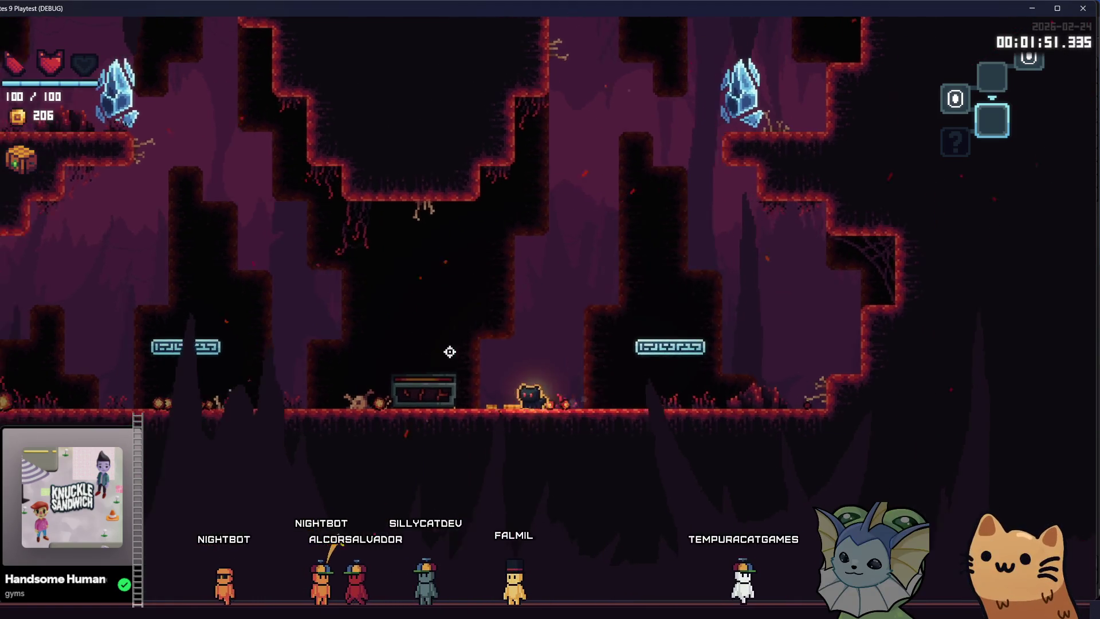
{"action": "key", "text": "a"}
{"action": "key", "text": "space"}
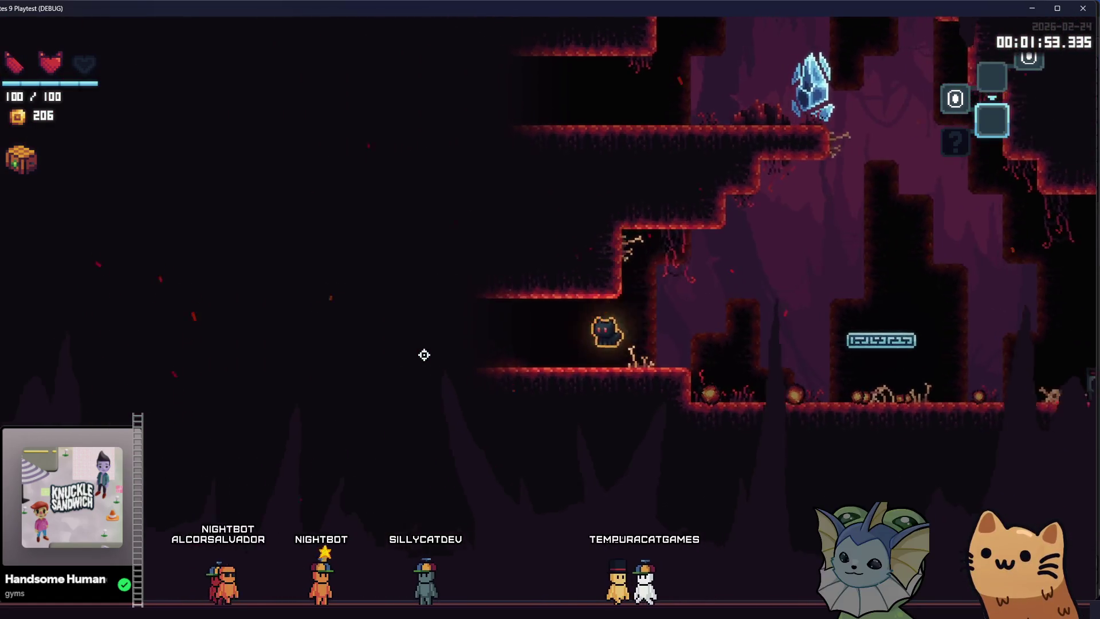
{"action": "key", "text": "a"}
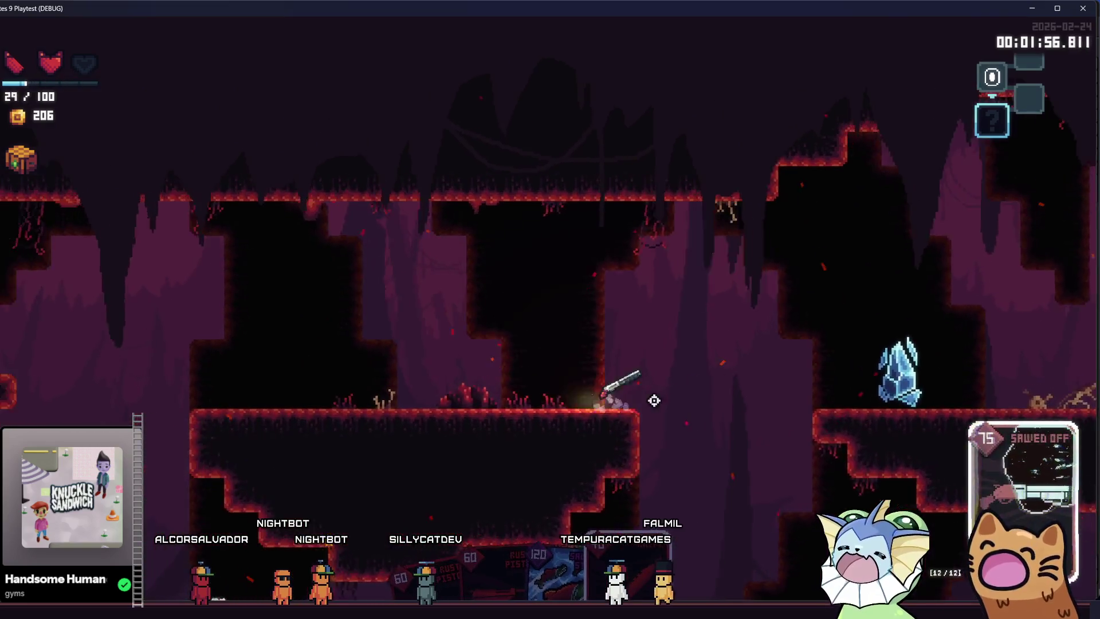
{"action": "key", "text": "d"}
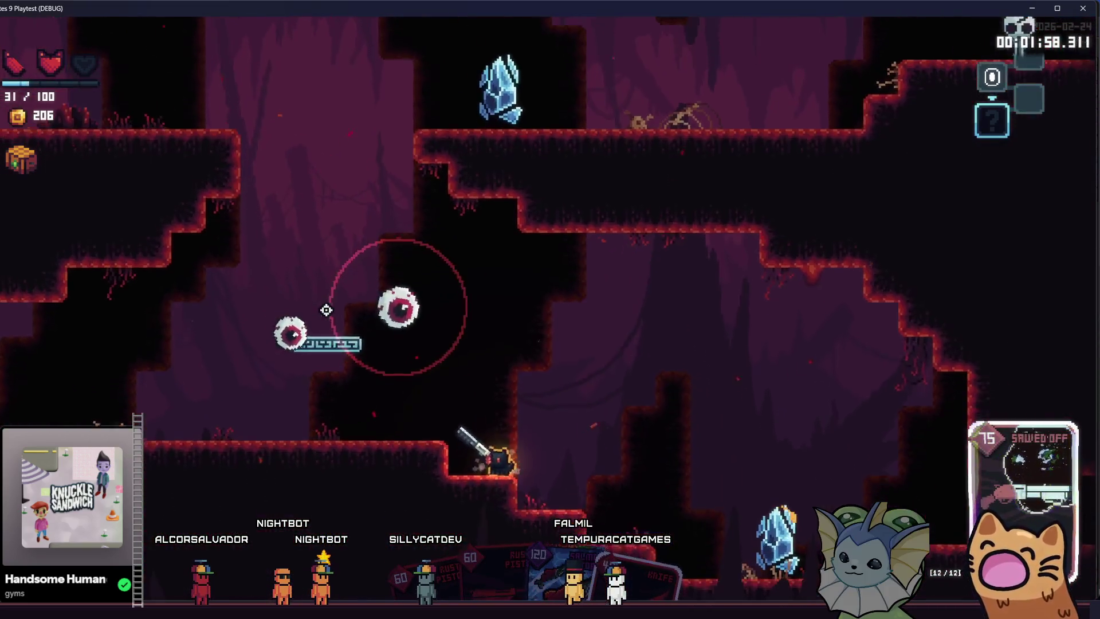
{"action": "left_click", "coordinate": [331, 269]}
{"action": "key", "text": "d"}
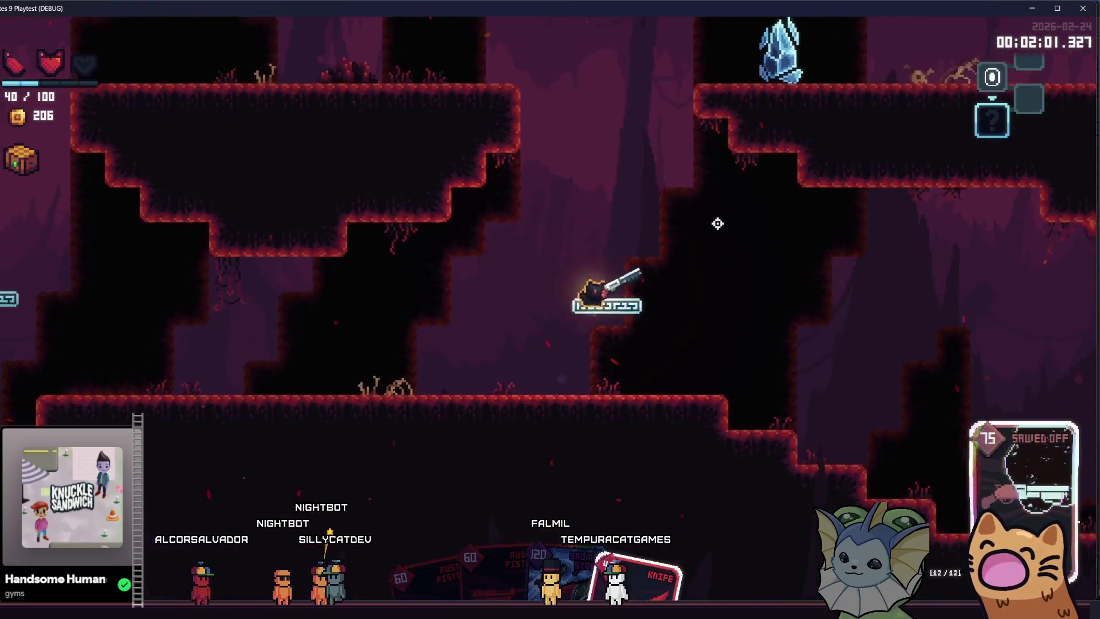
{"action": "key", "text": "a"}
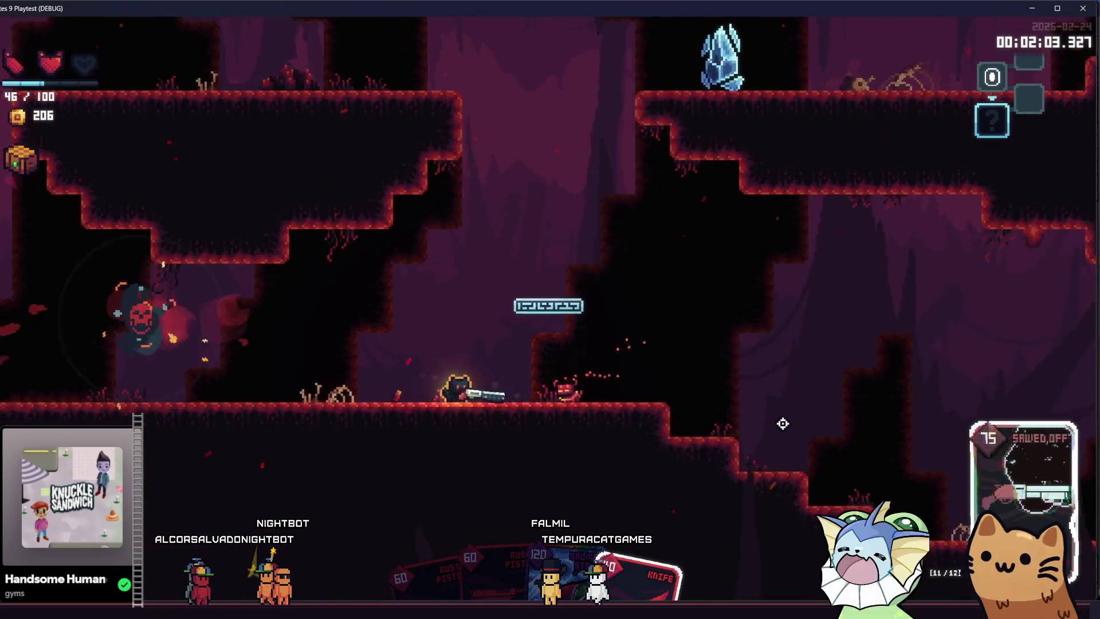
{"action": "key", "text": "d"}
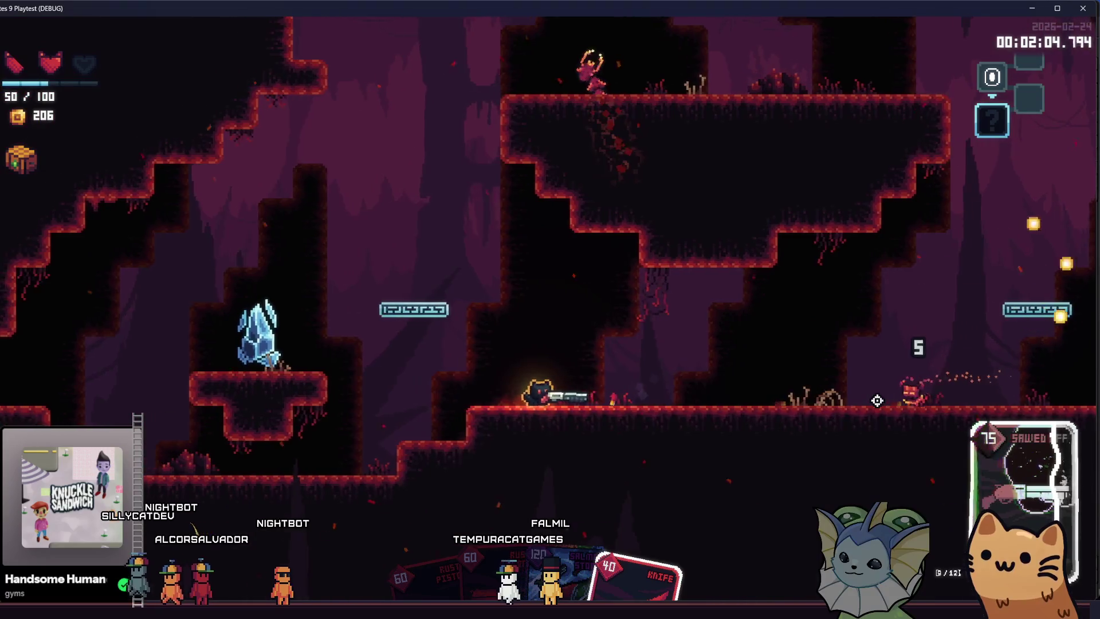
{"action": "left_click", "coordinate": [889, 398]}
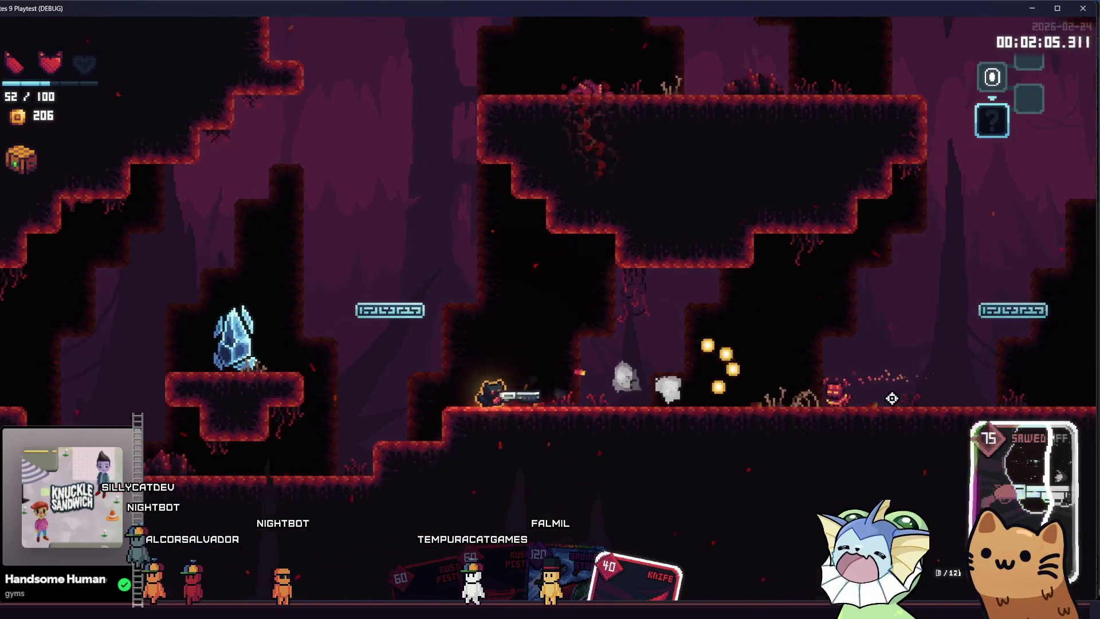
Step: Reach the crystal ledge, then kill the enemy on the right with the Rusty Pistol
{"action": "key", "text": "a"}
{"action": "key", "text": "space"}
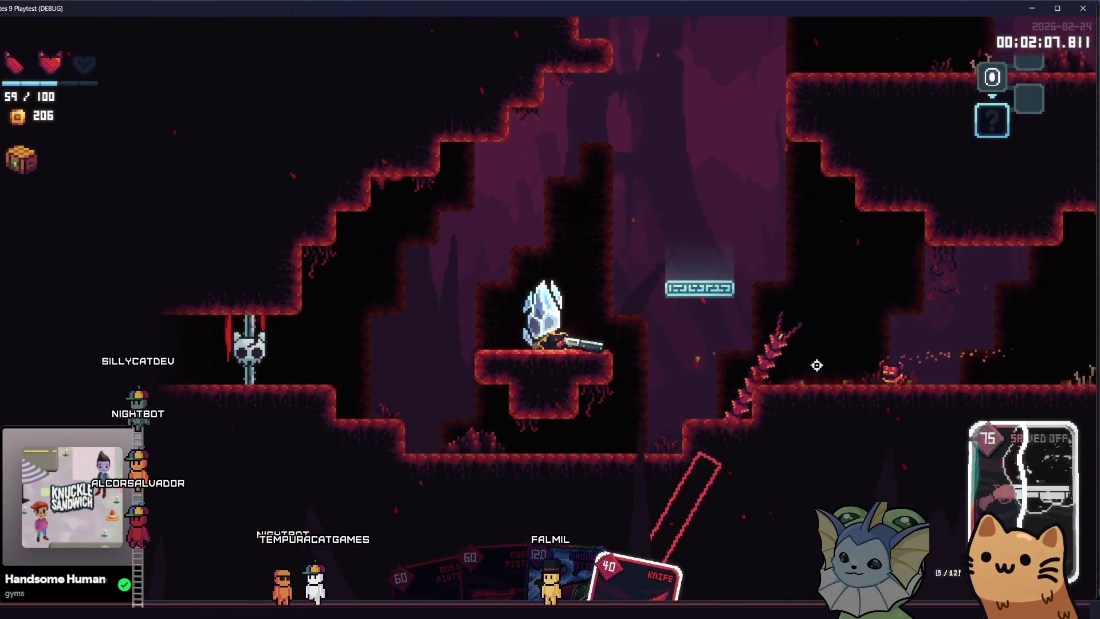
{"action": "key", "text": "a"}
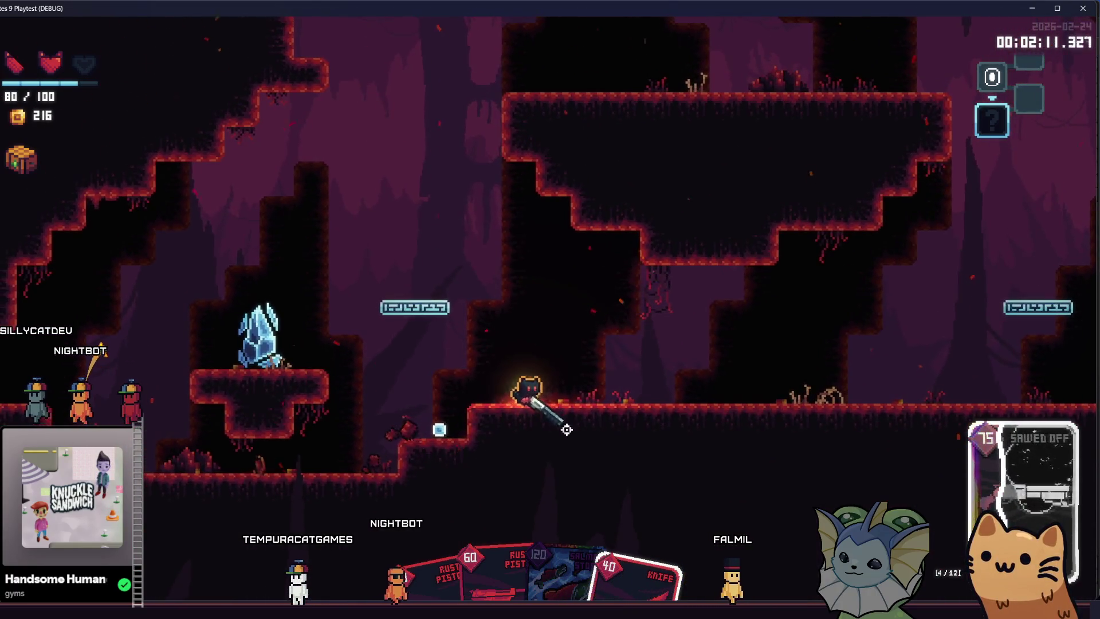
{"action": "key", "text": "d"}
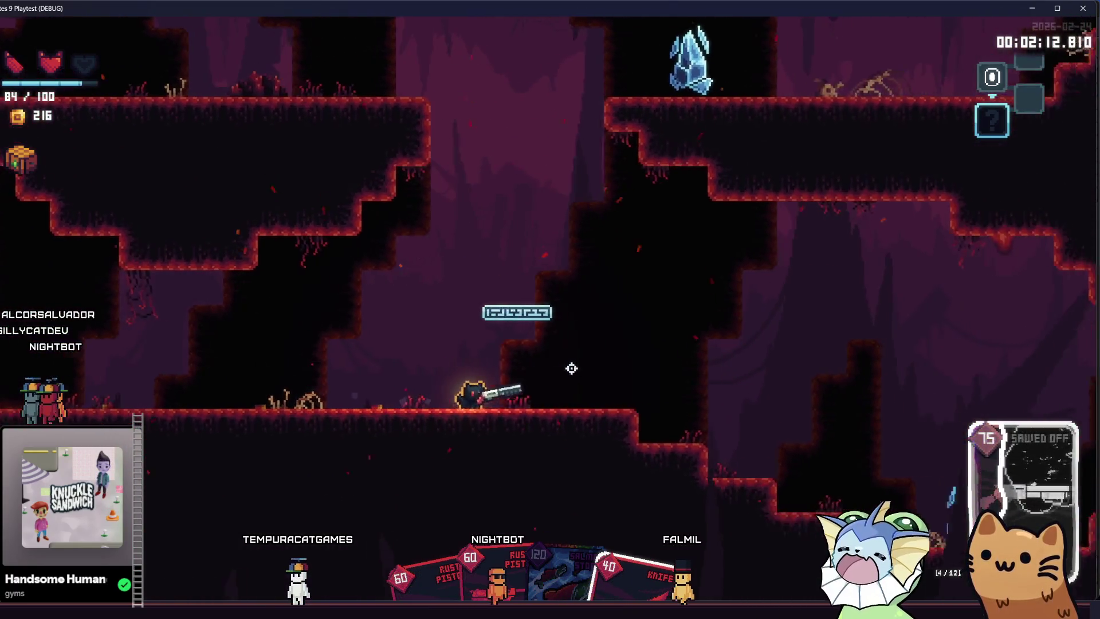
{"action": "key", "text": "d"}
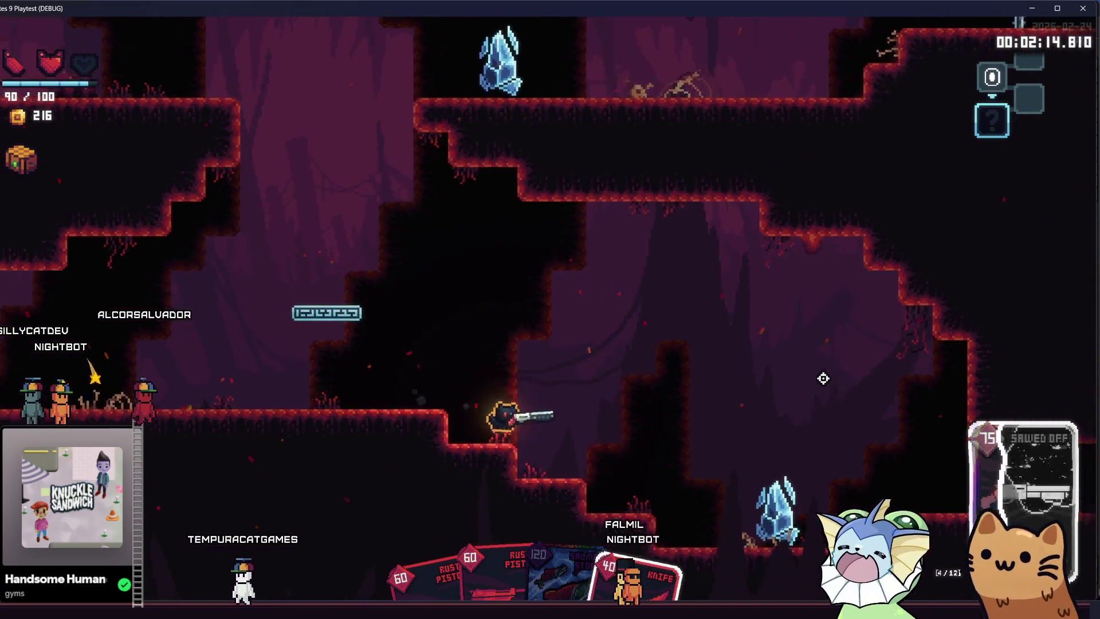
{"action": "key", "text": "space"}
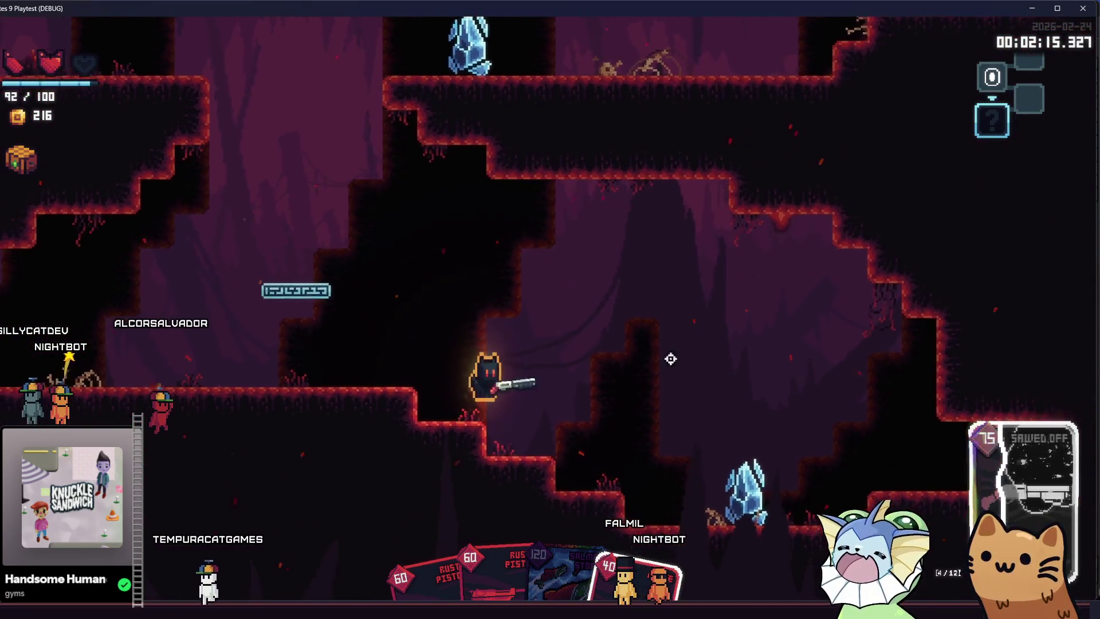
{"action": "key", "text": "a"}
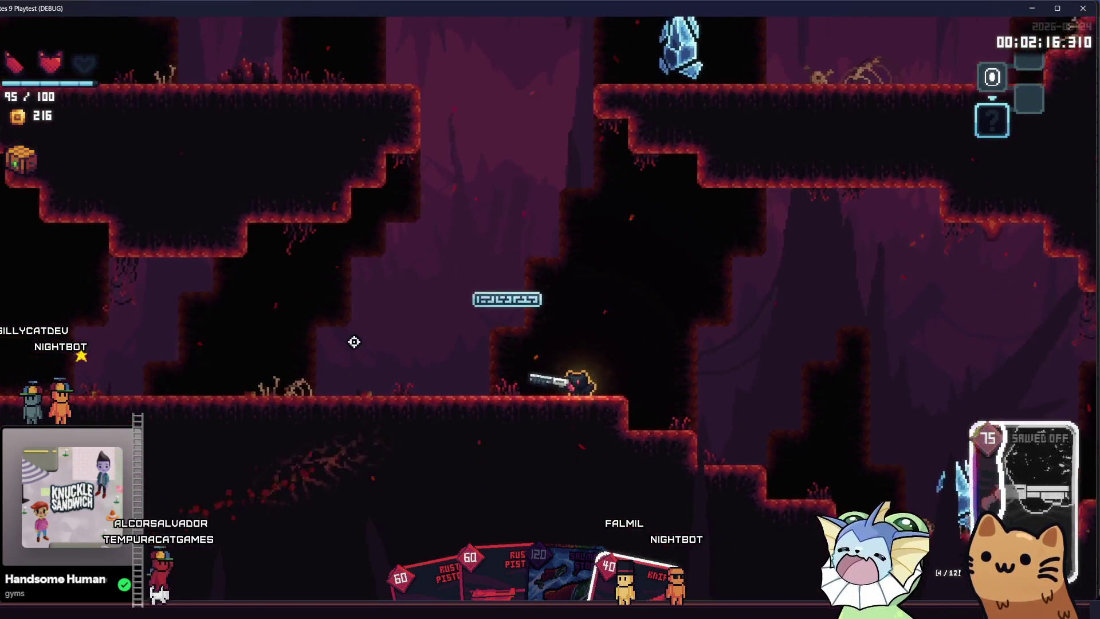
{"action": "key", "text": "space"}
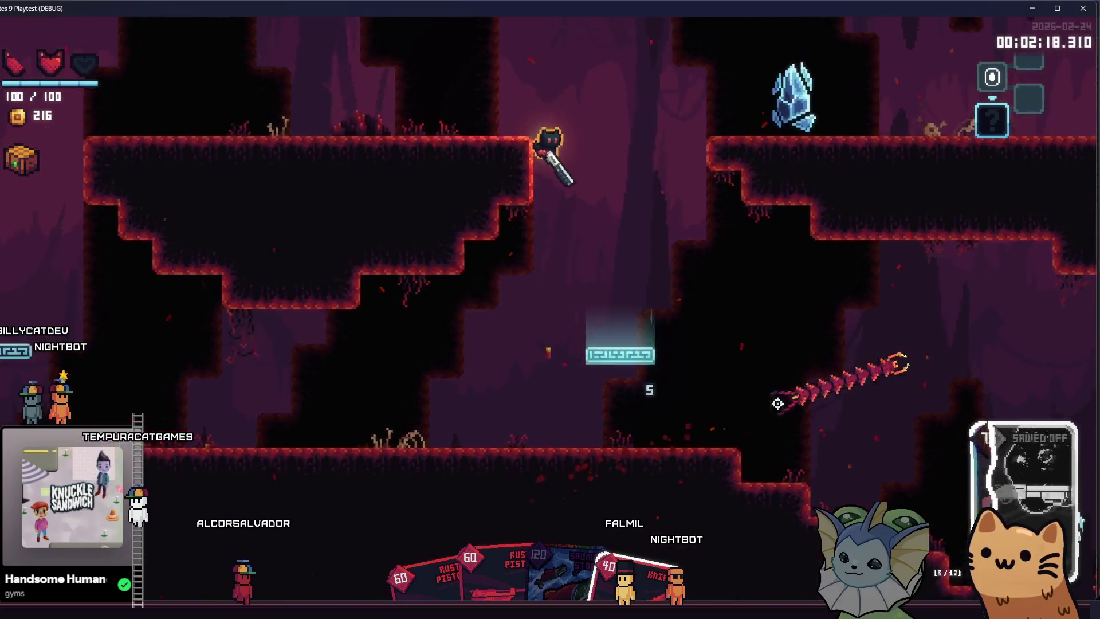
{"action": "left_click", "coordinate": [777, 403]}
{"action": "key", "text": "d"}
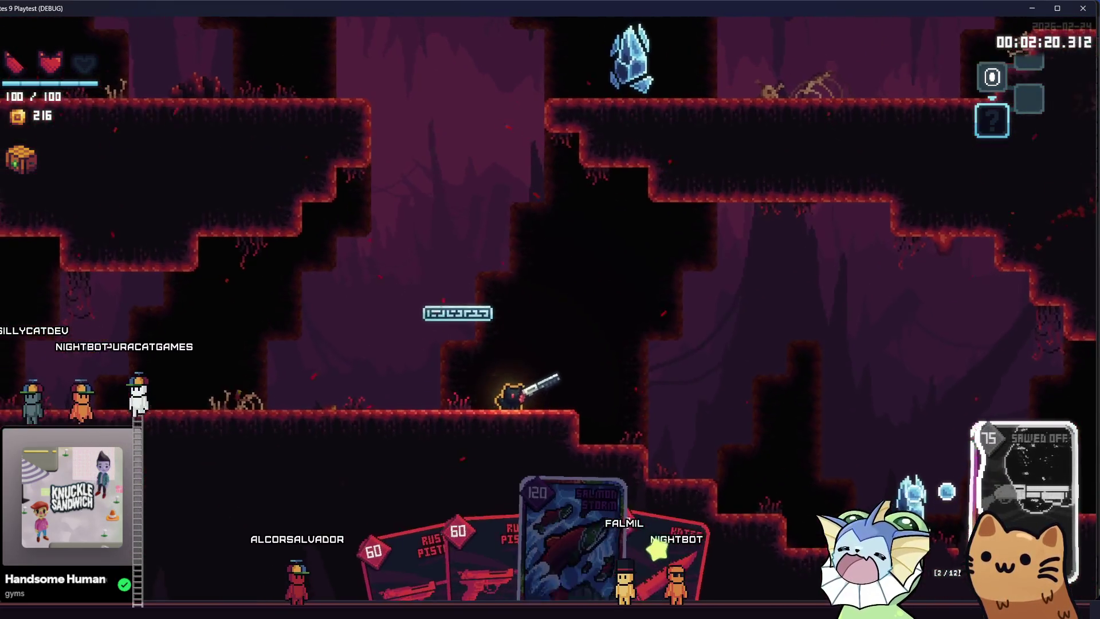
{"action": "key", "text": "a"}
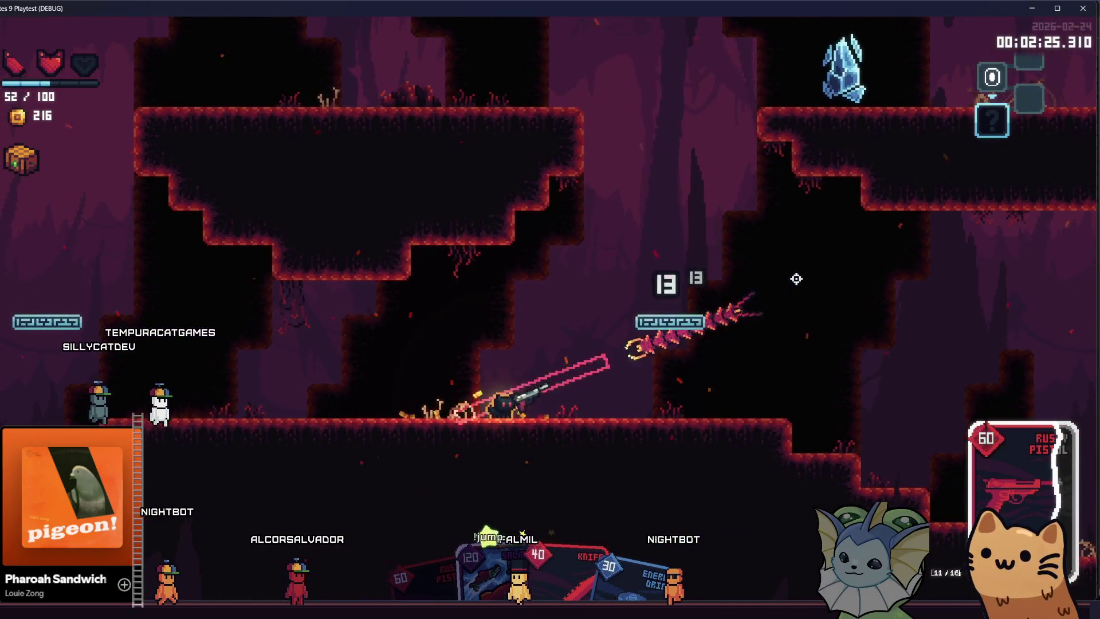
{"action": "left_click", "coordinate": [796, 278]}
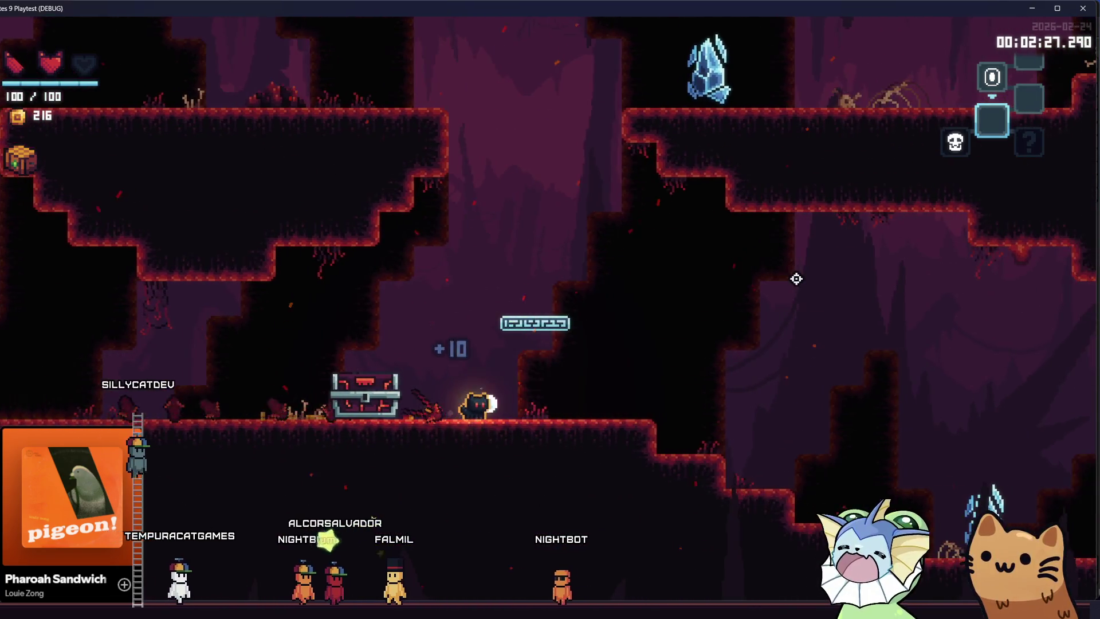
Step: Open the chest, explore the ledges around the crystal, then stop the playtest with F8
{"action": "key", "text": "e"}
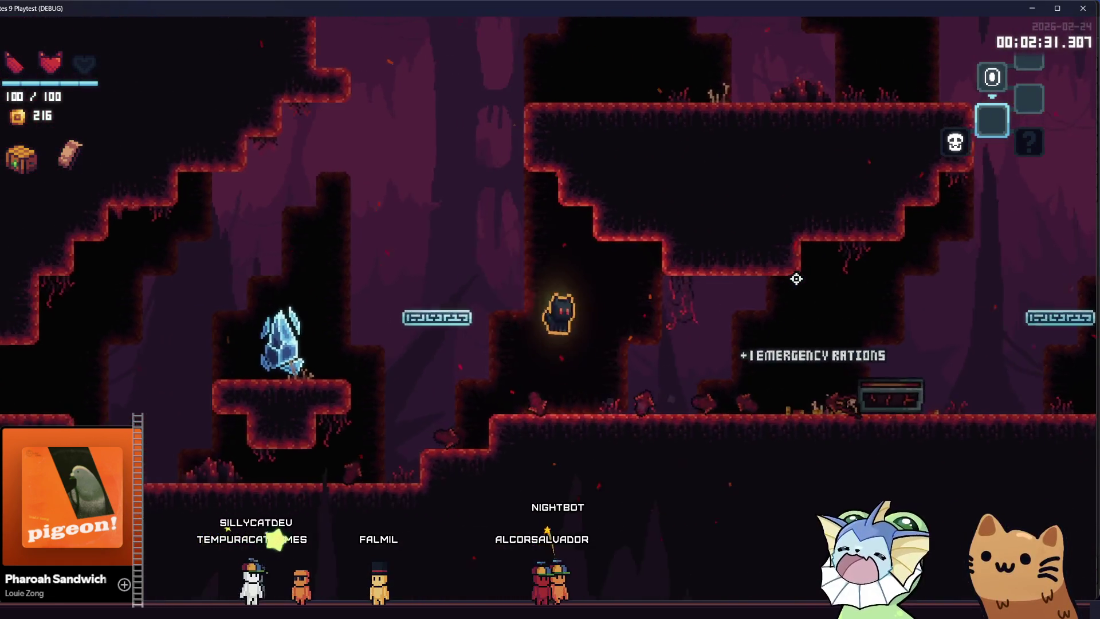
{"action": "key", "text": "space"}
{"action": "key", "text": "space"}
{"action": "key", "text": "space"}
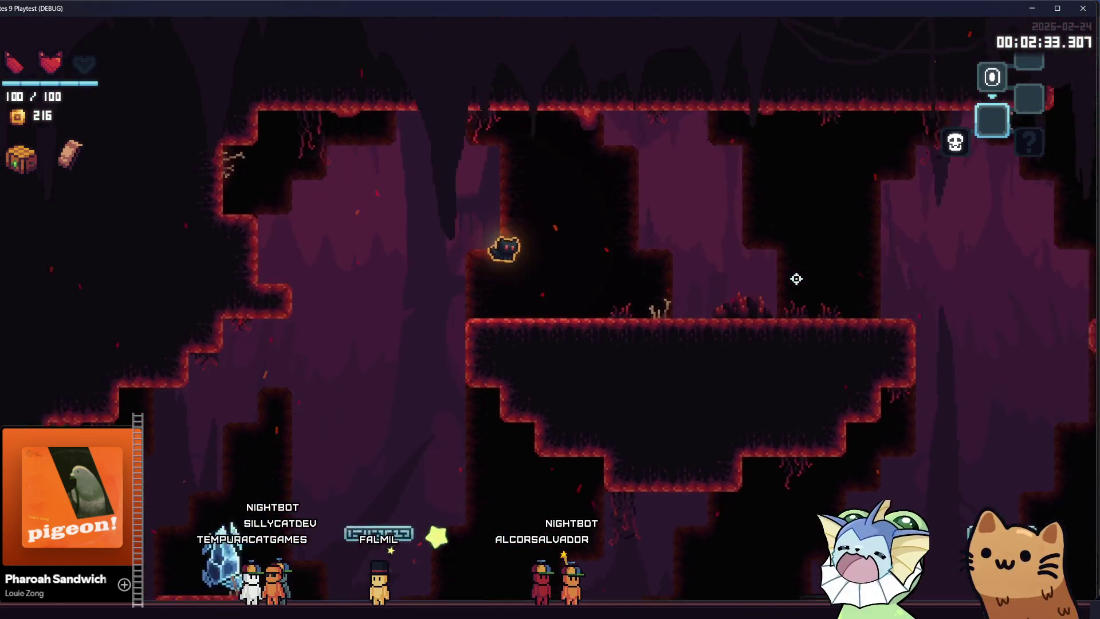
{"action": "key", "text": "d"}
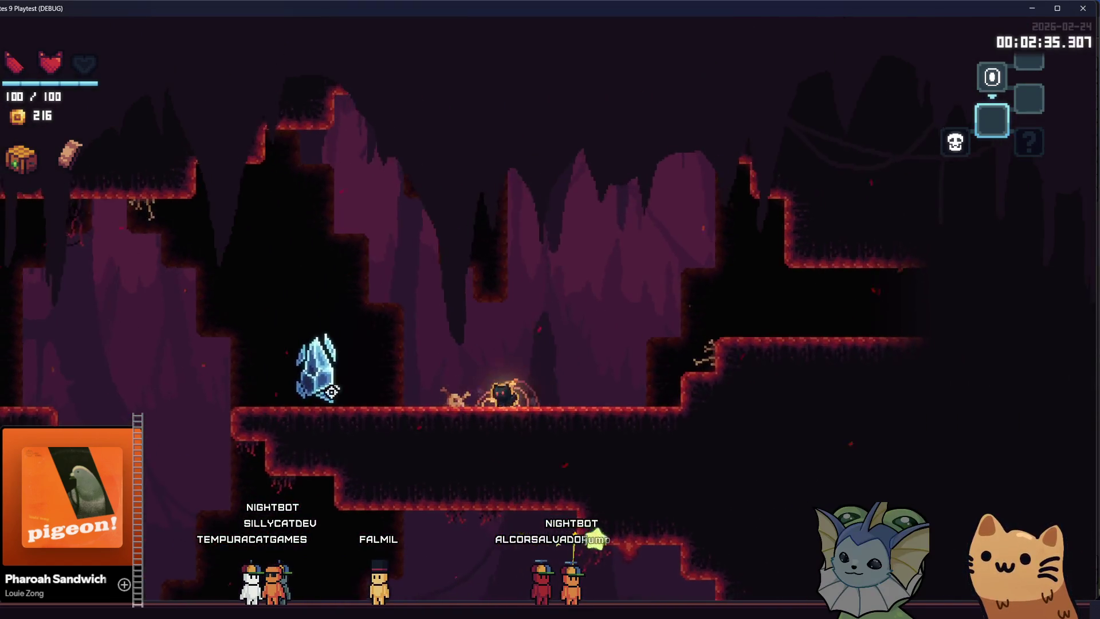
{"action": "key", "text": "a"}
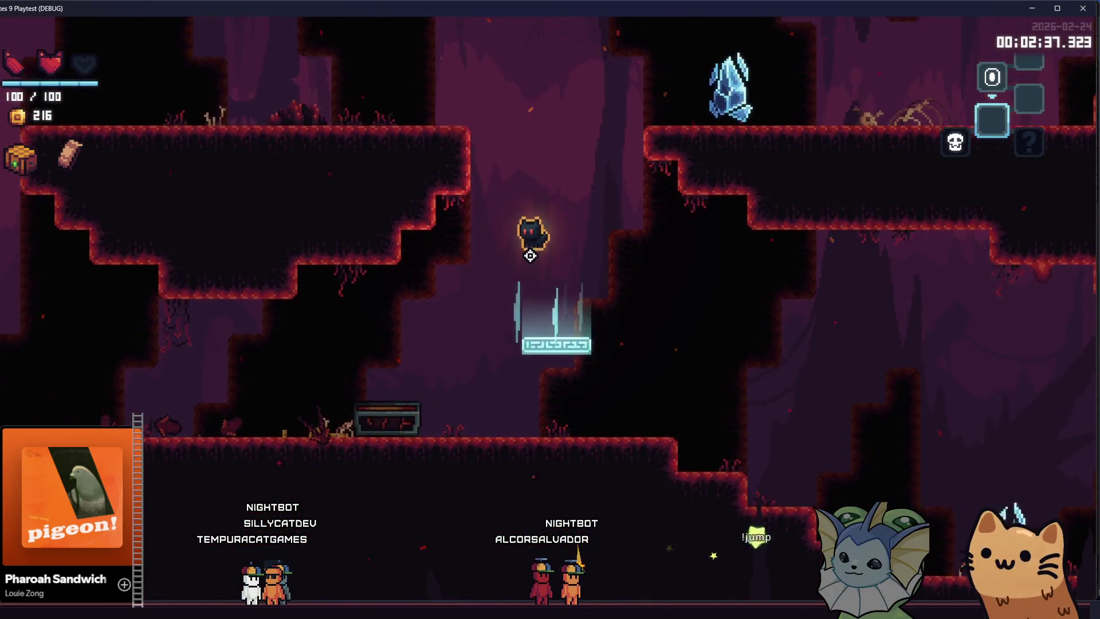
{"action": "key", "text": "a"}
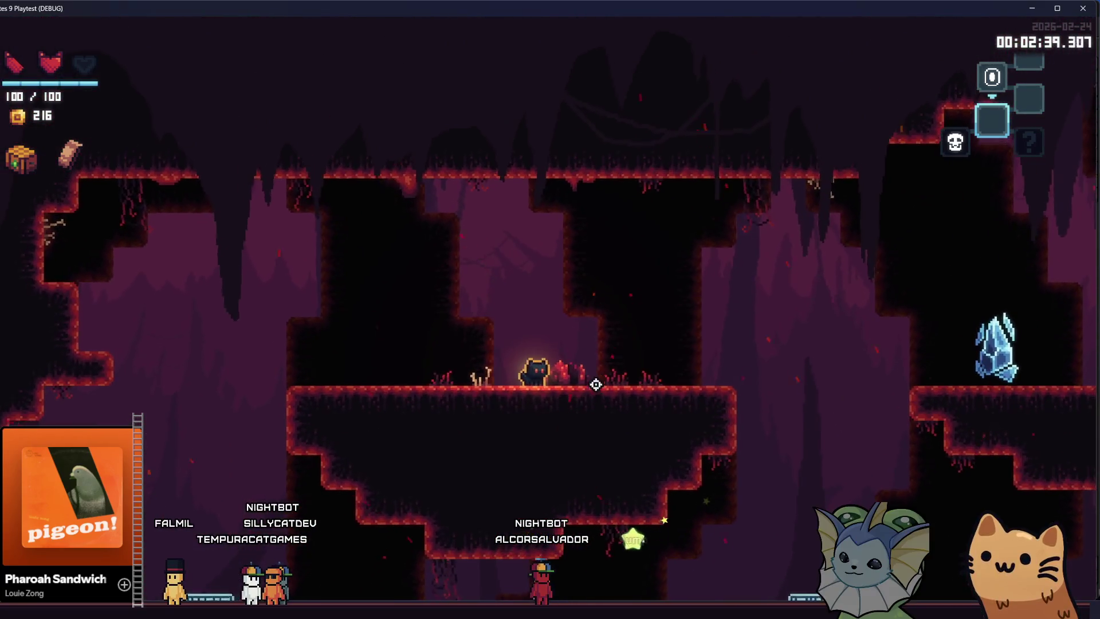
{"action": "key", "text": "s"}
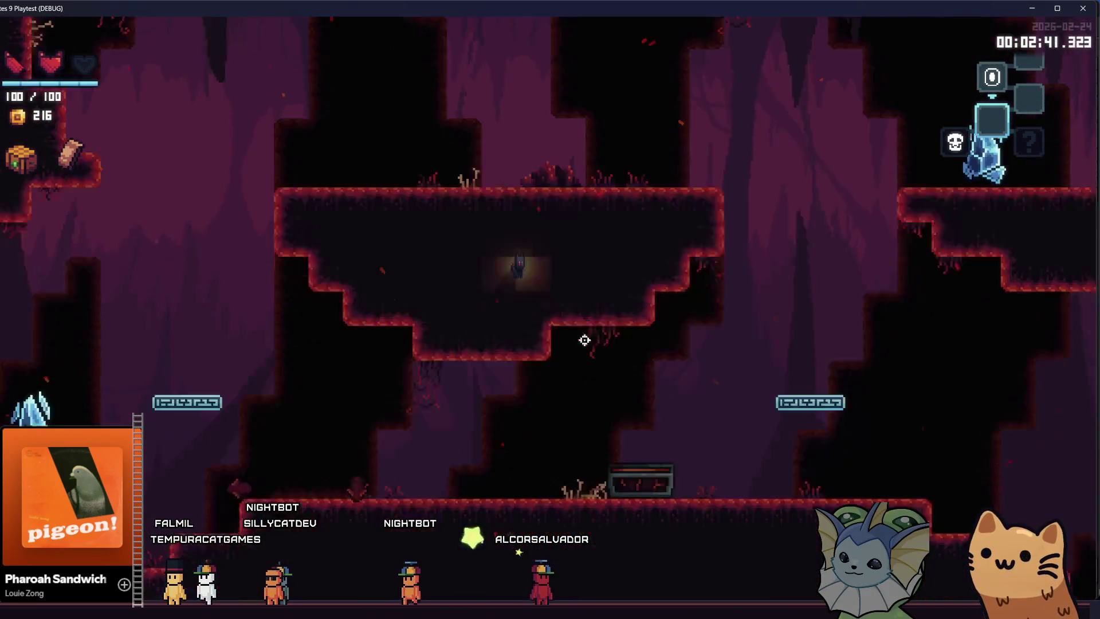
{"action": "key", "text": "d"}
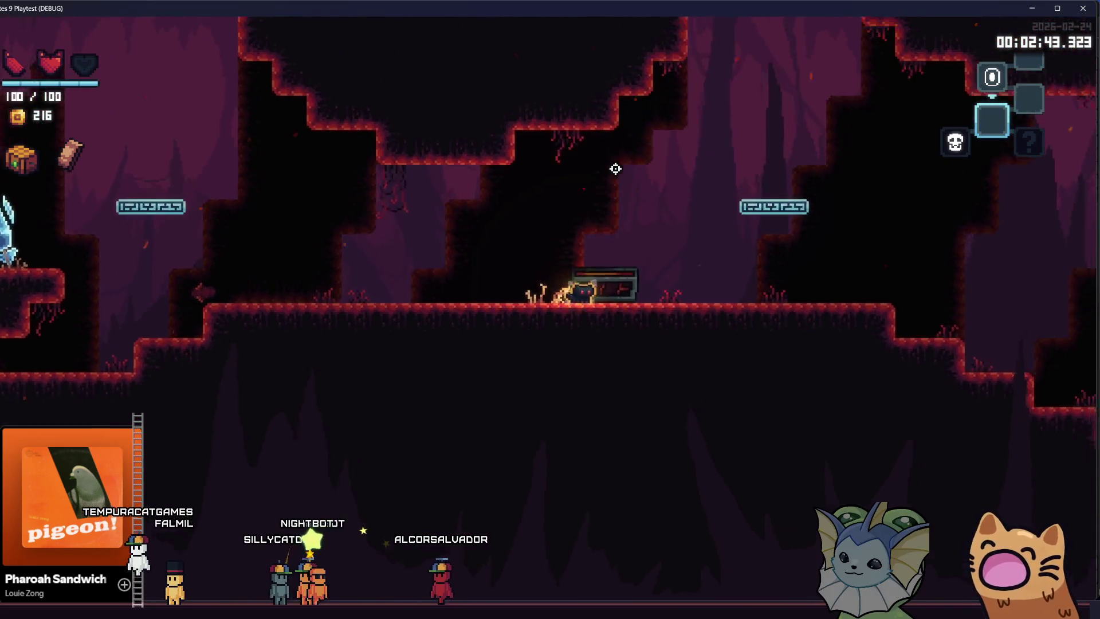
{"action": "key", "text": "space"}
{"action": "key", "text": "d"}
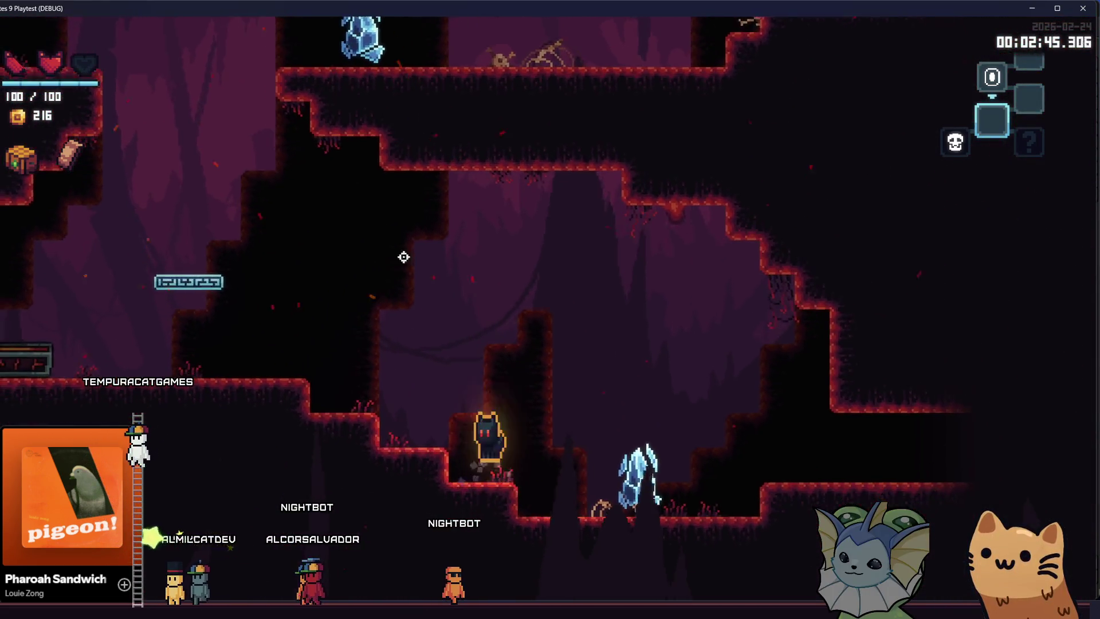
{"action": "key", "text": "F8"}
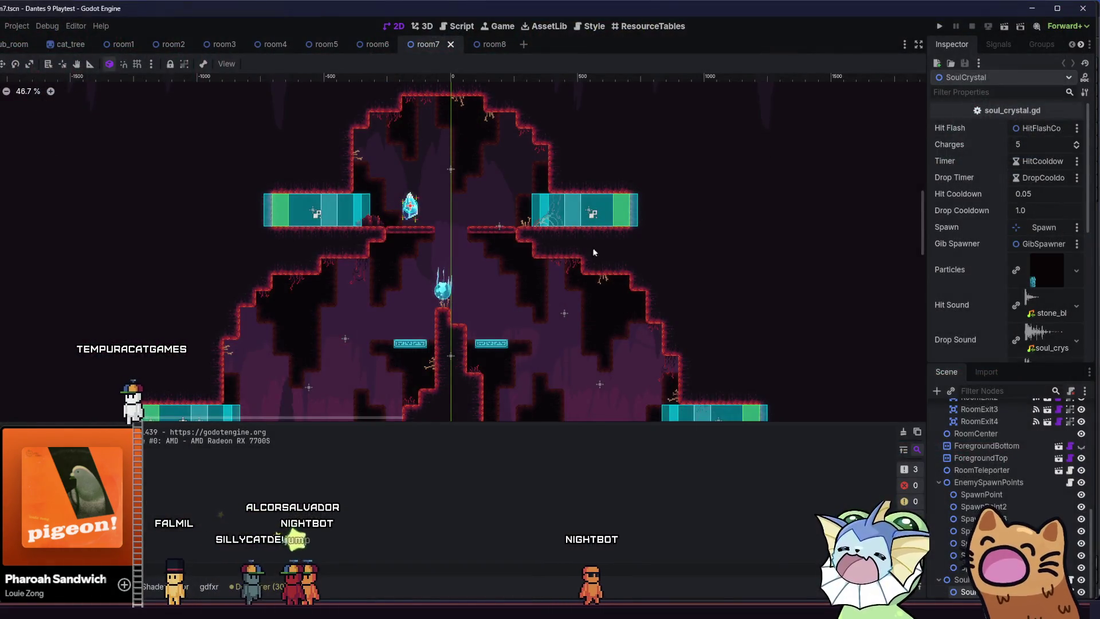
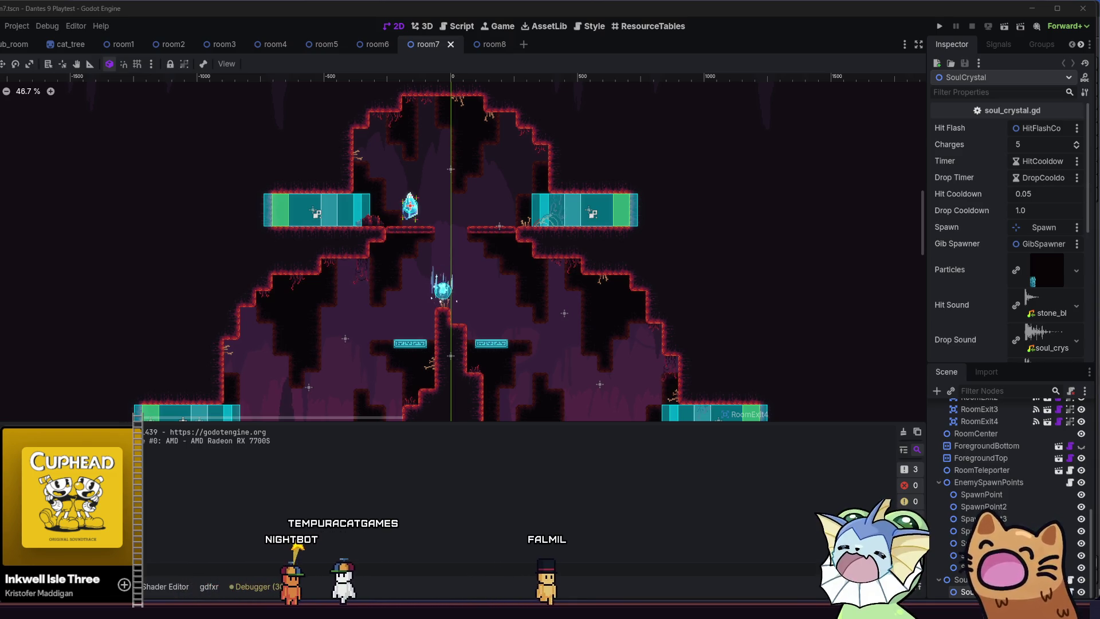
Step: Zoom out and pan across the room7 cave layout, then switch to the room1 scene
{"action": "scroll", "coordinate": [423, 297], "scroll_direction": "down", "scroll_amount": 1}
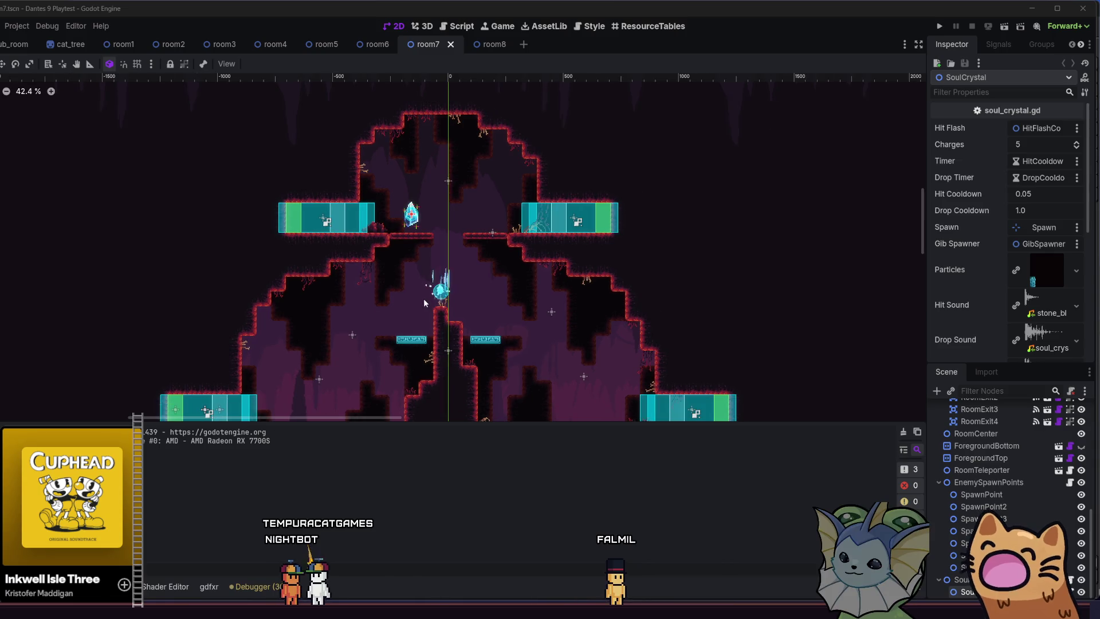
{"action": "scroll", "coordinate": [423, 297], "scroll_direction": "down", "scroll_amount": 4}
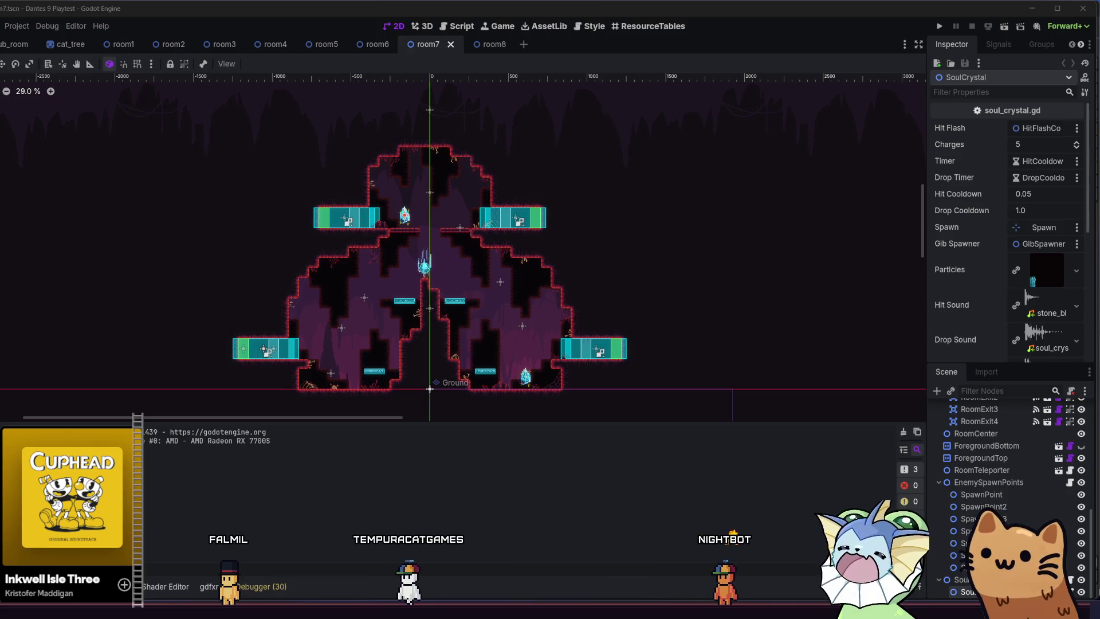
{"action": "left_click_drag", "start_coordinate": [253, 268], "coordinate": [292, 257]}
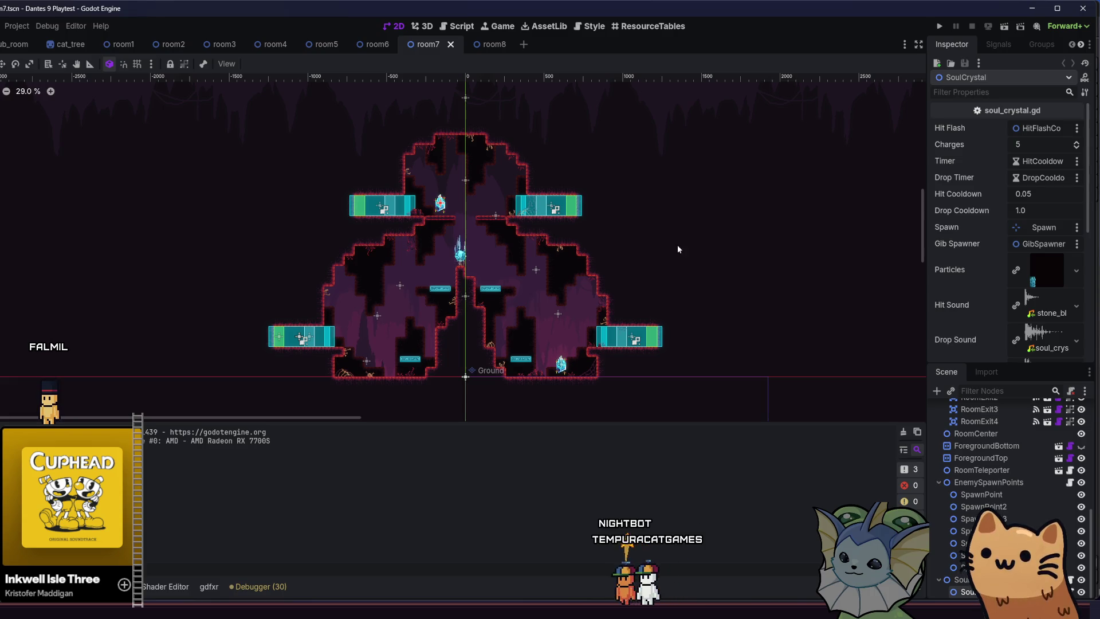
{"action": "left_click", "coordinate": [127, 45]}
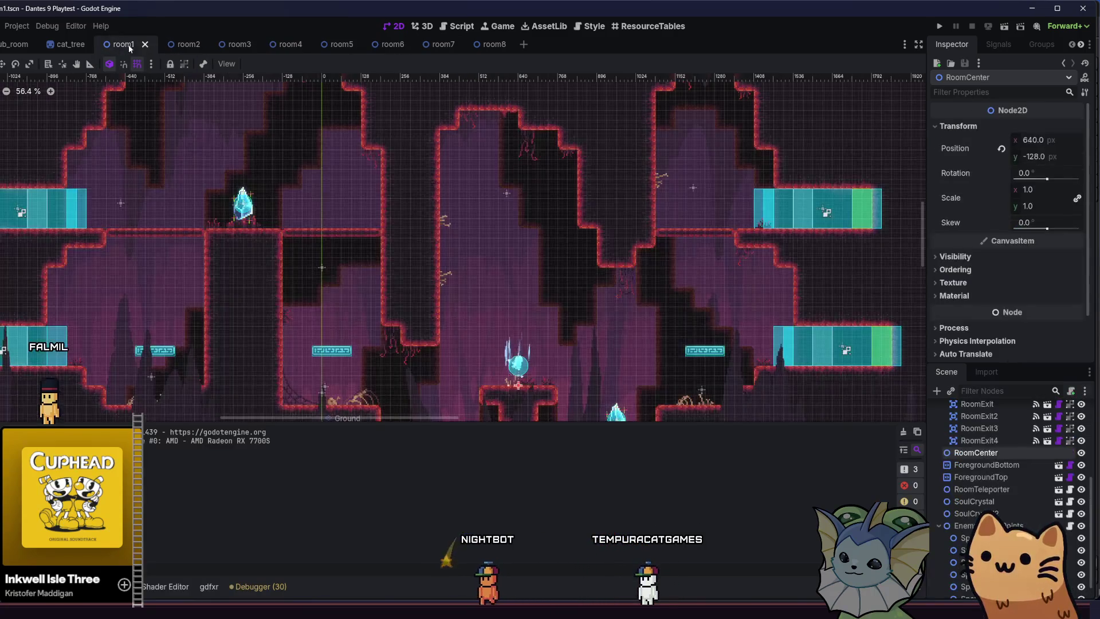
Step: Close the room1 through room8 scene tabs
{"action": "left_click", "coordinate": [144, 45]}
{"action": "left_click", "coordinate": [144, 44]}
{"action": "left_click", "coordinate": [144, 45]}
{"action": "left_click", "coordinate": [143, 45]}
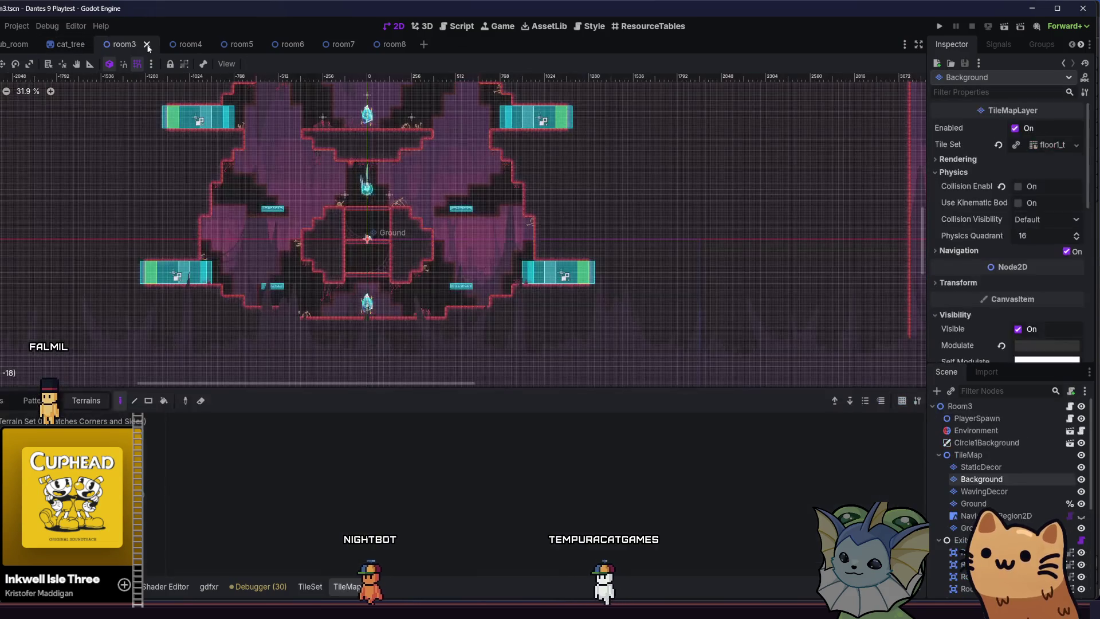
{"action": "left_click", "coordinate": [144, 45]}
{"action": "left_click", "coordinate": [147, 45]}
{"action": "left_click", "coordinate": [146, 46]}
{"action": "left_click", "coordinate": [147, 46]}
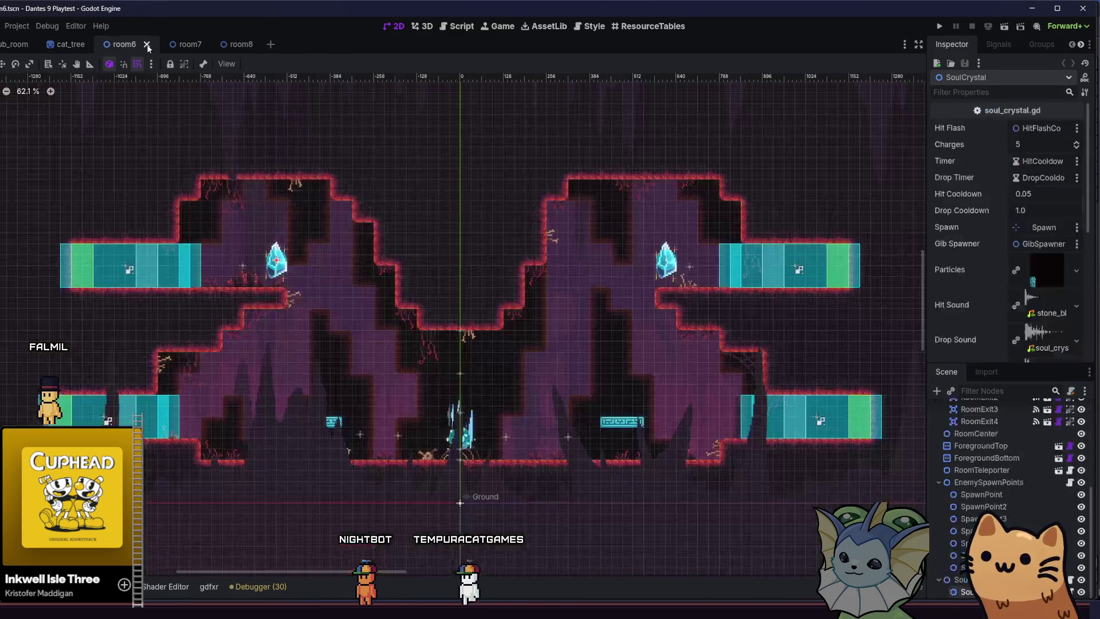
{"action": "left_click", "coordinate": [147, 45]}
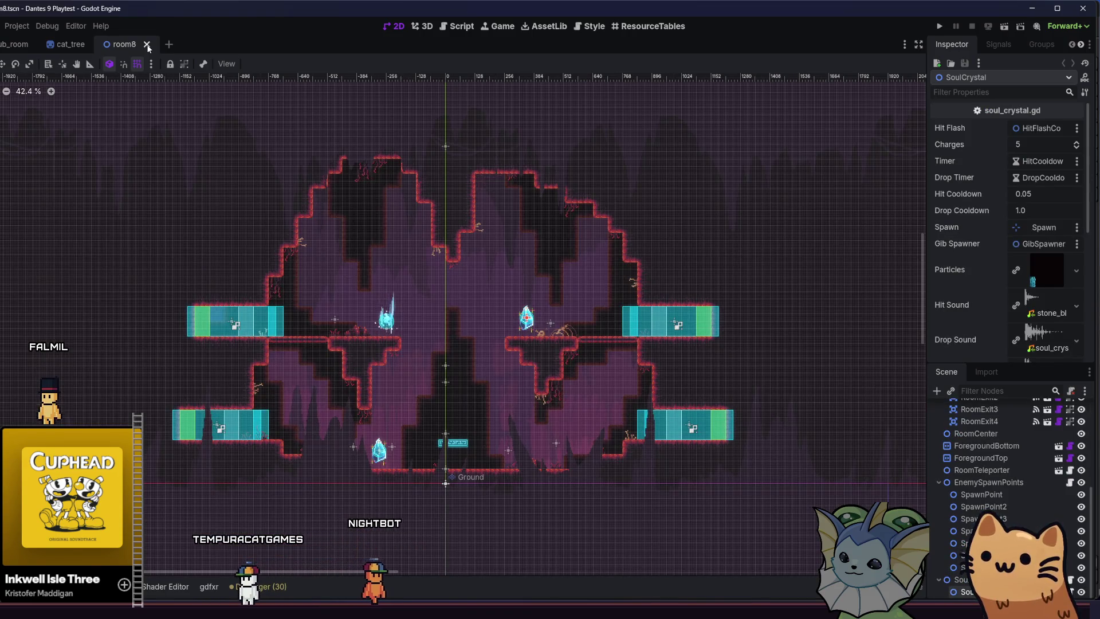
{"action": "left_click", "coordinate": [147, 45]}
Step: Close the cat_tree scene and start duplicating room8.tscn
{"action": "scroll", "coordinate": [165, 266], "scroll_direction": "down", "scroll_amount": 6}
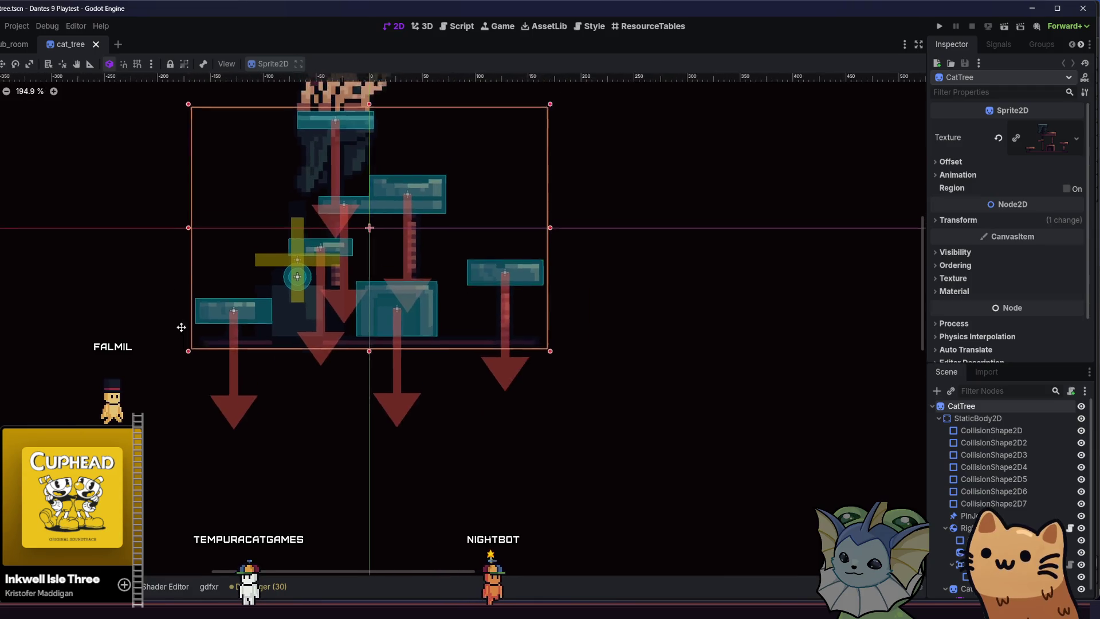
{"action": "left_click", "coordinate": [97, 45]}
{"action": "key", "text": "ctrl+d"}
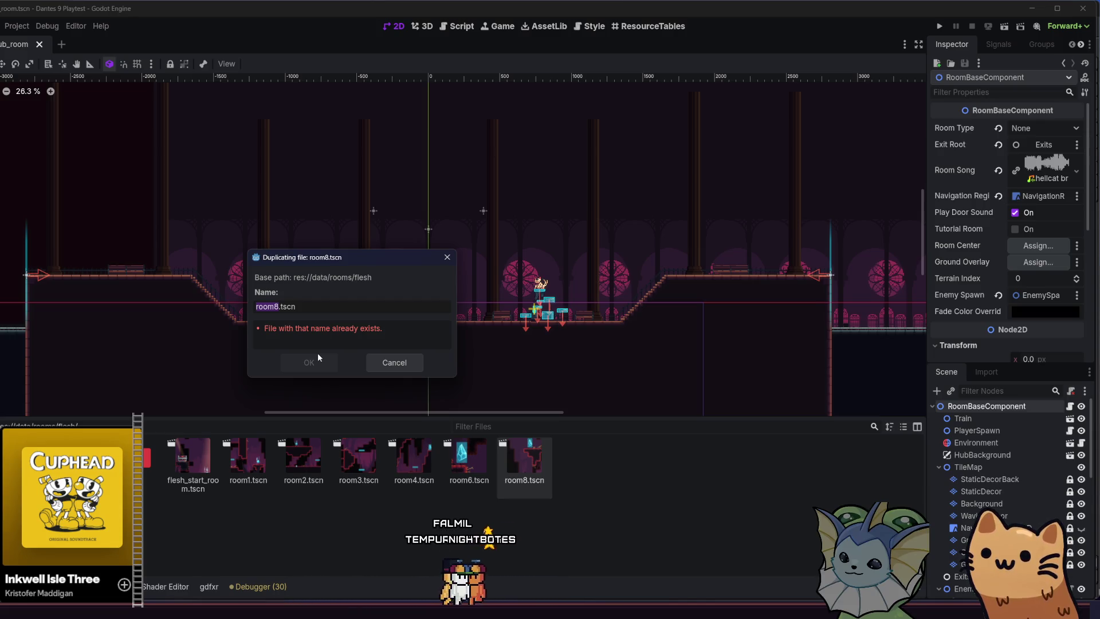
Step: Name the duplicate room9.tscn and confirm creating it
{"action": "key", "text": "Right"}
{"action": "key", "text": "Delete"}
{"action": "type", "text": "9"}
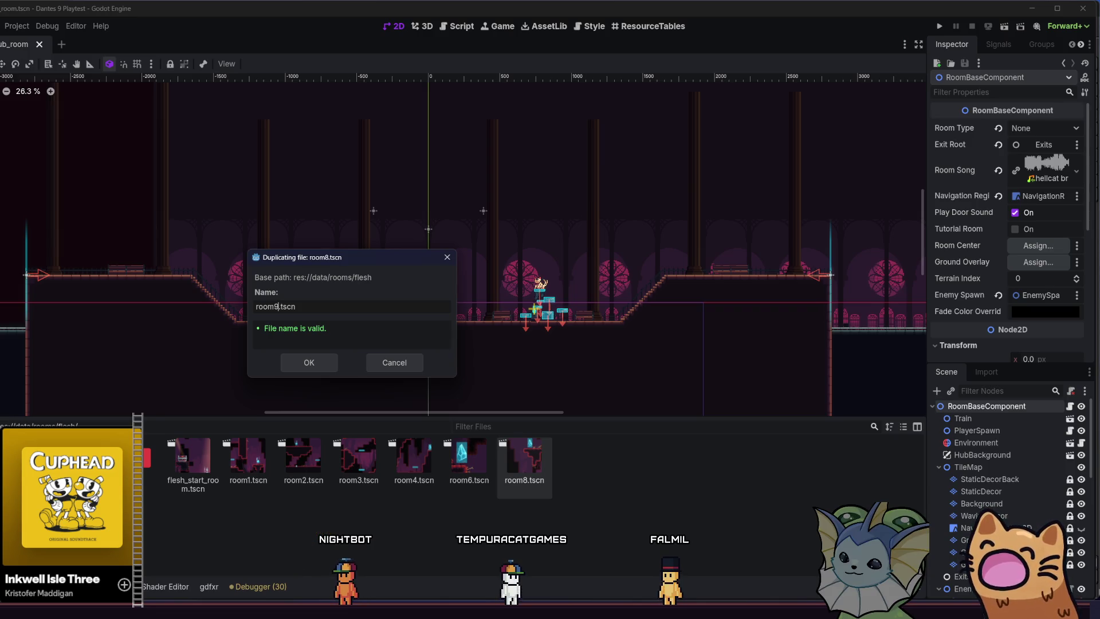
{"action": "left_click", "coordinate": [301, 367]}
Step: Open room9.tscn and centre its cave in the viewport
{"action": "left_click", "coordinate": [592, 474]}
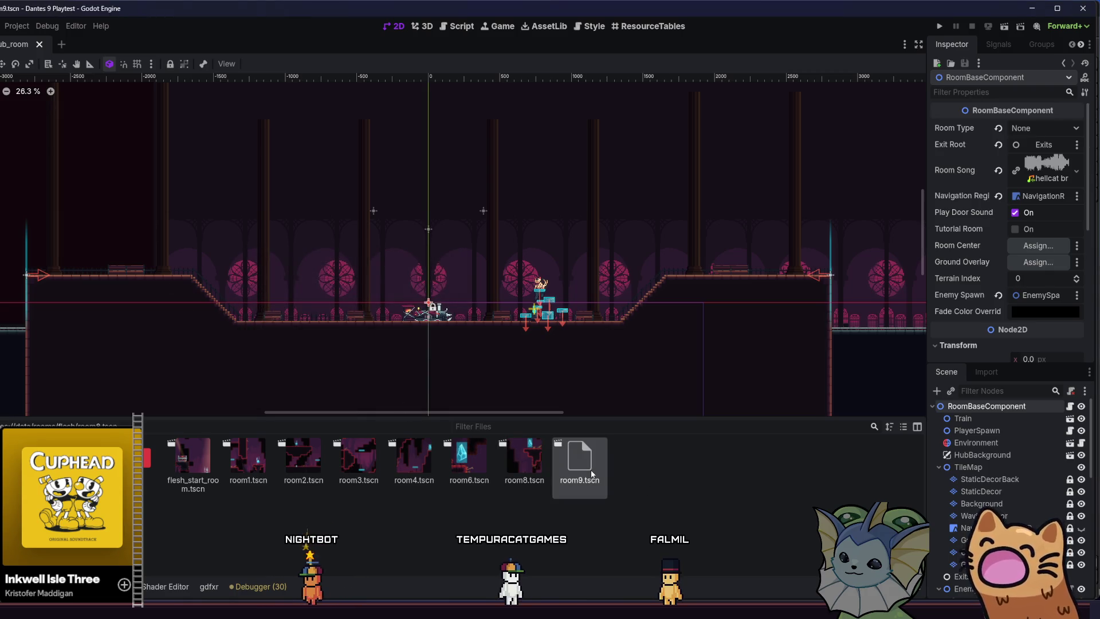
{"action": "double_click", "coordinate": [591, 474]}
{"action": "mouse_move", "coordinate": [374, 275]}
{"action": "left_mouse_down"}
{"action": "mouse_move", "coordinate": [405, 269]}
{"action": "mouse_move", "coordinate": [553, 349]}
{"action": "mouse_move", "coordinate": [656, 366]}
{"action": "left_mouse_up"}
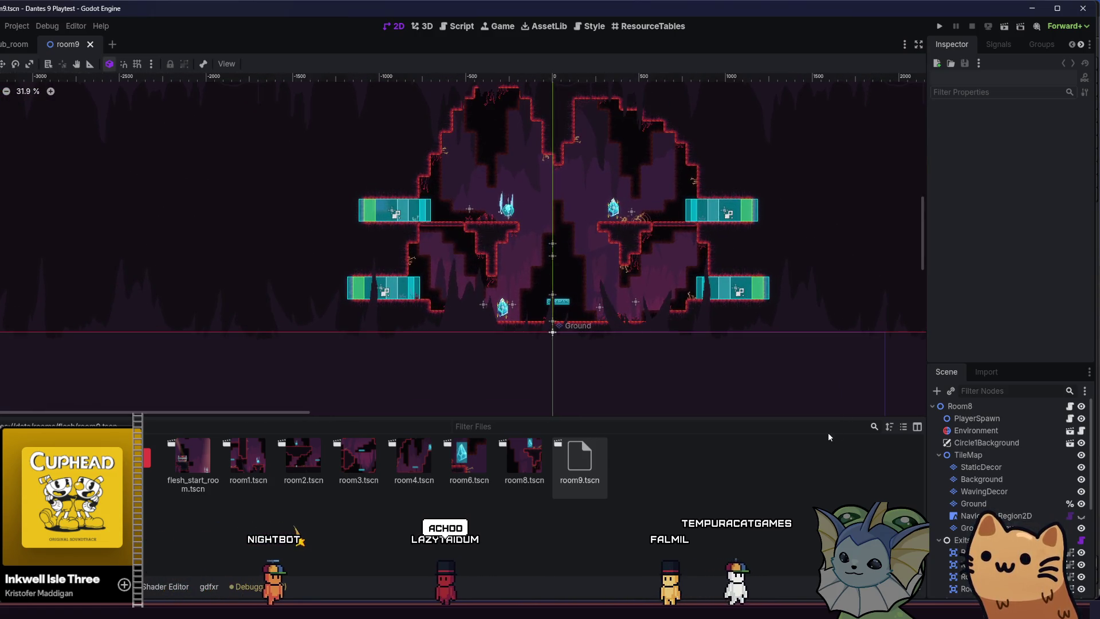
Step: Hide the ForegroundTop and ForegroundBottom layers and zoom into room9's cave tiles
{"action": "scroll", "coordinate": [1017, 480], "scroll_direction": "down", "scroll_amount": 5}
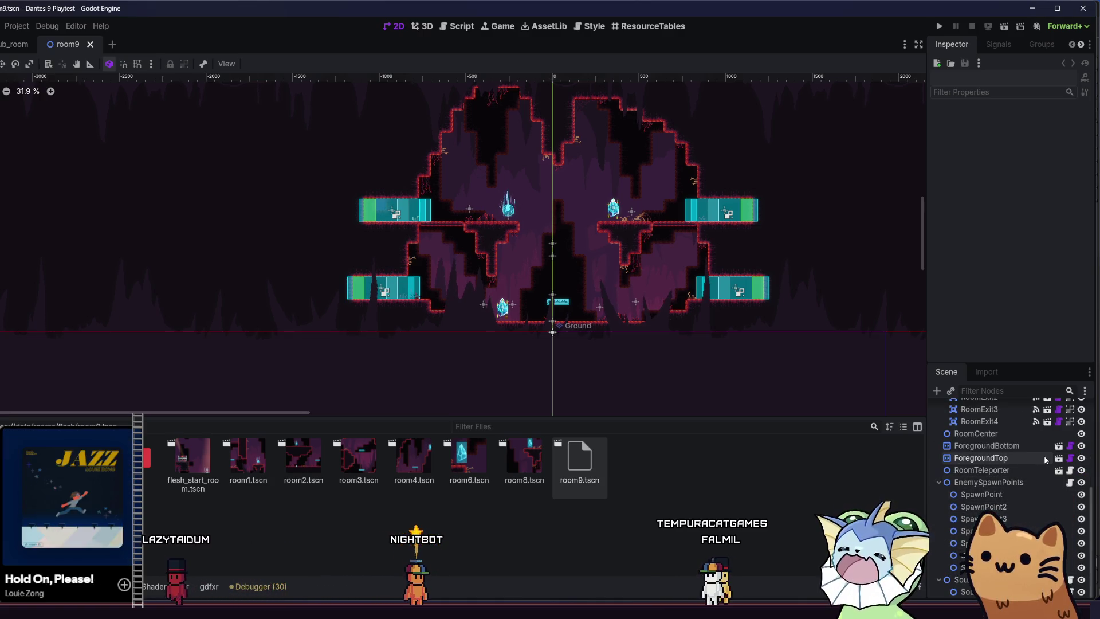
{"action": "left_click", "coordinate": [1080, 458]}
{"action": "left_click", "coordinate": [1080, 445]}
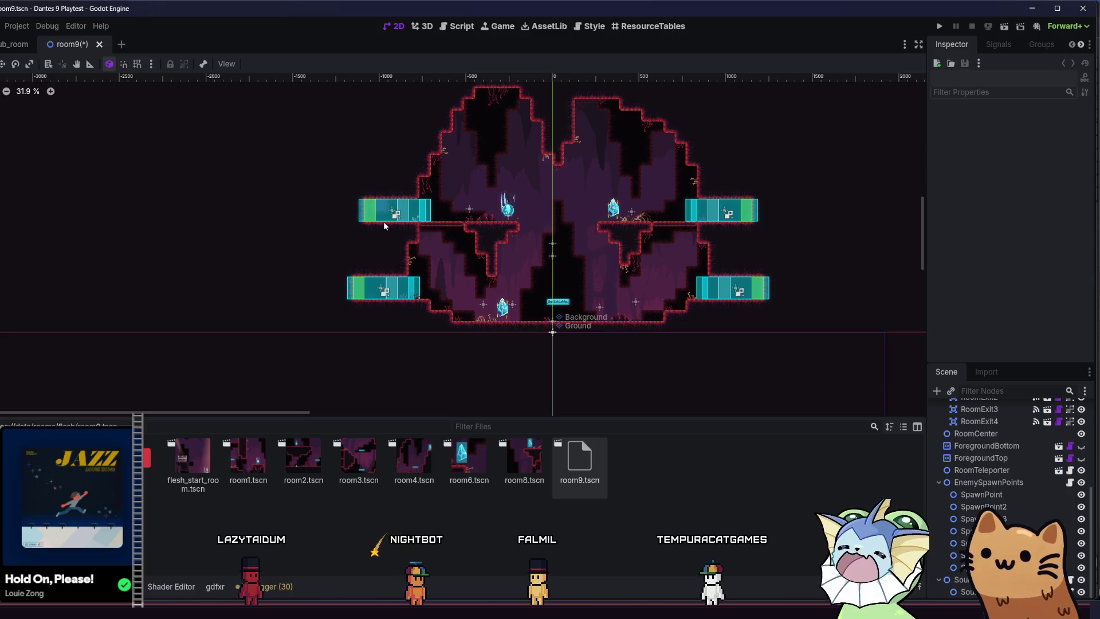
{"action": "left_click_drag", "start_coordinate": [311, 258], "coordinate": [265, 273]}
{"action": "scroll", "coordinate": [646, 274], "scroll_direction": "up", "scroll_amount": 3}
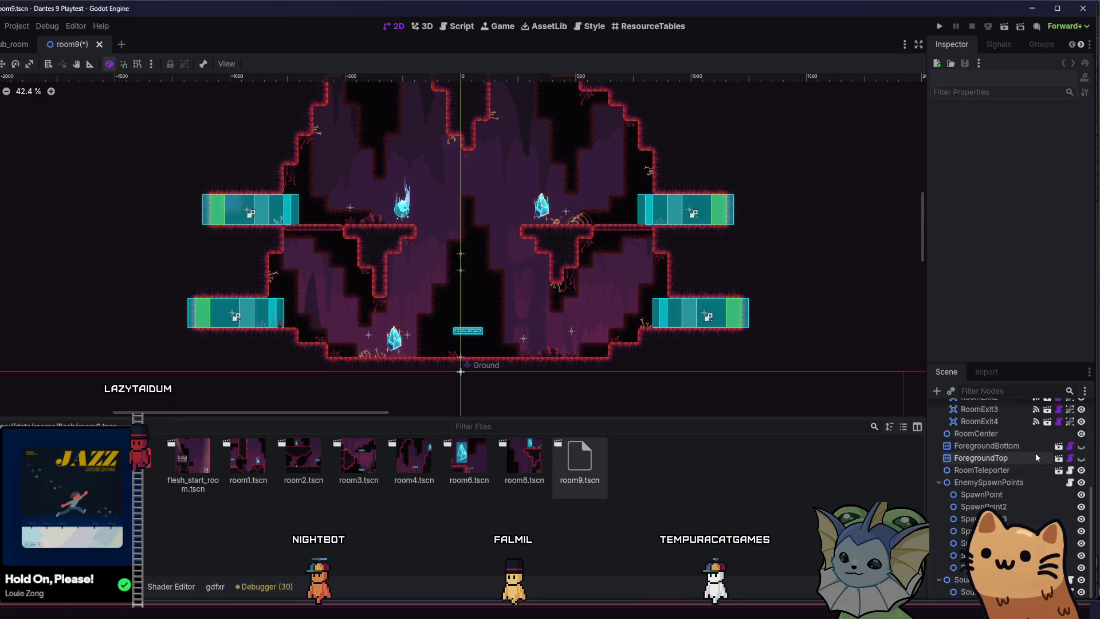
{"action": "scroll", "coordinate": [1008, 503], "scroll_direction": "up", "scroll_amount": 5}
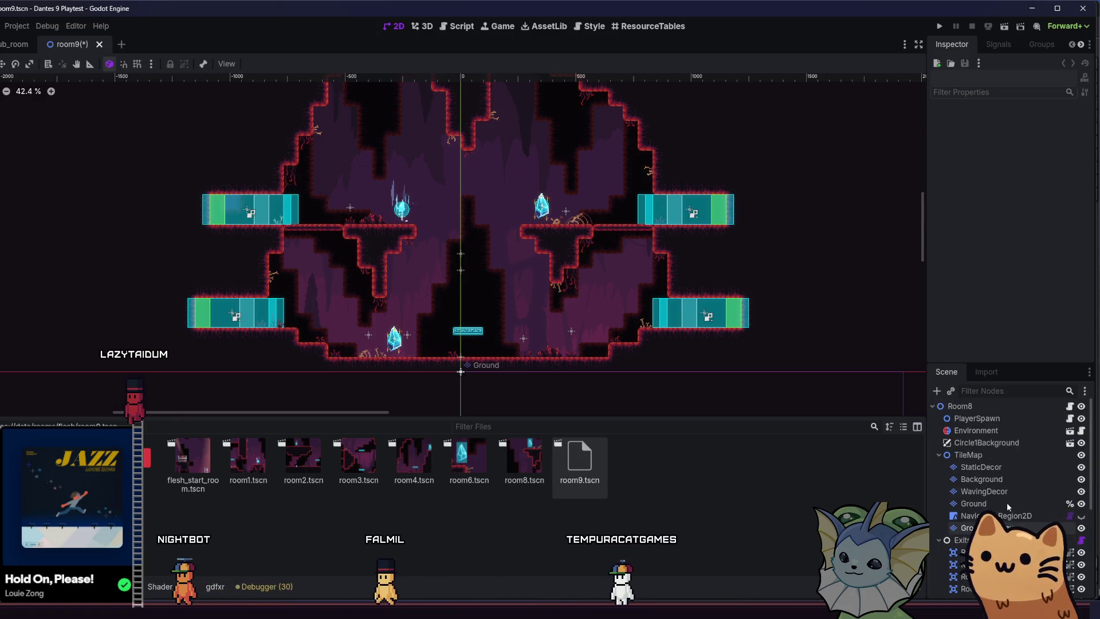
Step: Select the StaticDecor layer and pick the cave terrain in the Terrains tab
{"action": "left_click", "coordinate": [1000, 469]}
{"action": "scroll", "coordinate": [452, 298], "scroll_direction": "down", "scroll_amount": 1}
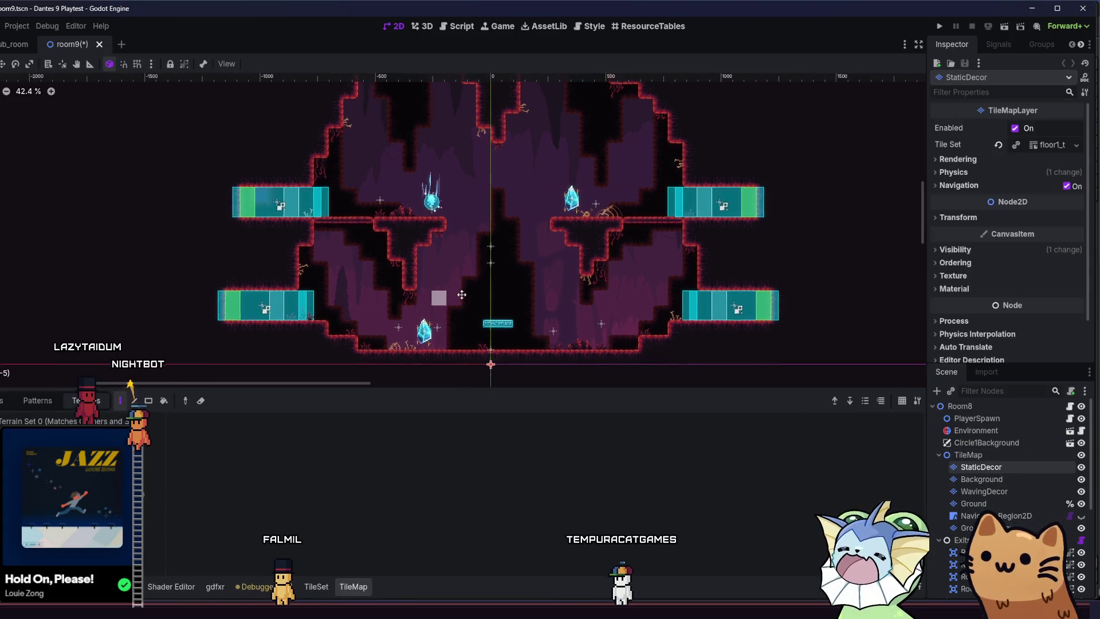
{"action": "scroll", "coordinate": [452, 298], "scroll_direction": "down", "scroll_amount": 1}
{"action": "scroll", "coordinate": [470, 293], "scroll_direction": "up", "scroll_amount": 1}
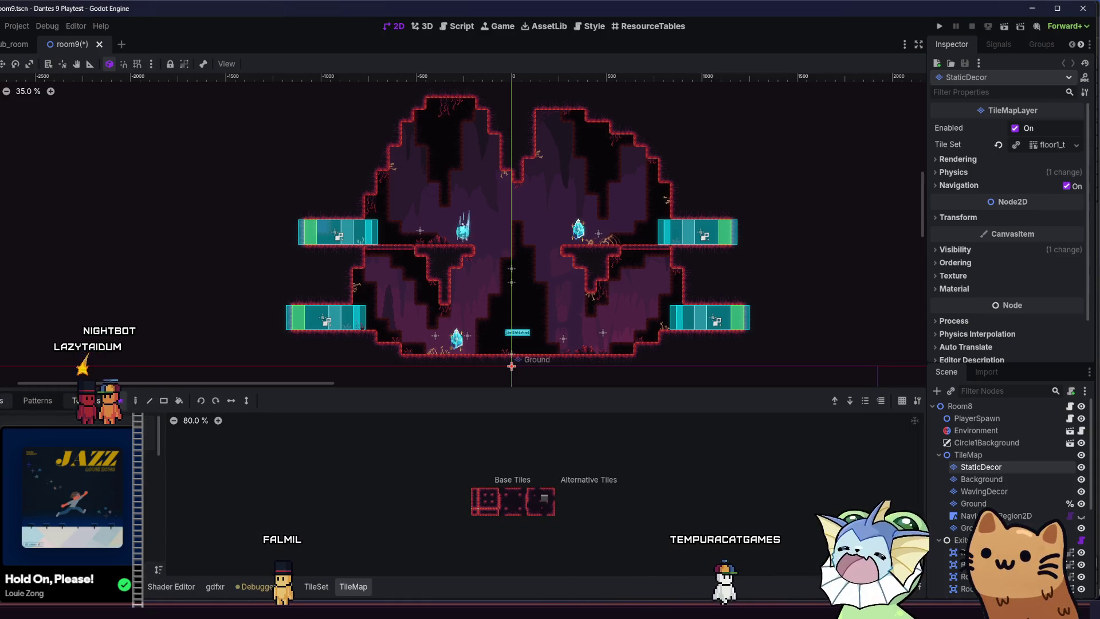
{"action": "left_click", "coordinate": [83, 401]}
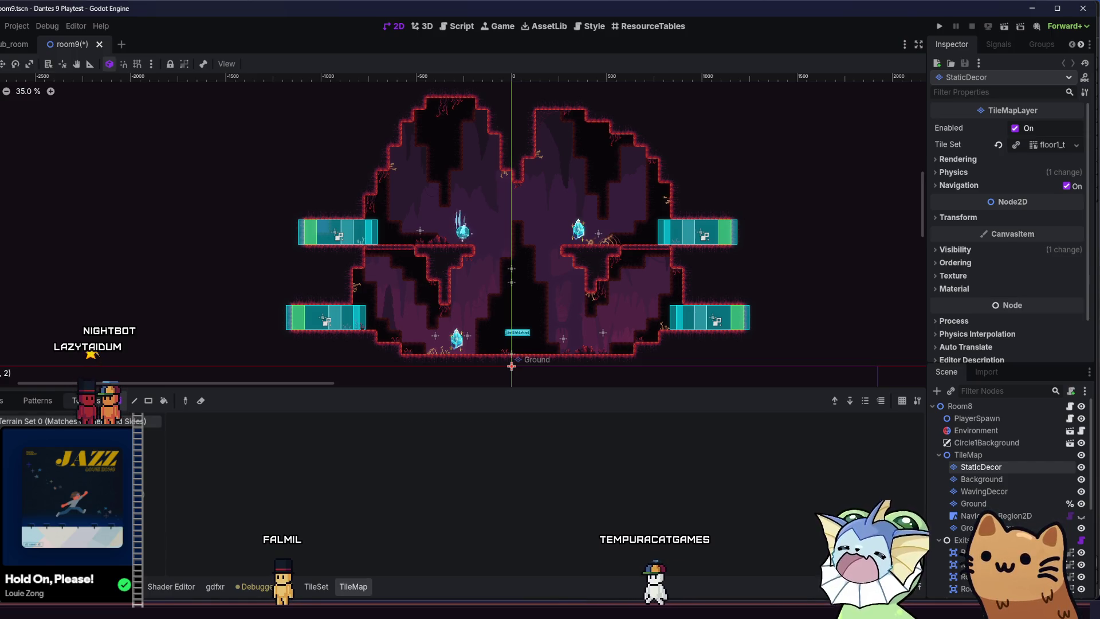
{"action": "left_click", "coordinate": [80, 434]}
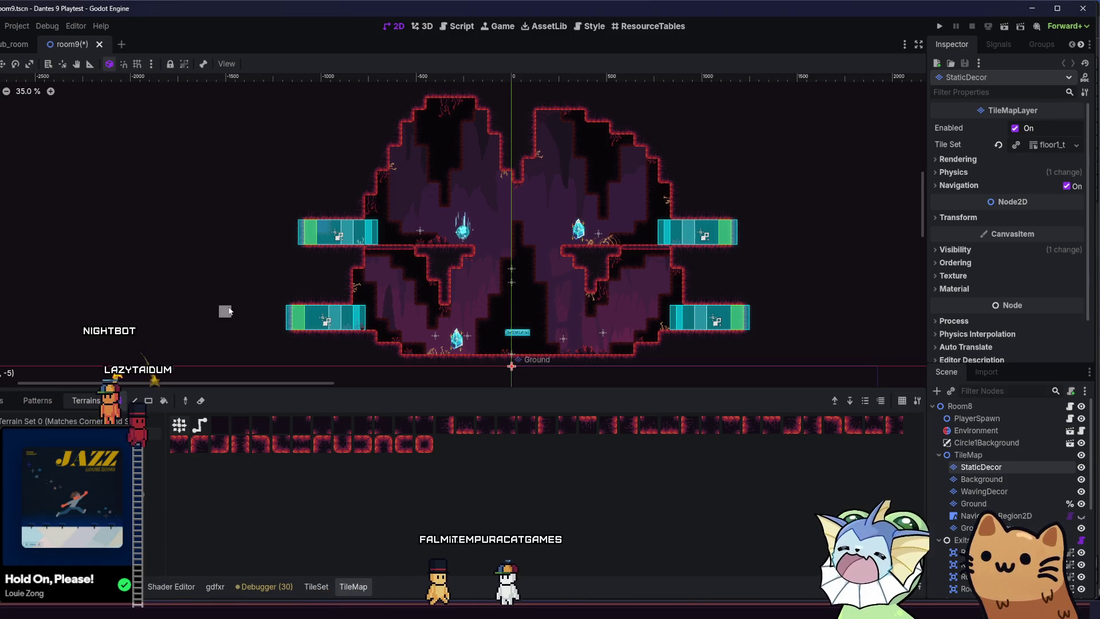
Step: Outline a cave terrain rectangle spanning the whole room
{"action": "scroll", "coordinate": [243, 294], "scroll_direction": "up", "scroll_amount": 2}
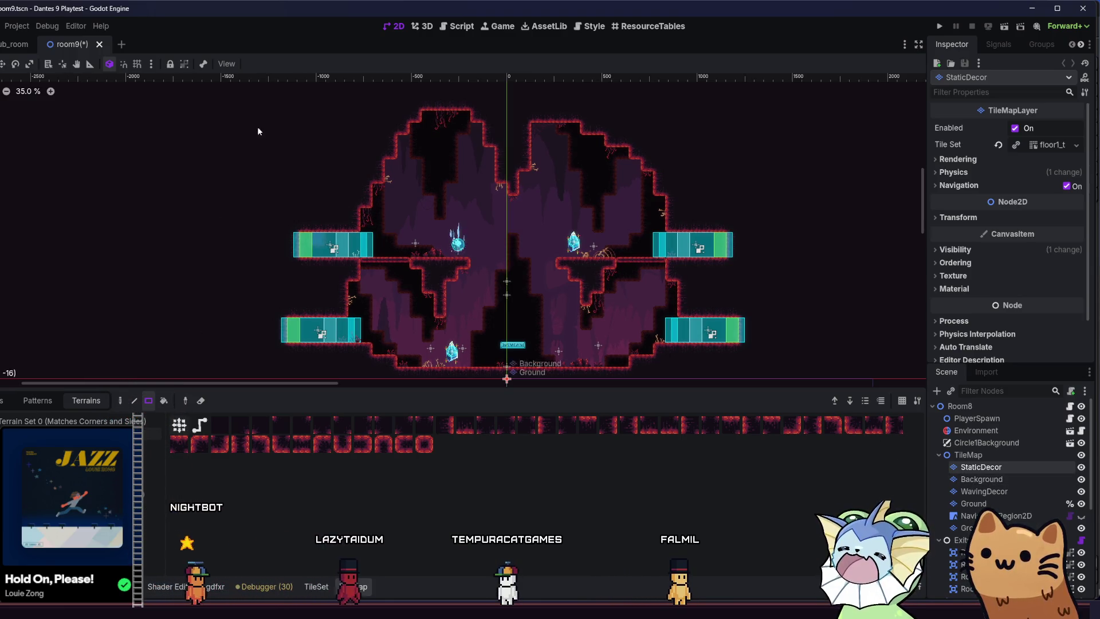
{"action": "scroll", "coordinate": [716, 335], "scroll_direction": "down", "scroll_amount": 1}
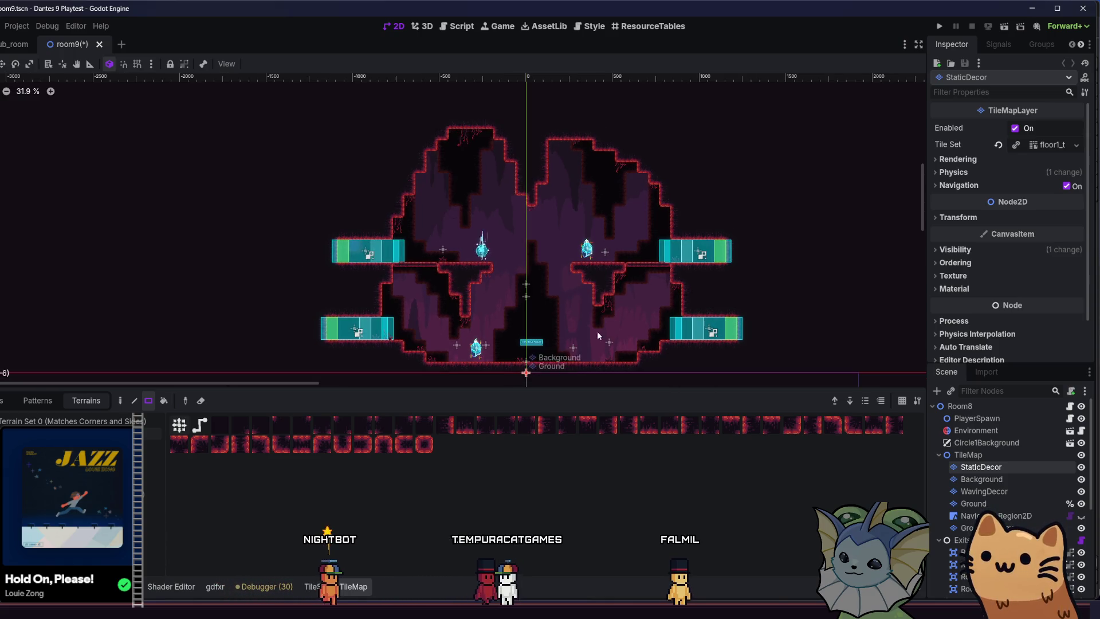
{"action": "left_click_drag", "start_coordinate": [316, 96], "coordinate": [748, 377]}
{"action": "left_click", "coordinate": [982, 479]}
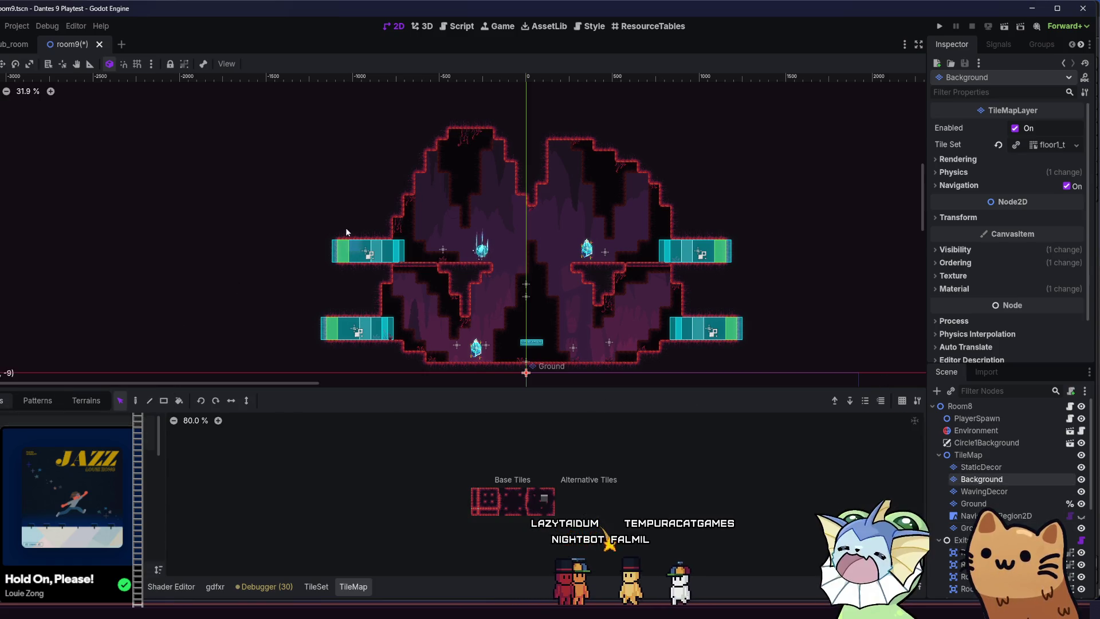
Step: Clear the dark rock tiles from the Background layer, leaving a plain purple cave interior
{"action": "left_click", "coordinate": [488, 497]}
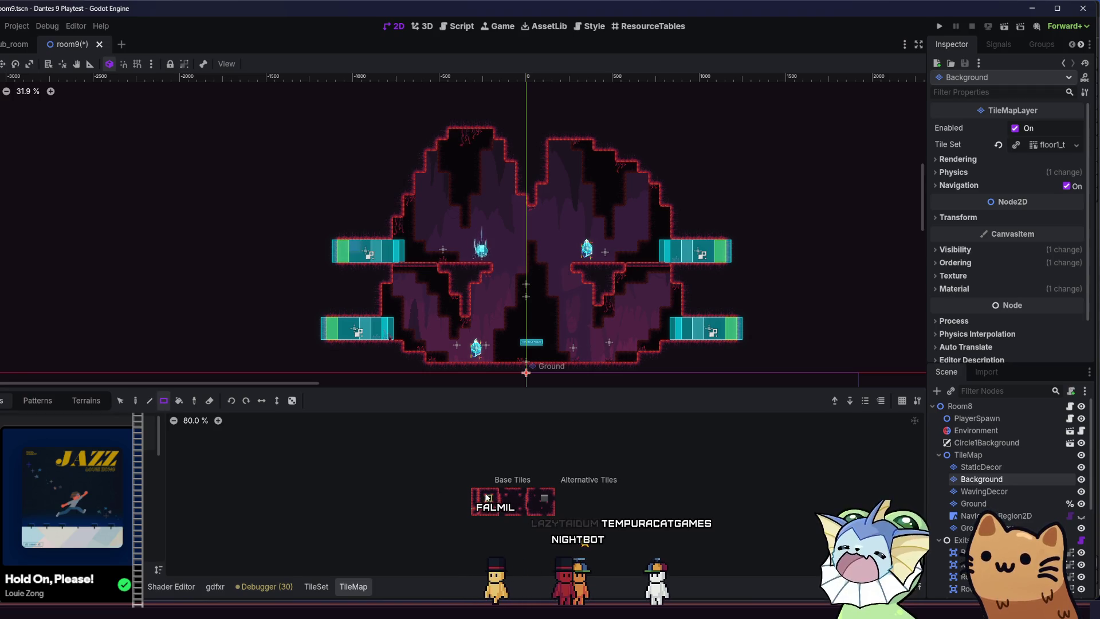
{"action": "left_click_drag", "start_coordinate": [314, 113], "coordinate": [760, 388]}
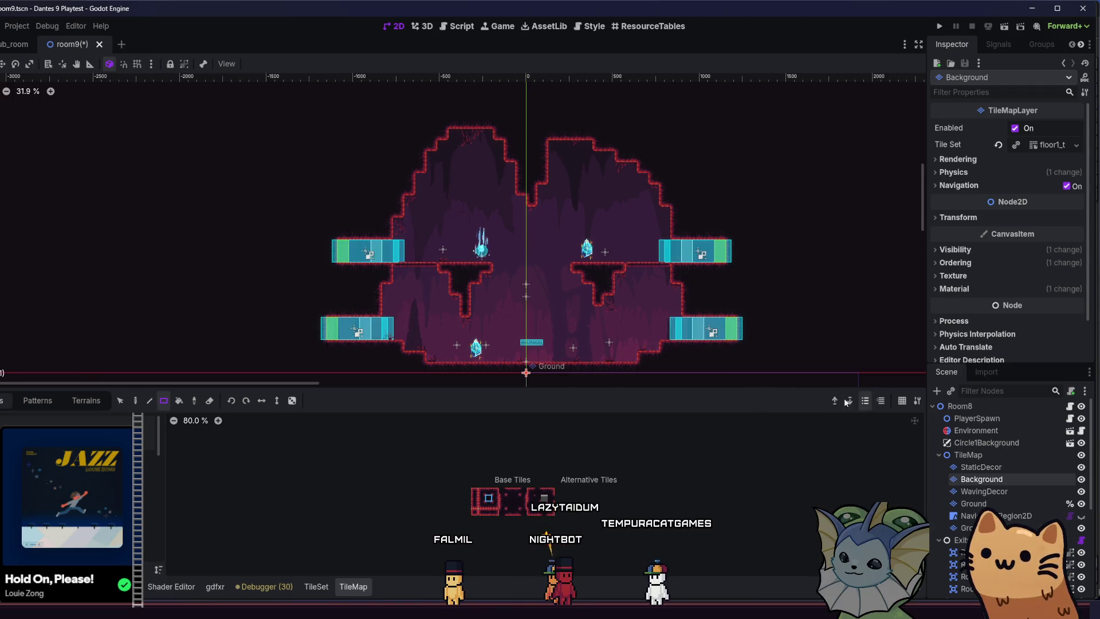
{"action": "left_click", "coordinate": [984, 491]}
{"action": "left_click", "coordinate": [523, 497]}
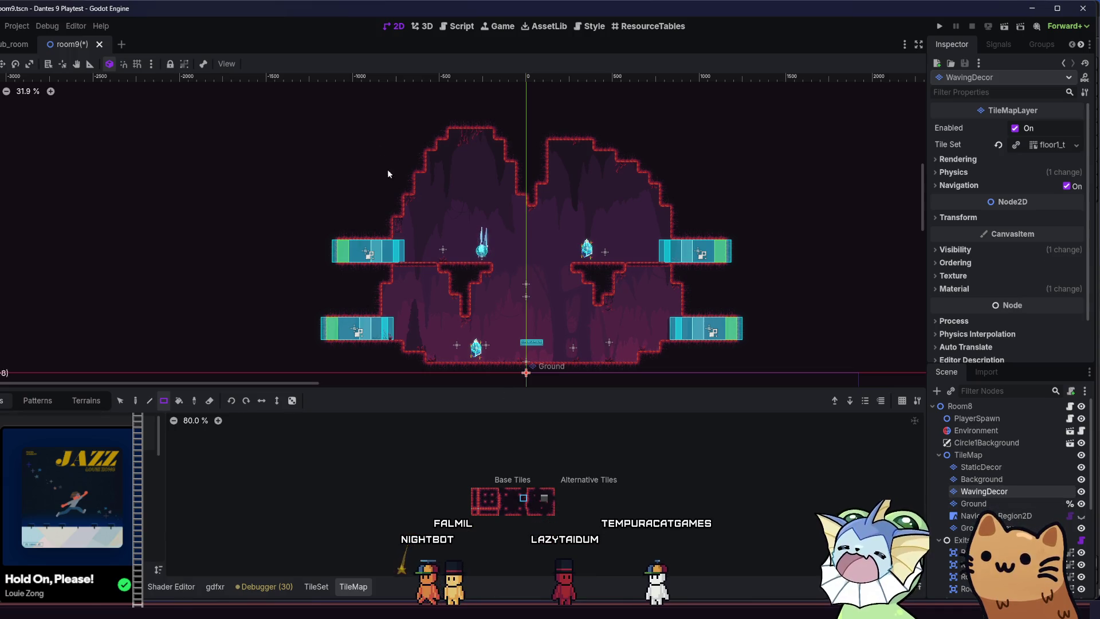
{"action": "left_click", "coordinate": [981, 479]}
{"action": "scroll", "coordinate": [541, 222], "scroll_direction": "down", "scroll_amount": 3}
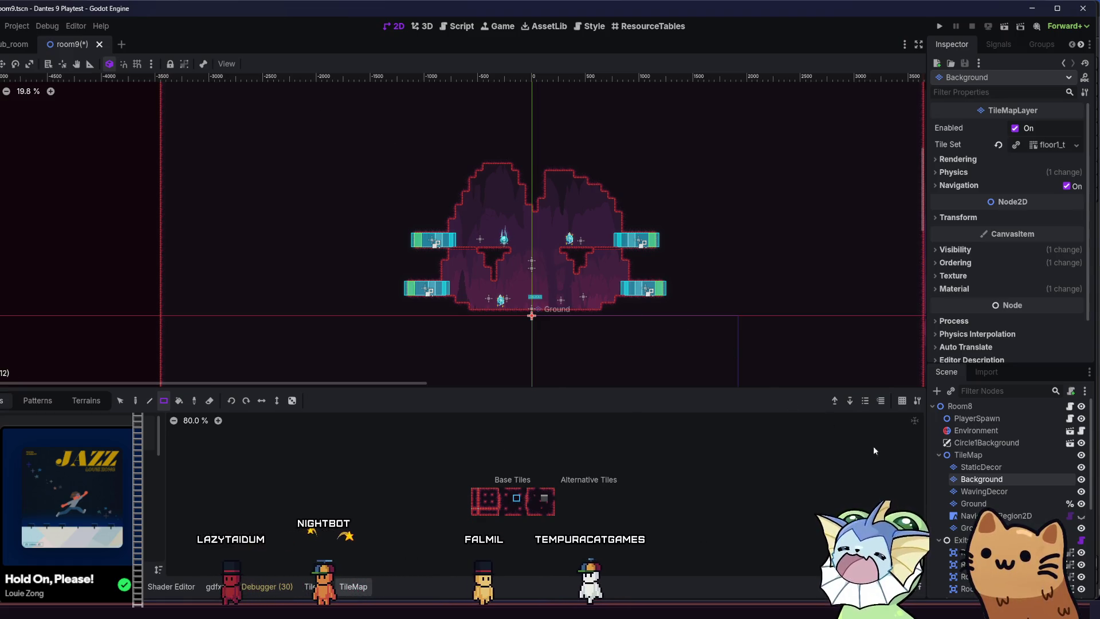
{"action": "left_click", "coordinate": [1008, 503]}
Step: Replace the hanging rock shapes with open cave and fill the notch atop the wall
{"action": "scroll", "coordinate": [461, 218], "scroll_direction": "up", "scroll_amount": 4}
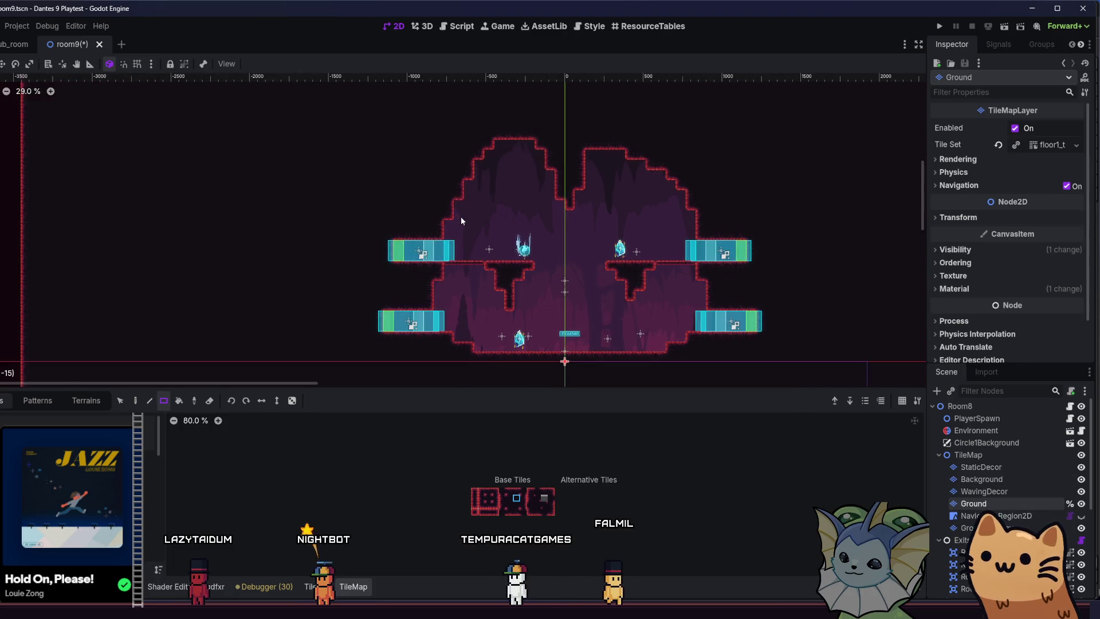
{"action": "left_click_drag", "start_coordinate": [606, 262], "coordinate": [656, 318]}
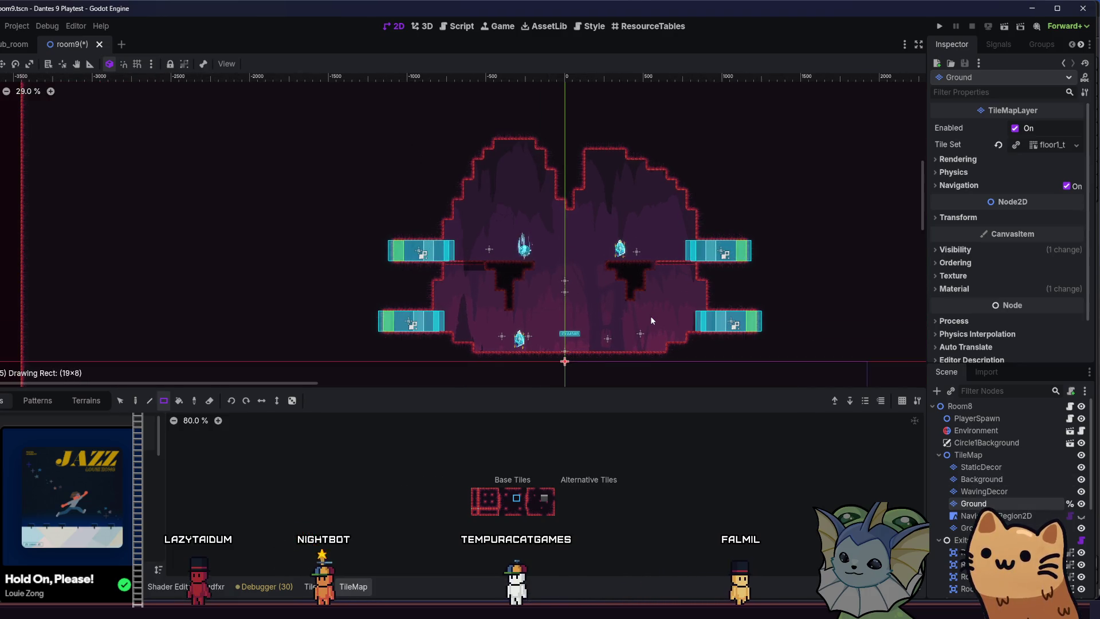
{"action": "scroll", "coordinate": [641, 252], "scroll_direction": "up", "scroll_amount": 3}
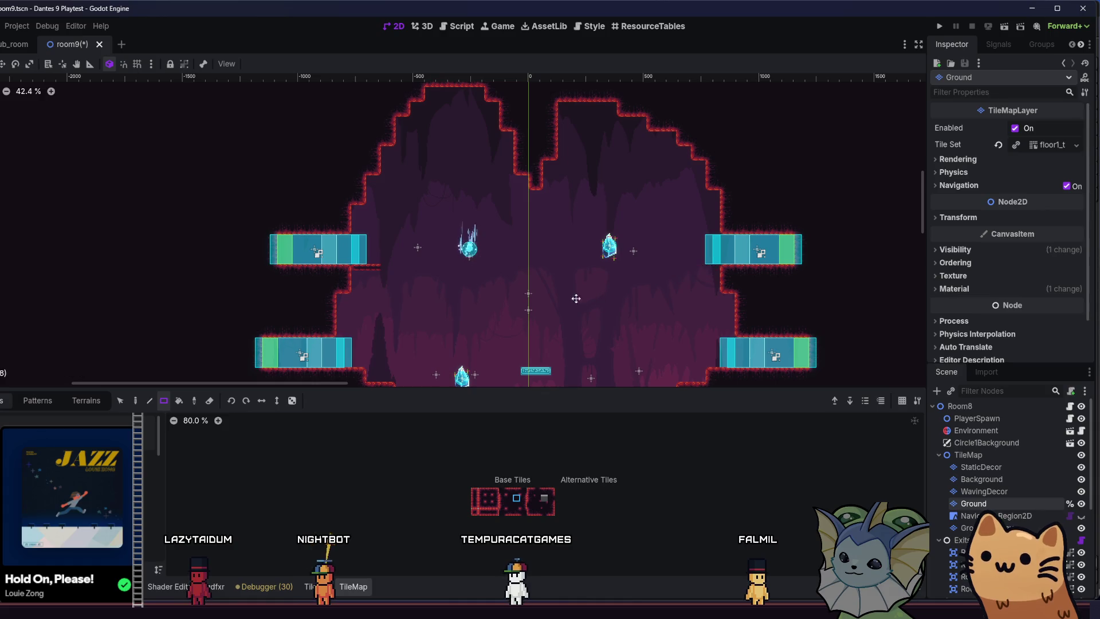
{"action": "scroll", "coordinate": [576, 297], "scroll_direction": "down", "scroll_amount": 2}
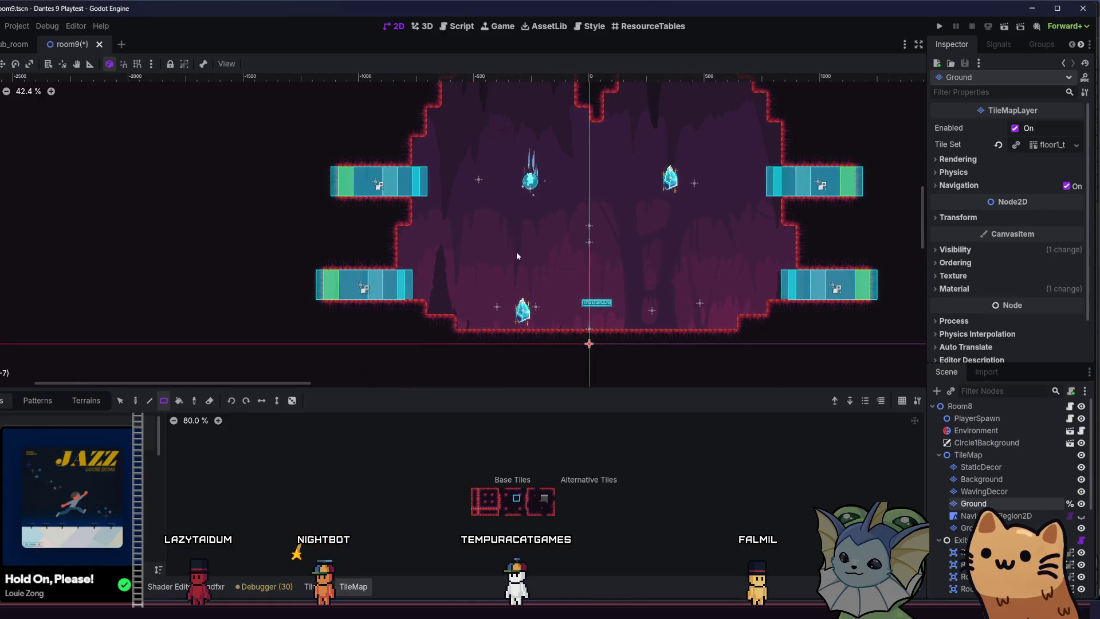
{"action": "scroll", "coordinate": [517, 252], "scroll_direction": "down", "scroll_amount": 3}
{"action": "left_click_drag", "start_coordinate": [497, 147], "coordinate": [561, 178]}
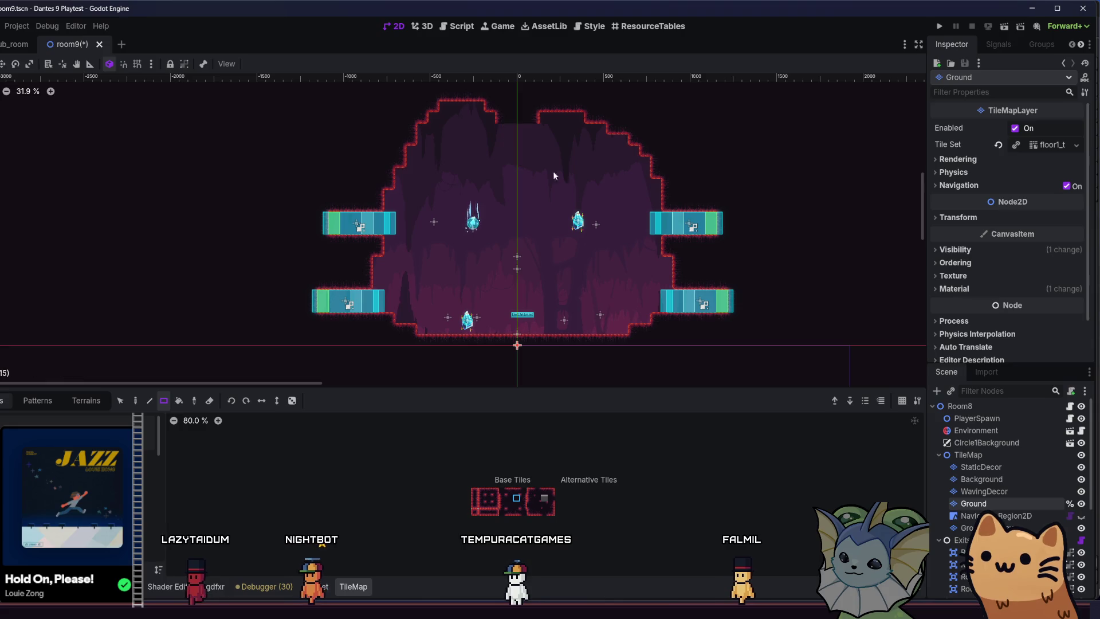
Step: Paint cave wall terrain across the top to flatten the ceiling and fix the top-left corner
{"action": "left_click", "coordinate": [86, 400]}
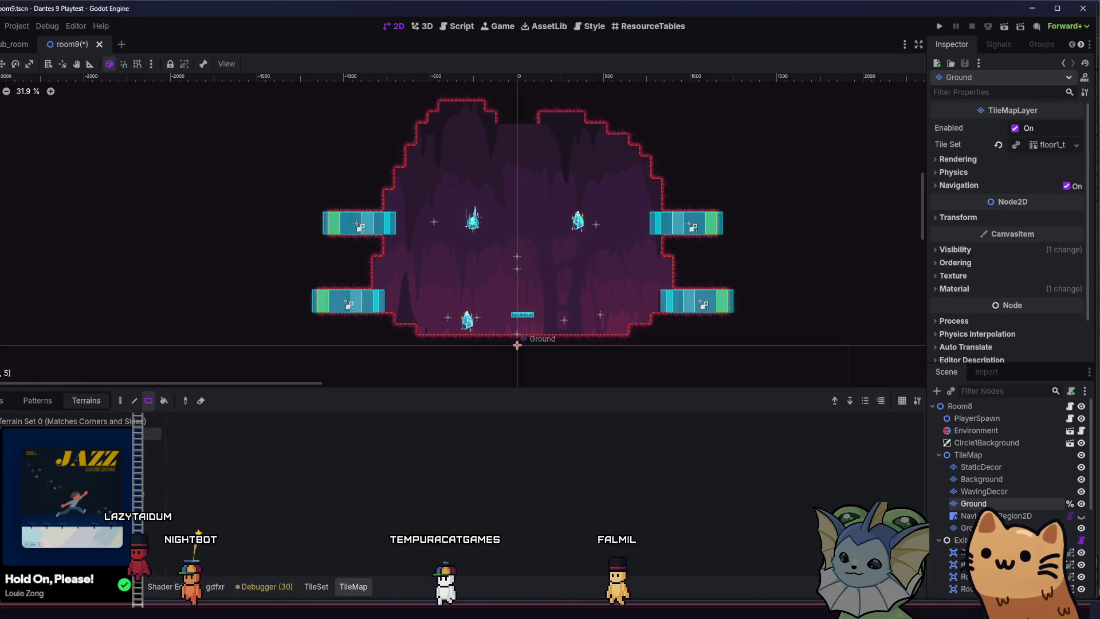
{"action": "left_click", "coordinate": [69, 434]}
{"action": "left_click_drag", "start_coordinate": [375, 82], "coordinate": [674, 143]}
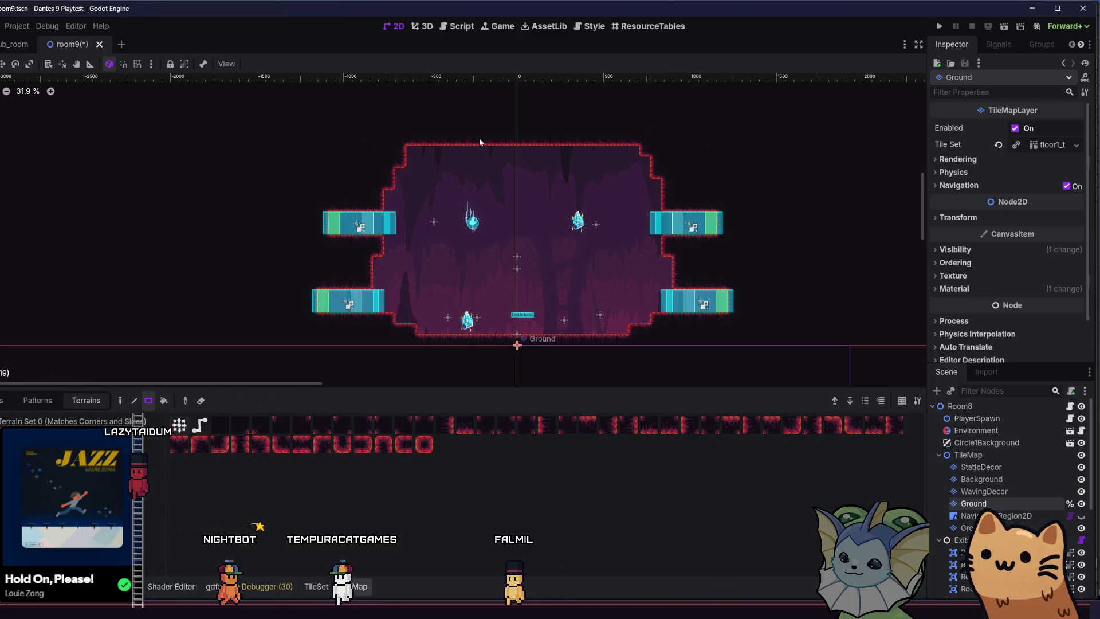
{"action": "right_click", "coordinate": [414, 146]}
{"action": "mouse_move", "coordinate": [400, 154]}
{"action": "left_mouse_down"}
{"action": "mouse_move", "coordinate": [412, 159]}
{"action": "mouse_move", "coordinate": [401, 154]}
{"action": "left_mouse_up"}
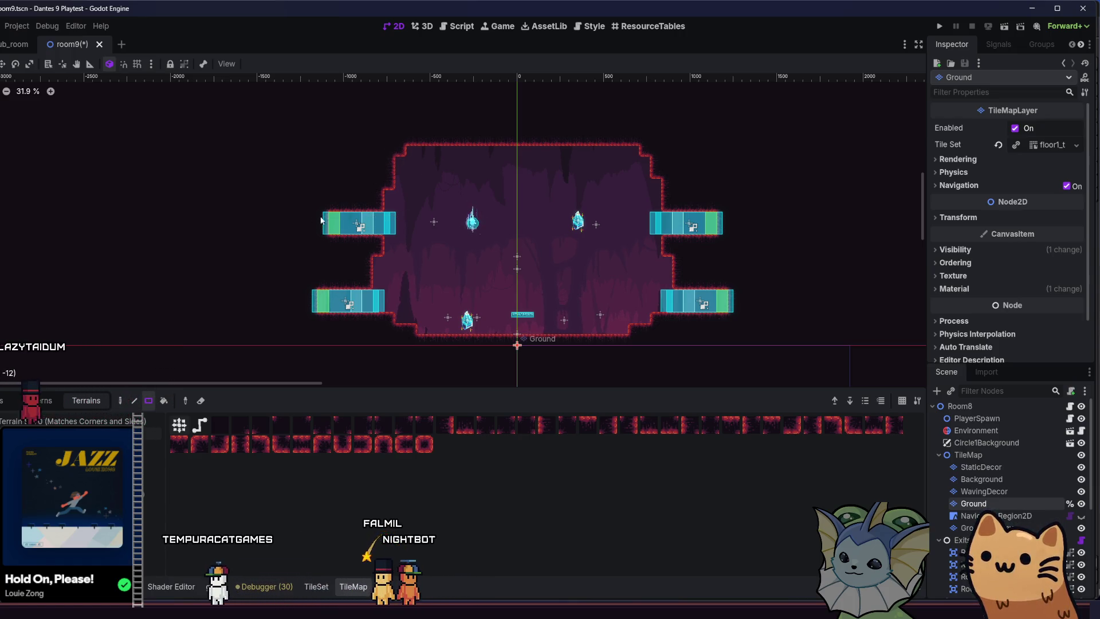
{"action": "scroll", "coordinate": [490, 232], "scroll_direction": "up", "scroll_amount": 4}
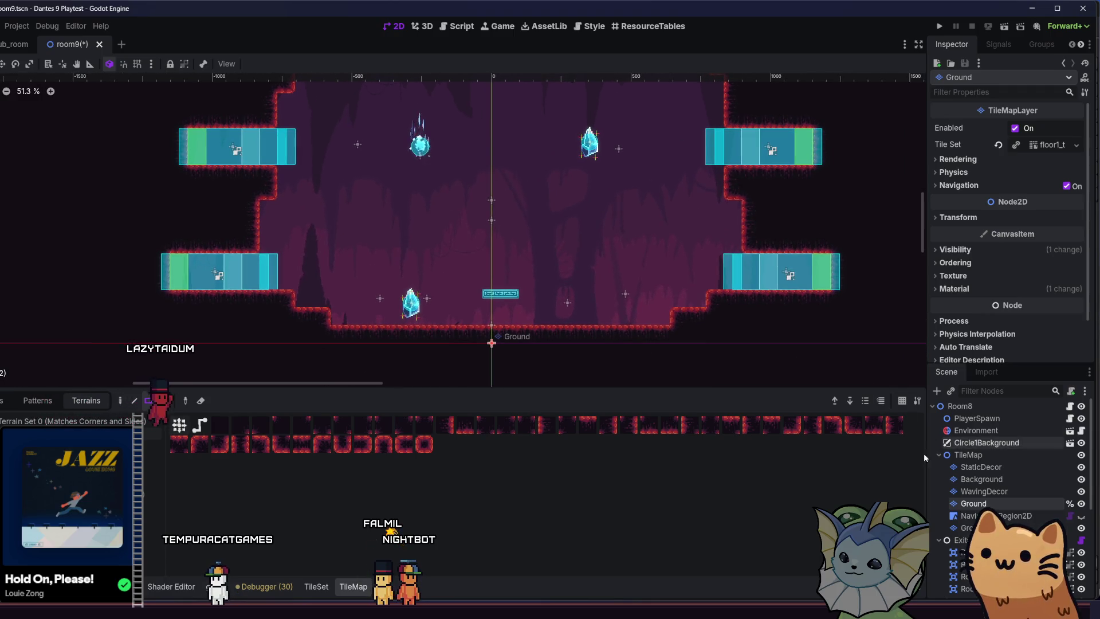
{"action": "left_click_drag", "start_coordinate": [514, 245], "coordinate": [555, 263]}
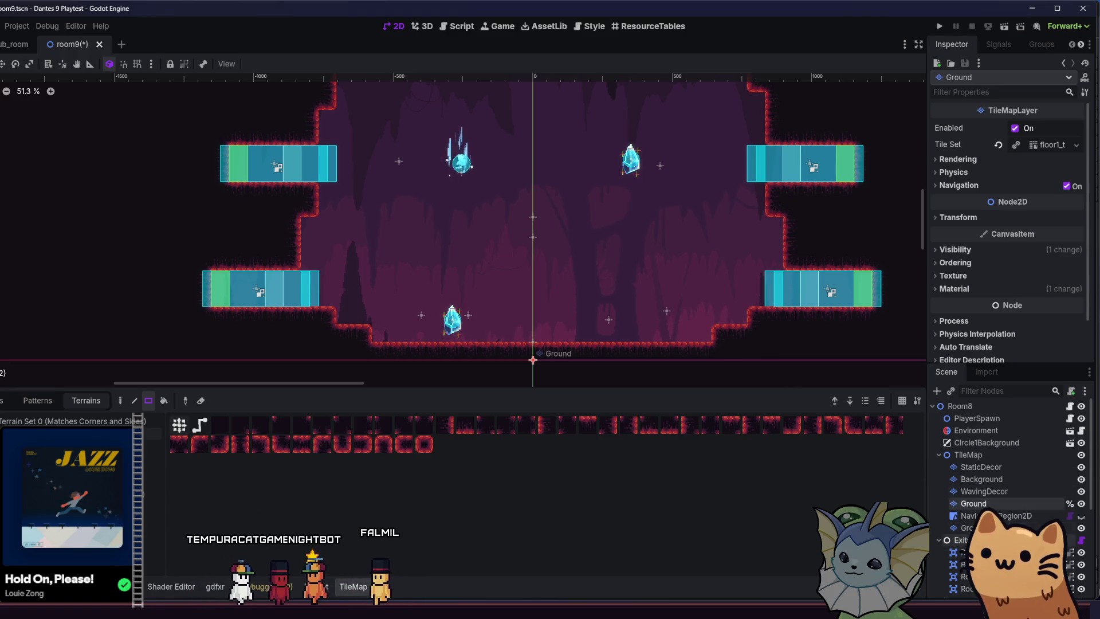
{"action": "scroll", "coordinate": [998, 505], "scroll_direction": "down", "scroll_amount": 5}
Step: Inspect SpawnPoint, SpawnPoint2 and SpawnPoint3, then select the RoomTeleporter
{"action": "left_click", "coordinate": [997, 513]}
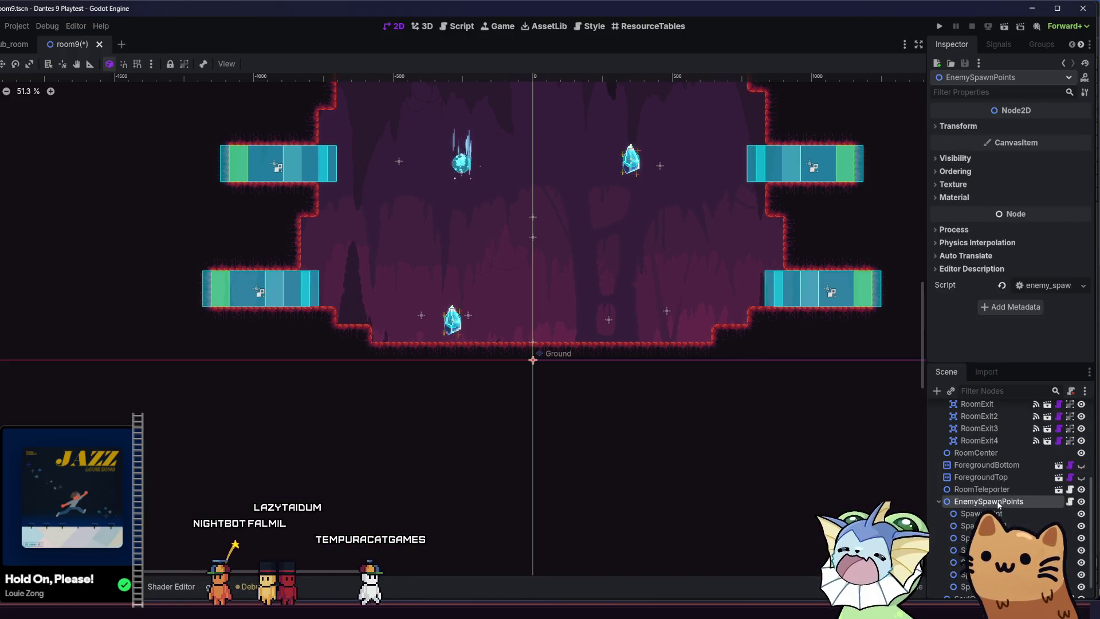
{"action": "scroll", "coordinate": [533, 283], "scroll_direction": "down", "scroll_amount": 2}
{"action": "scroll", "coordinate": [533, 282], "scroll_direction": "up", "scroll_amount": 2}
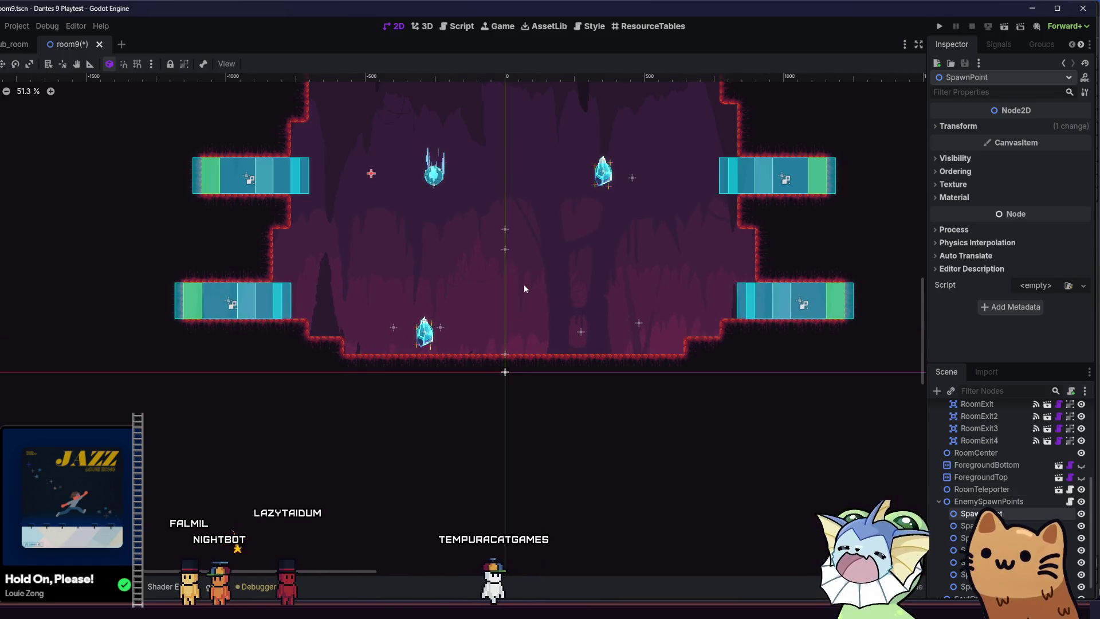
{"action": "left_click", "coordinate": [964, 526]}
{"action": "left_click", "coordinate": [962, 537]}
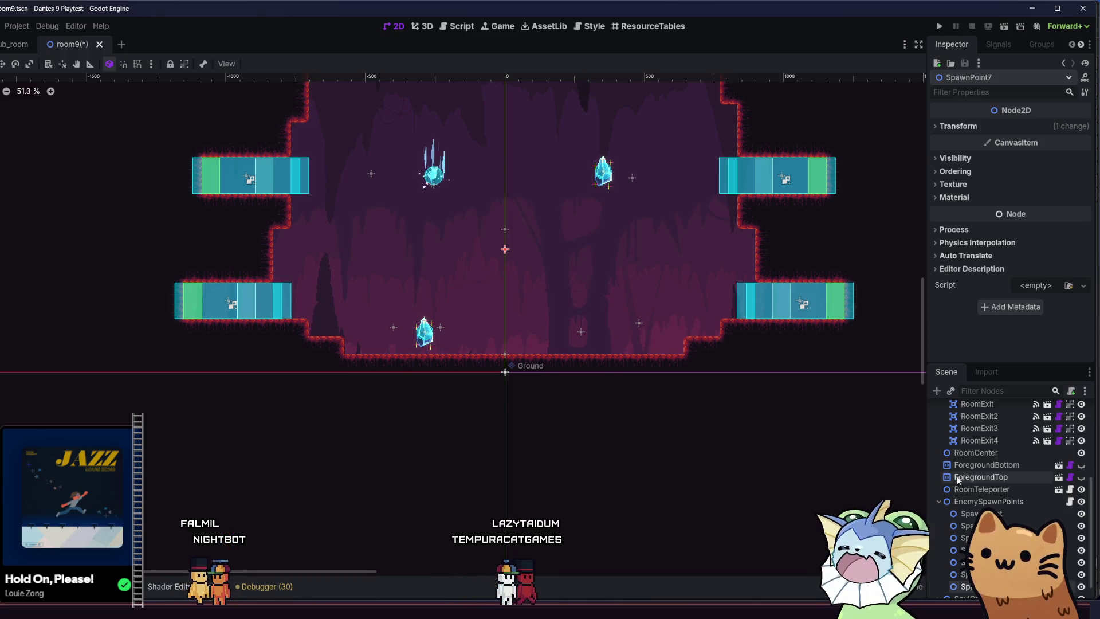
{"action": "left_click", "coordinate": [981, 489]}
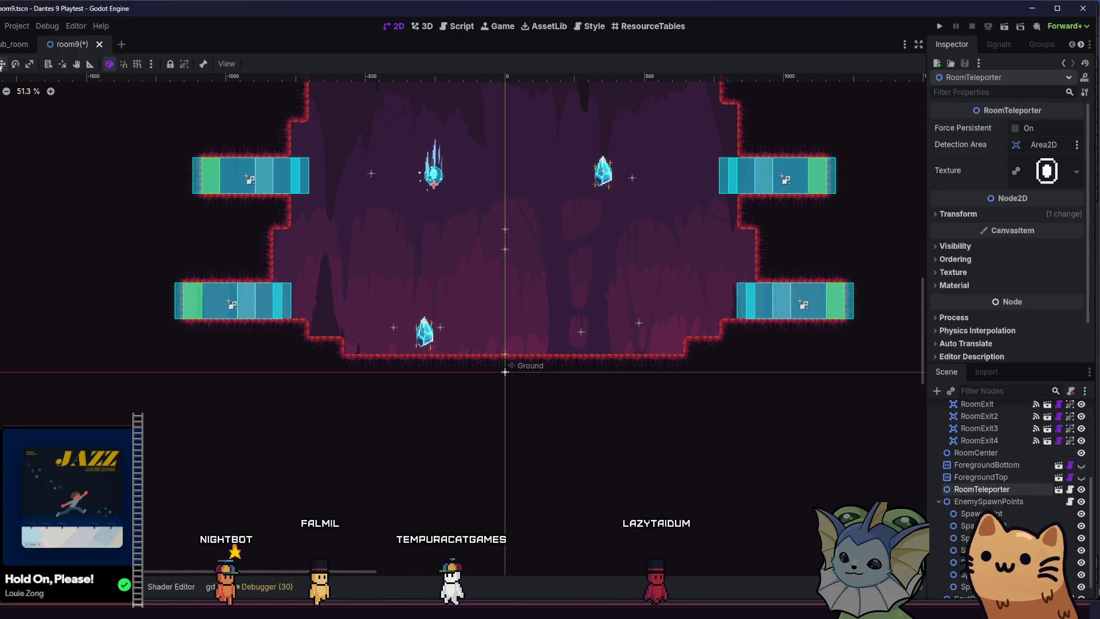
Step: Move the RoomTeleporter onto the x=0 centre line and delete the extra SoulCrystal
{"action": "left_click_drag", "start_coordinate": [446, 189], "coordinate": [511, 194]}
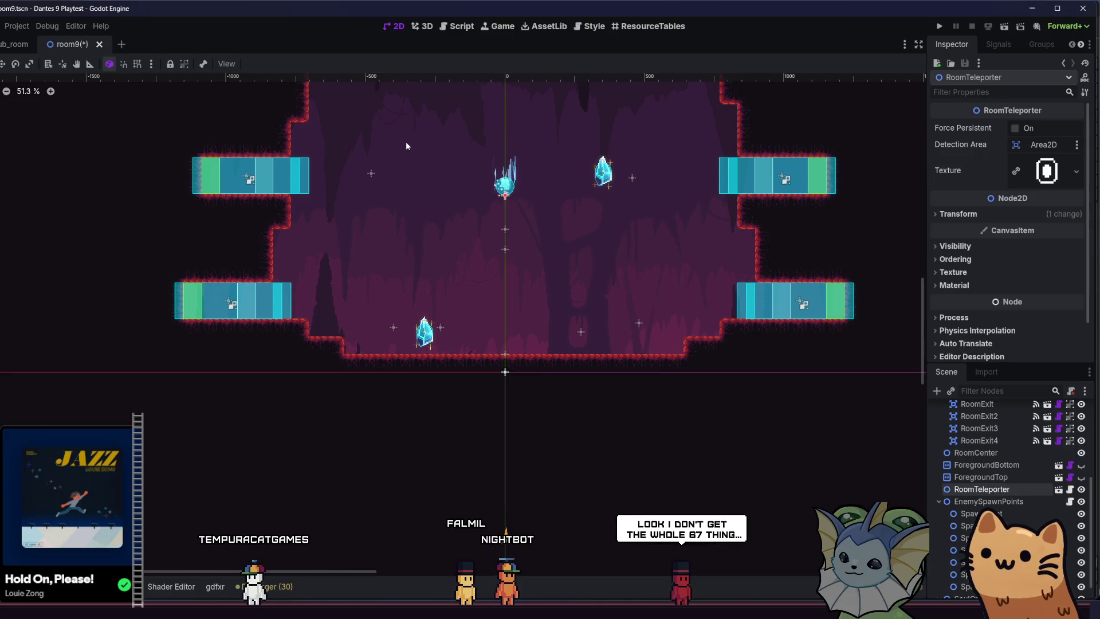
{"action": "left_click_drag", "start_coordinate": [455, 208], "coordinate": [489, 287]}
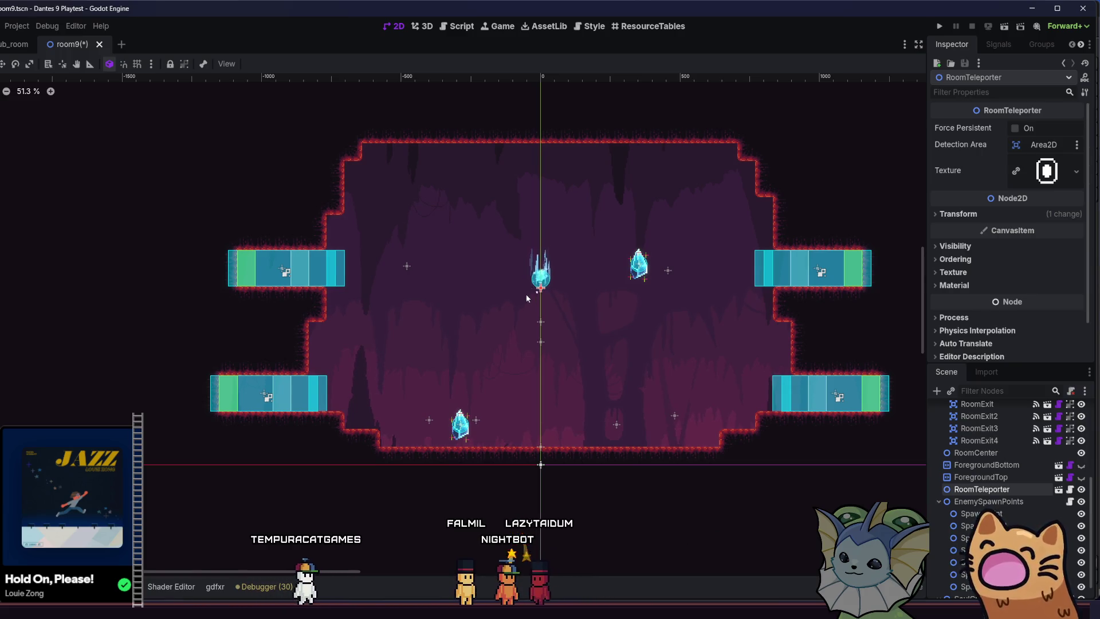
{"action": "mouse_move", "coordinate": [635, 279]}
{"action": "left_mouse_down"}
{"action": "mouse_move", "coordinate": [582, 223]}
{"action": "mouse_move", "coordinate": [535, 225]}
{"action": "left_mouse_up"}
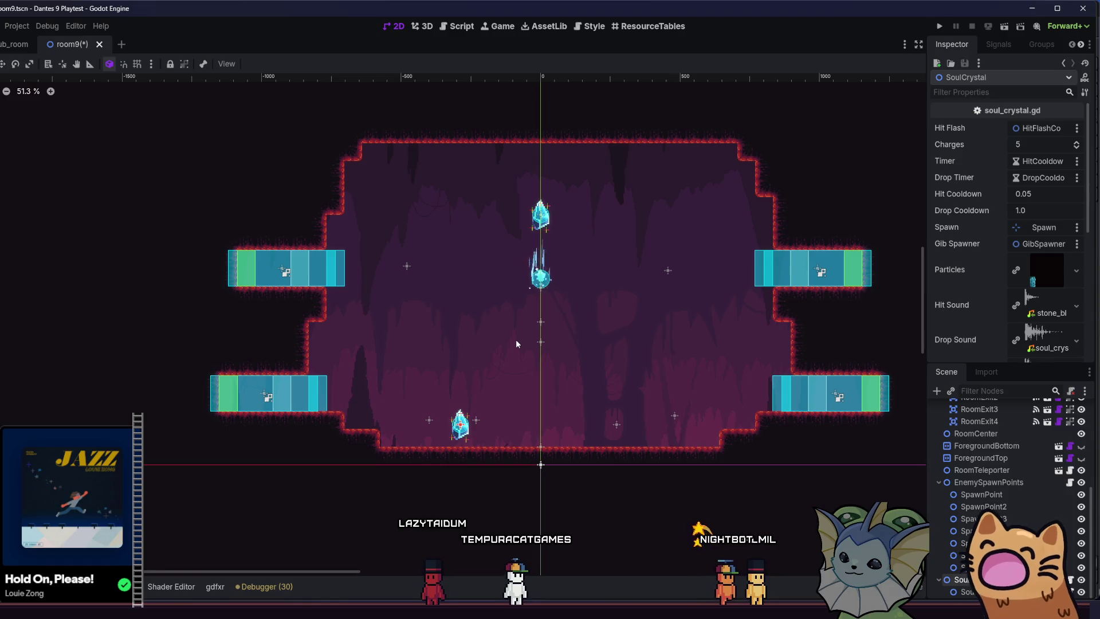
{"action": "key", "text": "Delete"}
{"action": "left_click", "coordinate": [329, 328]}
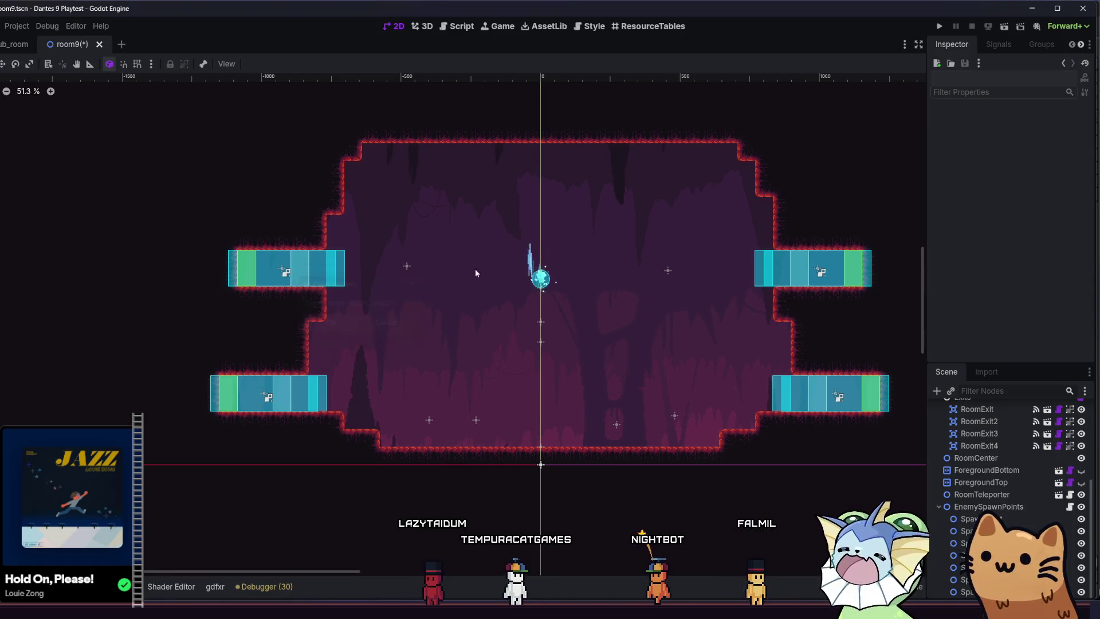
Step: Centre the remaining SoulCrystal on the floor beneath the teleporter and save room9
{"action": "left_click", "coordinate": [469, 431]}
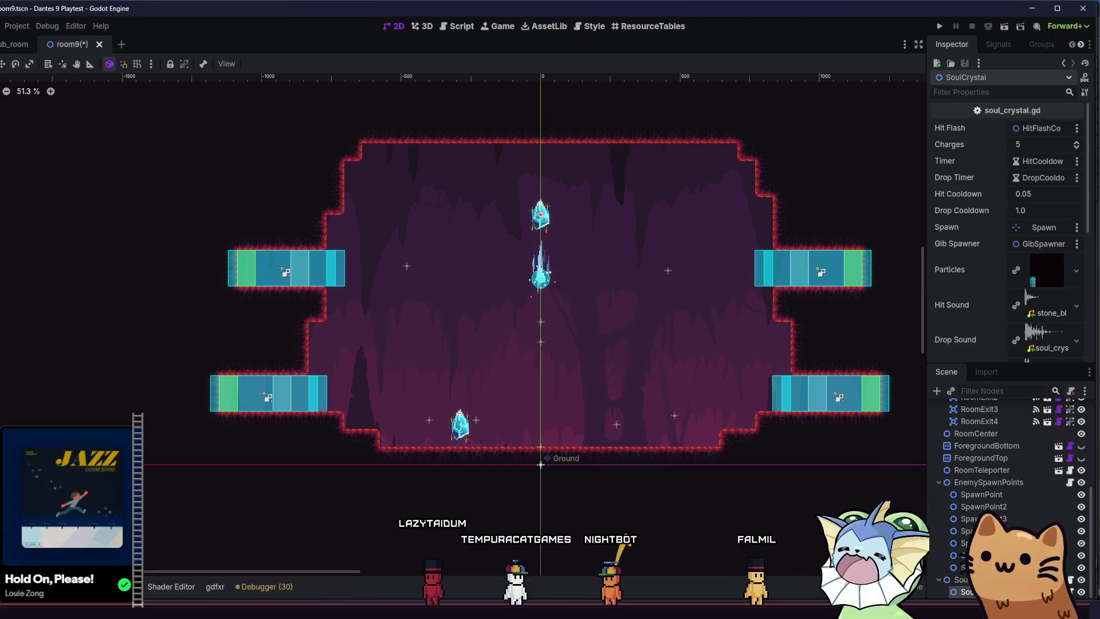
{"action": "key", "text": "Delete"}
{"action": "left_click", "coordinate": [319, 321]}
{"action": "mouse_move", "coordinate": [451, 422]}
{"action": "left_mouse_down"}
{"action": "mouse_move", "coordinate": [536, 422]}
{"action": "mouse_move", "coordinate": [535, 413]}
{"action": "left_mouse_up"}
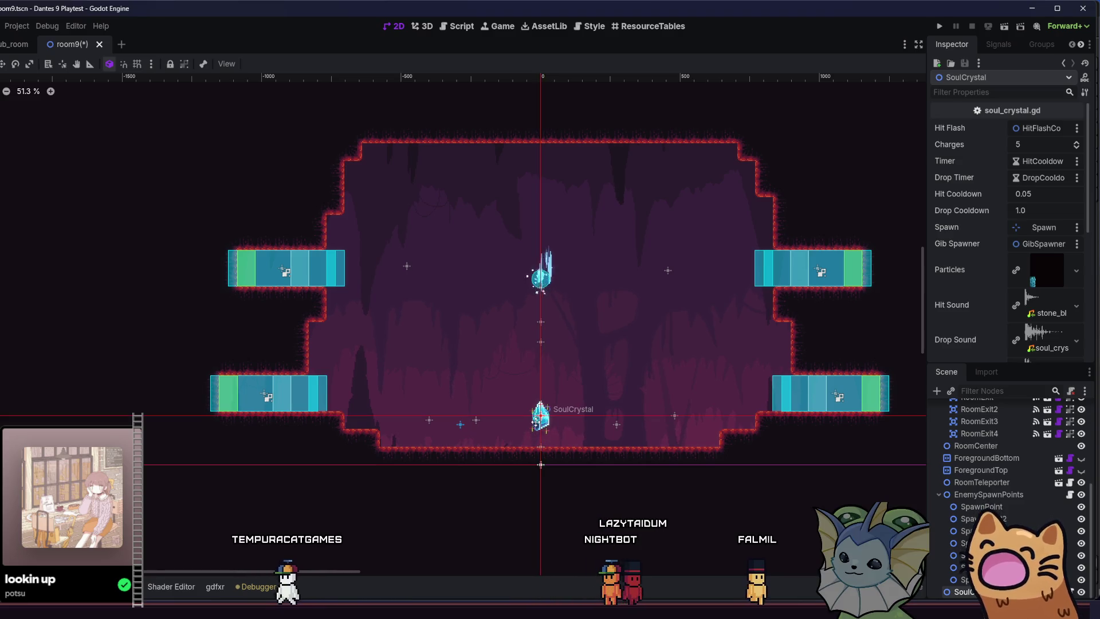
{"action": "left_click", "coordinate": [499, 380]}
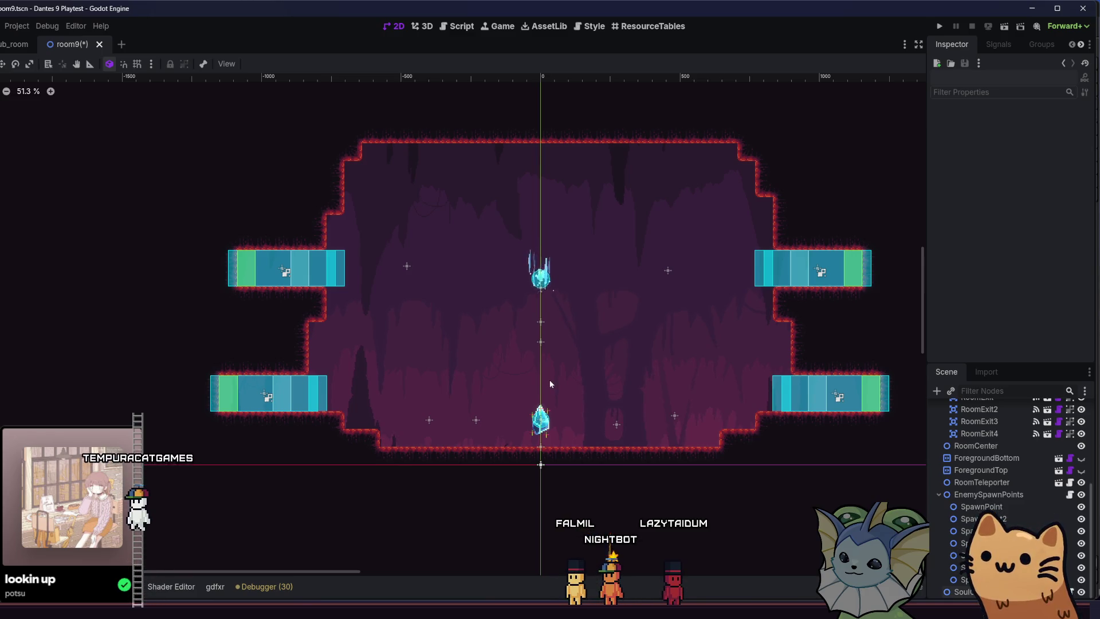
{"action": "scroll", "coordinate": [516, 346], "scroll_direction": "down", "scroll_amount": 3}
{"action": "key", "text": "ctrl+s"}
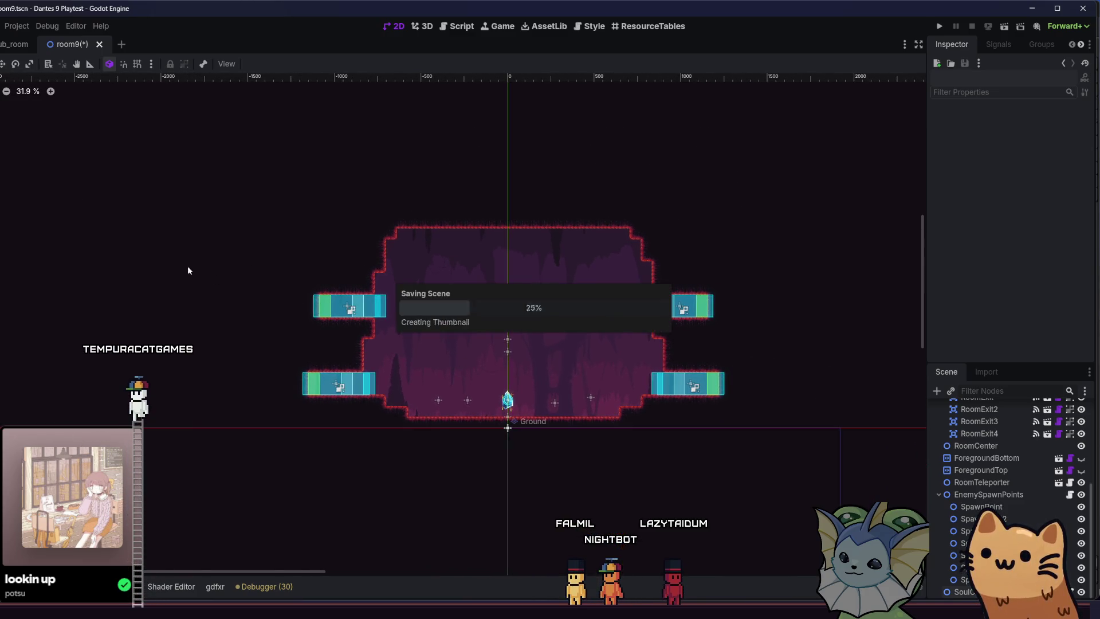
Step: Show the room scene files in the FileSystem dock and inspect the EnemySpawnPoints group
{"action": "key", "text": "alt+f"}
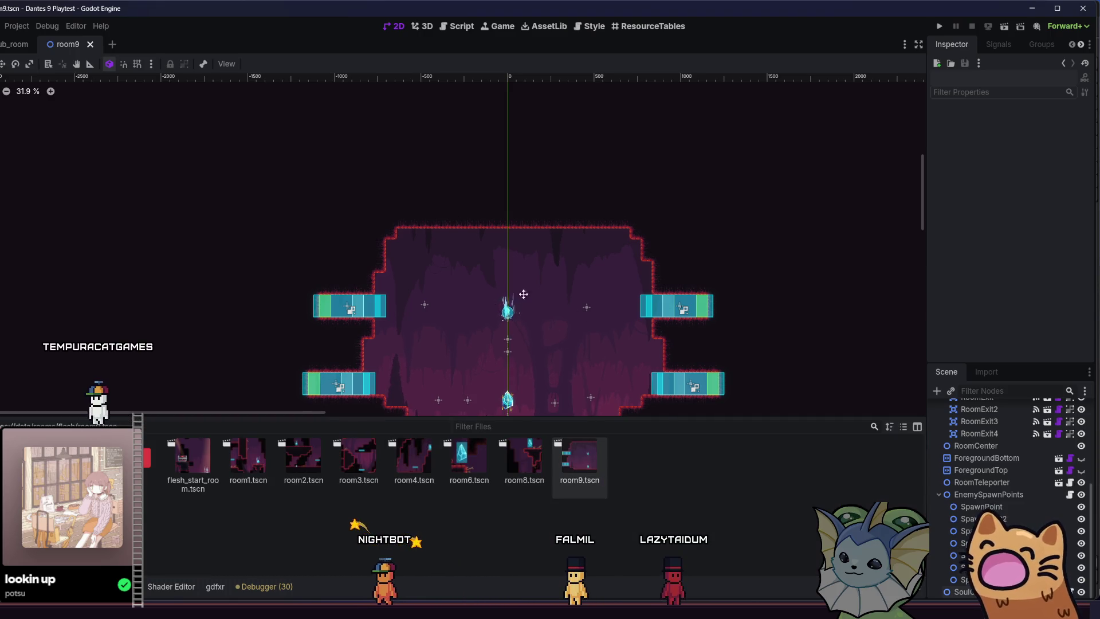
{"action": "scroll", "coordinate": [542, 401], "scroll_direction": "left", "scroll_amount": 1}
{"action": "scroll", "coordinate": [1026, 510], "scroll_direction": "up", "scroll_amount": 5}
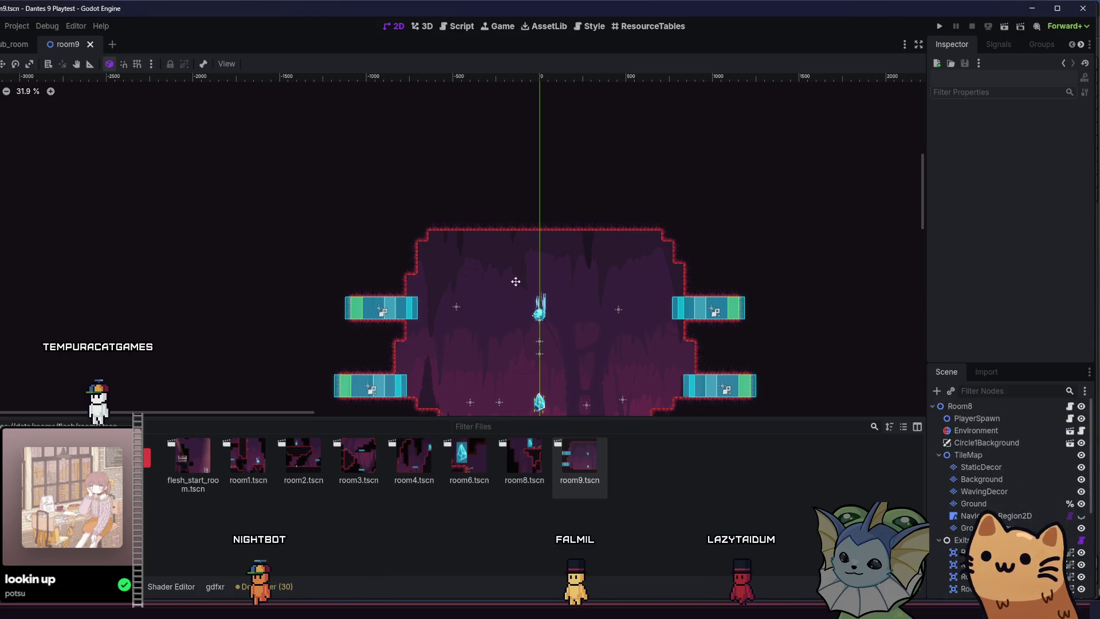
{"action": "scroll", "coordinate": [516, 282], "scroll_direction": "down", "scroll_amount": 2}
{"action": "scroll", "coordinate": [1021, 486], "scroll_direction": "down", "scroll_amount": 5}
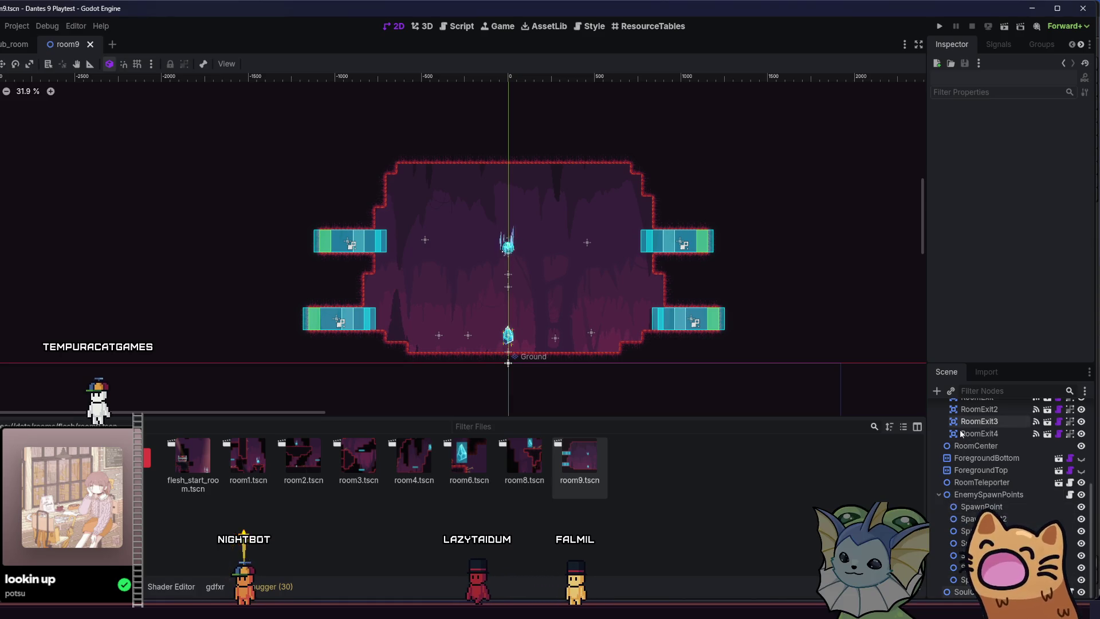
{"action": "left_click", "coordinate": [1011, 494]}
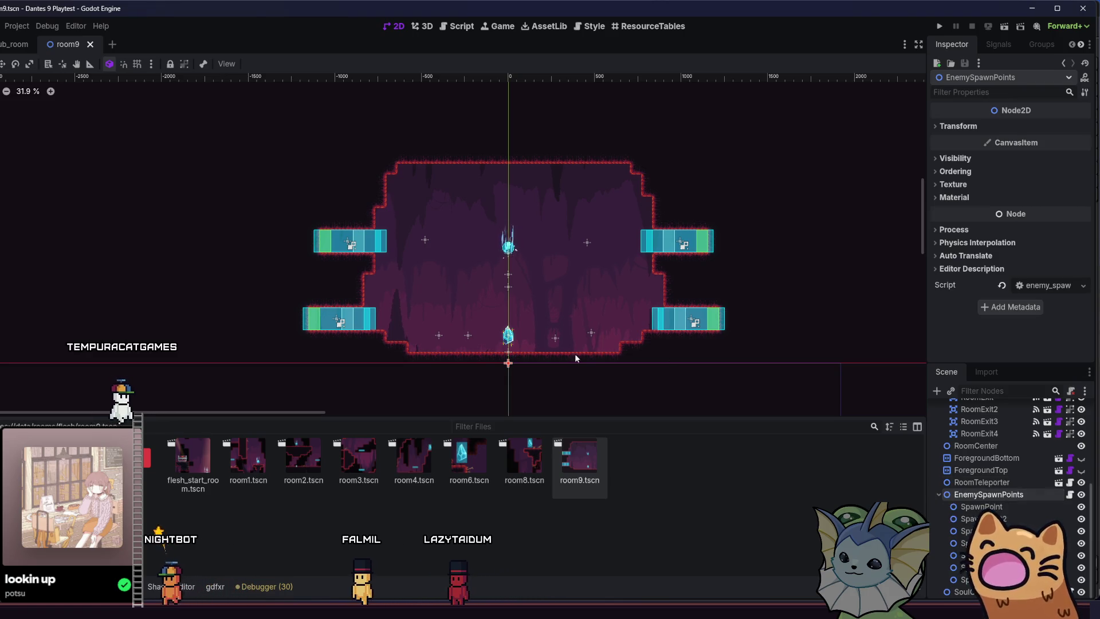
{"action": "scroll", "coordinate": [550, 342], "scroll_direction": "up", "scroll_amount": 3}
{"action": "left_click_drag", "start_coordinate": [550, 342], "coordinate": [594, 337]}
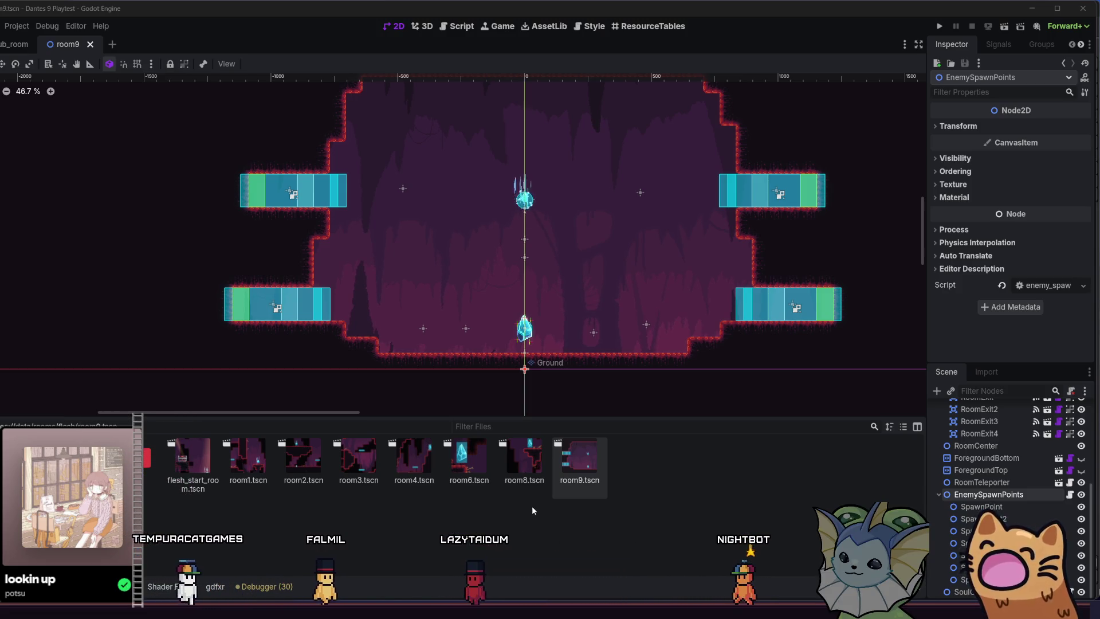
Step: Duplicate room9.tscn as room10.tscn and open the new scene
{"action": "right_click", "coordinate": [572, 458]}
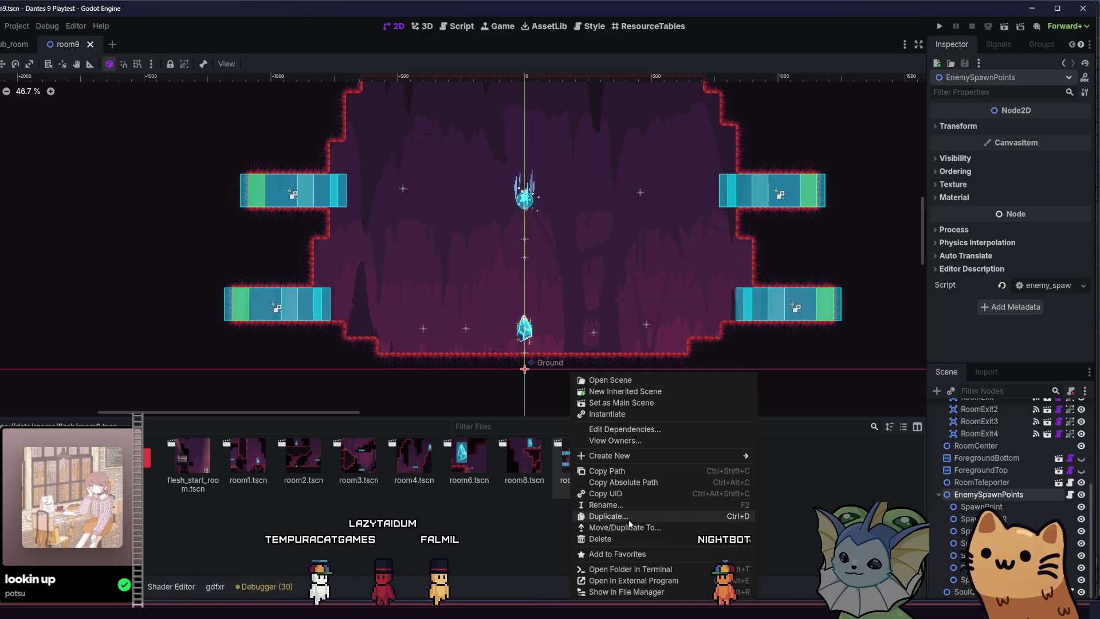
{"action": "left_click", "coordinate": [628, 516]}
{"action": "type", "text": "room10"}
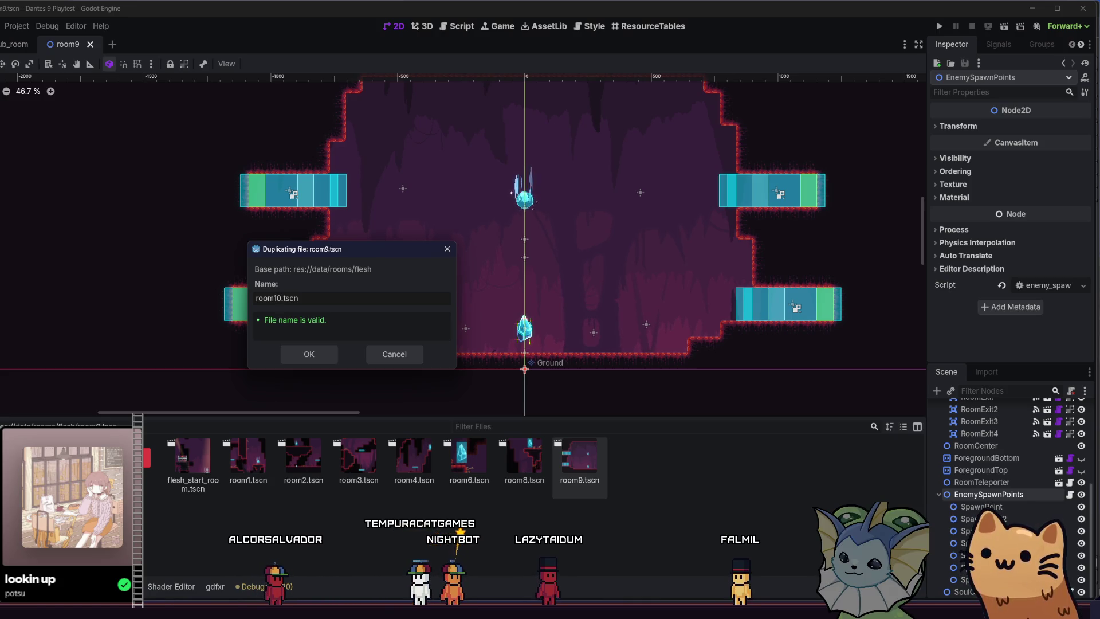
{"action": "left_click", "coordinate": [301, 351]}
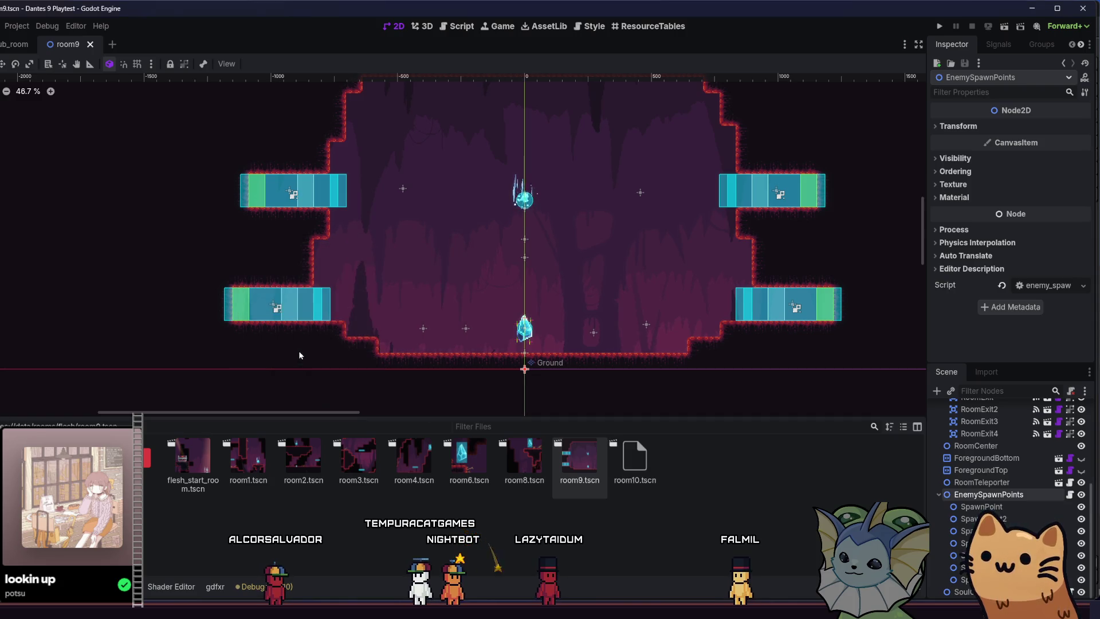
{"action": "double_click", "coordinate": [631, 472]}
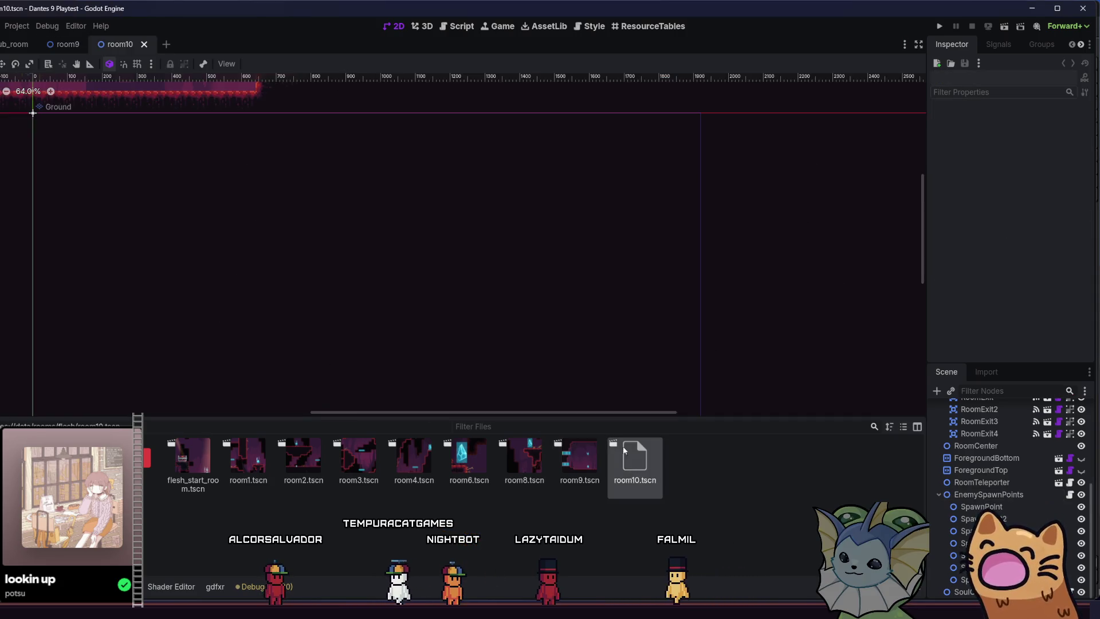
Step: Select room10's Ground tile layer and pick the cave terrain for painting
{"action": "scroll", "coordinate": [442, 302], "scroll_direction": "up", "scroll_amount": 3}
{"action": "scroll", "coordinate": [499, 374], "scroll_direction": "down", "scroll_amount": 2}
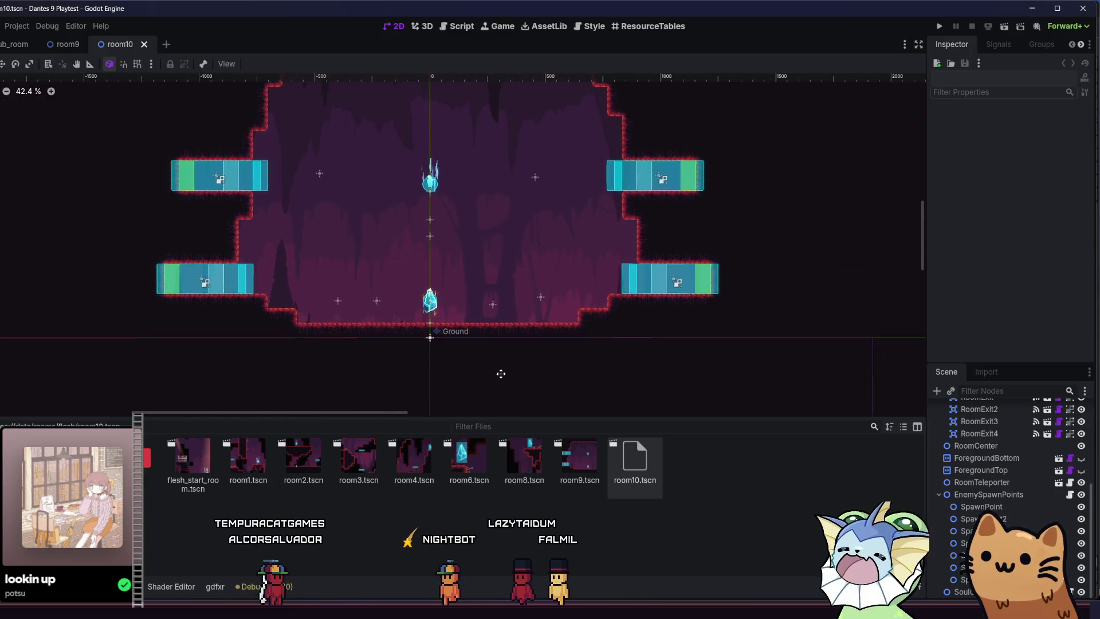
{"action": "left_click", "coordinate": [441, 297]}
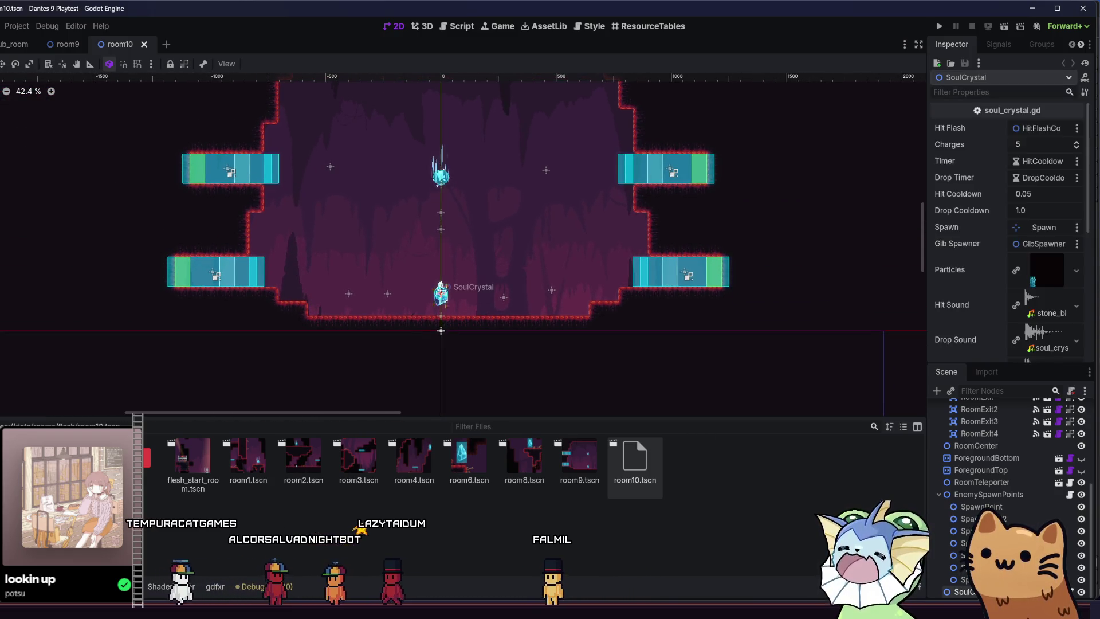
{"action": "scroll", "coordinate": [996, 469], "scroll_direction": "up", "scroll_amount": 2}
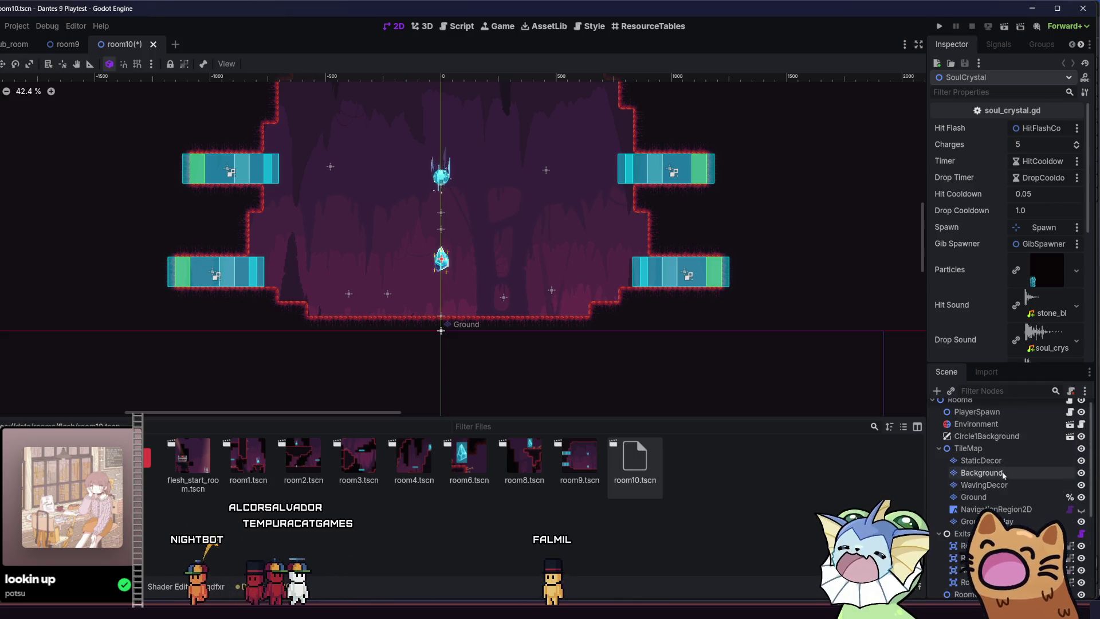
{"action": "left_click", "coordinate": [974, 497]}
{"action": "scroll", "coordinate": [556, 263], "scroll_direction": "up", "scroll_amount": 3}
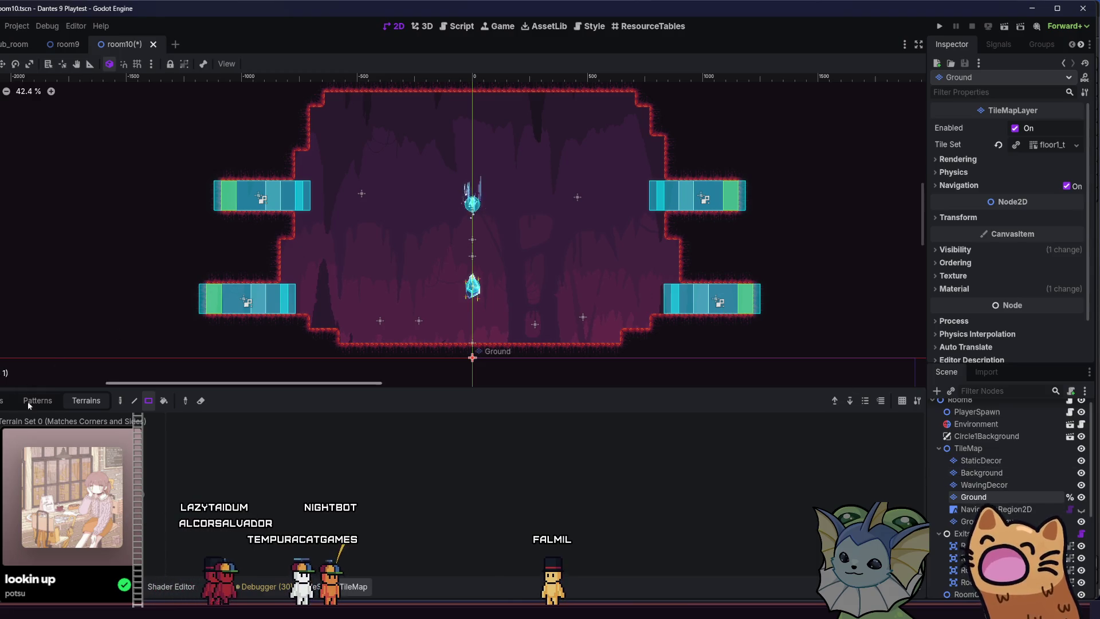
{"action": "left_click", "coordinate": [69, 434]}
Step: Fill the whole room with a large rectangle of cave ground terrain
{"action": "scroll", "coordinate": [197, 157], "scroll_direction": "down", "scroll_amount": 3}
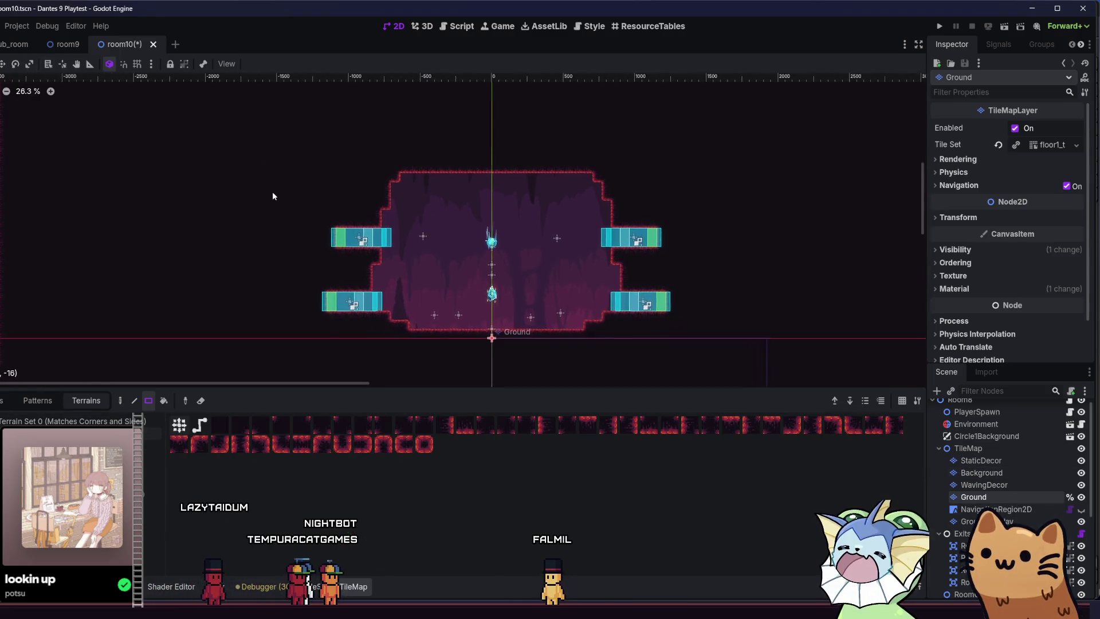
{"action": "scroll", "coordinate": [356, 201], "scroll_direction": "up", "scroll_amount": 2}
{"action": "left_click_drag", "start_coordinate": [331, 182], "coordinate": [517, 280]}
{"action": "right_click", "coordinate": [517, 279]}
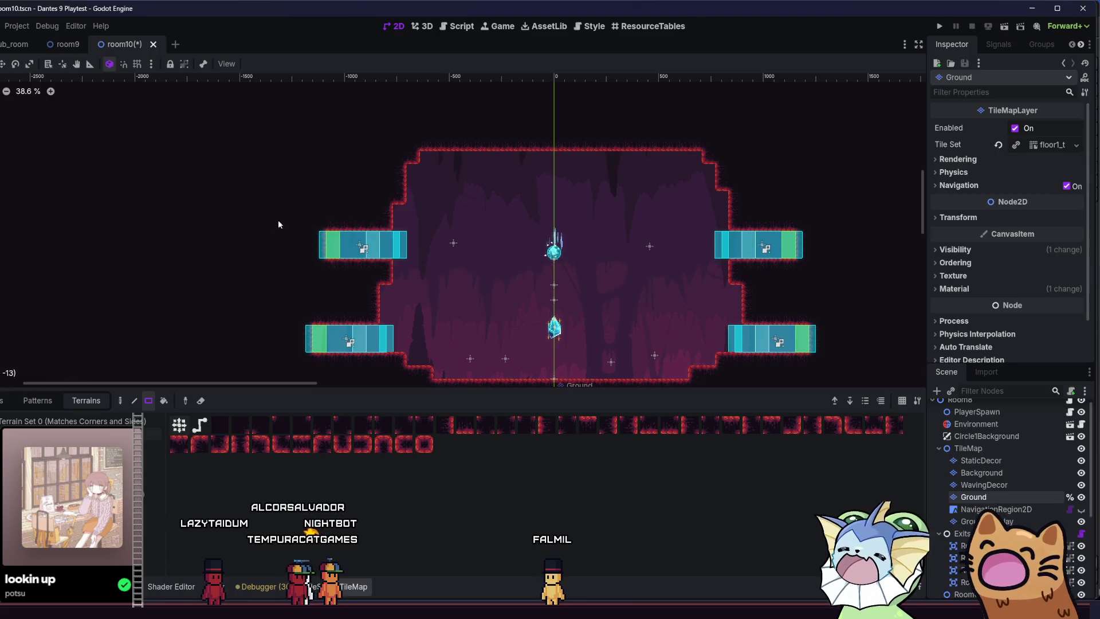
{"action": "scroll", "coordinate": [167, 223], "scroll_direction": "down", "scroll_amount": 4}
{"action": "mouse_move", "coordinate": [167, 223]}
{"action": "left_mouse_down"}
{"action": "mouse_move", "coordinate": [218, 166]}
{"action": "mouse_move", "coordinate": [575, 331]}
{"action": "left_mouse_up"}
{"action": "left_click_drag", "start_coordinate": [417, 260], "coordinate": [474, 270]}
Step: Widen the raised top section and add tile steps at its top-left and top-right corners
{"action": "left_click_drag", "start_coordinate": [336, 156], "coordinate": [573, 186]}
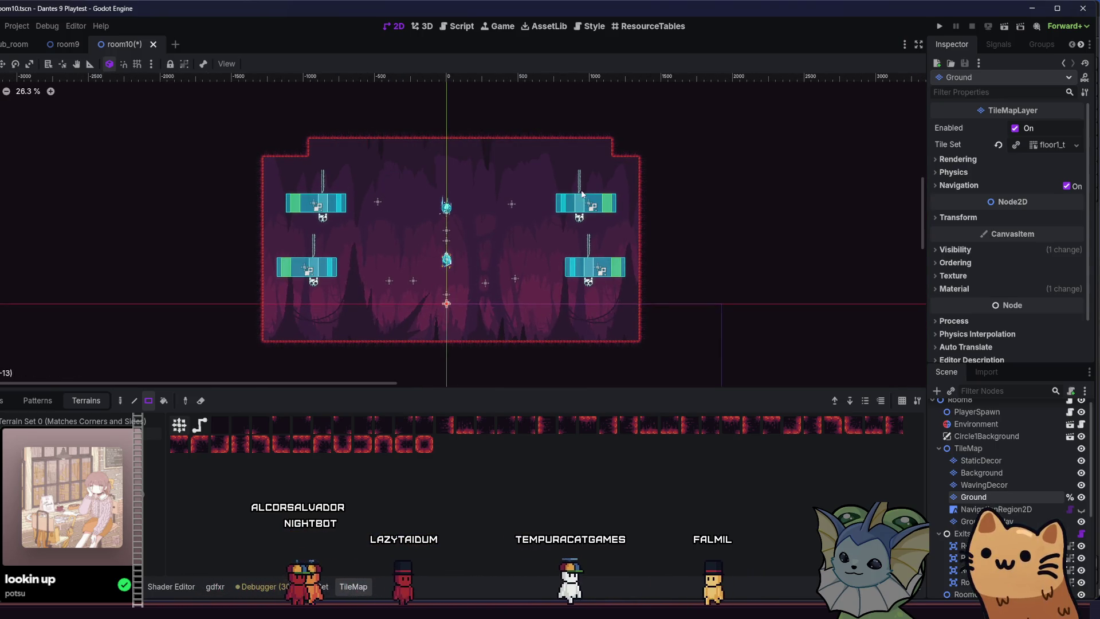
{"action": "left_click_drag", "start_coordinate": [550, 140], "coordinate": [612, 154]}
{"action": "left_click_drag", "start_coordinate": [292, 153], "coordinate": [331, 153]}
{"action": "left_click", "coordinate": [331, 153]}
{"action": "left_click", "coordinate": [663, 148]}
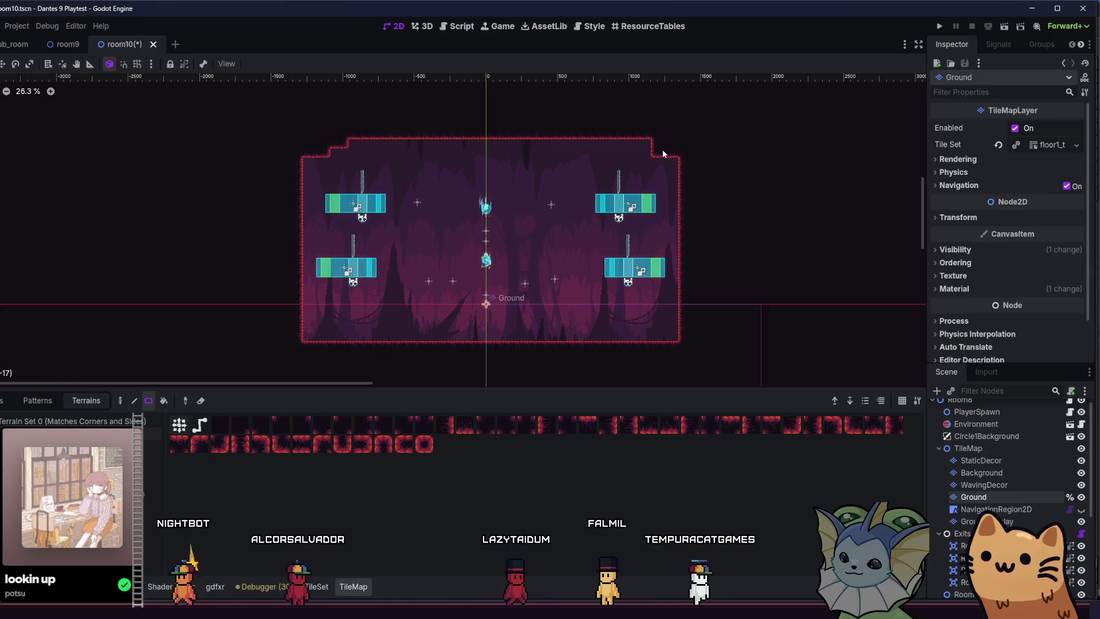
Step: Cut a notch out of the top-right corner, then refill it with ground for a level ceiling
{"action": "mouse_move", "coordinate": [663, 142]}
{"action": "left_mouse_down"}
{"action": "mouse_move", "coordinate": [445, 146]}
{"action": "mouse_move", "coordinate": [613, 138]}
{"action": "mouse_move", "coordinate": [604, 141]}
{"action": "left_mouse_up"}
{"action": "left_click_drag", "start_coordinate": [459, 208], "coordinate": [472, 193]}
{"action": "mouse_move", "coordinate": [724, 119]}
{"action": "left_mouse_down"}
{"action": "mouse_move", "coordinate": [558, 204]}
{"action": "mouse_move", "coordinate": [601, 171]}
{"action": "left_mouse_up"}
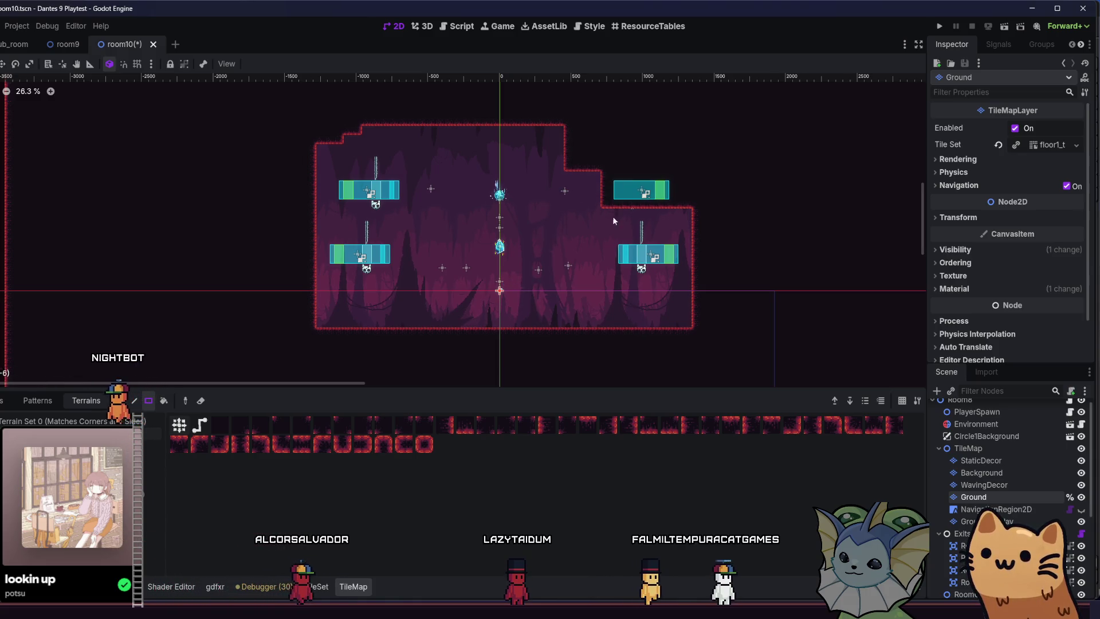
{"action": "mouse_move", "coordinate": [502, 245]}
{"action": "left_mouse_down"}
{"action": "mouse_move", "coordinate": [522, 224]}
{"action": "mouse_move", "coordinate": [420, 297]}
{"action": "mouse_move", "coordinate": [442, 314]}
{"action": "left_mouse_up"}
{"action": "mouse_move", "coordinate": [384, 263]}
{"action": "left_mouse_down"}
{"action": "mouse_move", "coordinate": [291, 239]}
{"action": "mouse_move", "coordinate": [322, 299]}
{"action": "left_mouse_up"}
{"action": "left_click_drag", "start_coordinate": [490, 126], "coordinate": [624, 221]}
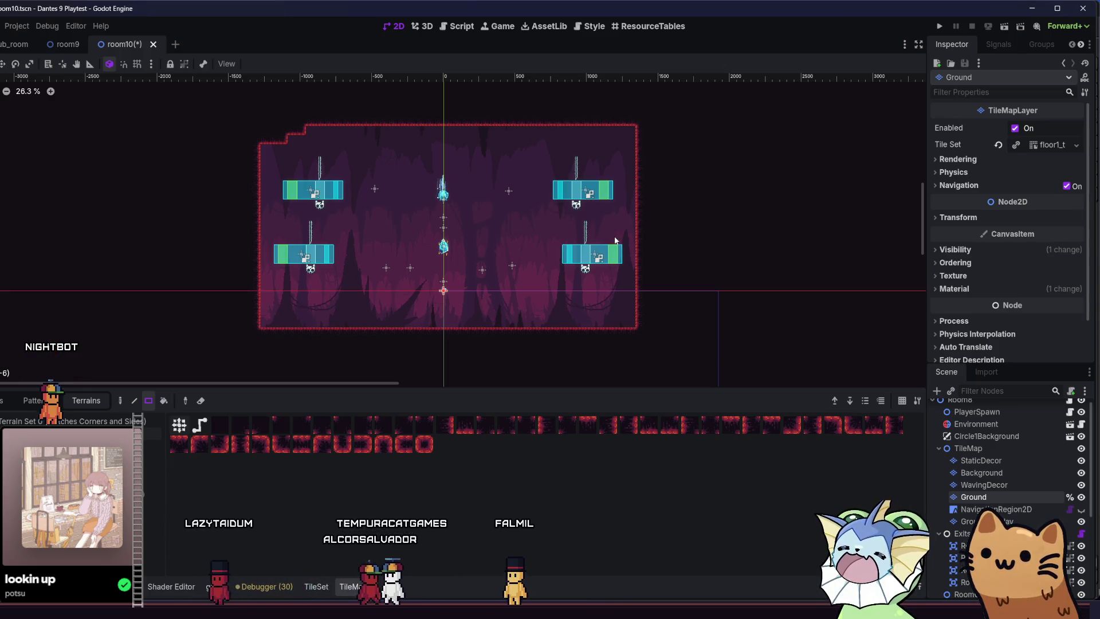
Step: Clear the upper-right ground and erase a pit below the centre, undoing a mistaken hole
{"action": "mouse_move", "coordinate": [653, 109]}
{"action": "left_mouse_down"}
{"action": "mouse_move", "coordinate": [552, 212]}
{"action": "mouse_move", "coordinate": [508, 208]}
{"action": "left_mouse_up"}
{"action": "mouse_move", "coordinate": [353, 119]}
{"action": "left_mouse_down"}
{"action": "mouse_move", "coordinate": [424, 216]}
{"action": "mouse_move", "coordinate": [396, 208]}
{"action": "left_mouse_up"}
{"action": "left_click_drag", "start_coordinate": [425, 275], "coordinate": [353, 332]}
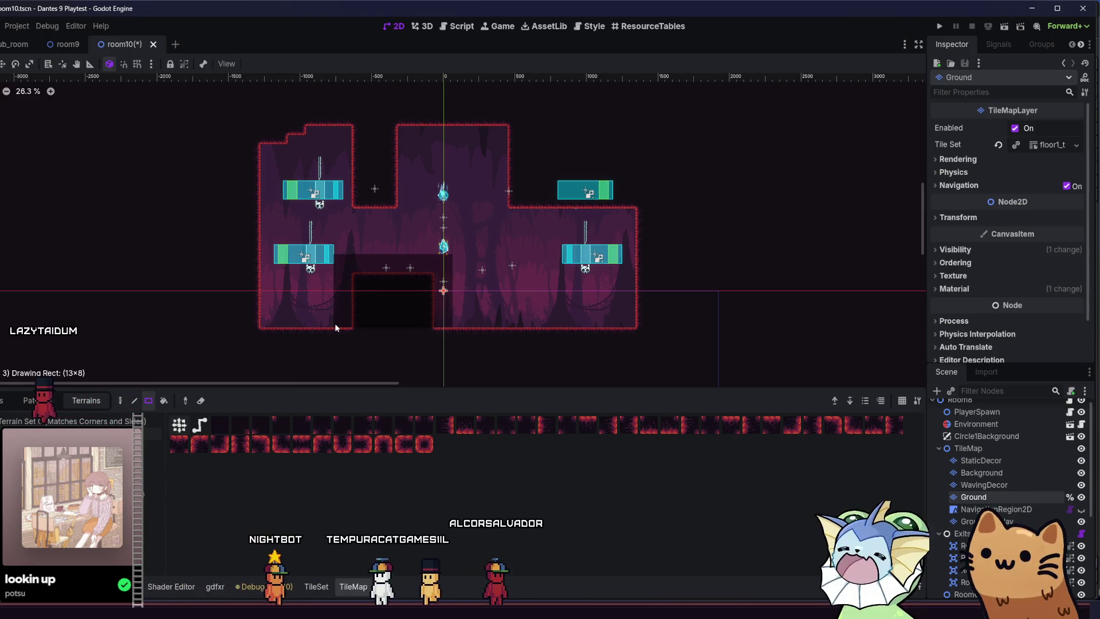
{"action": "key", "text": "ctrl+z"}
{"action": "mouse_move", "coordinate": [558, 268]}
{"action": "left_mouse_down"}
{"action": "mouse_move", "coordinate": [472, 340]}
{"action": "mouse_move", "coordinate": [418, 344]}
{"action": "left_mouse_up"}
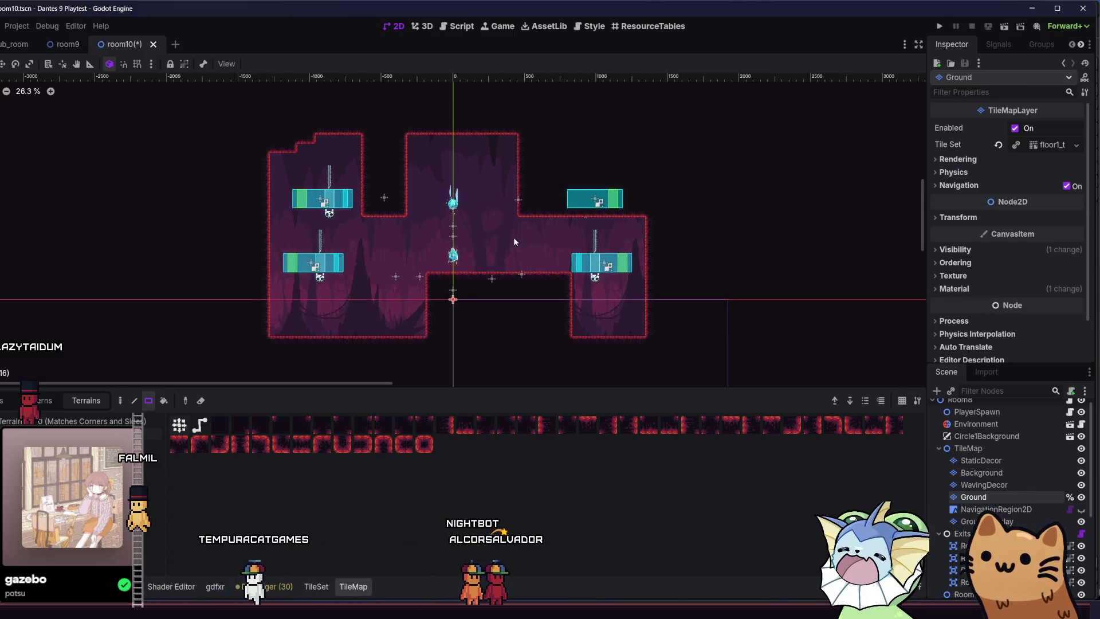
{"action": "mouse_move", "coordinate": [571, 279]}
{"action": "left_mouse_down"}
{"action": "mouse_move", "coordinate": [483, 332]}
{"action": "mouse_move", "coordinate": [483, 305]}
{"action": "mouse_move", "coordinate": [418, 267]}
{"action": "left_mouse_up"}
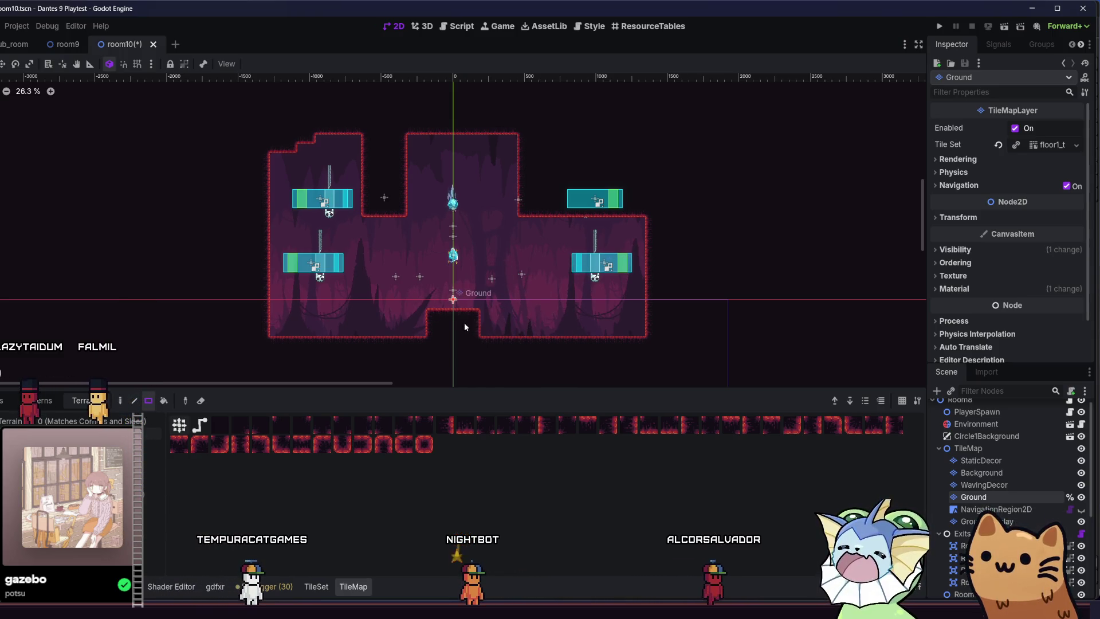
{"action": "left_click_drag", "start_coordinate": [410, 335], "coordinate": [508, 278]}
Step: Extend the ground out at the lower left of the cave
{"action": "left_click_drag", "start_coordinate": [259, 278], "coordinate": [236, 277]}
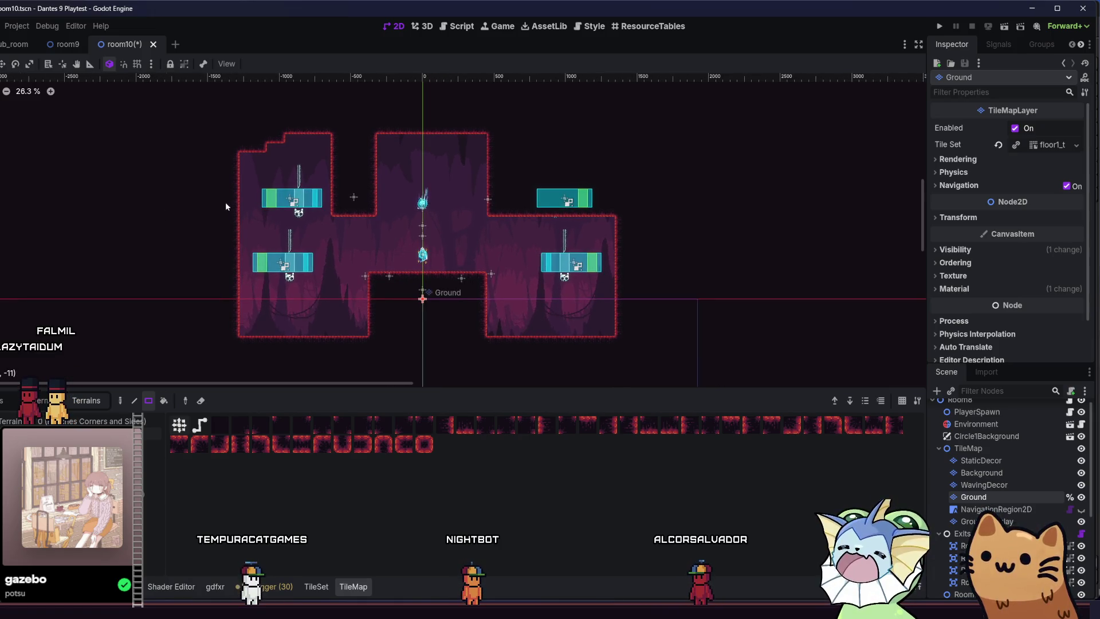
{"action": "scroll", "coordinate": [227, 204], "scroll_direction": "left", "scroll_amount": 2}
{"action": "scroll", "coordinate": [263, 201], "scroll_direction": "down", "scroll_amount": 1}
{"action": "mouse_move", "coordinate": [289, 250]}
{"action": "left_mouse_down"}
{"action": "mouse_move", "coordinate": [232, 302]}
{"action": "mouse_move", "coordinate": [199, 306]}
{"action": "left_mouse_up"}
Step: Add a ground block beside the right chamber
{"action": "scroll", "coordinate": [212, 284], "scroll_direction": "up", "scroll_amount": 1}
{"action": "scroll", "coordinate": [229, 257], "scroll_direction": "left", "scroll_amount": 1}
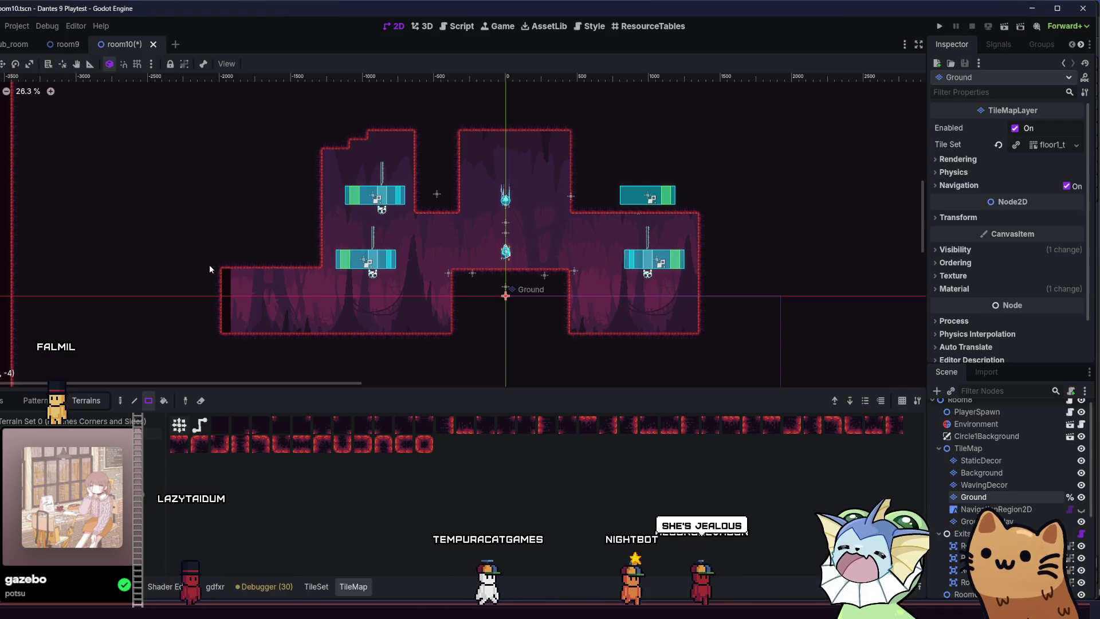
{"action": "scroll", "coordinate": [450, 198], "scroll_direction": "right", "scroll_amount": 1}
{"action": "scroll", "coordinate": [435, 196], "scroll_direction": "right", "scroll_amount": 1}
{"action": "scroll", "coordinate": [436, 196], "scroll_direction": "down", "scroll_amount": 1}
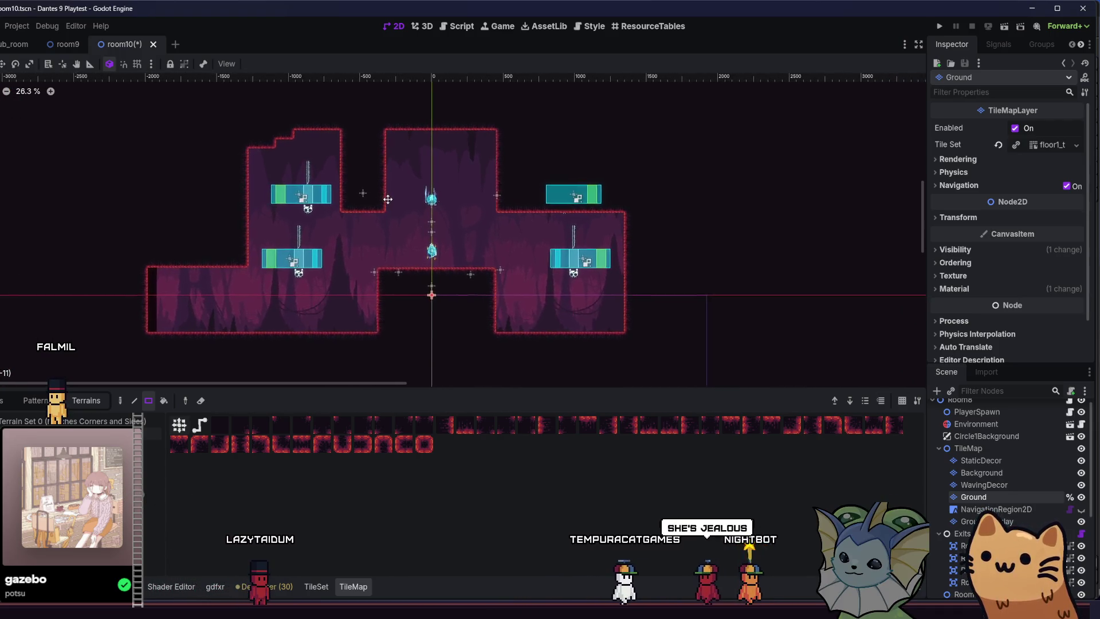
{"action": "scroll", "coordinate": [403, 191], "scroll_direction": "right", "scroll_amount": 1}
{"action": "scroll", "coordinate": [404, 192], "scroll_direction": "up", "scroll_amount": 1}
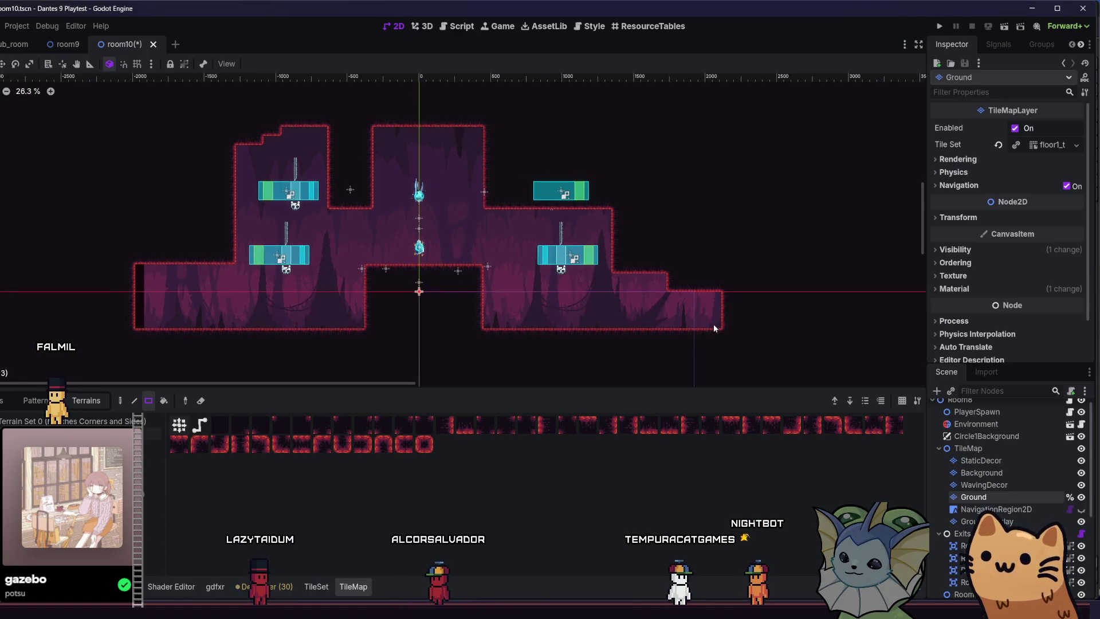
{"action": "left_click_drag", "start_coordinate": [576, 298], "coordinate": [613, 301]}
{"action": "left_click_drag", "start_coordinate": [619, 155], "coordinate": [656, 267]}
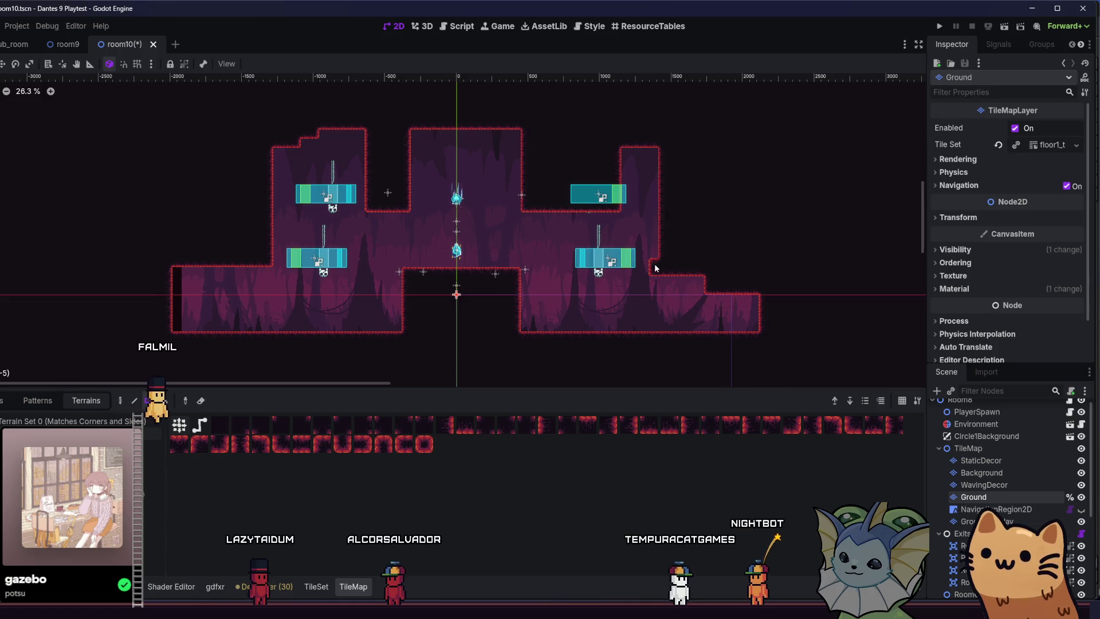
Step: Cut steps into the pit's upper-left and upper-right edges
{"action": "scroll", "coordinate": [606, 253], "scroll_direction": "right", "scroll_amount": 6}
{"action": "scroll", "coordinate": [605, 254], "scroll_direction": "up", "scroll_amount": 2}
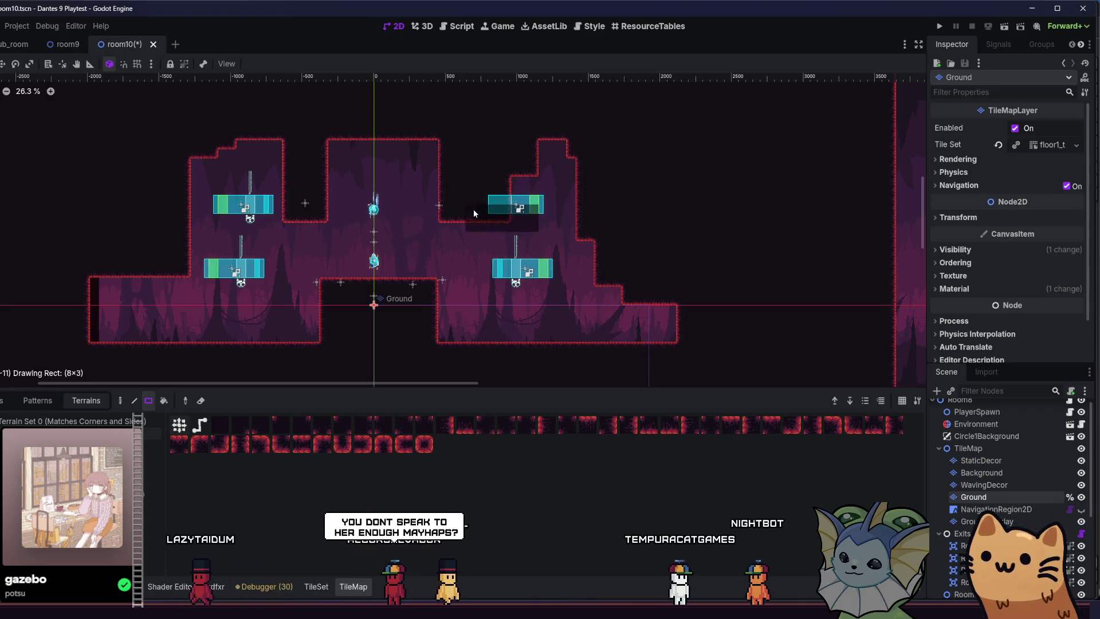
{"action": "scroll", "coordinate": [473, 209], "scroll_direction": "left", "scroll_amount": 6}
{"action": "scroll", "coordinate": [467, 224], "scroll_direction": "down", "scroll_amount": 2}
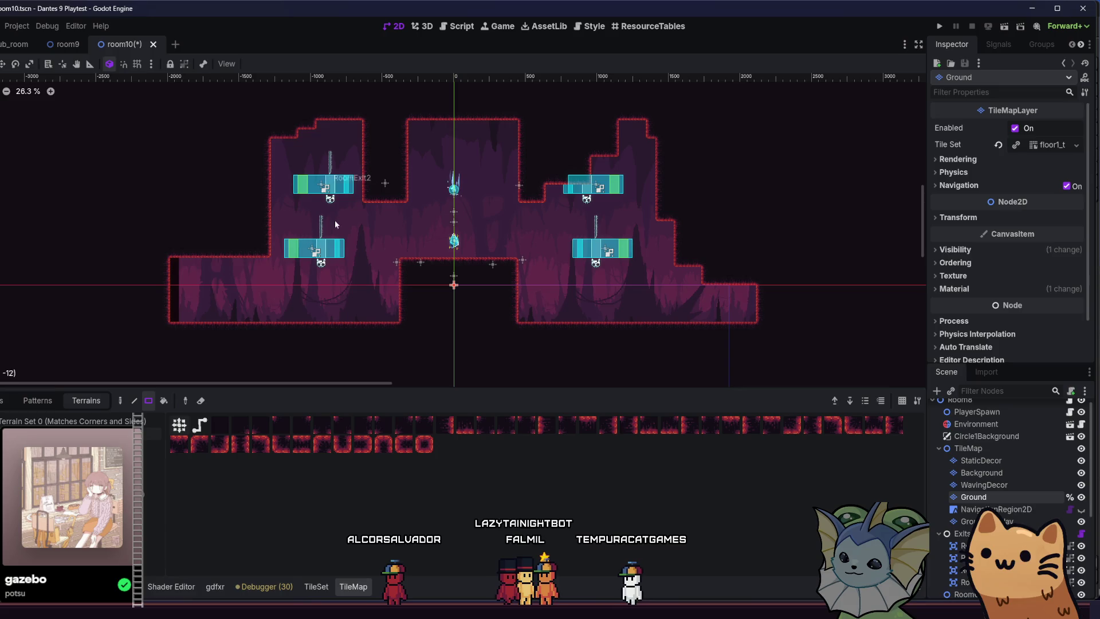
{"action": "scroll", "coordinate": [339, 218], "scroll_direction": "up", "scroll_amount": 4}
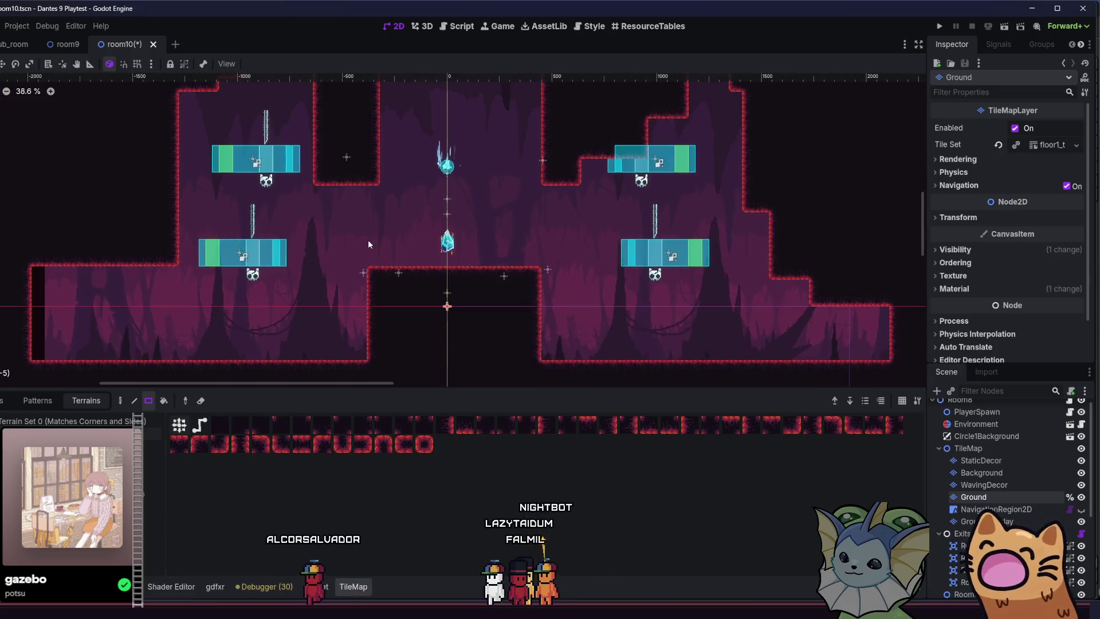
{"action": "scroll", "coordinate": [393, 256], "scroll_direction": "down", "scroll_amount": 1}
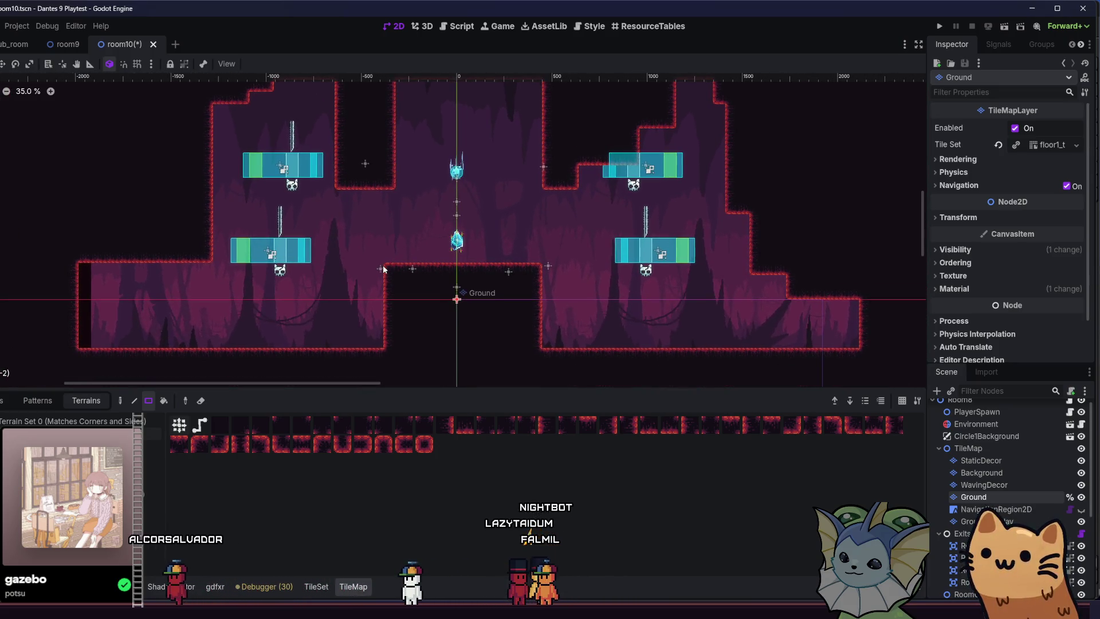
{"action": "left_click_drag", "start_coordinate": [388, 267], "coordinate": [405, 291]}
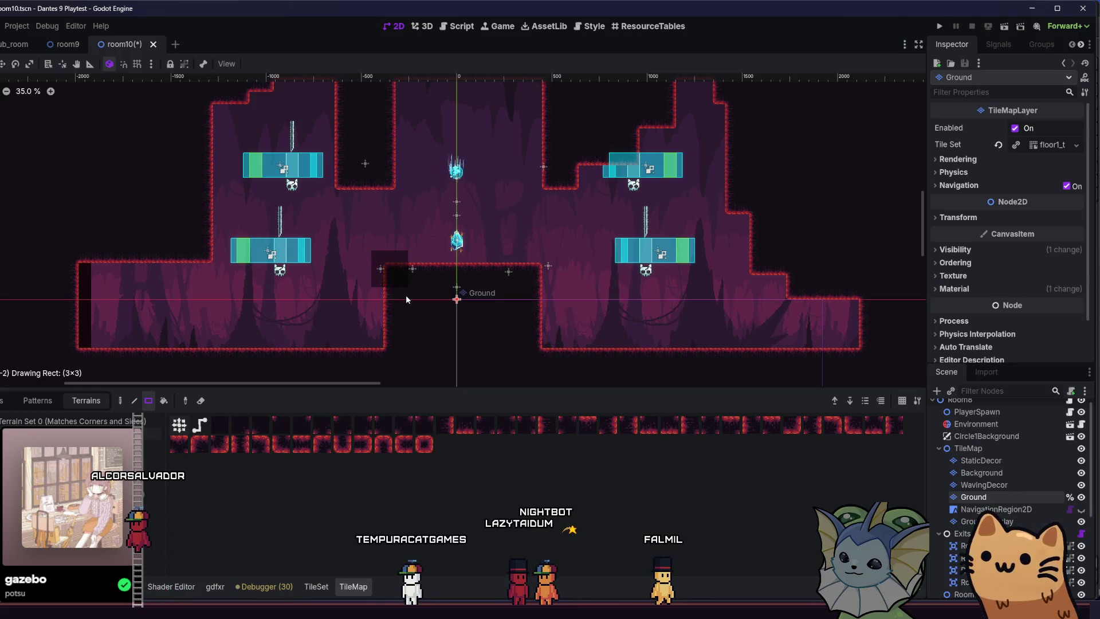
{"action": "mouse_move", "coordinate": [531, 303]}
{"action": "left_mouse_down"}
{"action": "mouse_move", "coordinate": [502, 260]}
{"action": "mouse_move", "coordinate": [530, 308]}
{"action": "left_mouse_up"}
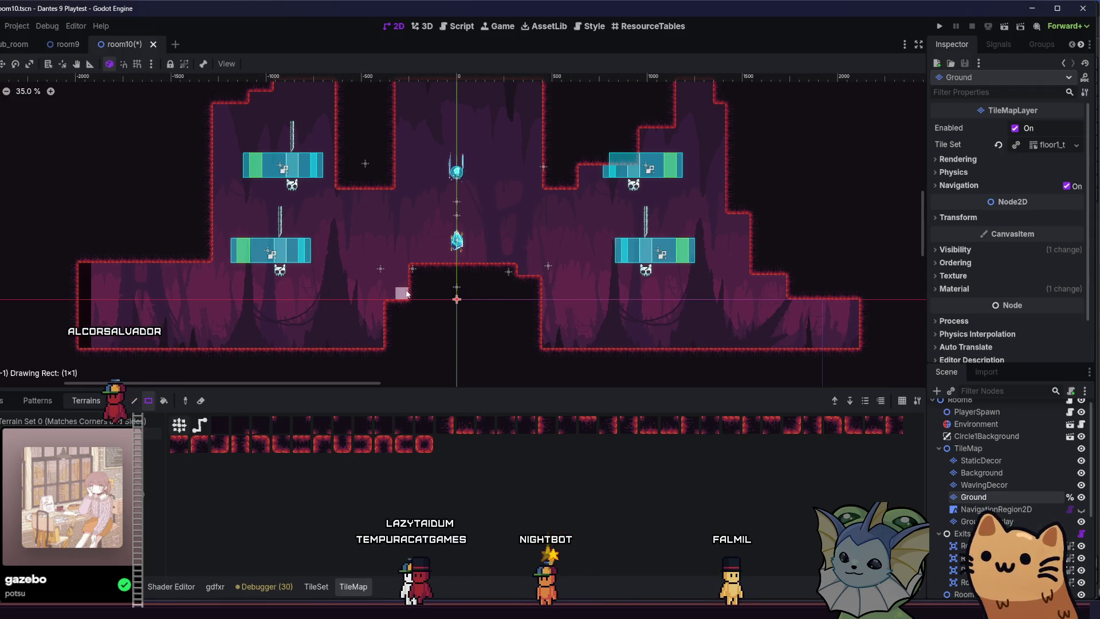
Step: Square off the pit's upper-left edge, erase a column at its left and fill one at its right
{"action": "scroll", "coordinate": [286, 282], "scroll_direction": "down", "scroll_amount": 1}
{"action": "scroll", "coordinate": [343, 272], "scroll_direction": "down", "scroll_amount": 3}
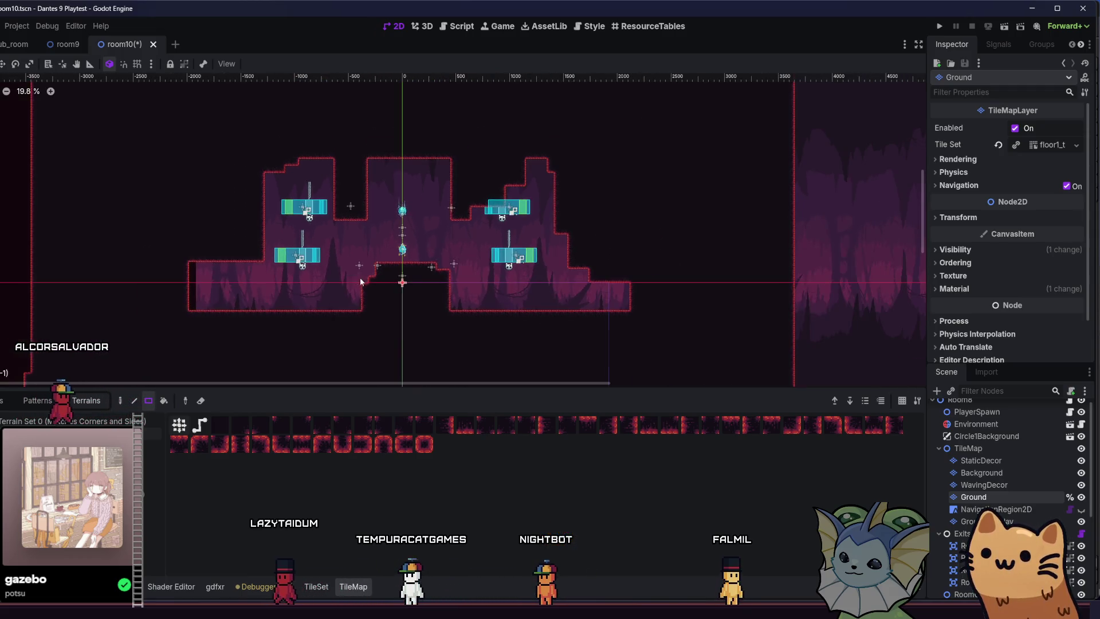
{"action": "scroll", "coordinate": [370, 265], "scroll_direction": "up", "scroll_amount": 3}
{"action": "left_click_drag", "start_coordinate": [507, 255], "coordinate": [363, 284]}
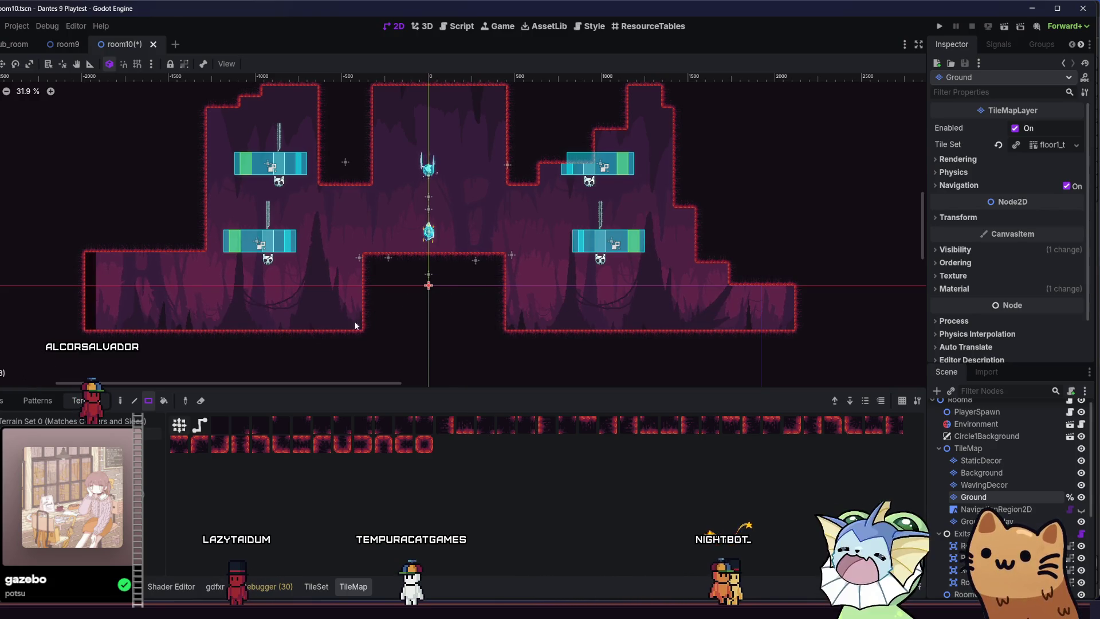
{"action": "left_click_drag", "start_coordinate": [370, 321], "coordinate": [371, 322]}
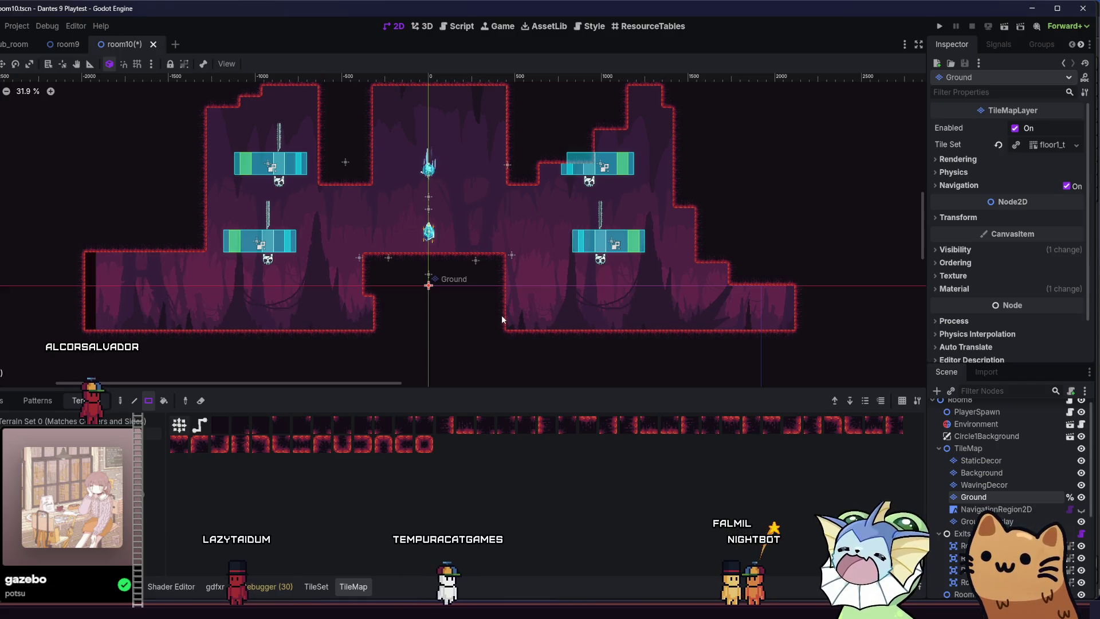
{"action": "left_click_drag", "start_coordinate": [513, 324], "coordinate": [501, 295]}
Step: With the Paint tool, carve a narrow stepped channel into the lower-left terrain
{"action": "key", "text": "d"}
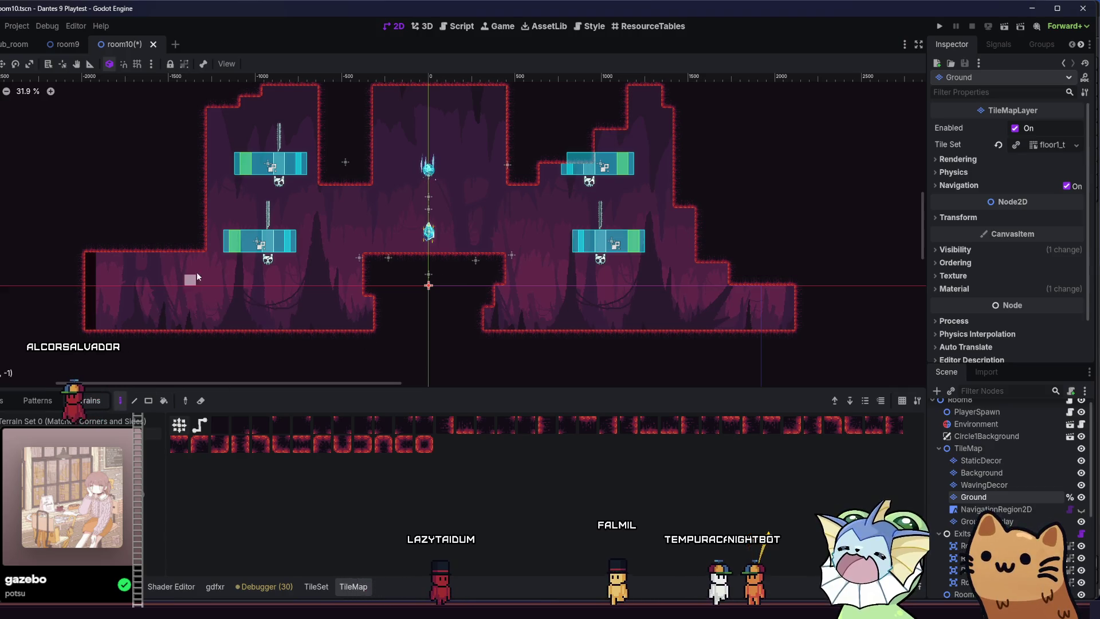
{"action": "scroll", "coordinate": [276, 275], "scroll_direction": "left", "scroll_amount": 1}
{"action": "scroll", "coordinate": [644, 246], "scroll_direction": "left", "scroll_amount": 2}
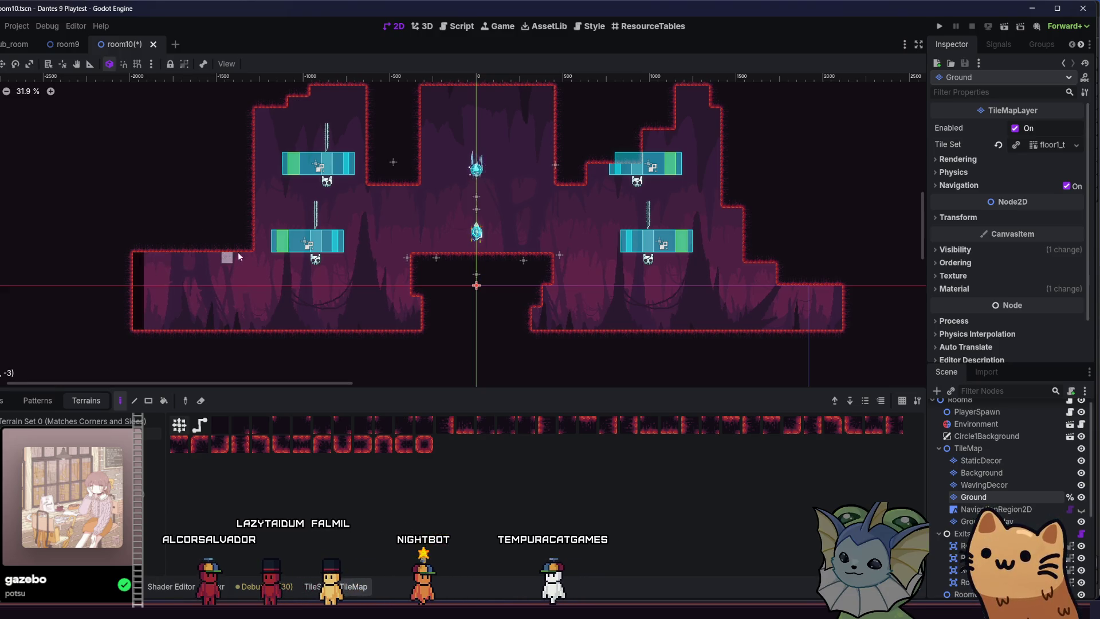
{"action": "mouse_move", "coordinate": [213, 259]}
{"action": "left_mouse_down"}
{"action": "mouse_move", "coordinate": [200, 278]}
{"action": "mouse_move", "coordinate": [135, 279]}
{"action": "mouse_move", "coordinate": [198, 307]}
{"action": "left_mouse_up"}
{"action": "scroll", "coordinate": [181, 295], "scroll_direction": "down", "scroll_amount": 1}
{"action": "scroll", "coordinate": [212, 282], "scroll_direction": "down", "scroll_amount": 3}
{"action": "scroll", "coordinate": [394, 244], "scroll_direction": "up", "scroll_amount": 3}
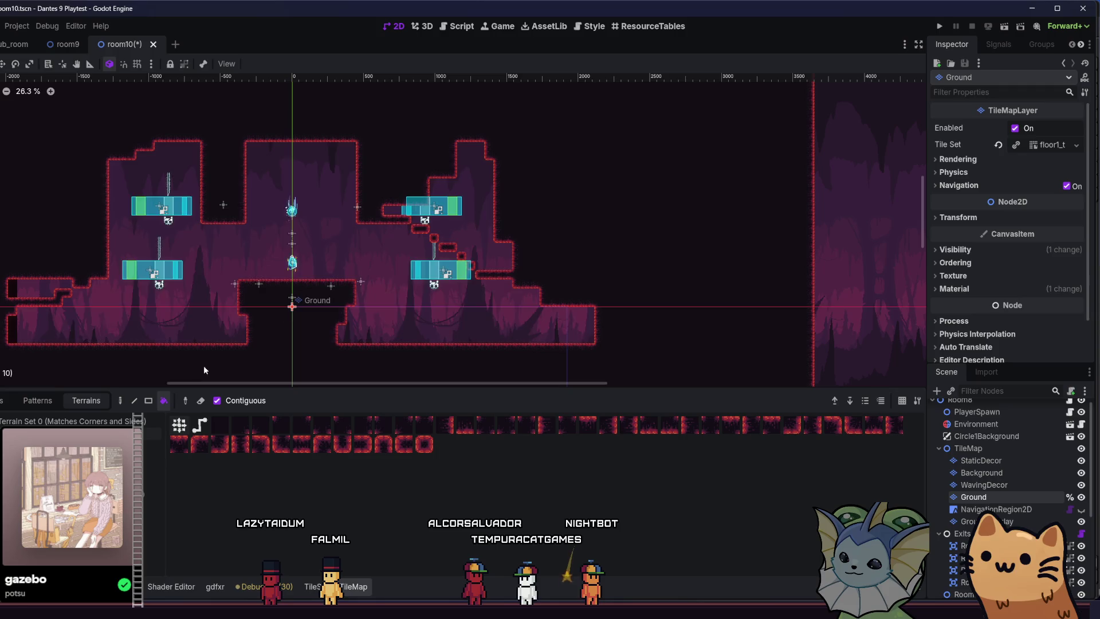
Step: Paint a solid floor block in the lower right in place of descending stairs
{"action": "scroll", "coordinate": [172, 379], "scroll_direction": "down", "scroll_amount": 2}
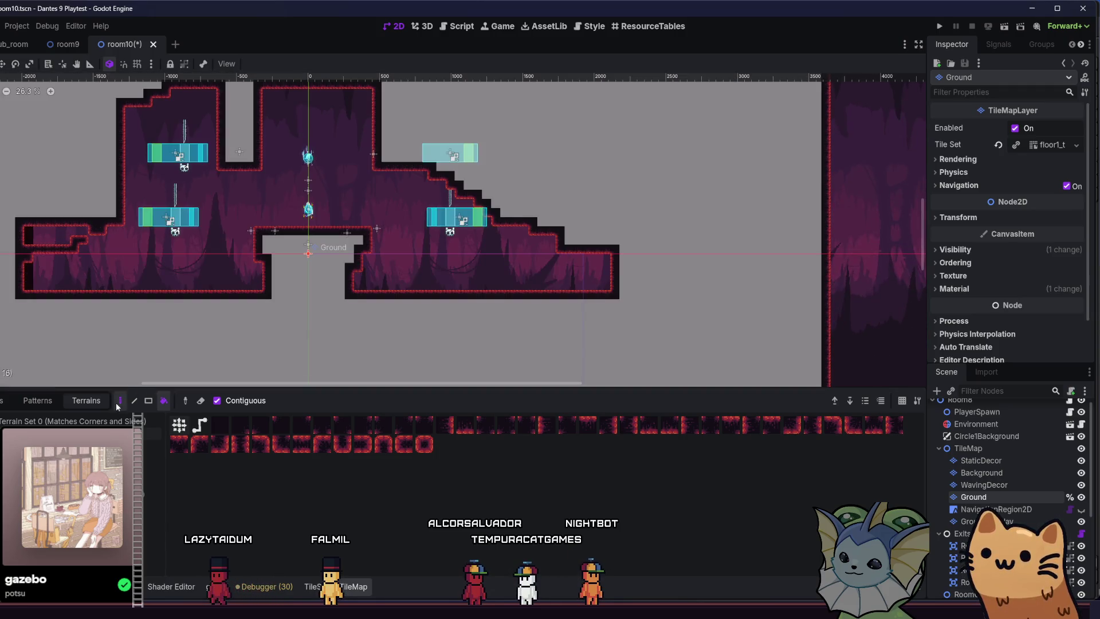
{"action": "left_click", "coordinate": [118, 401]}
{"action": "left_click_drag", "start_coordinate": [450, 351], "coordinate": [641, 375]}
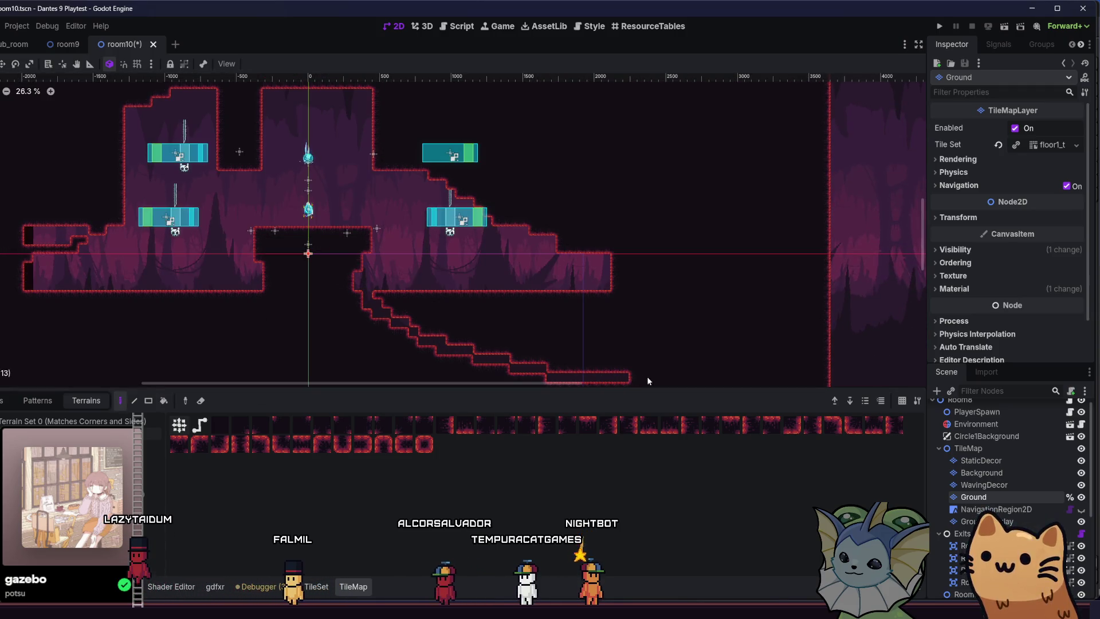
{"action": "scroll", "coordinate": [487, 322], "scroll_direction": "down", "scroll_amount": 2}
{"action": "mouse_move", "coordinate": [401, 224]}
{"action": "left_mouse_down"}
{"action": "mouse_move", "coordinate": [640, 305]}
{"action": "mouse_move", "coordinate": [708, 314]}
{"action": "left_mouse_up"}
Step: Fill the ceiling gap between the cave's two sections with ground
{"action": "scroll", "coordinate": [521, 282], "scroll_direction": "left", "scroll_amount": 2}
{"action": "scroll", "coordinate": [482, 272], "scroll_direction": "down", "scroll_amount": 2}
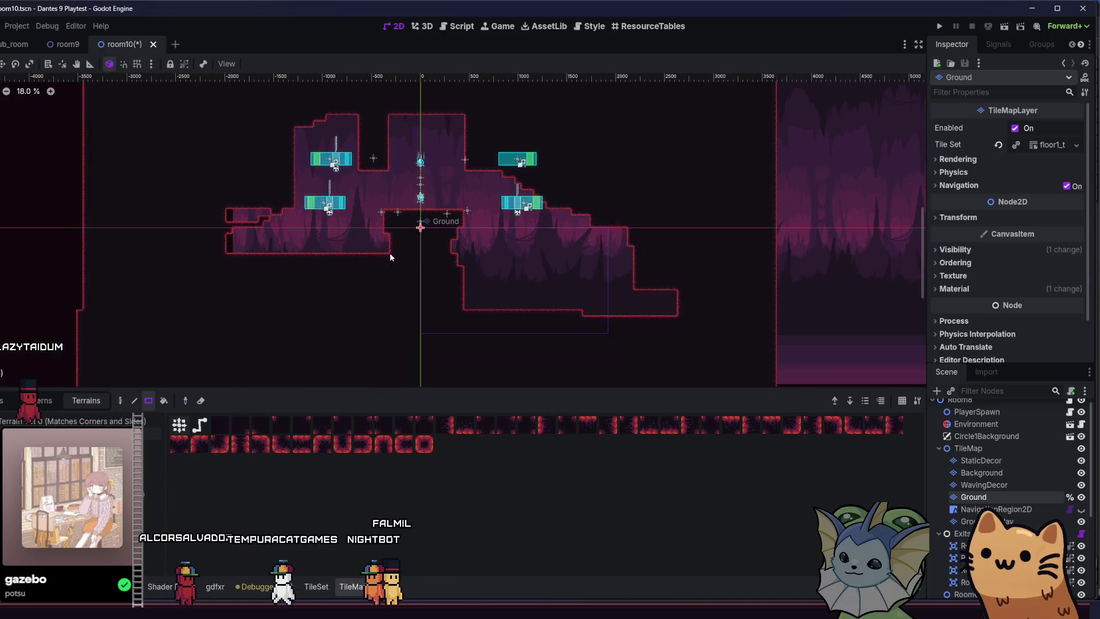
{"action": "scroll", "coordinate": [494, 280], "scroll_direction": "left", "scroll_amount": 3}
{"action": "scroll", "coordinate": [423, 288], "scroll_direction": "up", "scroll_amount": 1}
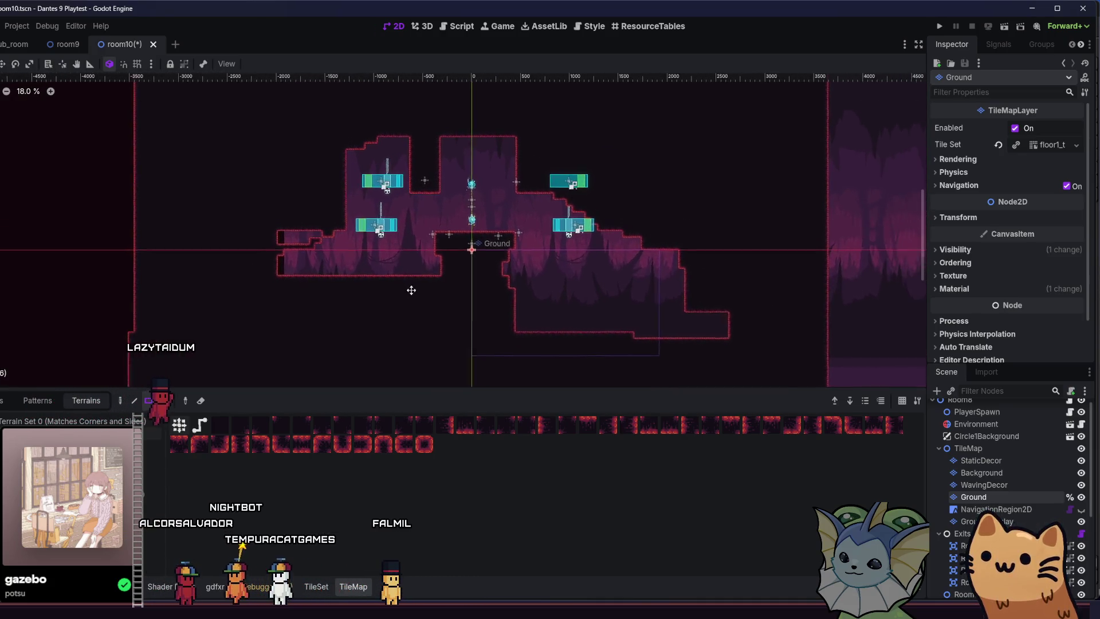
{"action": "scroll", "coordinate": [401, 144], "scroll_direction": "up", "scroll_amount": 1}
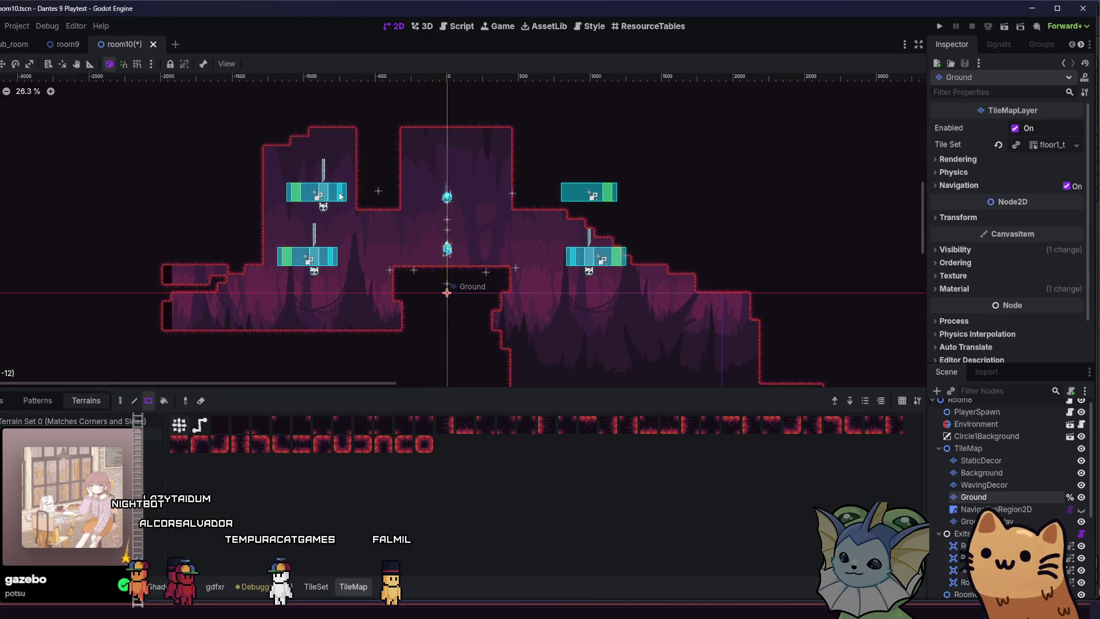
{"action": "left_click_drag", "start_coordinate": [362, 150], "coordinate": [391, 217]}
Step: Remove the bottom row of floor tiles from the lower right floor
{"action": "scroll", "coordinate": [392, 127], "scroll_direction": "left", "scroll_amount": 1}
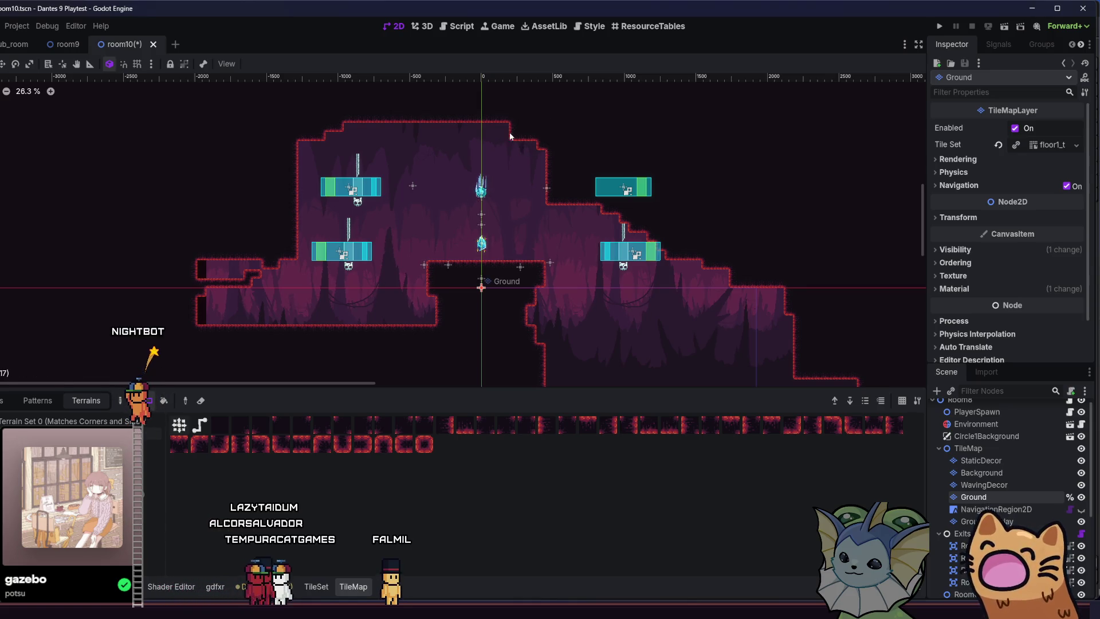
{"action": "scroll", "coordinate": [431, 165], "scroll_direction": "right", "scroll_amount": 2}
{"action": "scroll", "coordinate": [431, 165], "scroll_direction": "down", "scroll_amount": 1}
{"action": "scroll", "coordinate": [452, 205], "scroll_direction": "down", "scroll_amount": 2}
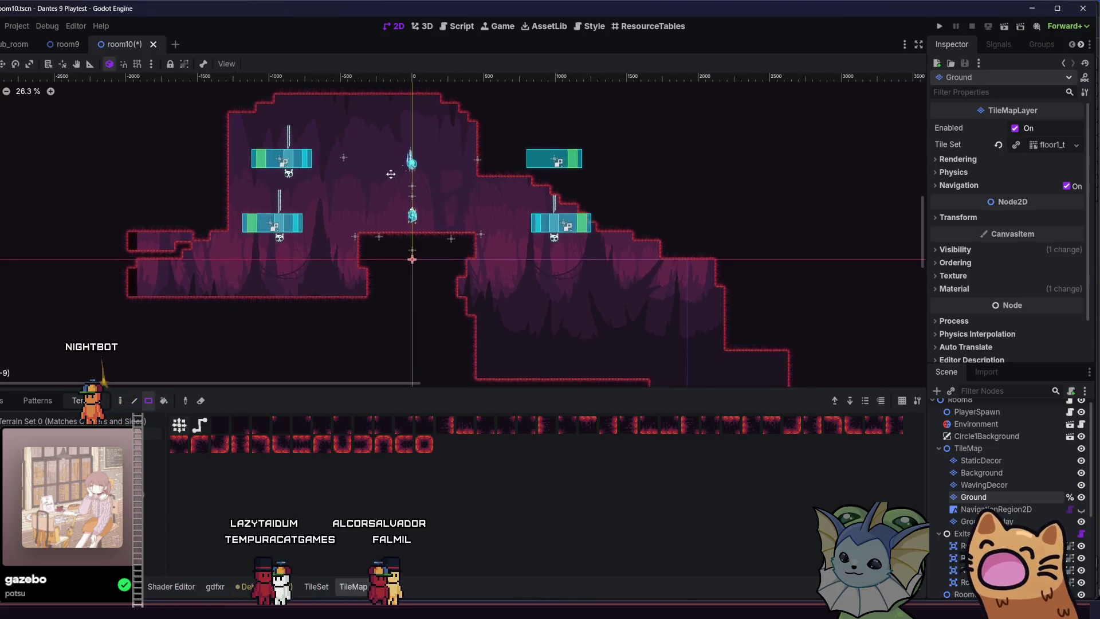
{"action": "scroll", "coordinate": [516, 258], "scroll_direction": "right", "scroll_amount": 3}
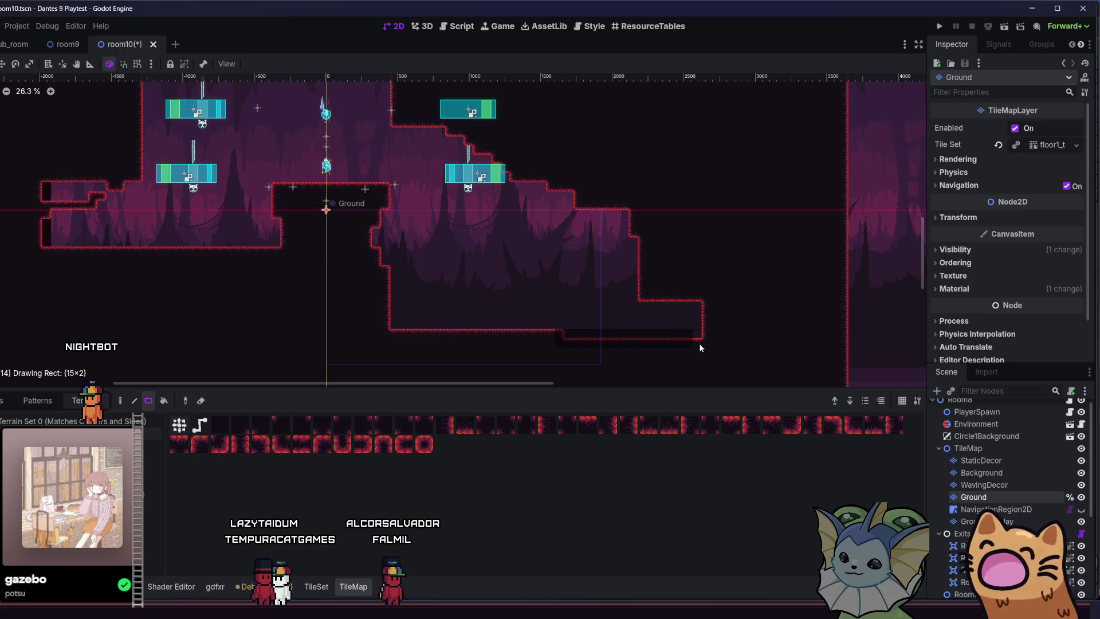
{"action": "left_click_drag", "start_coordinate": [698, 346], "coordinate": [612, 320]}
{"action": "mouse_move", "coordinate": [709, 340]}
{"action": "left_mouse_down"}
{"action": "mouse_move", "coordinate": [706, 319]}
{"action": "mouse_move", "coordinate": [644, 299]}
{"action": "left_mouse_up"}
Step: Build the left wall into a stepped slope with terrain blocks and single tiles
{"action": "scroll", "coordinate": [628, 297], "scroll_direction": "left", "scroll_amount": 2}
{"action": "scroll", "coordinate": [627, 298], "scroll_direction": "left", "scroll_amount": 2}
{"action": "scroll", "coordinate": [627, 298], "scroll_direction": "up", "scroll_amount": 2}
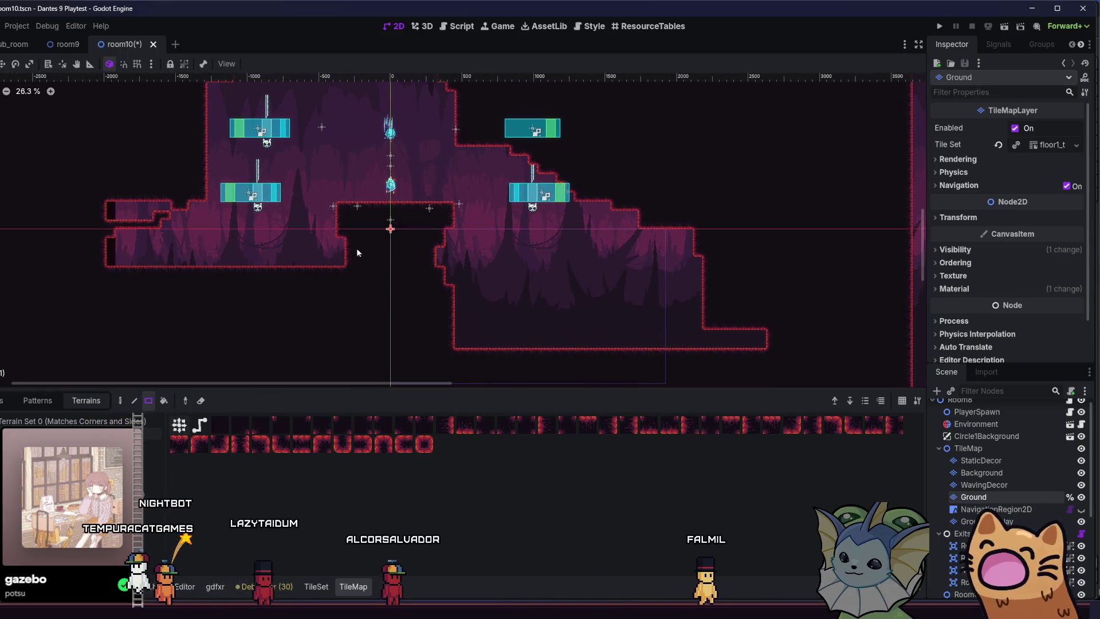
{"action": "left_click_drag", "start_coordinate": [61, 168], "coordinate": [166, 212]}
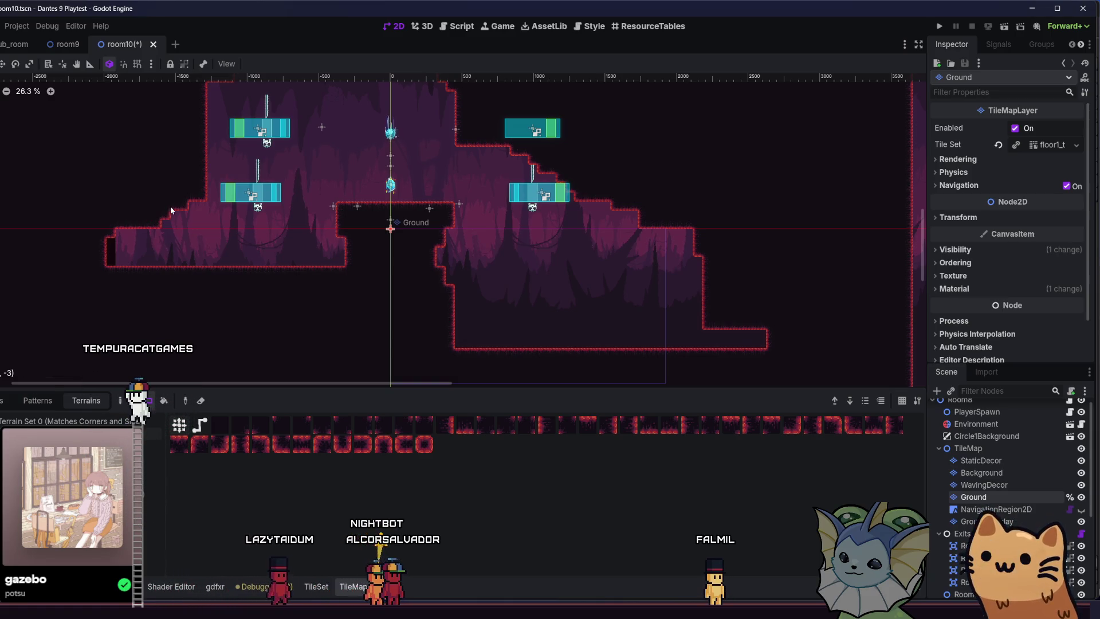
{"action": "left_click_drag", "start_coordinate": [114, 232], "coordinate": [166, 246]}
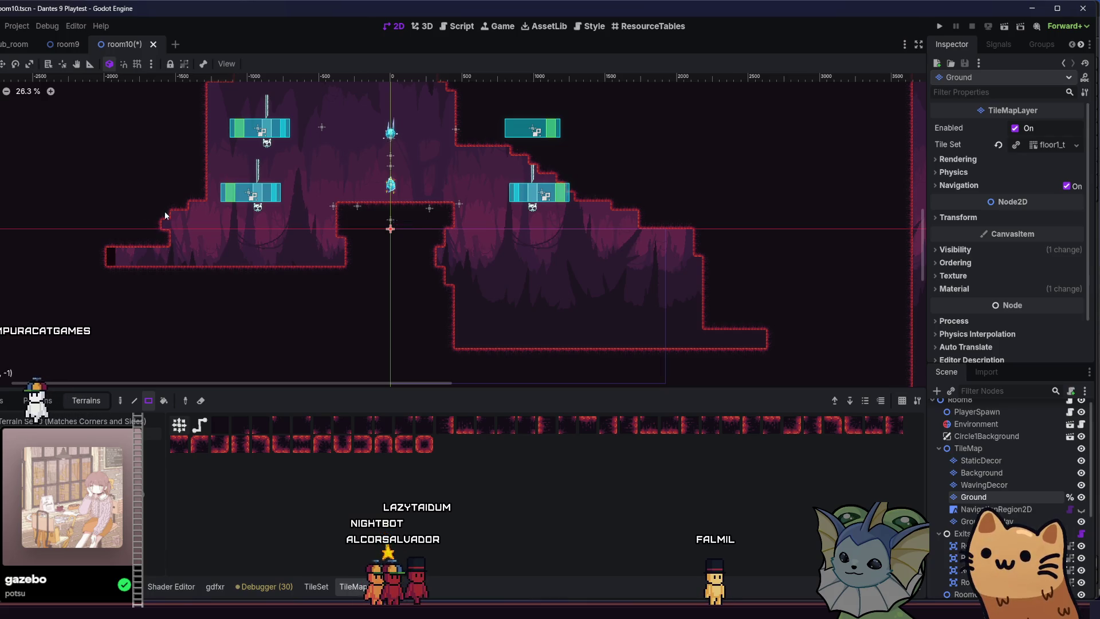
{"action": "mouse_move", "coordinate": [180, 207]}
{"action": "left_mouse_down"}
{"action": "mouse_move", "coordinate": [190, 212]}
{"action": "mouse_move", "coordinate": [172, 223]}
{"action": "left_mouse_up"}
Step: Fill new terrain to the right of the central platform
{"action": "left_click_drag", "start_coordinate": [124, 264], "coordinate": [138, 300]}
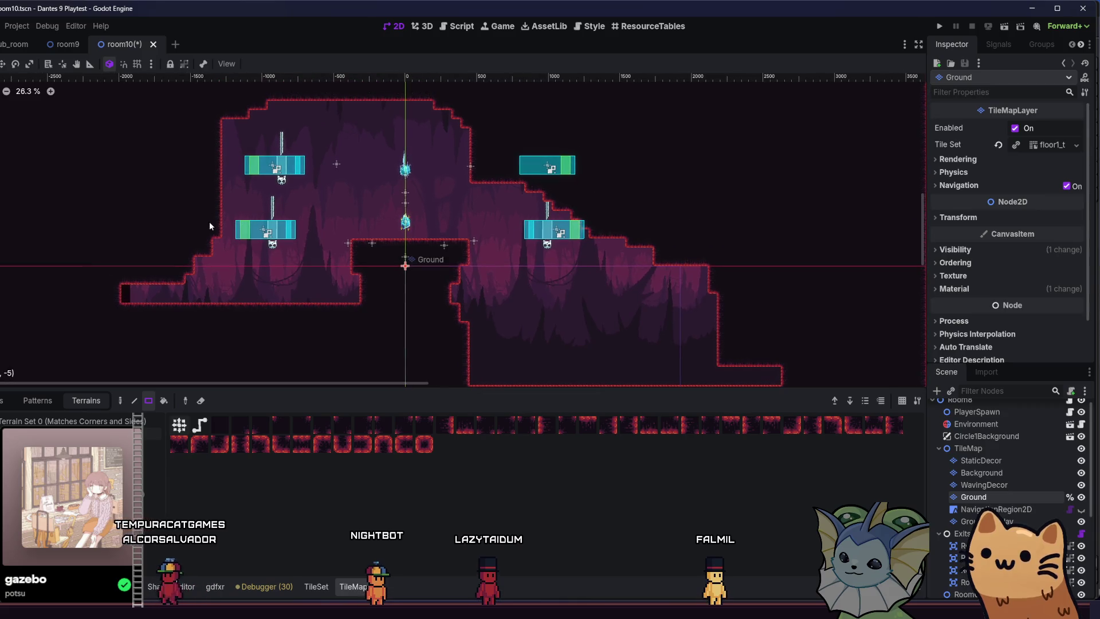
{"action": "left_click_drag", "start_coordinate": [166, 241], "coordinate": [187, 188]}
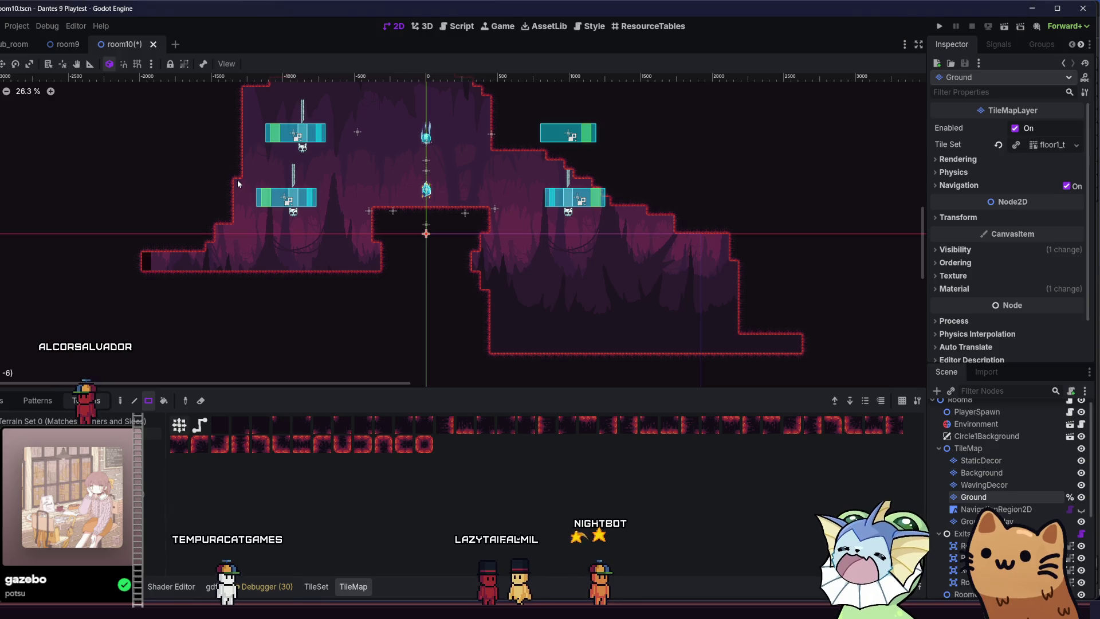
{"action": "left_click_drag", "start_coordinate": [469, 184], "coordinate": [460, 188]}
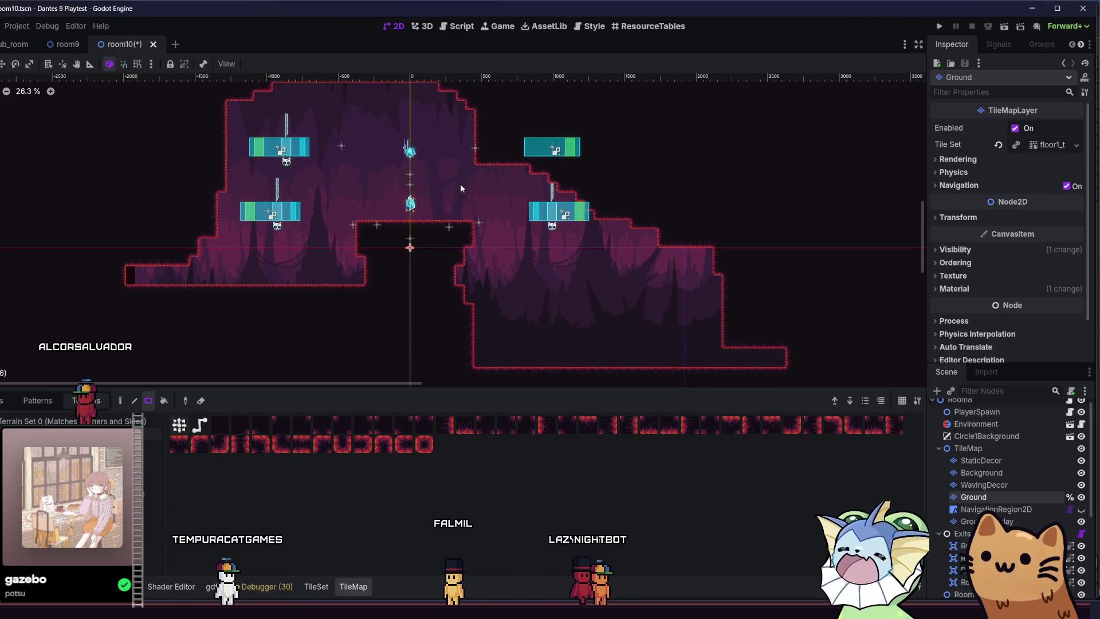
{"action": "scroll", "coordinate": [457, 158], "scroll_direction": "up", "scroll_amount": 1}
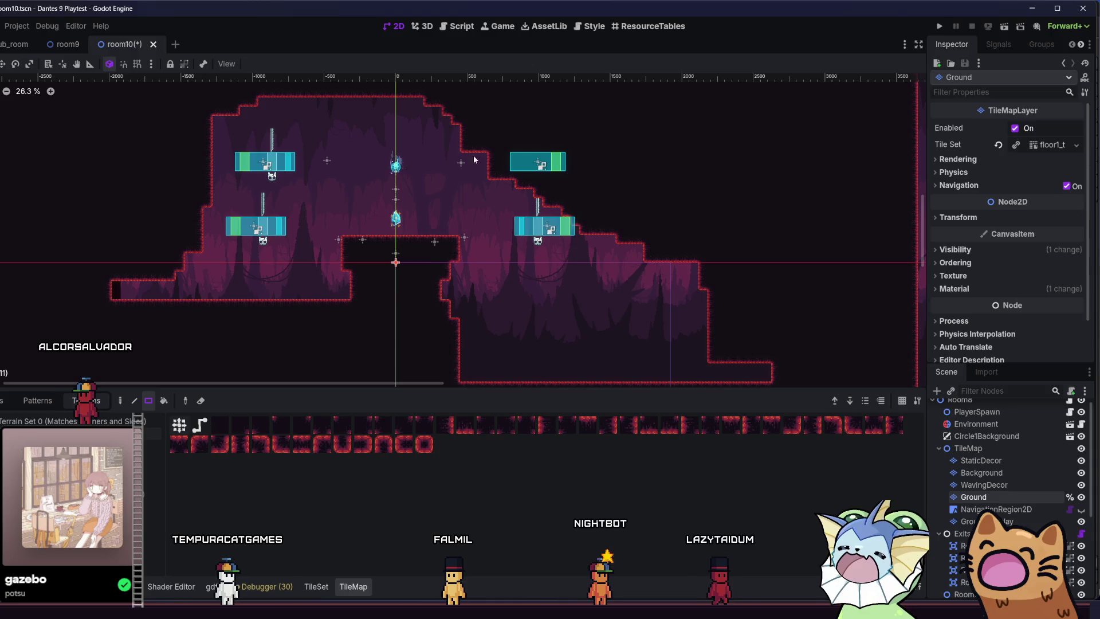
{"action": "scroll", "coordinate": [457, 205], "scroll_direction": "down", "scroll_amount": 2}
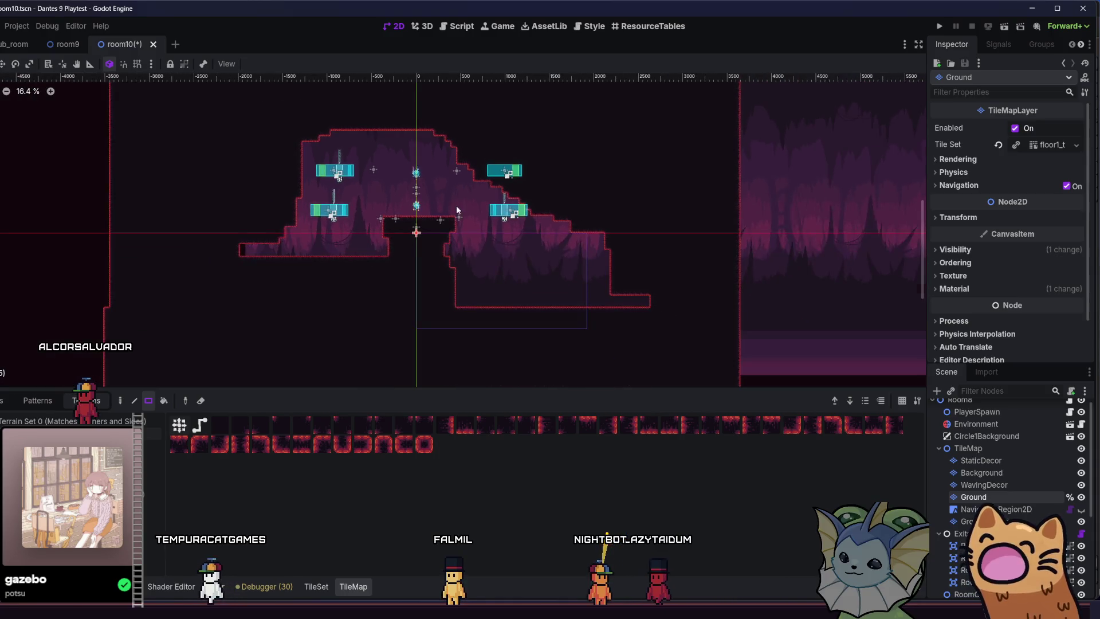
{"action": "scroll", "coordinate": [465, 194], "scroll_direction": "up", "scroll_amount": 1}
{"action": "scroll", "coordinate": [465, 195], "scroll_direction": "up", "scroll_amount": 3}
{"action": "mouse_move", "coordinate": [496, 171]}
{"action": "left_mouse_down"}
{"action": "mouse_move", "coordinate": [663, 263]}
{"action": "mouse_move", "coordinate": [642, 261]}
{"action": "left_mouse_up"}
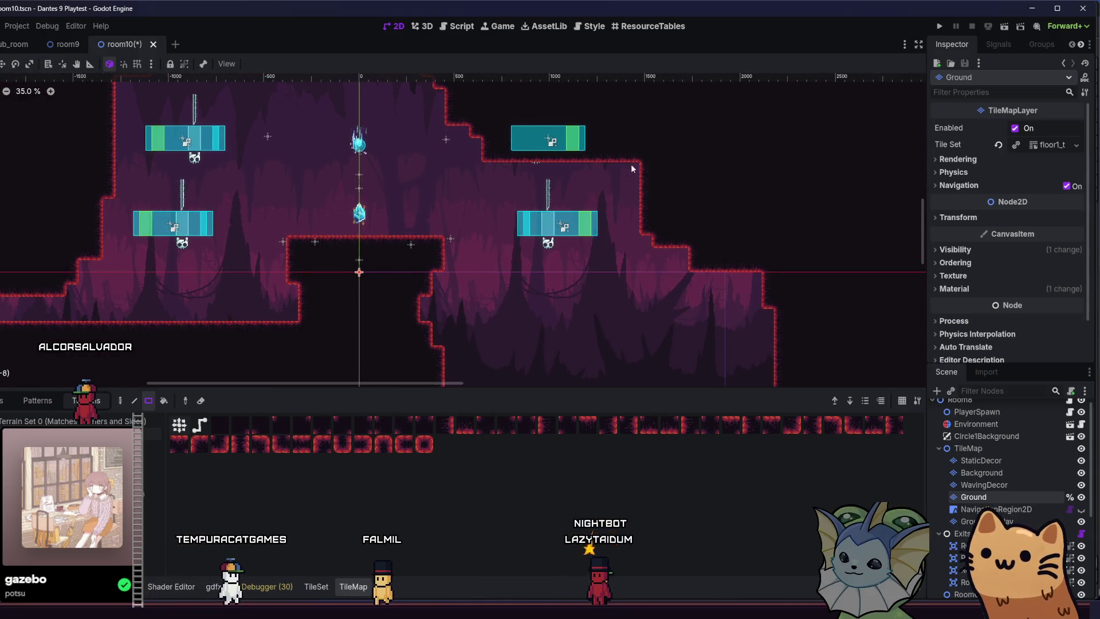
{"action": "left_click", "coordinate": [120, 401]}
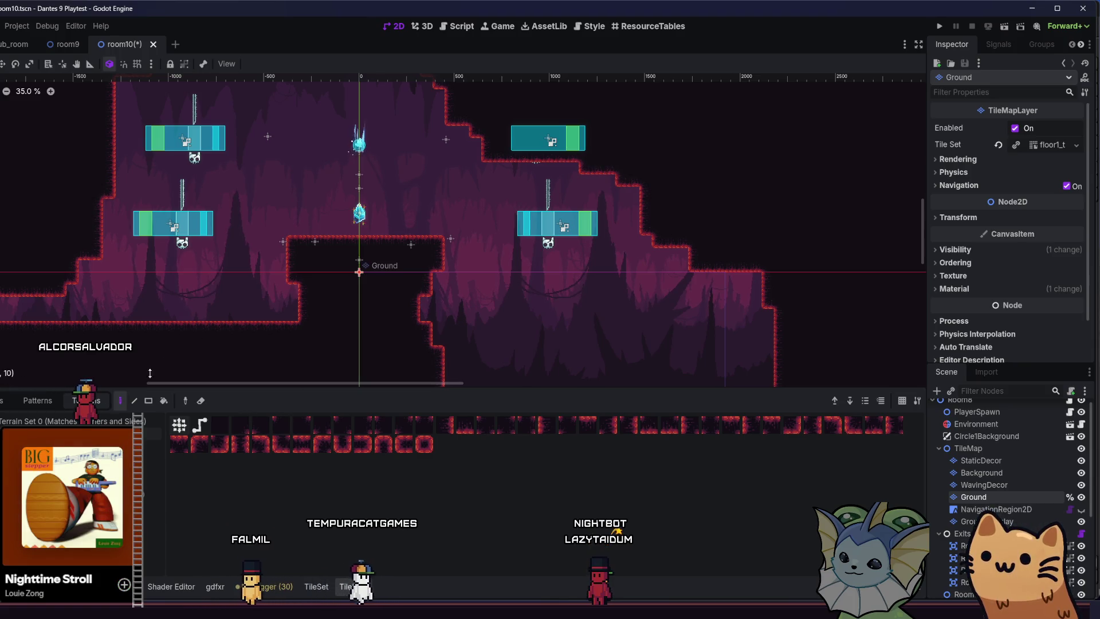
Step: Paint Ground tiles along the right slope, stepping it from ceiling to the lower chamber floor
{"action": "scroll", "coordinate": [550, 219], "scroll_direction": "down", "scroll_amount": 3}
{"action": "mouse_move", "coordinate": [605, 224]}
{"action": "left_mouse_down"}
{"action": "mouse_move", "coordinate": [636, 245]}
{"action": "mouse_move", "coordinate": [614, 235]}
{"action": "left_mouse_up"}
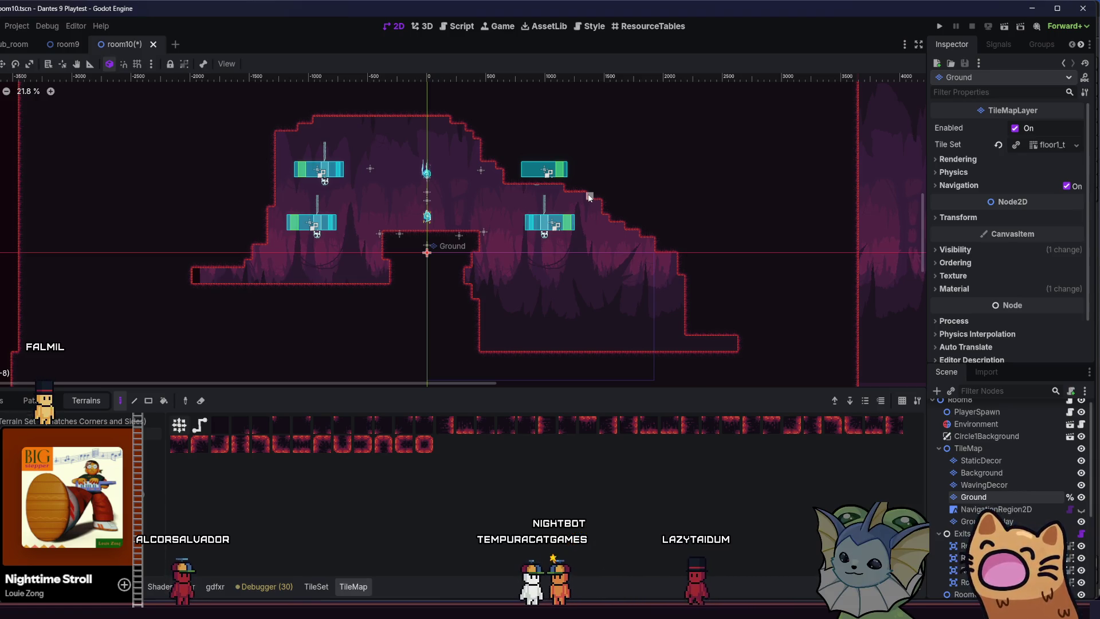
{"action": "scroll", "coordinate": [596, 207], "scroll_direction": "down", "scroll_amount": 3}
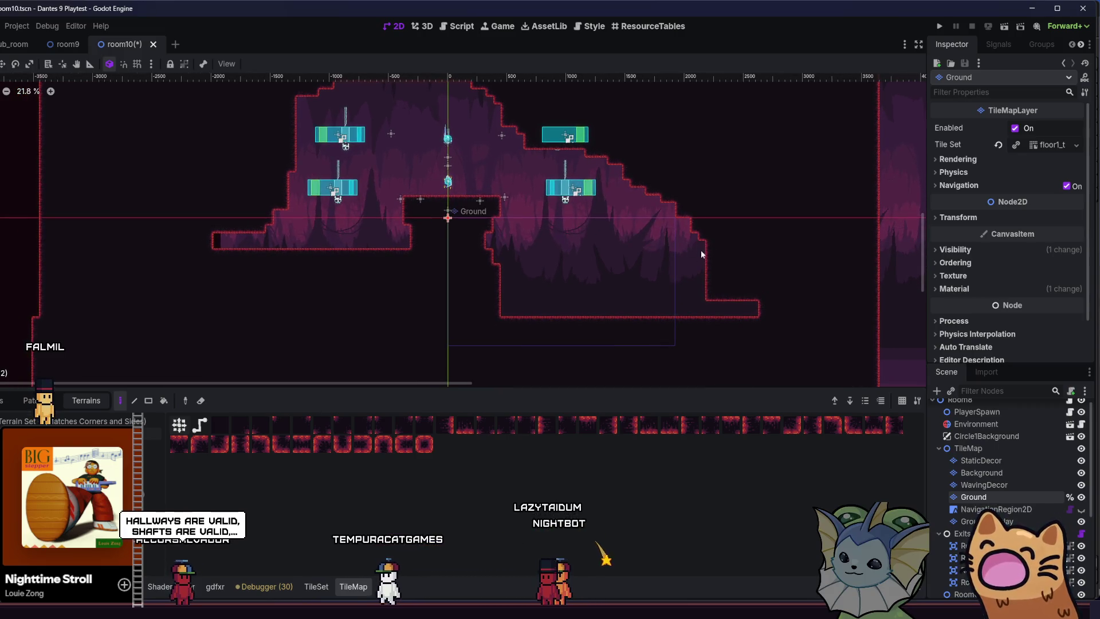
{"action": "scroll", "coordinate": [532, 247], "scroll_direction": "right", "scroll_amount": 1}
{"action": "scroll", "coordinate": [535, 241], "scroll_direction": "down", "scroll_amount": 2}
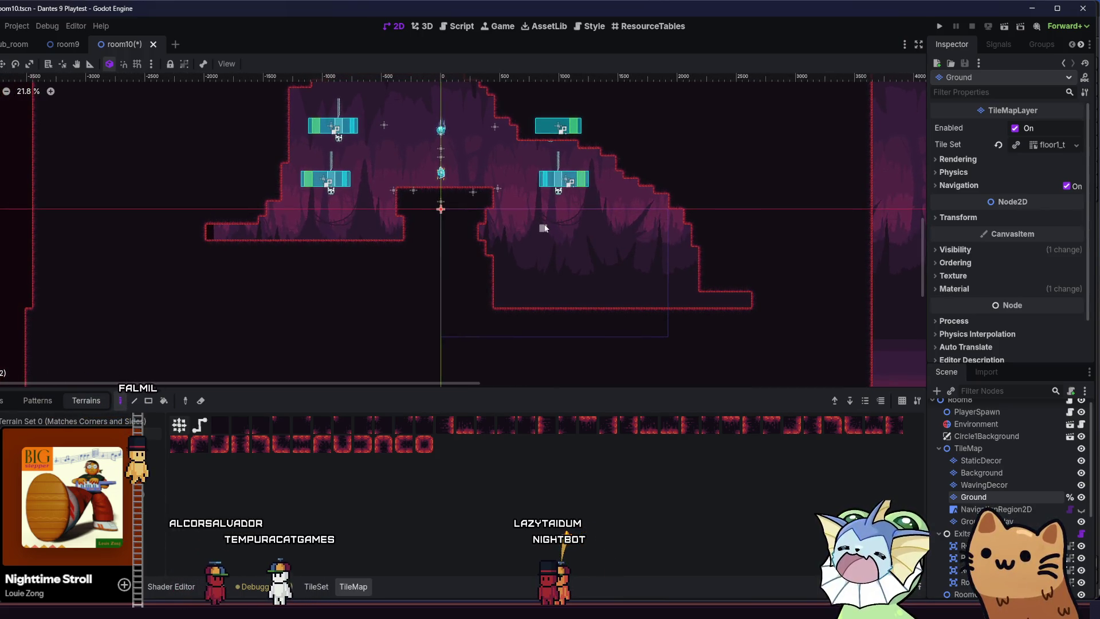
{"action": "scroll", "coordinate": [545, 228], "scroll_direction": "up", "scroll_amount": 2}
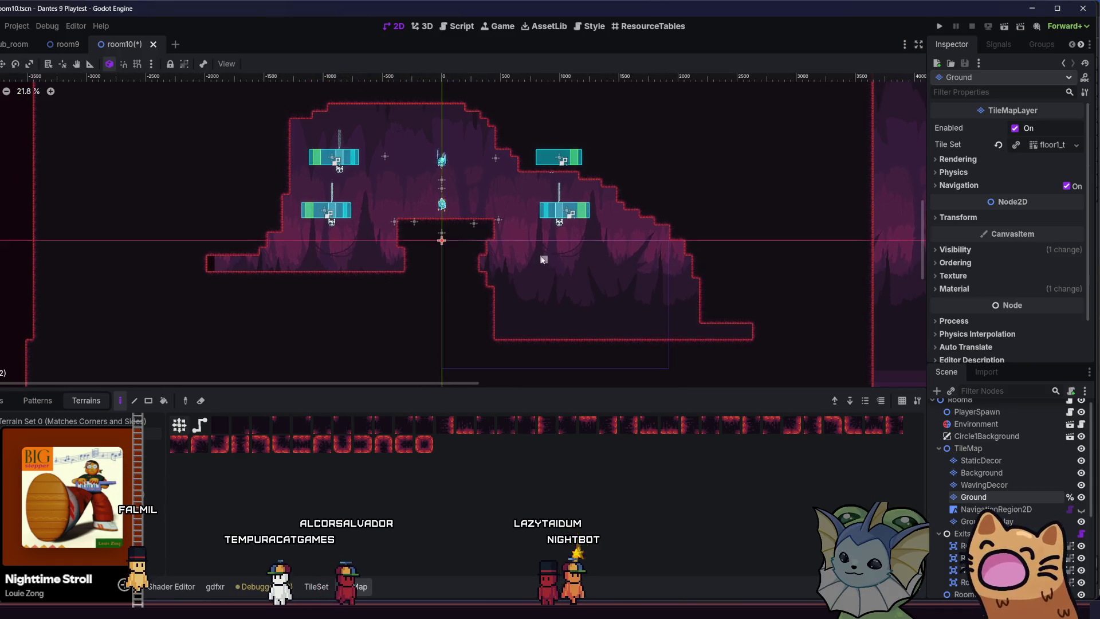
{"action": "scroll", "coordinate": [596, 181], "scroll_direction": "up", "scroll_amount": 1}
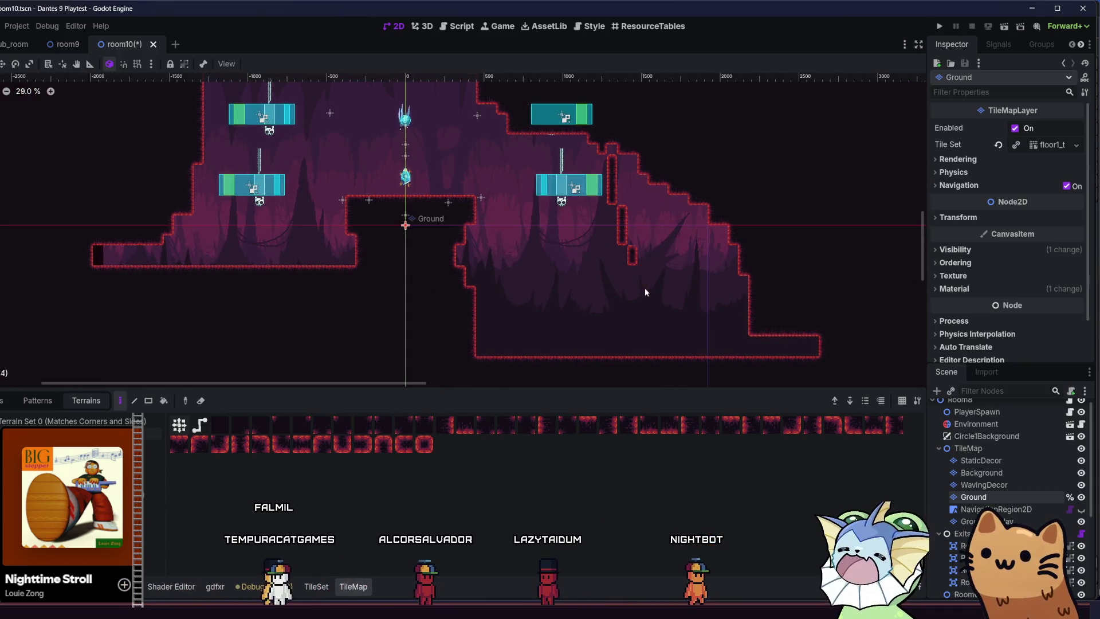
{"action": "scroll", "coordinate": [514, 250], "scroll_direction": "down", "scroll_amount": 3}
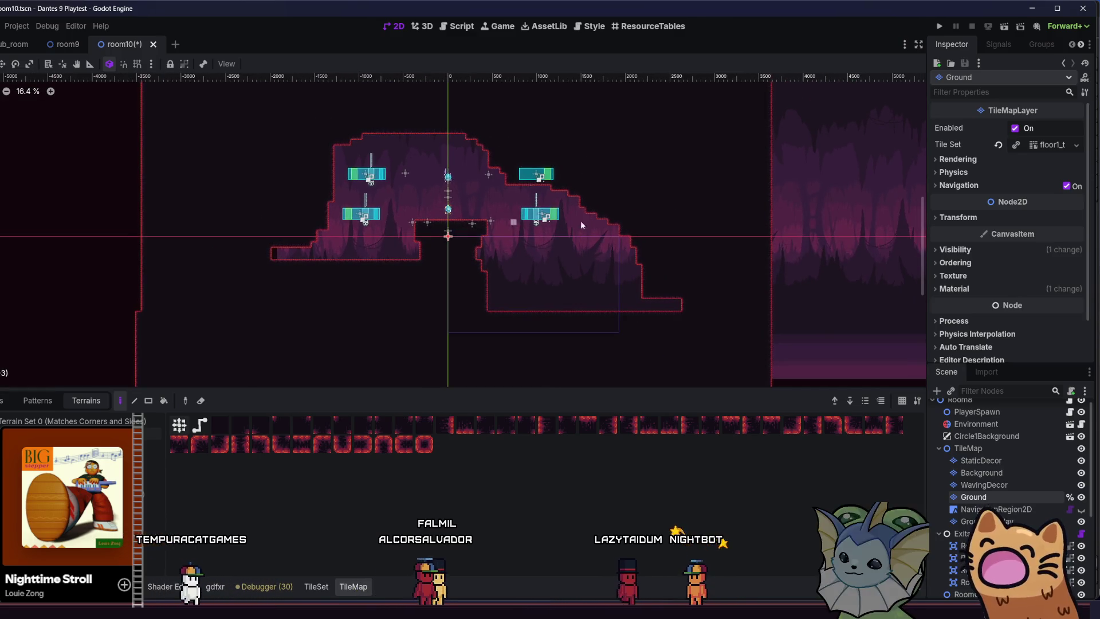
{"action": "scroll", "coordinate": [579, 237], "scroll_direction": "up", "scroll_amount": 3}
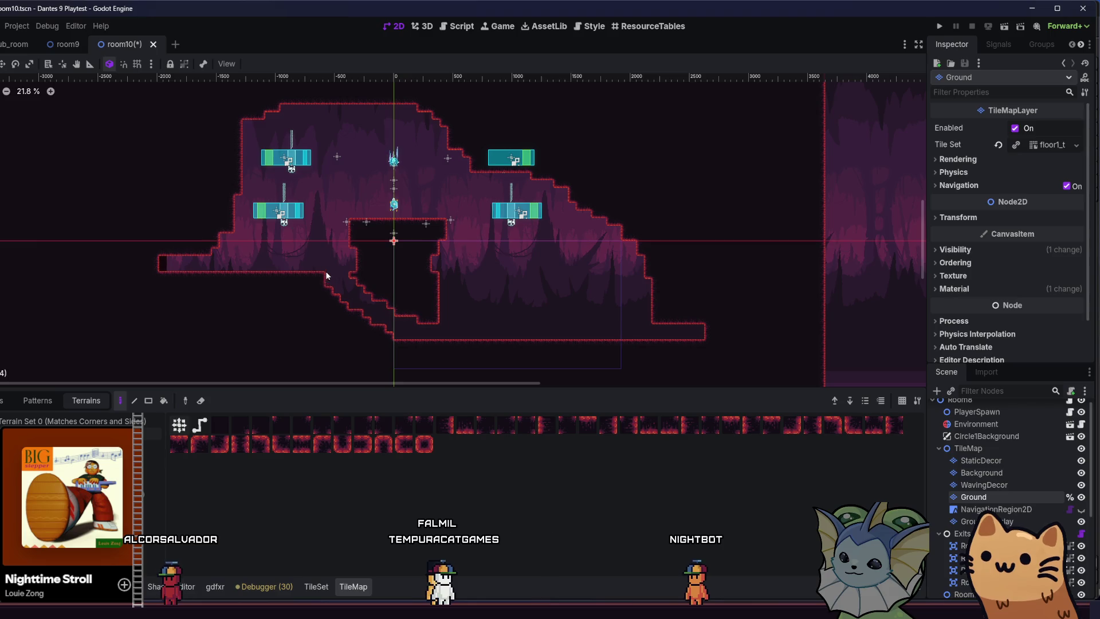
Step: Extend the stair tunnel's edge further left beneath the central platform
{"action": "scroll", "coordinate": [327, 271], "scroll_direction": "up", "scroll_amount": 3}
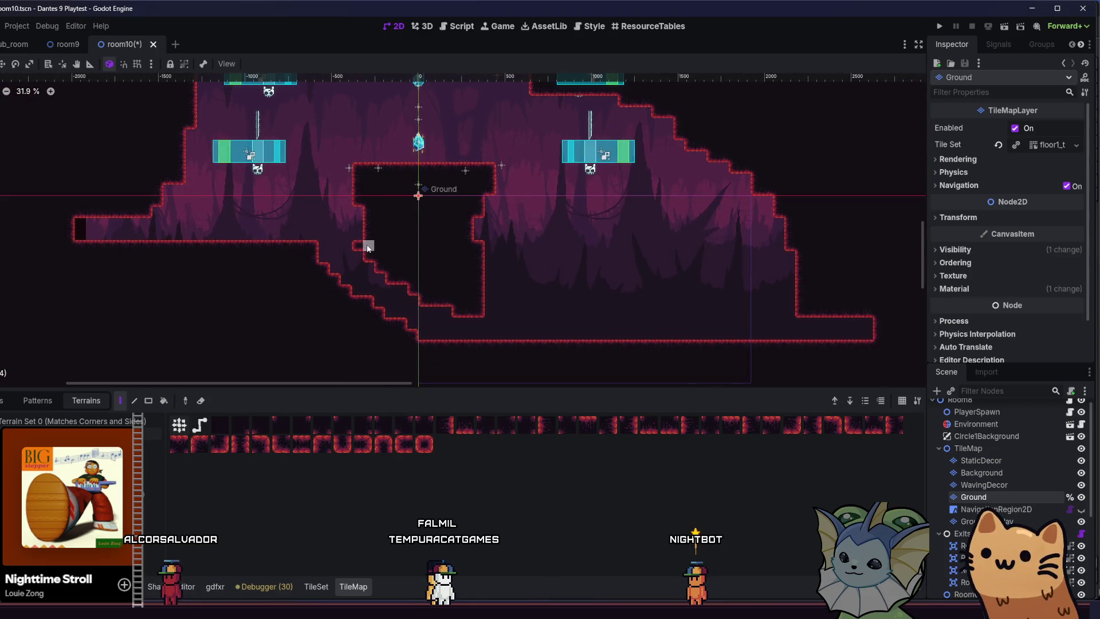
{"action": "left_click_drag", "start_coordinate": [394, 318], "coordinate": [436, 325]}
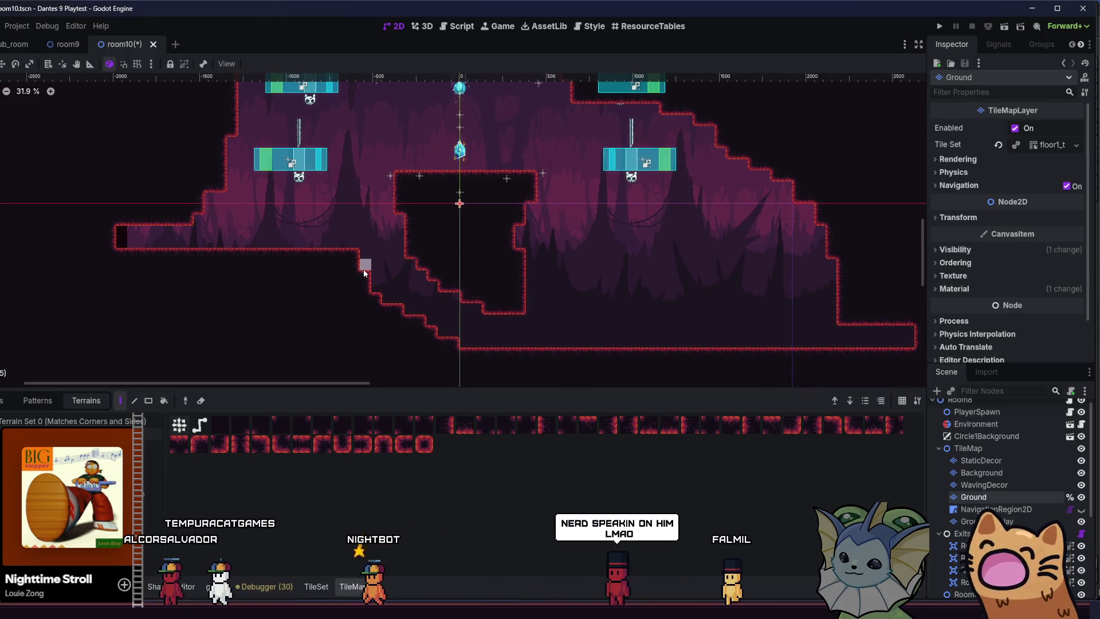
{"action": "left_click_drag", "start_coordinate": [366, 273], "coordinate": [338, 260]}
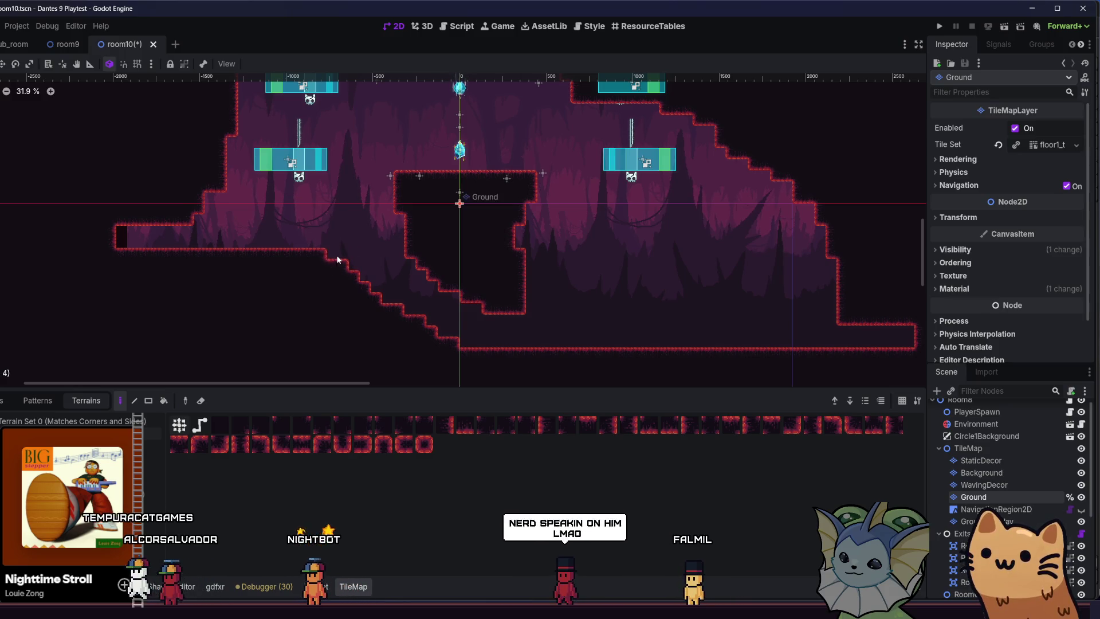
{"action": "mouse_move", "coordinate": [275, 292]}
{"action": "left_mouse_down"}
{"action": "mouse_move", "coordinate": [195, 293]}
{"action": "mouse_move", "coordinate": [344, 282]}
{"action": "mouse_move", "coordinate": [282, 278]}
{"action": "left_mouse_up"}
{"action": "scroll", "coordinate": [192, 294], "scroll_direction": "down", "scroll_amount": 3}
{"action": "scroll", "coordinate": [287, 283], "scroll_direction": "up", "scroll_amount": 2}
{"action": "scroll", "coordinate": [264, 281], "scroll_direction": "up", "scroll_amount": 1}
{"action": "scroll", "coordinate": [249, 293], "scroll_direction": "up", "scroll_amount": 2}
{"action": "scroll", "coordinate": [303, 250], "scroll_direction": "right", "scroll_amount": 5}
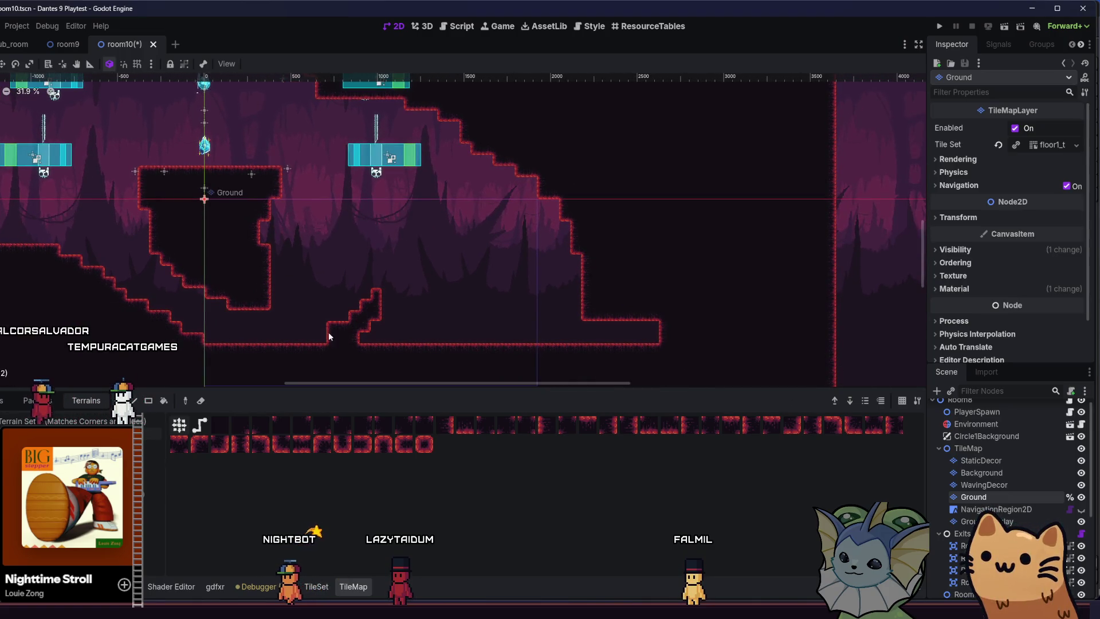
Step: Erase the tunnel floor bump and inner terrain, and fill the hole in the upper terrain bar
{"action": "mouse_move", "coordinate": [349, 295]}
{"action": "left_mouse_down"}
{"action": "mouse_move", "coordinate": [363, 329]}
{"action": "mouse_move", "coordinate": [324, 335]}
{"action": "mouse_move", "coordinate": [319, 297]}
{"action": "mouse_move", "coordinate": [377, 333]}
{"action": "mouse_move", "coordinate": [405, 319]}
{"action": "mouse_move", "coordinate": [340, 276]}
{"action": "mouse_move", "coordinate": [328, 345]}
{"action": "left_mouse_up"}
{"action": "mouse_move", "coordinate": [400, 330]}
{"action": "left_mouse_down"}
{"action": "mouse_move", "coordinate": [345, 320]}
{"action": "mouse_move", "coordinate": [366, 321]}
{"action": "mouse_move", "coordinate": [375, 310]}
{"action": "mouse_move", "coordinate": [352, 306]}
{"action": "mouse_move", "coordinate": [393, 290]}
{"action": "mouse_move", "coordinate": [349, 288]}
{"action": "mouse_move", "coordinate": [374, 281]}
{"action": "left_mouse_up"}
{"action": "mouse_move", "coordinate": [326, 310]}
{"action": "left_mouse_down"}
{"action": "mouse_move", "coordinate": [433, 299]}
{"action": "mouse_move", "coordinate": [547, 315]}
{"action": "left_mouse_up"}
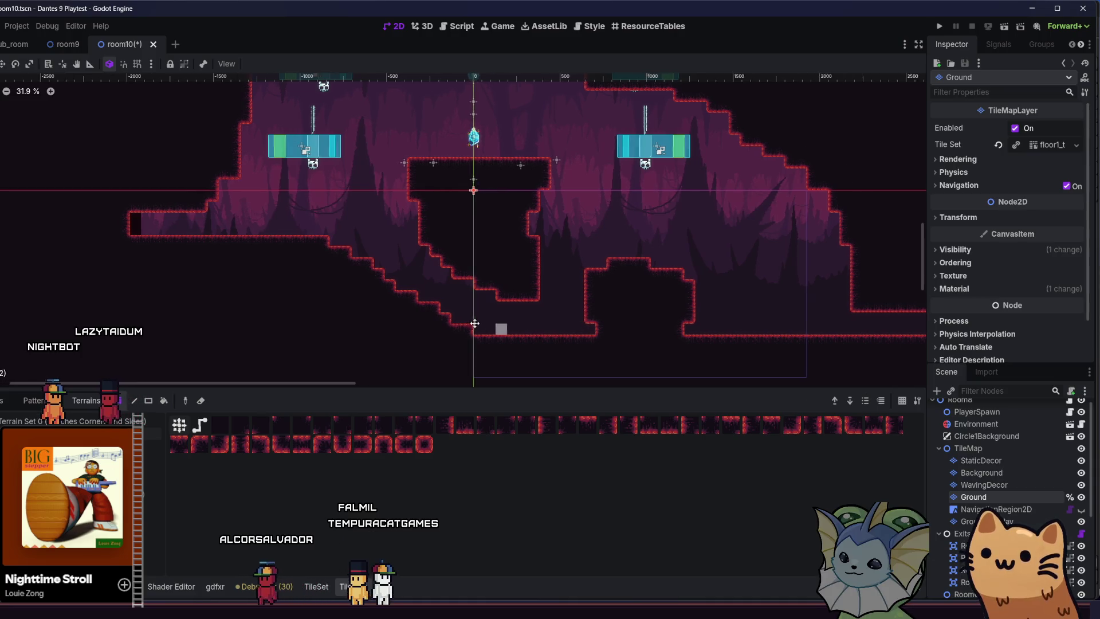
{"action": "left_click_drag", "start_coordinate": [478, 324], "coordinate": [420, 309]}
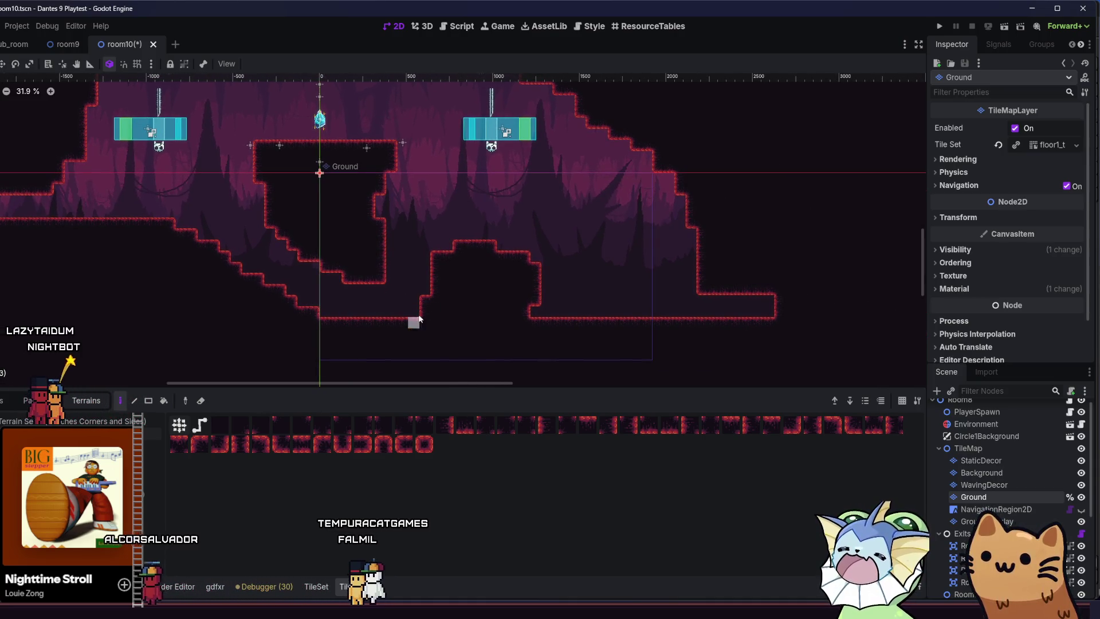
{"action": "left_click_drag", "start_coordinate": [451, 307], "coordinate": [408, 316]}
{"action": "scroll", "coordinate": [408, 315], "scroll_direction": "down", "scroll_amount": 4}
{"action": "scroll", "coordinate": [444, 307], "scroll_direction": "up", "scroll_amount": 6}
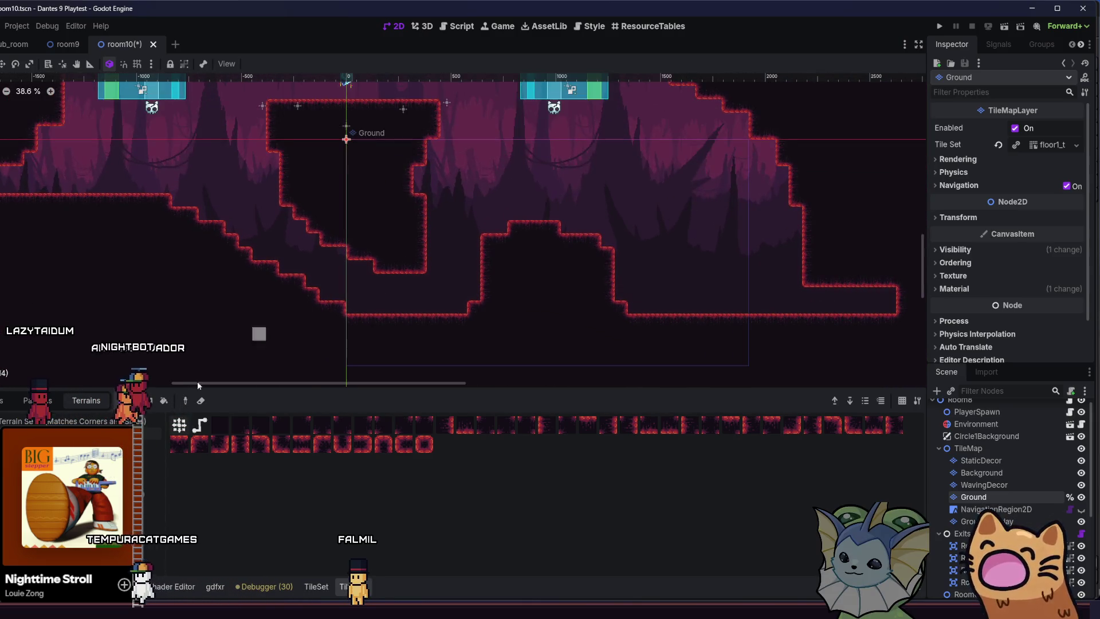
Step: Paint a thin ledge across the tunnel gap with a simpler terrain, then zoom out to review
{"action": "left_click", "coordinate": [85, 441]}
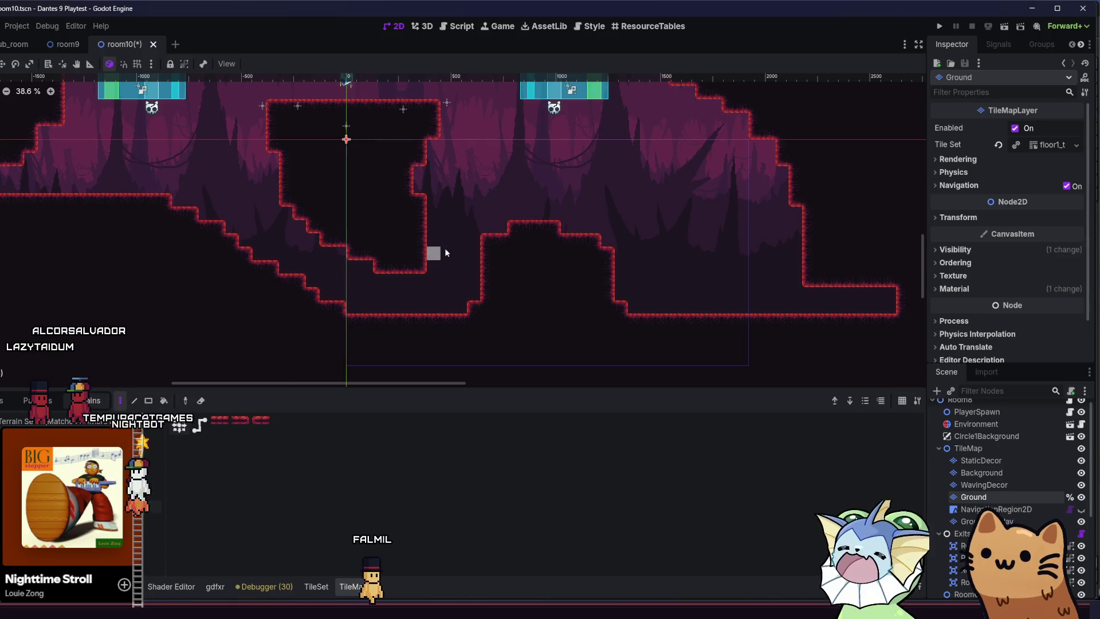
{"action": "left_click_drag", "start_coordinate": [462, 246], "coordinate": [438, 243]}
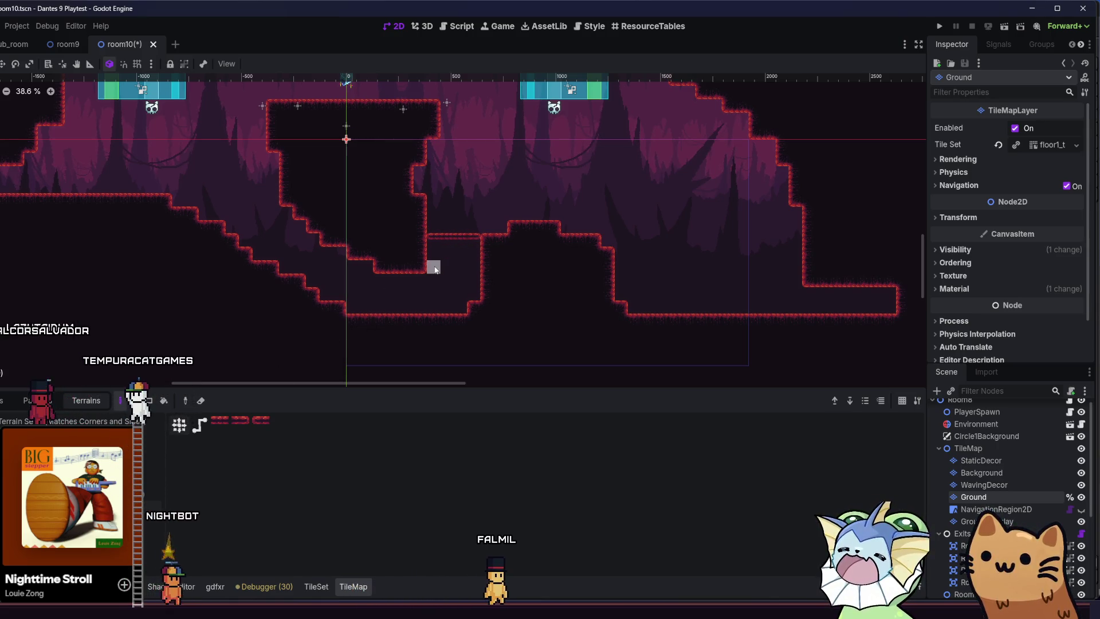
{"action": "scroll", "coordinate": [450, 269], "scroll_direction": "up", "scroll_amount": 1}
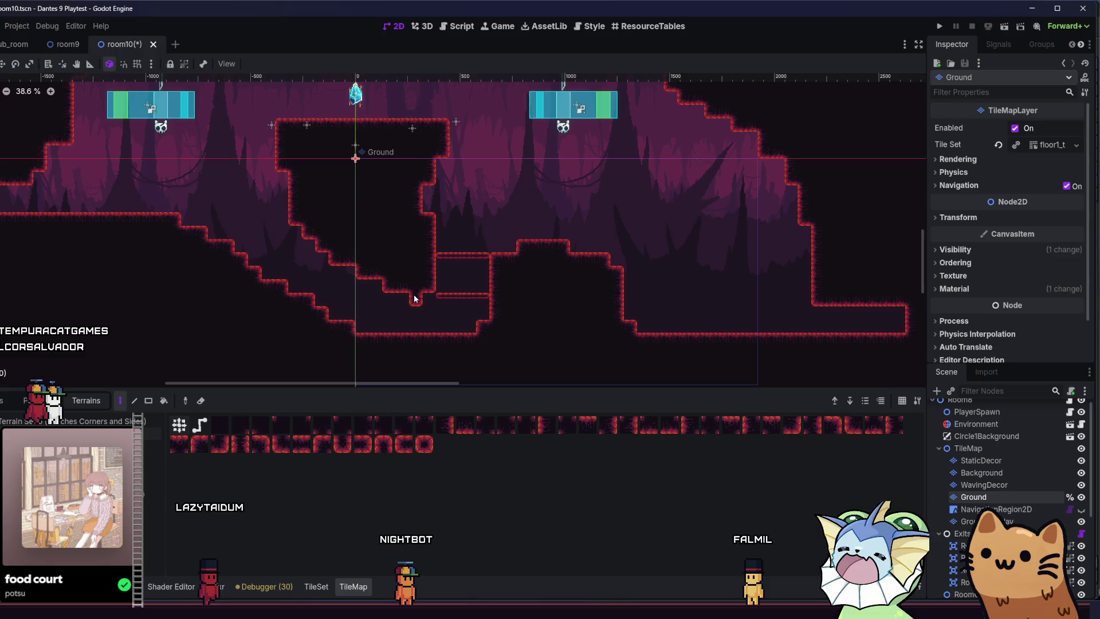
{"action": "scroll", "coordinate": [342, 344], "scroll_direction": "up", "scroll_amount": 1}
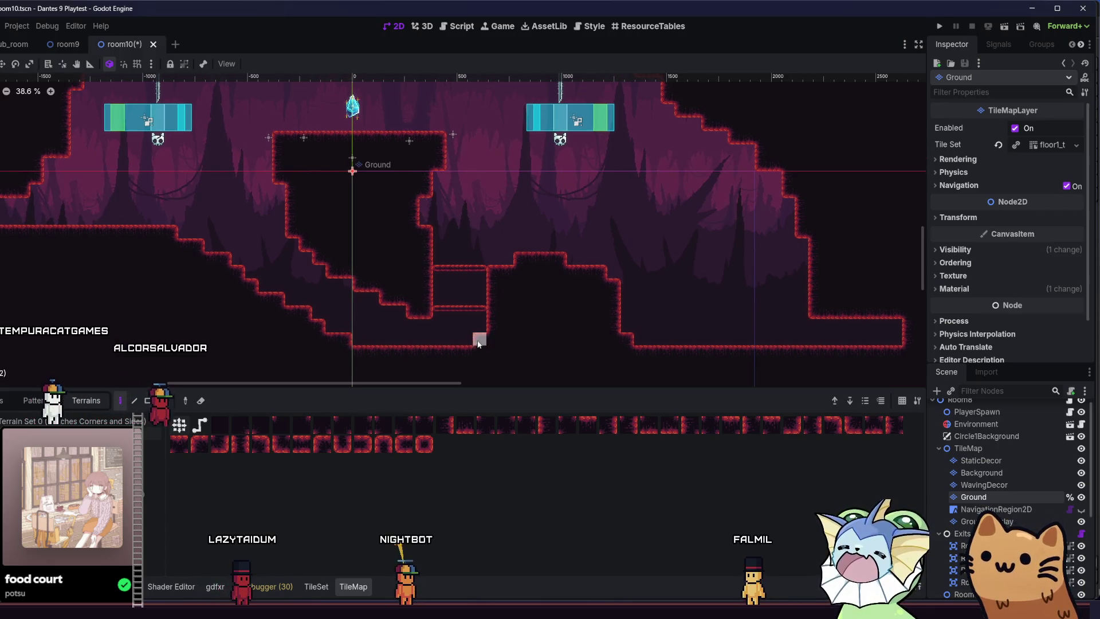
{"action": "scroll", "coordinate": [447, 316], "scroll_direction": "left", "scroll_amount": 4}
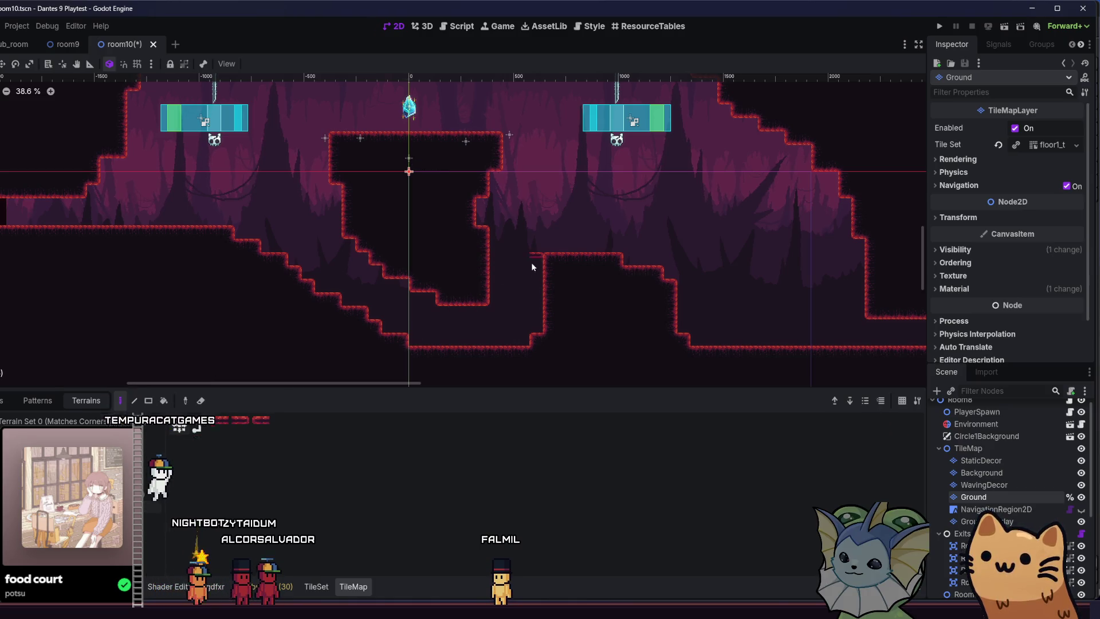
{"action": "scroll", "coordinate": [326, 321], "scroll_direction": "up", "scroll_amount": 2}
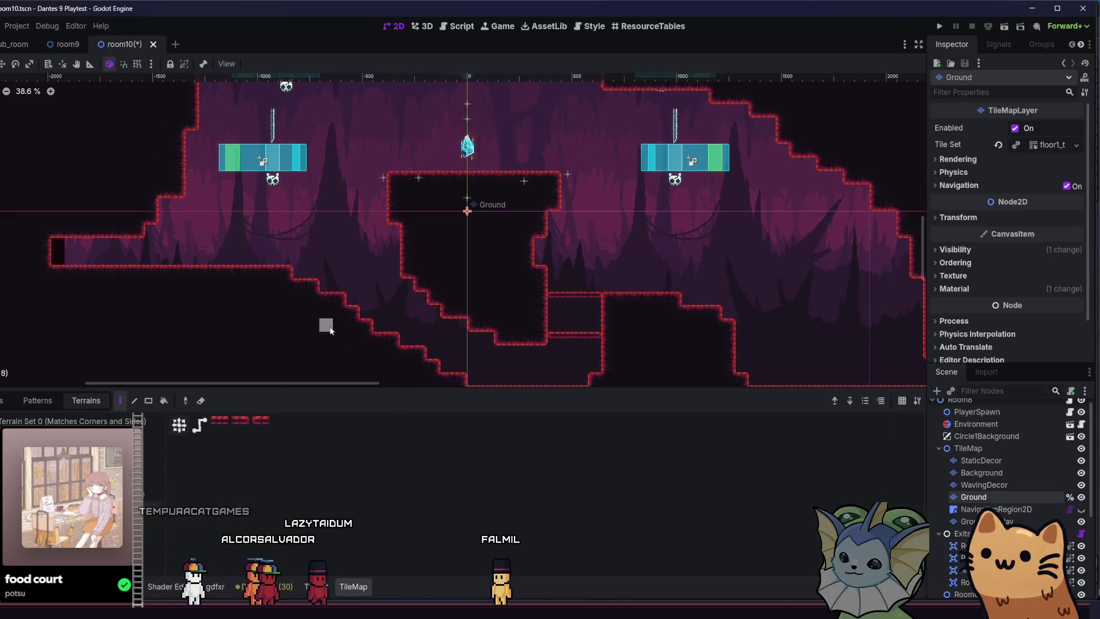
{"action": "scroll", "coordinate": [200, 280], "scroll_direction": "down", "scroll_amount": 2}
{"action": "scroll", "coordinate": [201, 281], "scroll_direction": "left", "scroll_amount": 3}
{"action": "scroll", "coordinate": [277, 304], "scroll_direction": "up", "scroll_amount": 2}
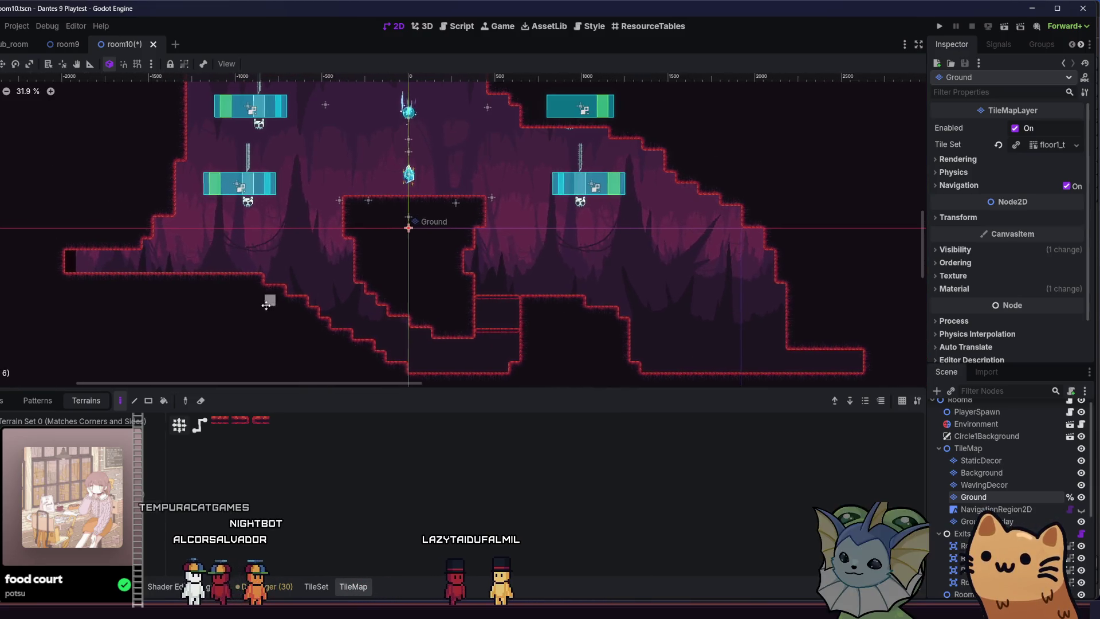
{"action": "left_click", "coordinate": [5, 400]}
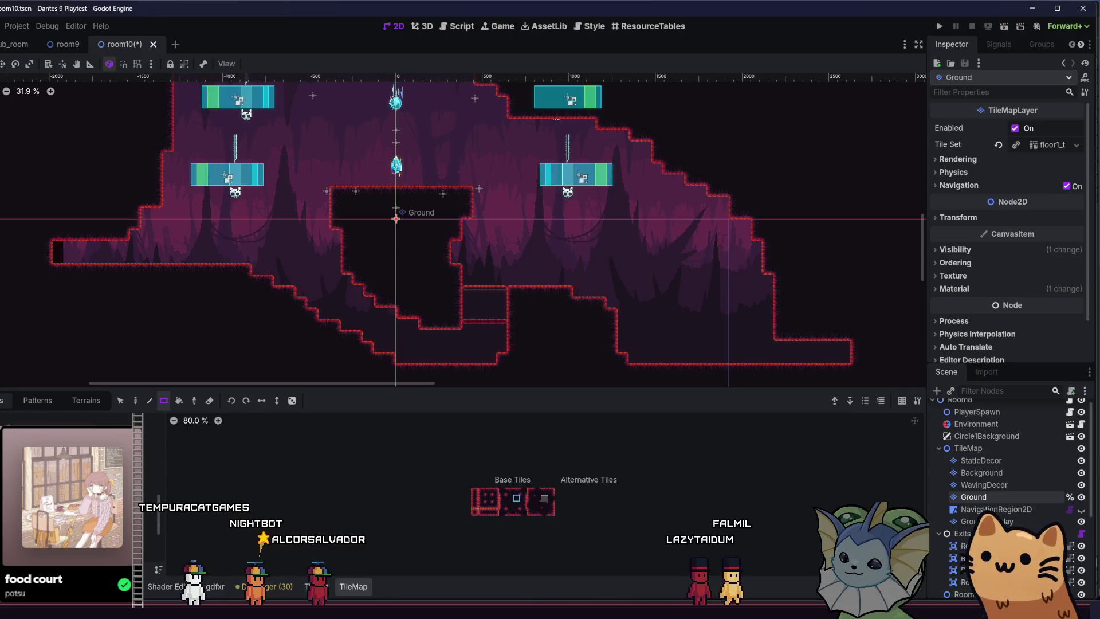
Step: Pick the jump_pad scene from the TileMap's scene collection for placing
{"action": "left_click", "coordinate": [34, 424]}
{"action": "left_click", "coordinate": [303, 431]}
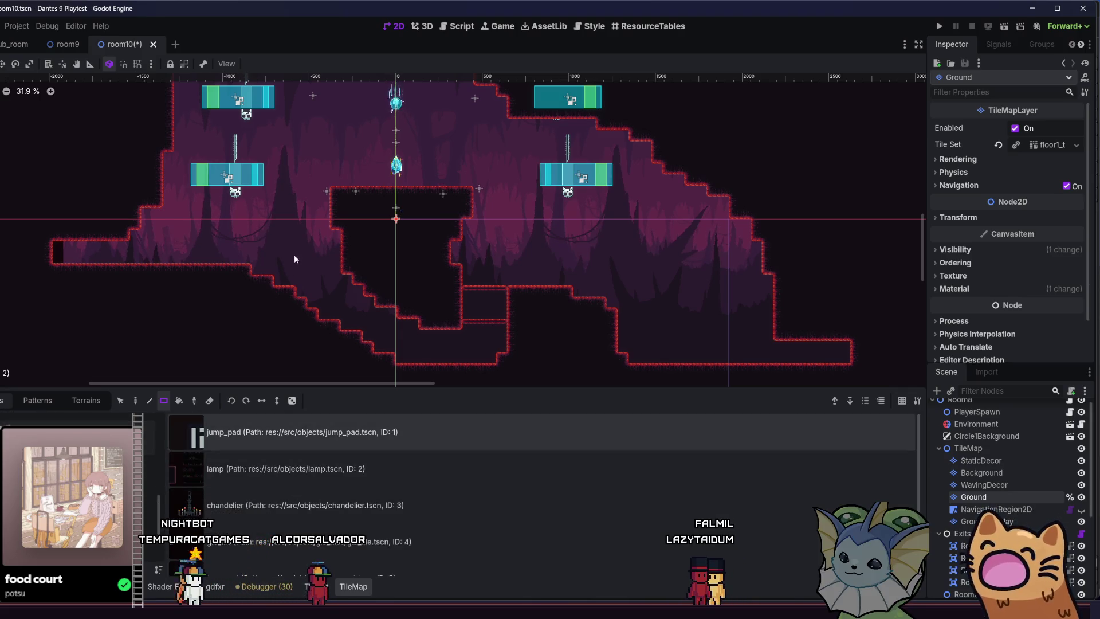
{"action": "scroll", "coordinate": [332, 270], "scroll_direction": "left", "scroll_amount": 2}
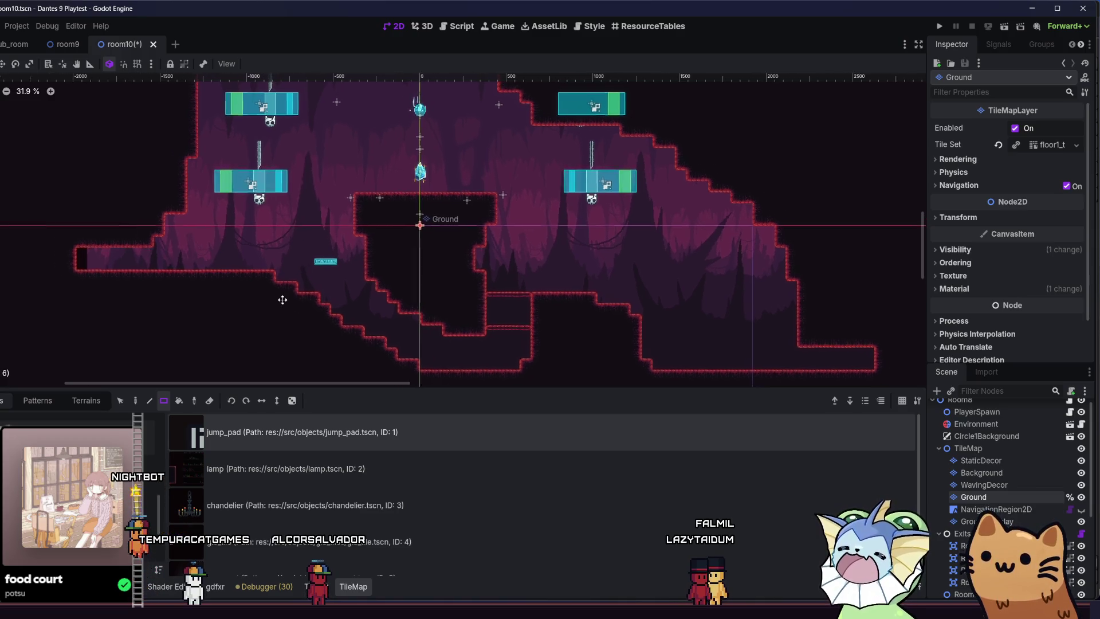
{"action": "scroll", "coordinate": [369, 272], "scroll_direction": "up", "scroll_amount": 3}
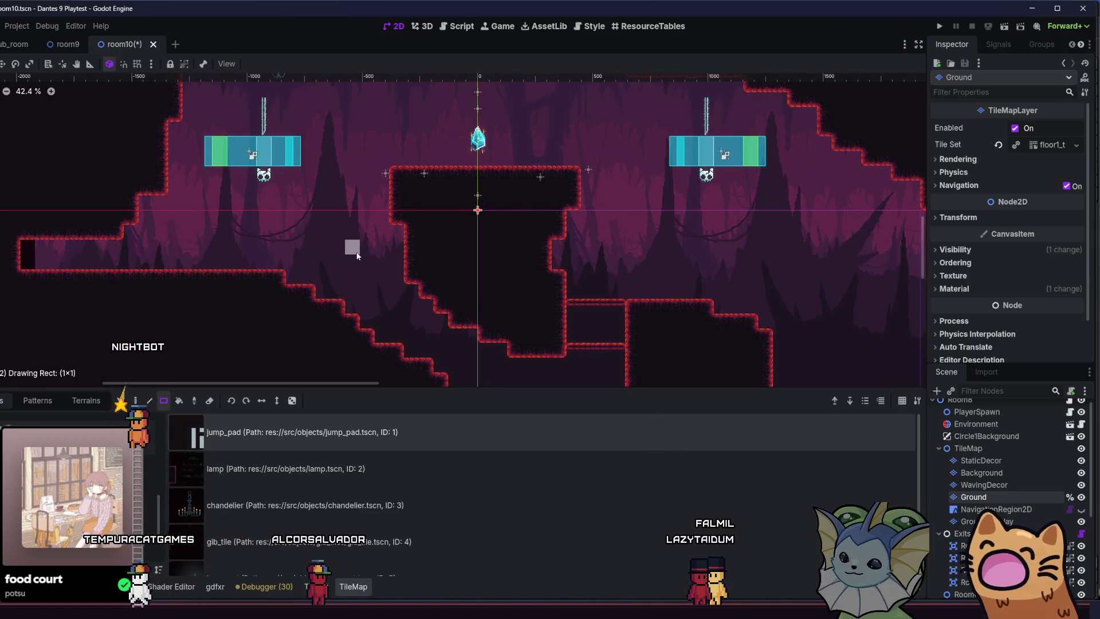
{"action": "scroll", "coordinate": [351, 263], "scroll_direction": "down", "scroll_amount": 1}
{"action": "scroll", "coordinate": [351, 263], "scroll_direction": "left", "scroll_amount": 1}
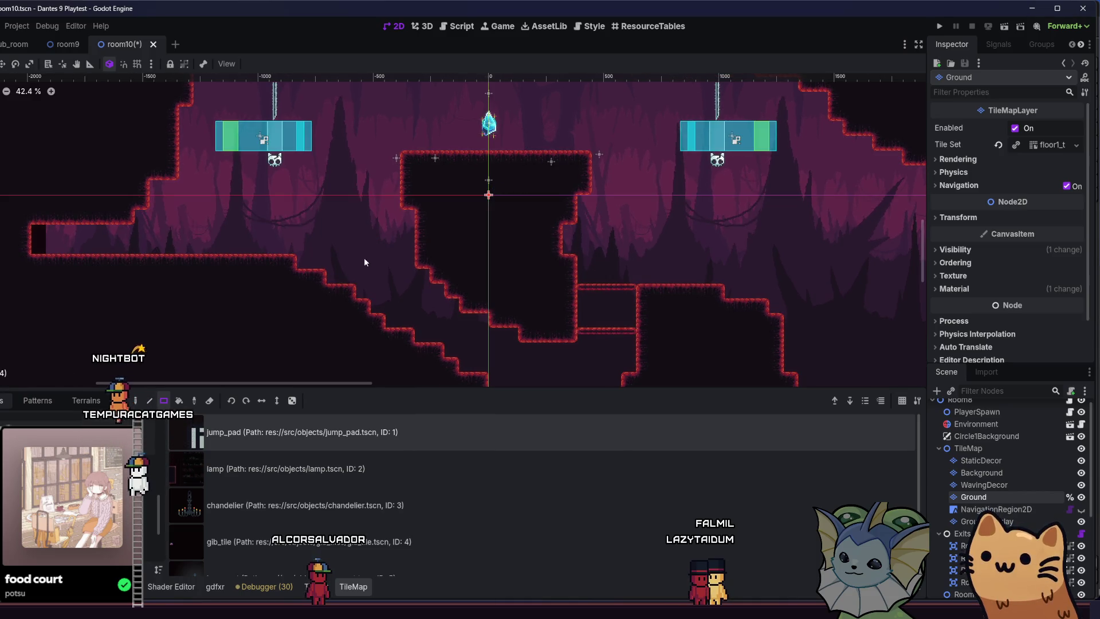
{"action": "scroll", "coordinate": [352, 269], "scroll_direction": "left", "scroll_amount": 1}
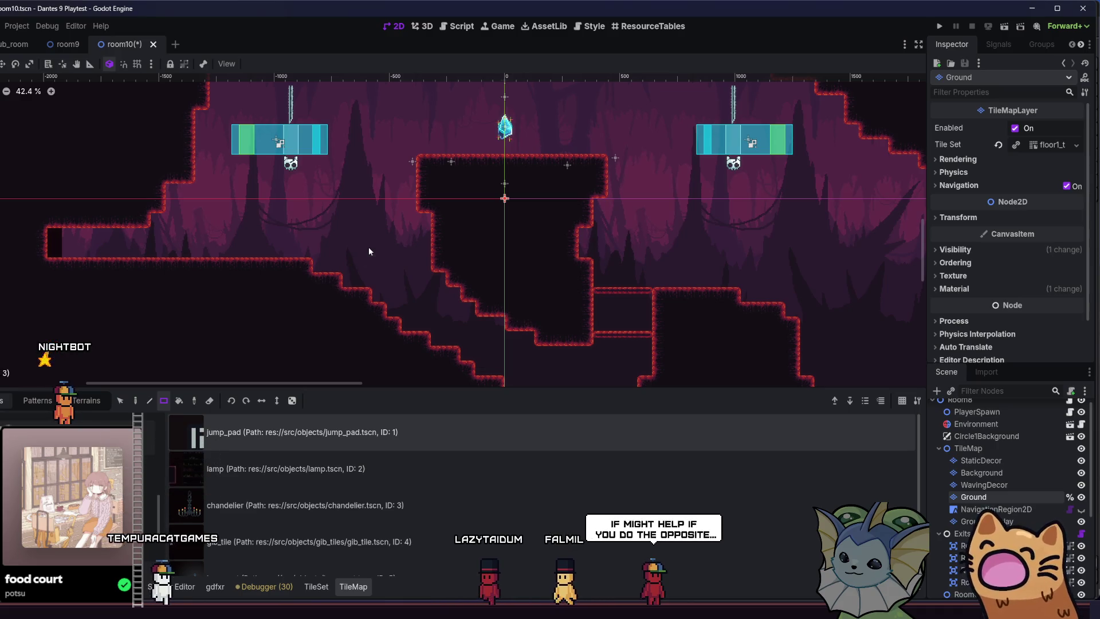
{"action": "scroll", "coordinate": [377, 257], "scroll_direction": "down", "scroll_amount": 5}
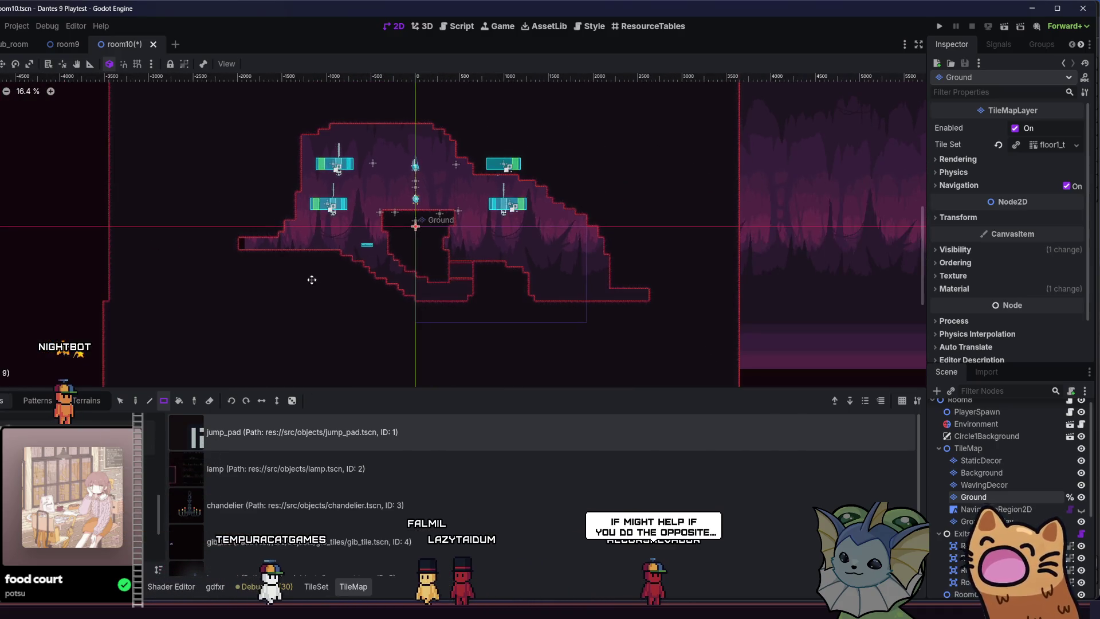
{"action": "scroll", "coordinate": [471, 246], "scroll_direction": "up", "scroll_amount": 5}
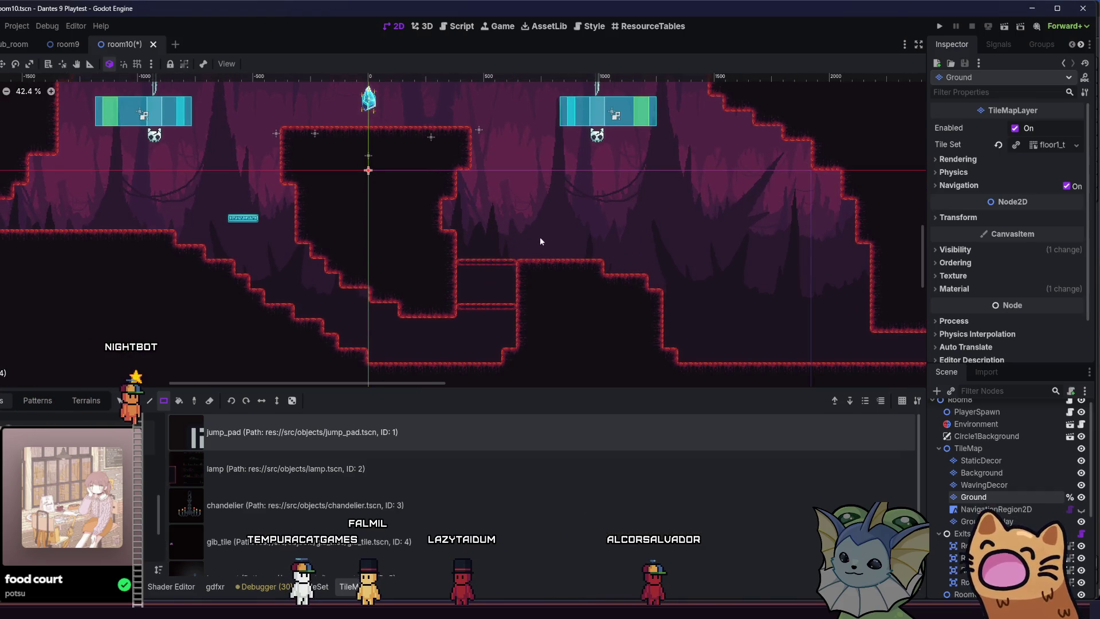
Step: Place jump pads in the cave, including one beside the central block
{"action": "left_click", "coordinate": [483, 217]}
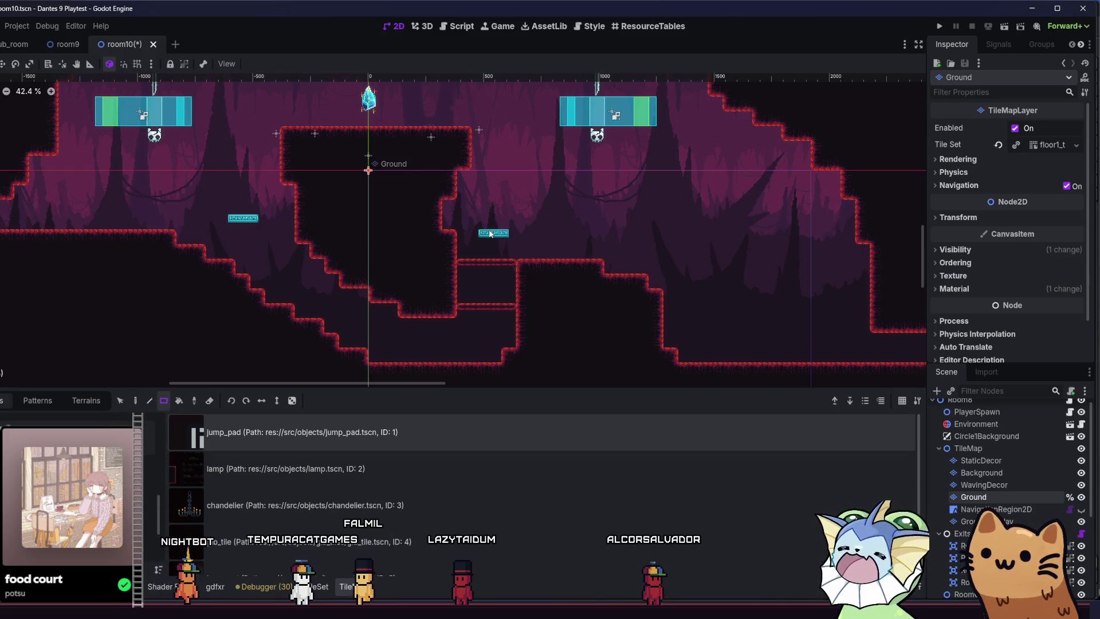
{"action": "left_click_drag", "start_coordinate": [361, 249], "coordinate": [399, 262]}
{"action": "left_click", "coordinate": [523, 251]}
{"action": "left_click_drag", "start_coordinate": [498, 251], "coordinate": [643, 263]}
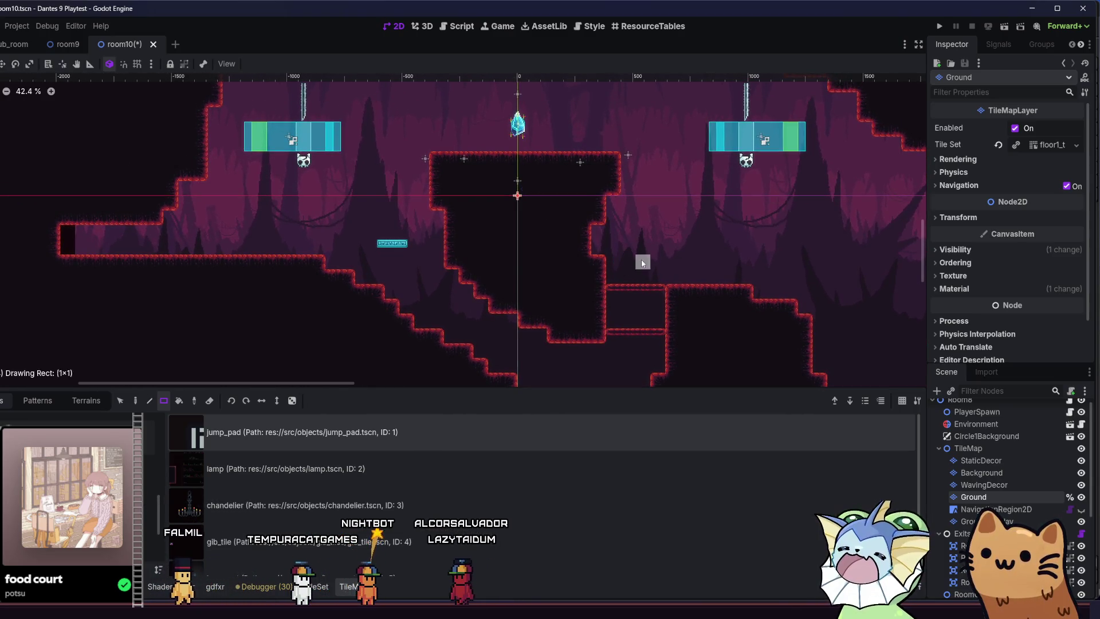
{"action": "scroll", "coordinate": [390, 257], "scroll_direction": "down", "scroll_amount": 2}
Step: Save the room10 scene with Ctrl+S and run it as the current scene
{"action": "key", "text": "ctrl+s"}
{"action": "left_click_drag", "start_coordinate": [391, 257], "coordinate": [253, 257]}
{"action": "scroll", "coordinate": [513, 312], "scroll_direction": "up", "scroll_amount": 5}
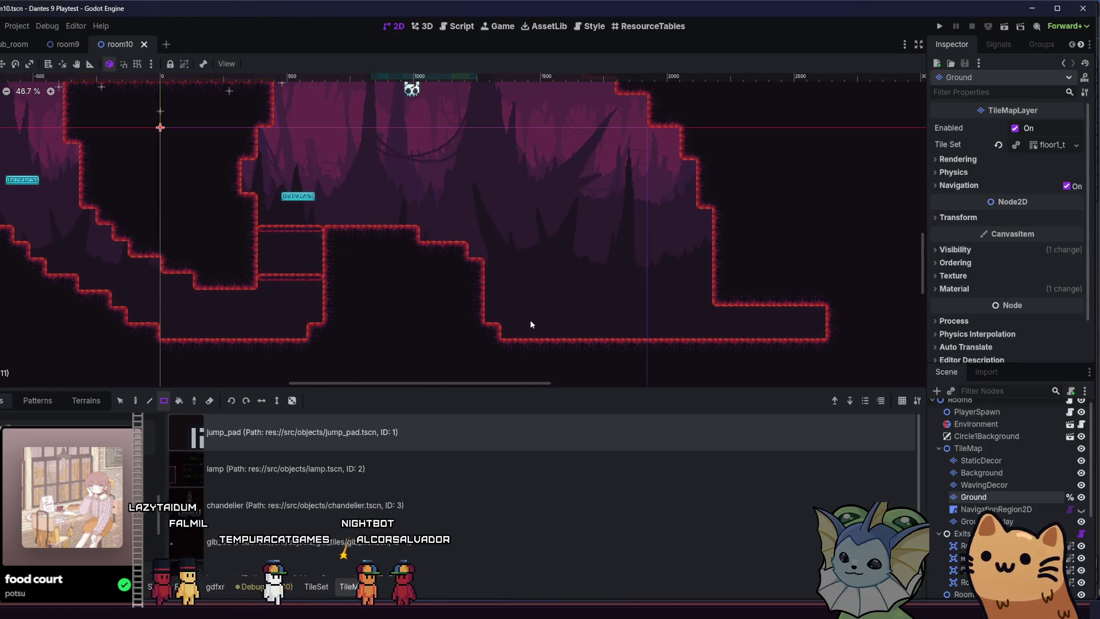
{"action": "scroll", "coordinate": [475, 326], "scroll_direction": "left", "scroll_amount": 5}
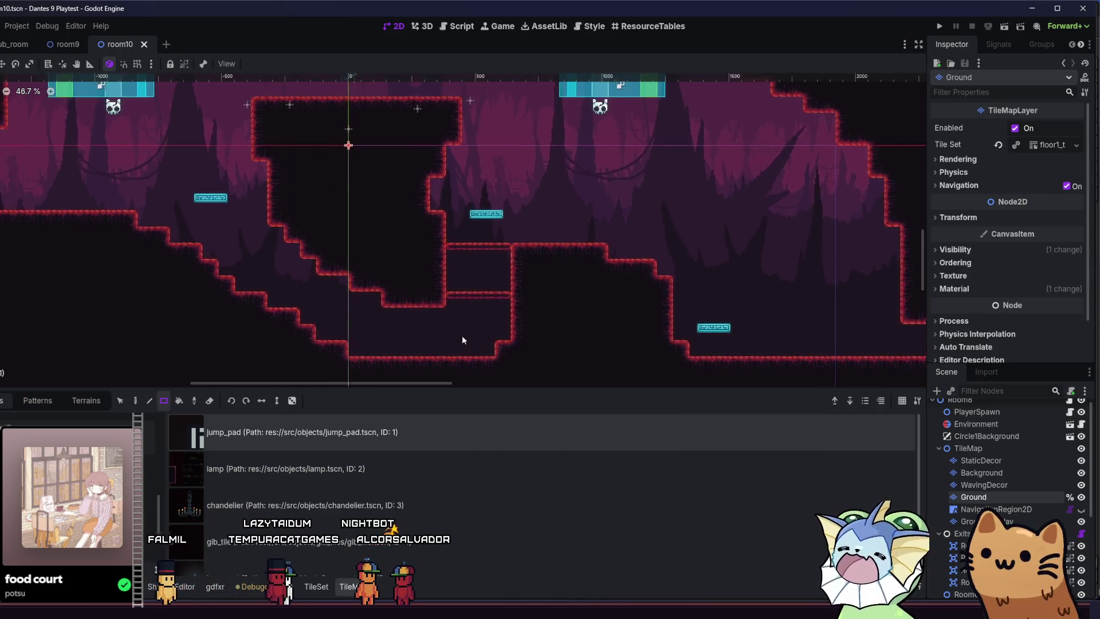
{"action": "scroll", "coordinate": [463, 342], "scroll_direction": "down", "scroll_amount": 6}
{"action": "left_click", "coordinate": [1003, 26]}
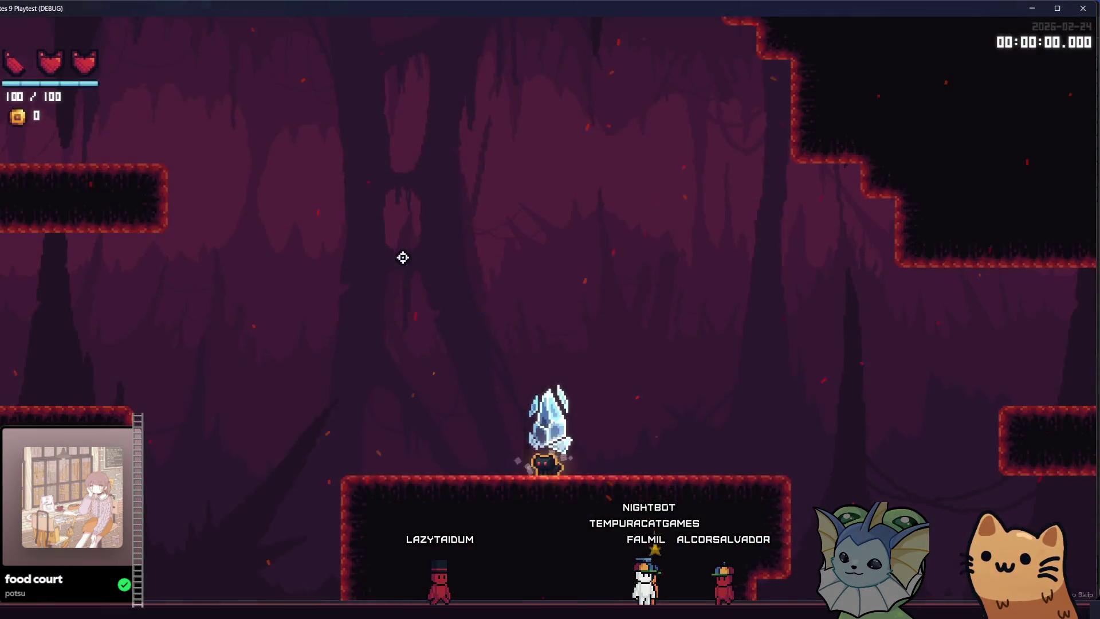
Step: Run the cat across the crystal platform and drop into the lower cave
{"action": "key", "text": "a"}
{"action": "key", "text": "space"}
{"action": "key", "text": "a"}
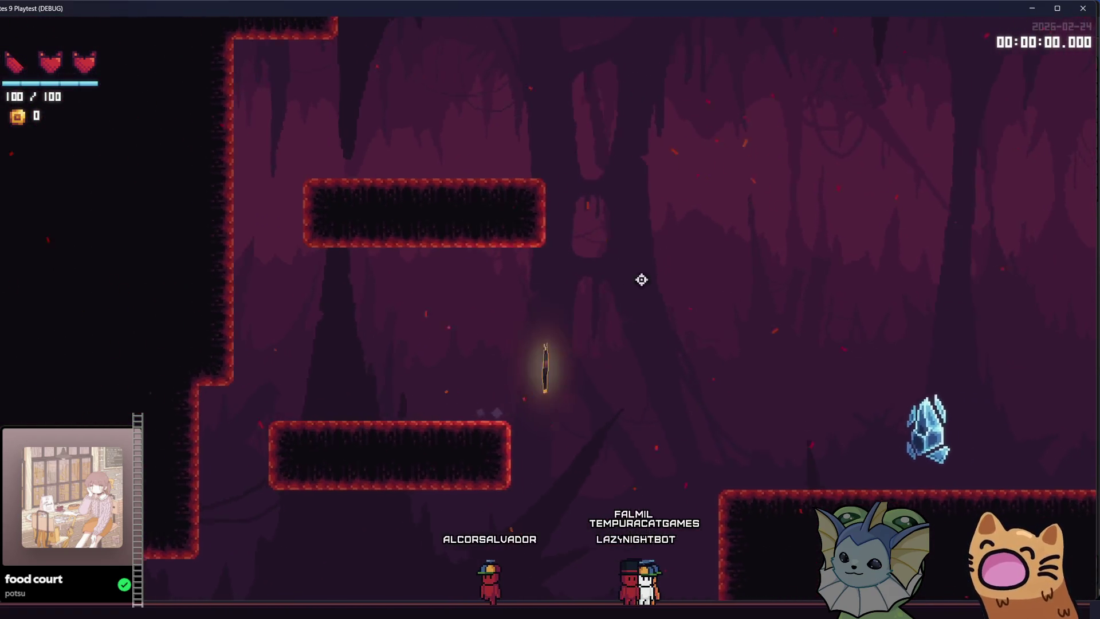
{"action": "key", "text": "d"}
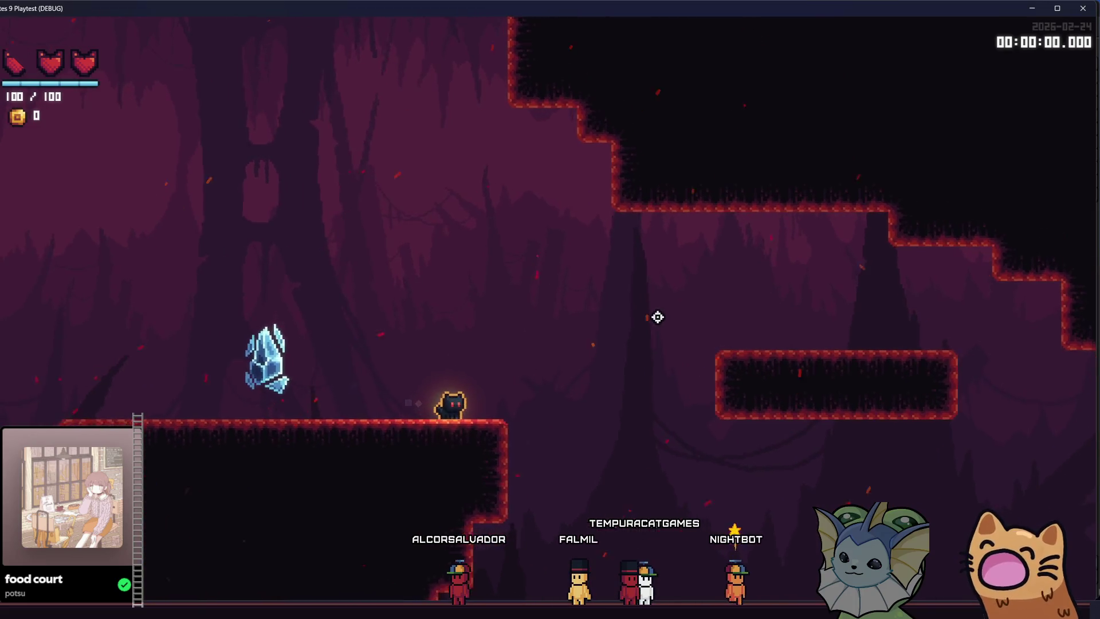
{"action": "key", "text": "a"}
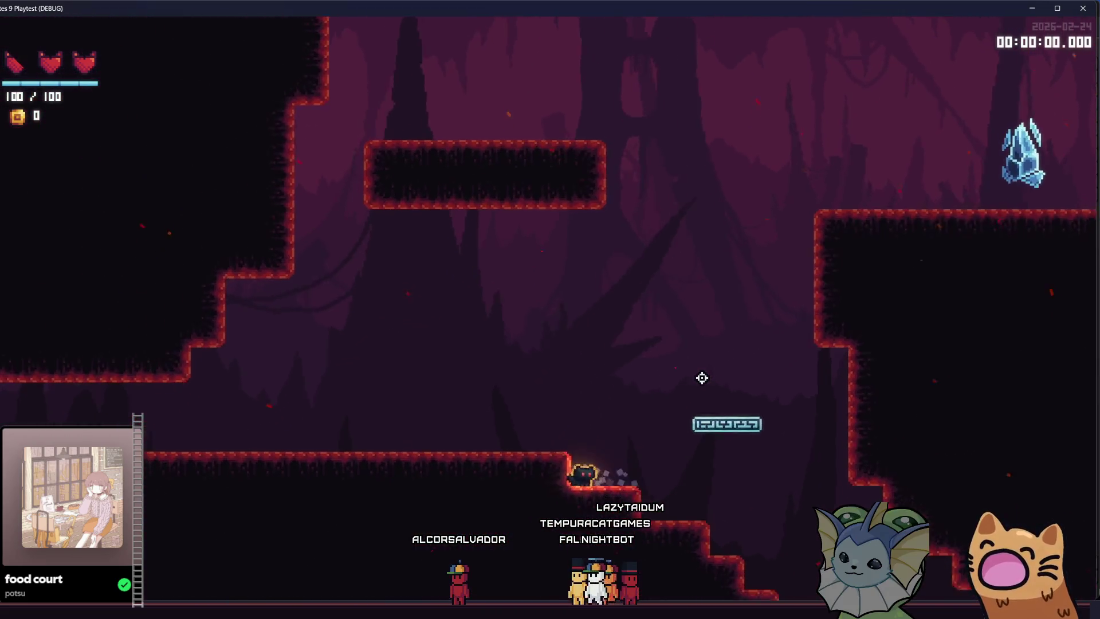
{"action": "key", "text": "d"}
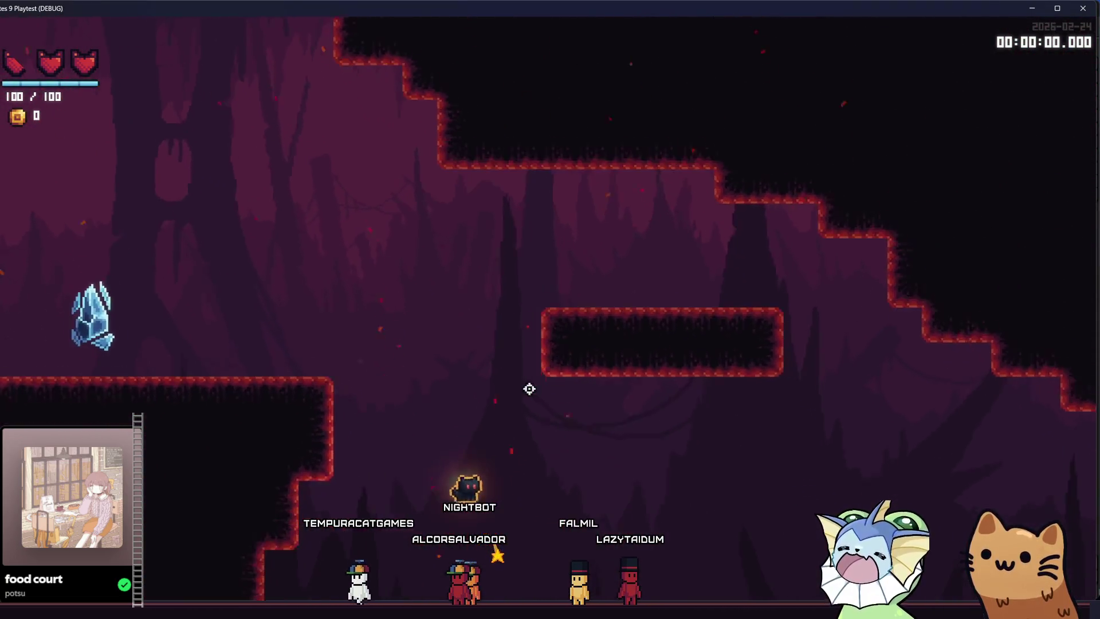
{"action": "key", "text": "space"}
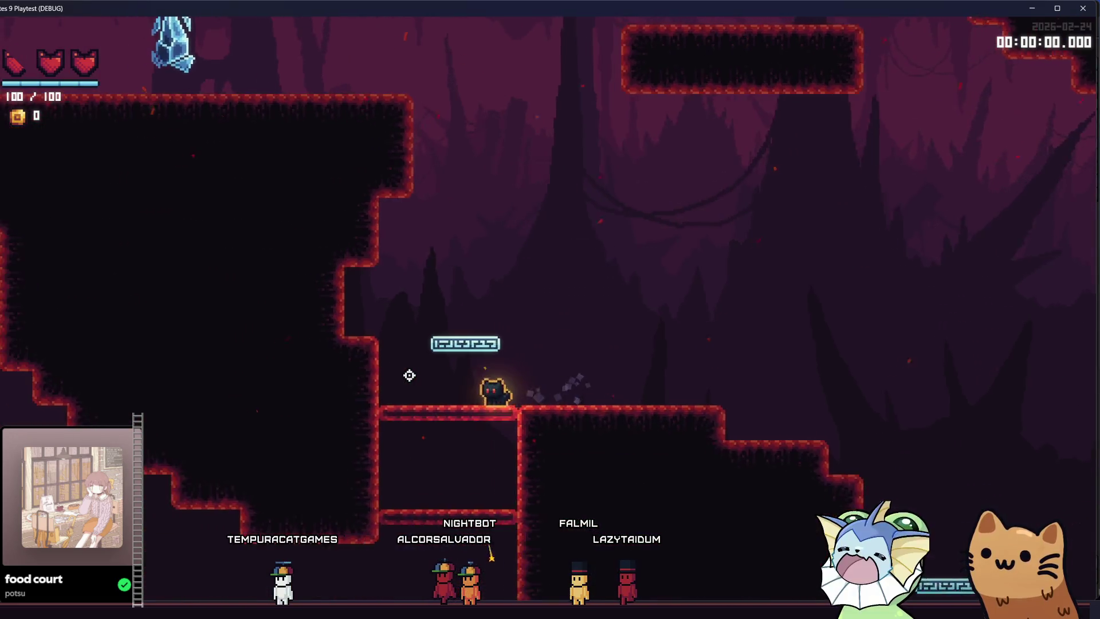
Step: Climb the stair steps, scale the tunnel wall and walk left along the upper platform
{"action": "key", "text": "a"}
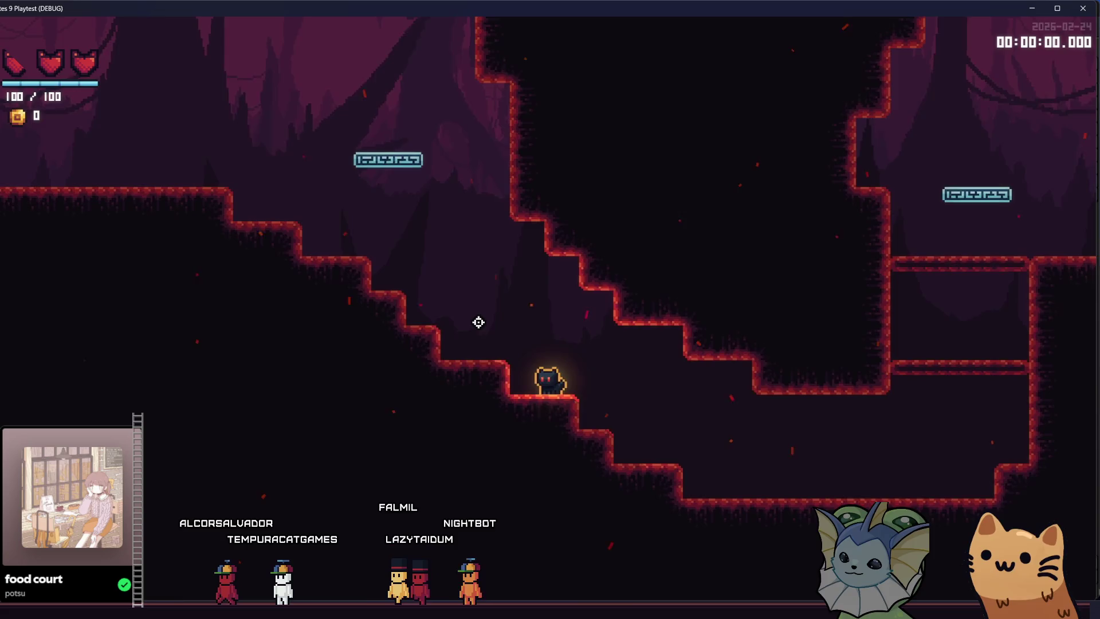
{"action": "key", "text": "a"}
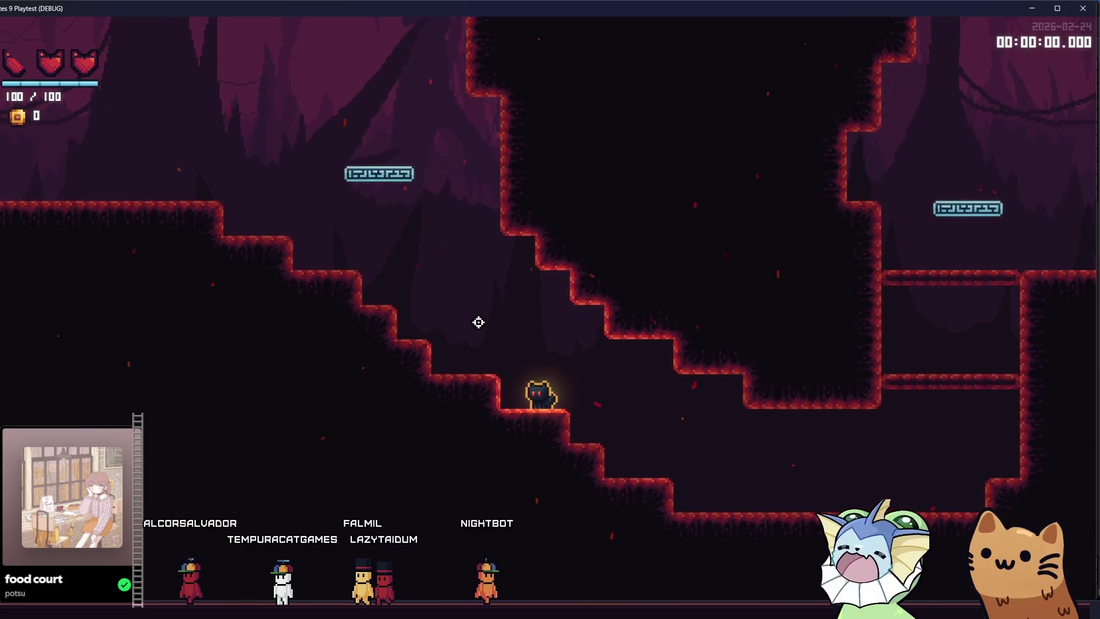
{"action": "key", "text": "space"}
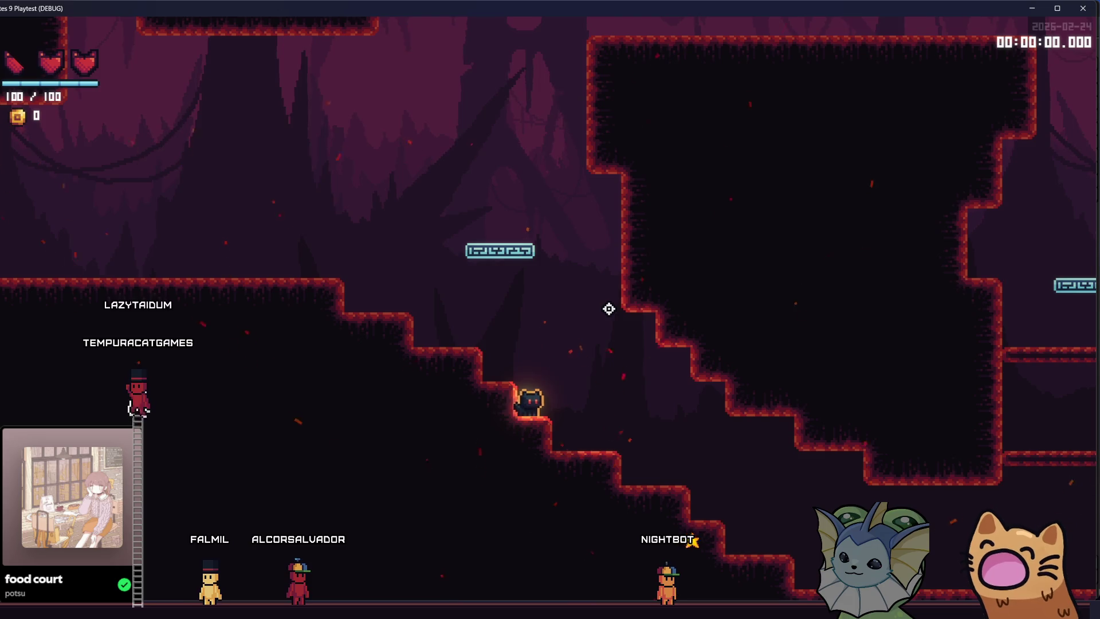
{"action": "key", "text": "d"}
{"action": "key", "text": "space"}
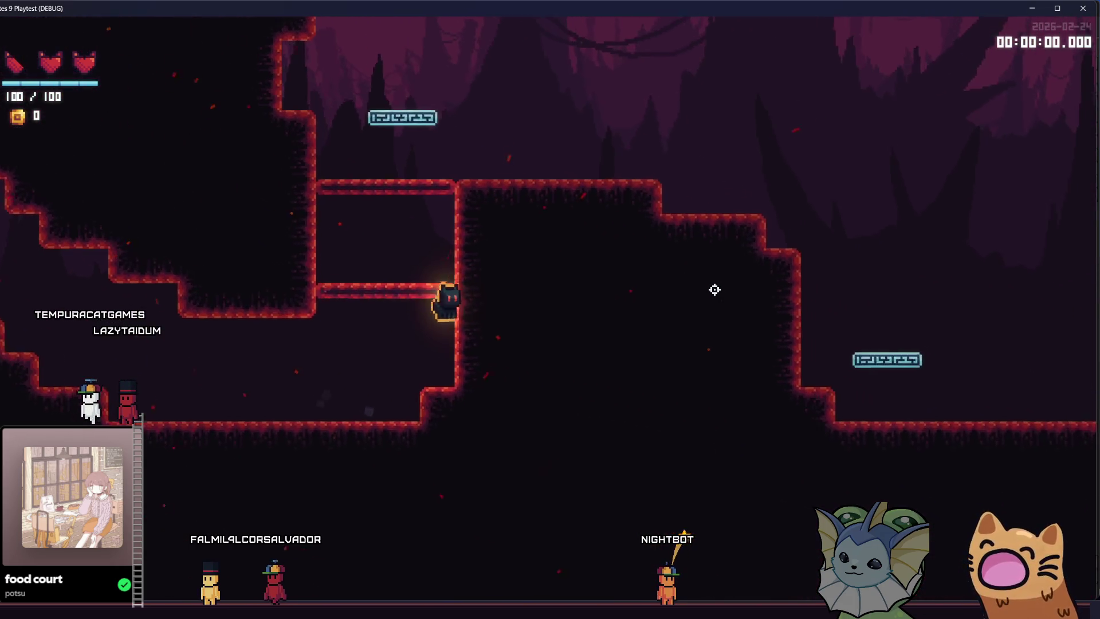
{"action": "key", "text": "w"}
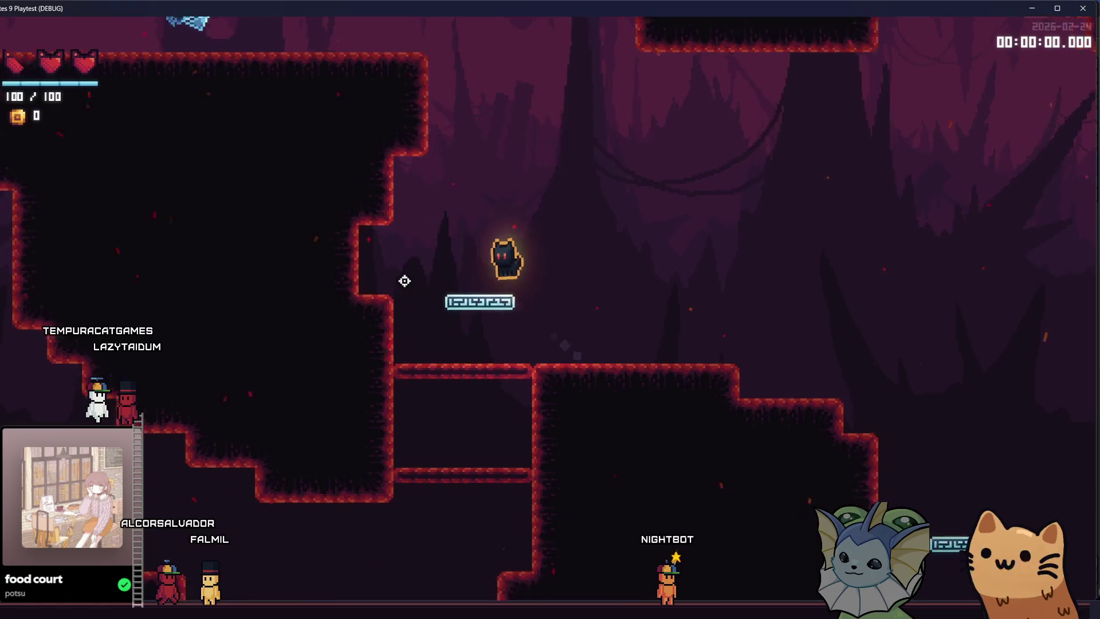
{"action": "key", "text": "a"}
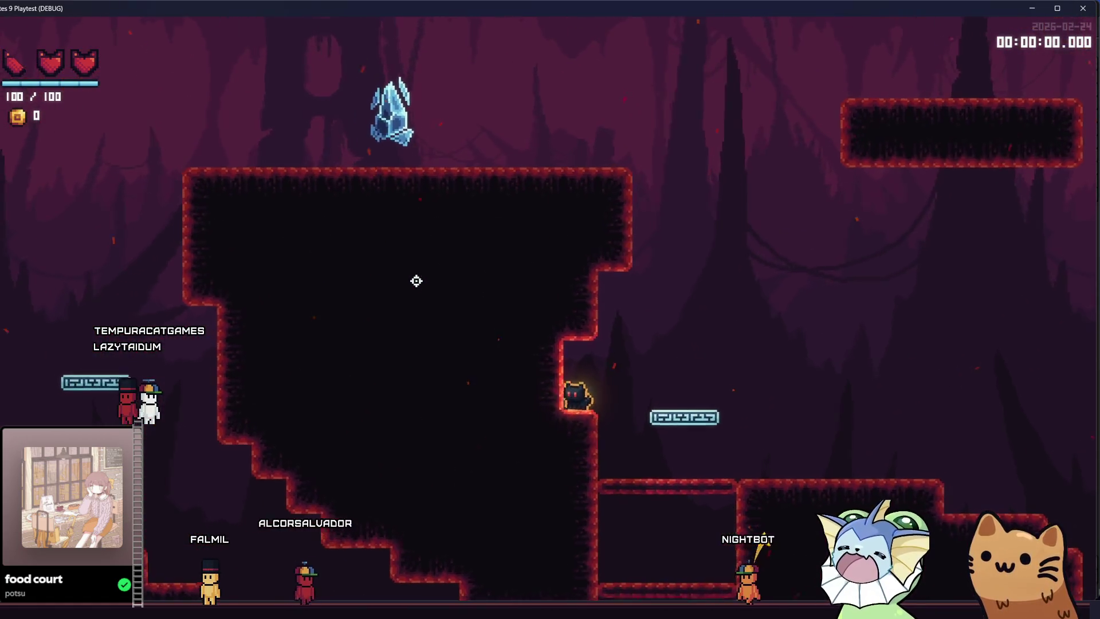
{"action": "key", "text": "space"}
{"action": "key", "text": "a"}
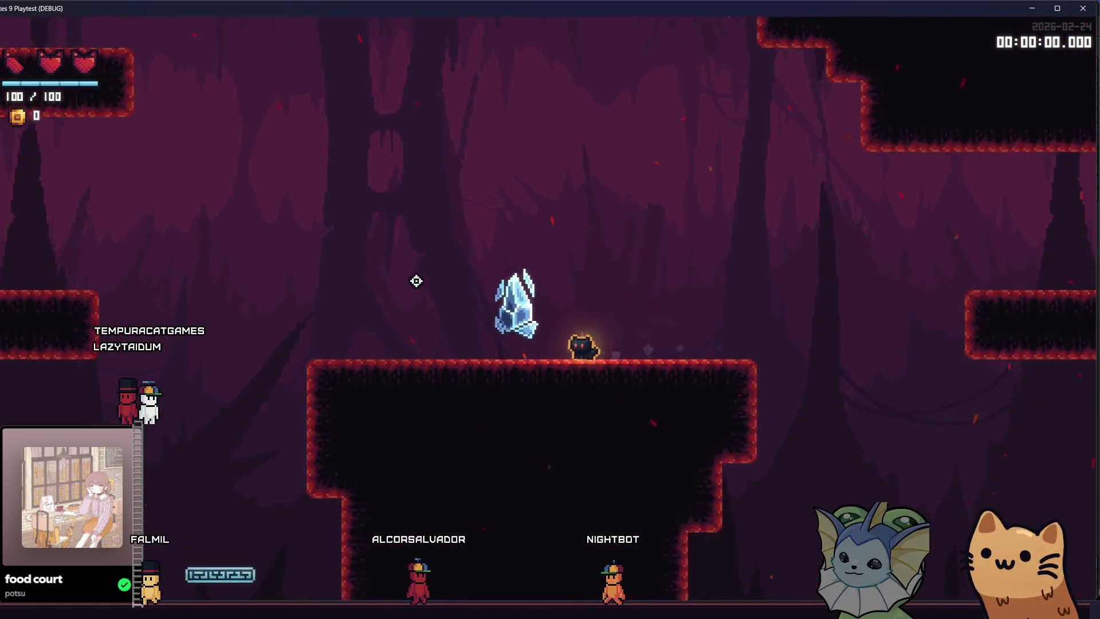
{"action": "key", "text": "a"}
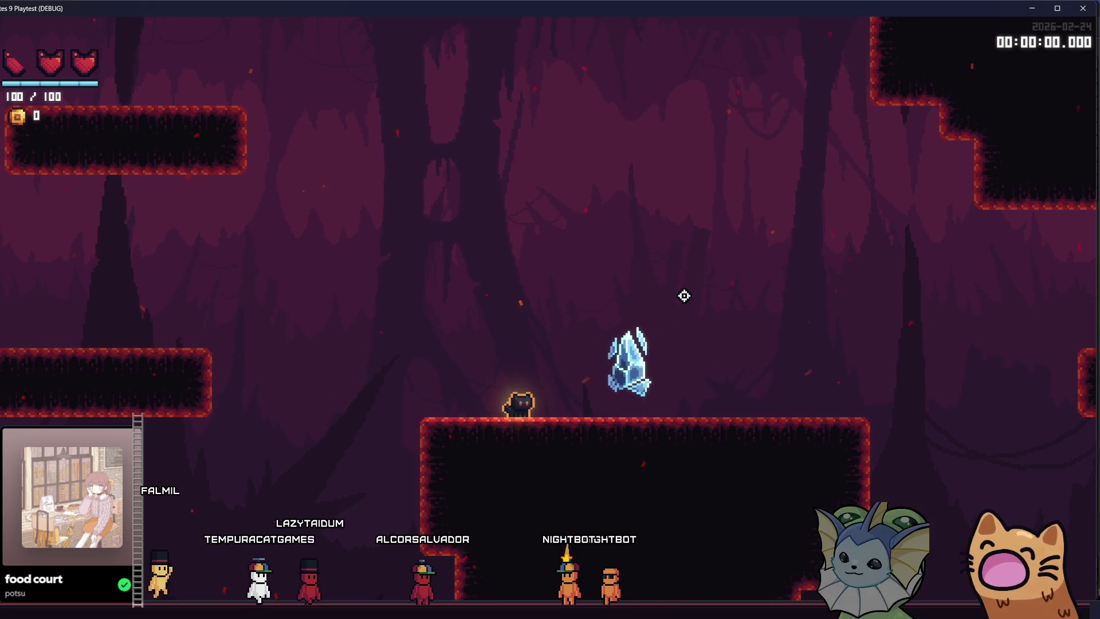
Step: Bounce off the jump pad onto the glowing floating platform and back to the red ledge
{"action": "key", "text": "d"}
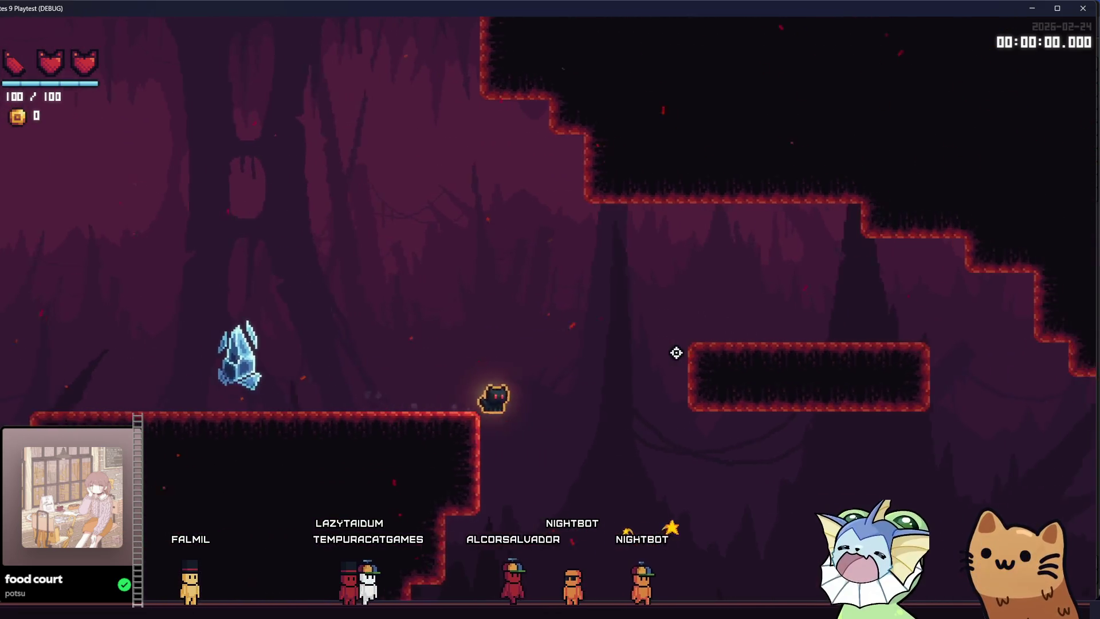
{"action": "key", "text": "d"}
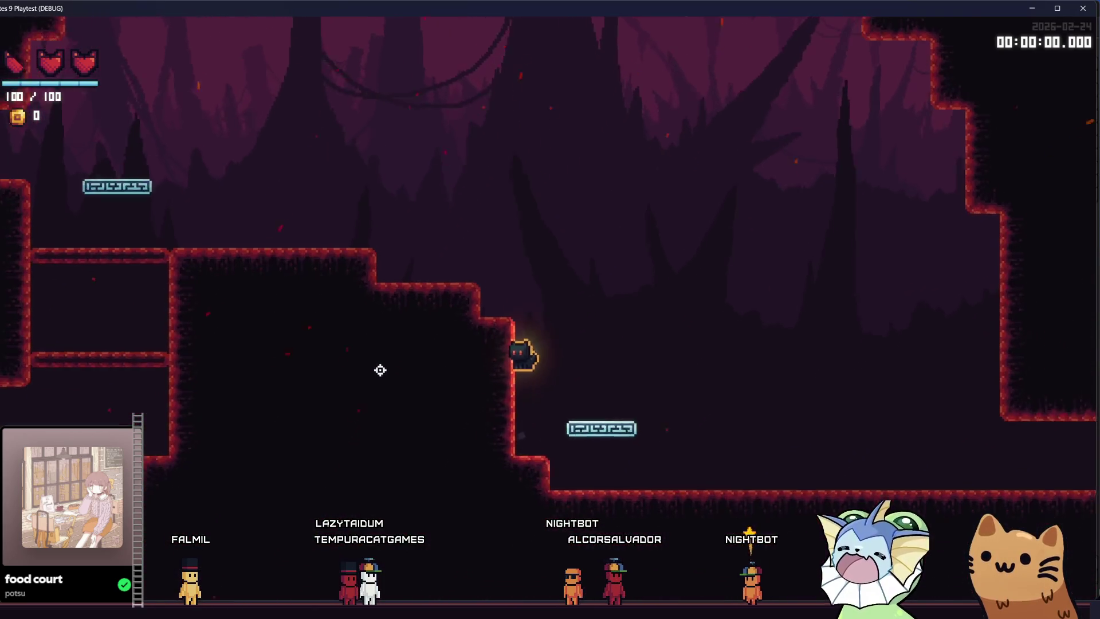
{"action": "key", "text": "space"}
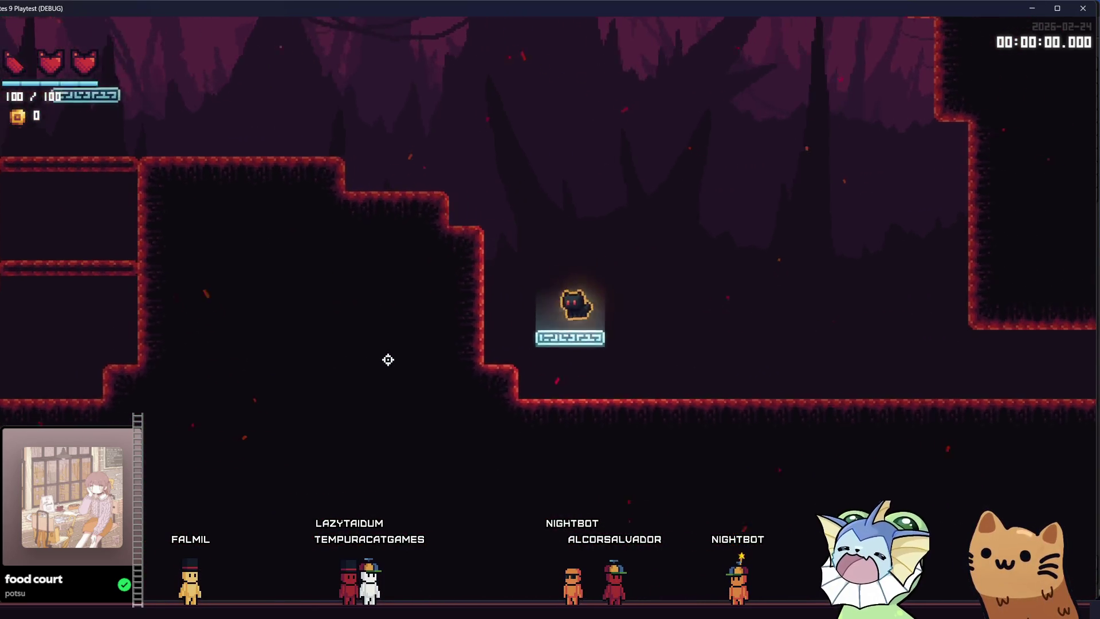
{"action": "key", "text": "space"}
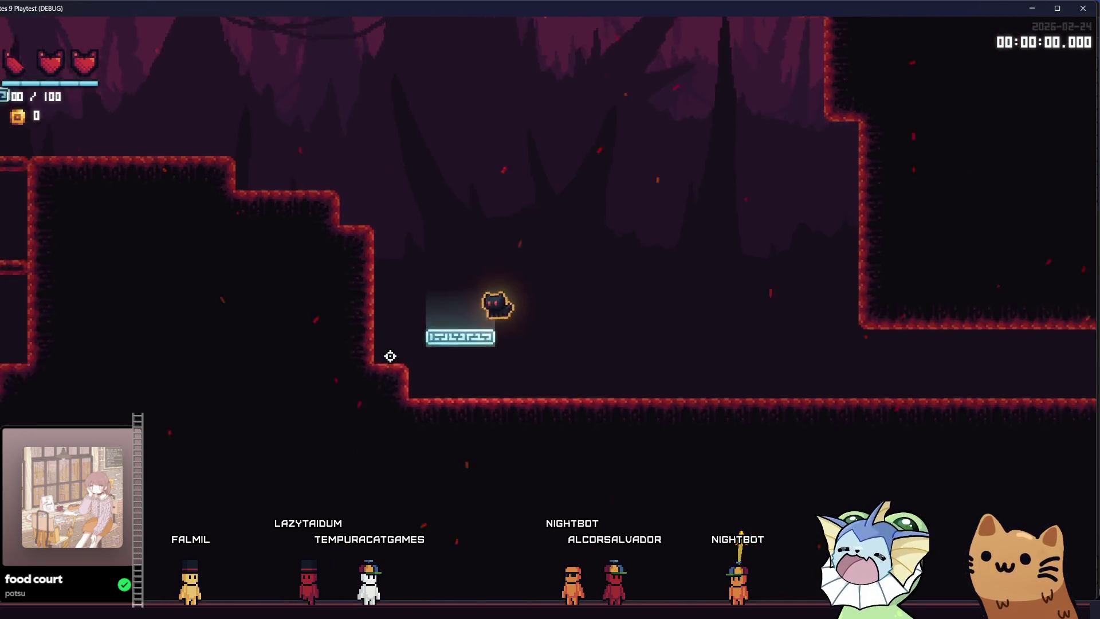
{"action": "key", "text": "space"}
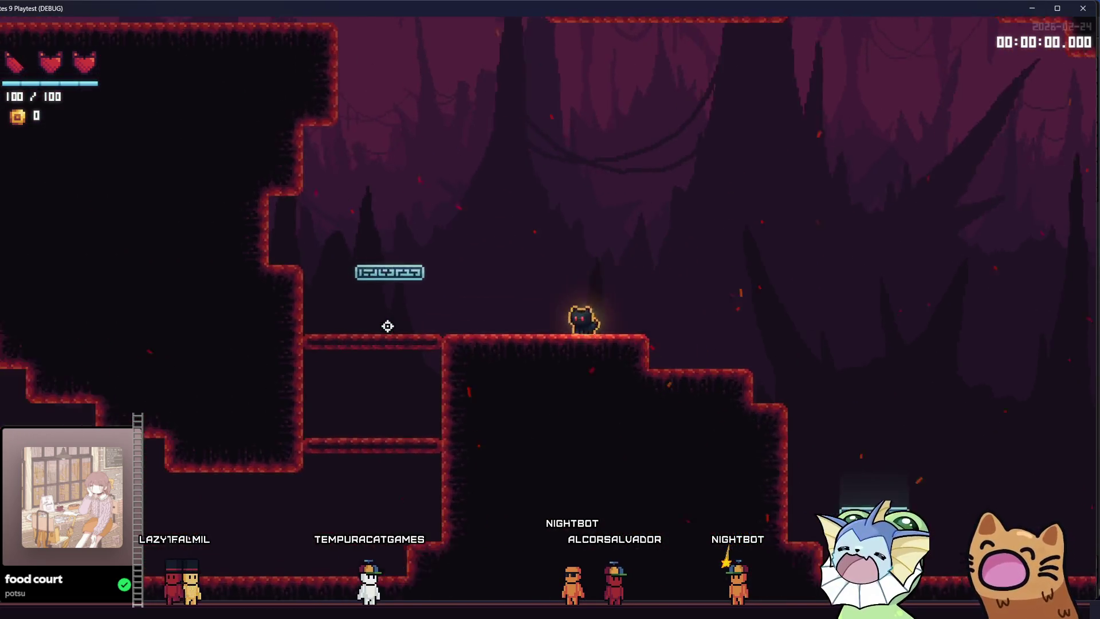
{"action": "key", "text": "space"}
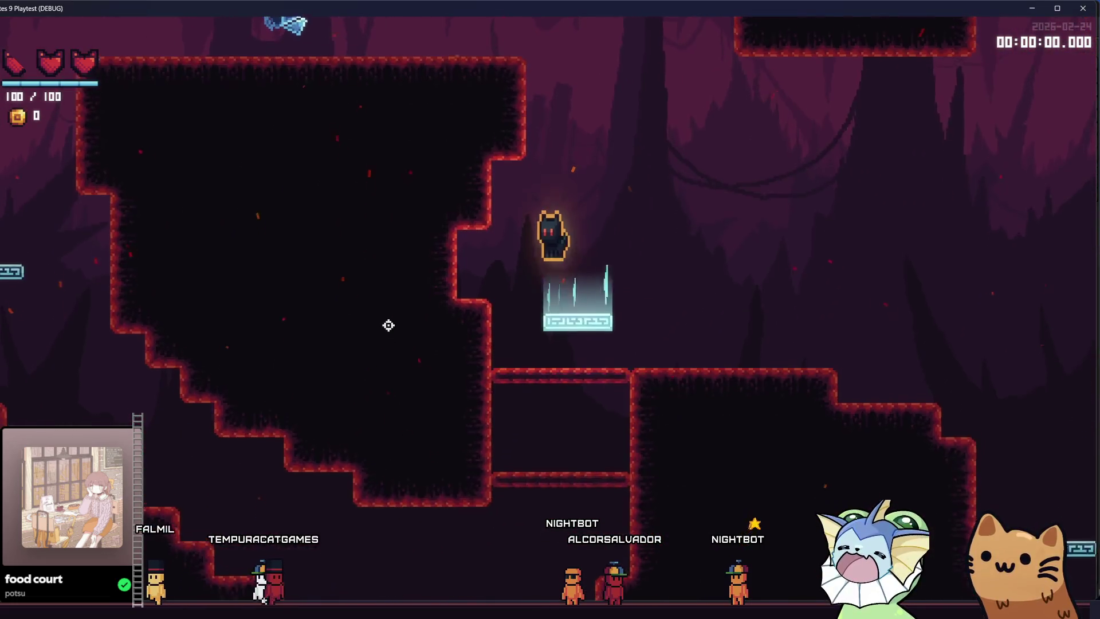
{"action": "key", "text": "space"}
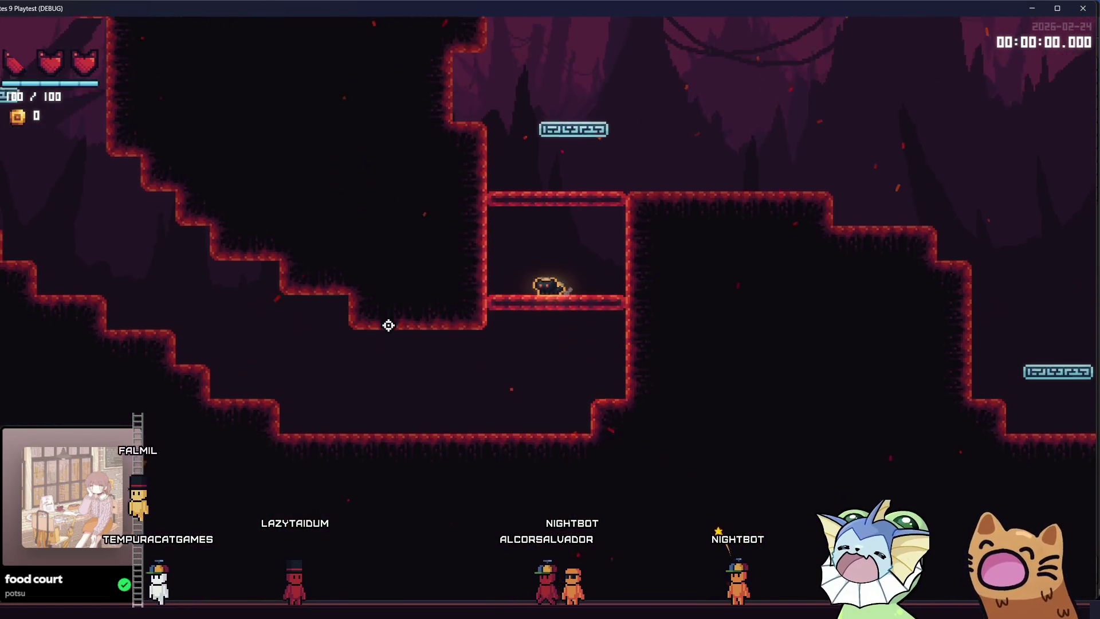
Step: Drop through the thin ledge, cross the crystal ledge, then quit the playtest with F8
{"action": "key", "text": "Down"}
{"action": "key", "text": "Left"}
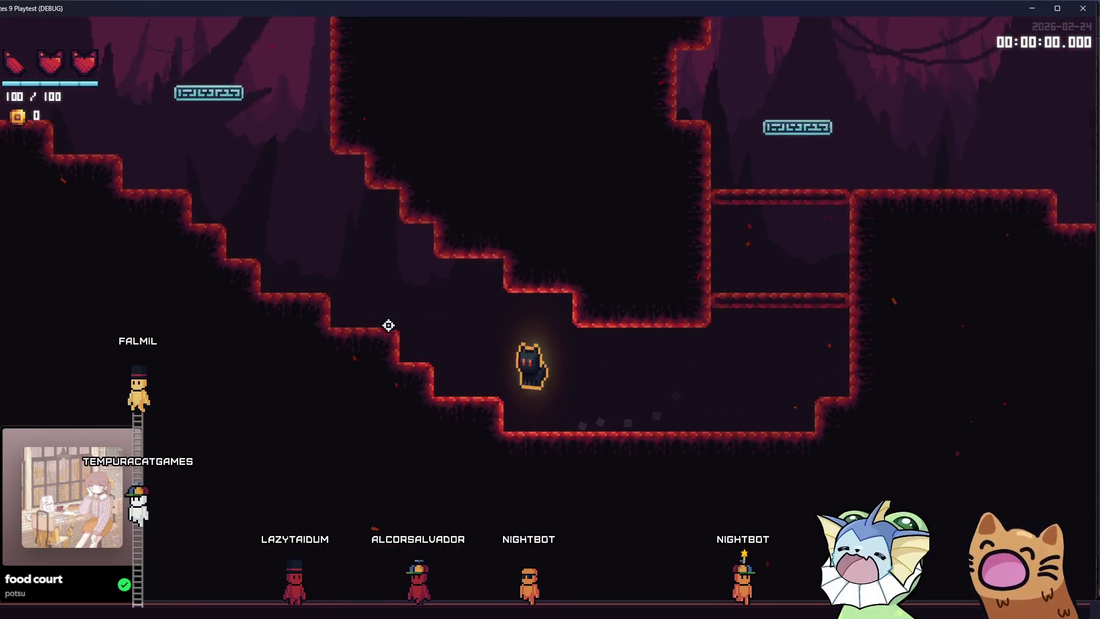
{"action": "key", "text": "space"}
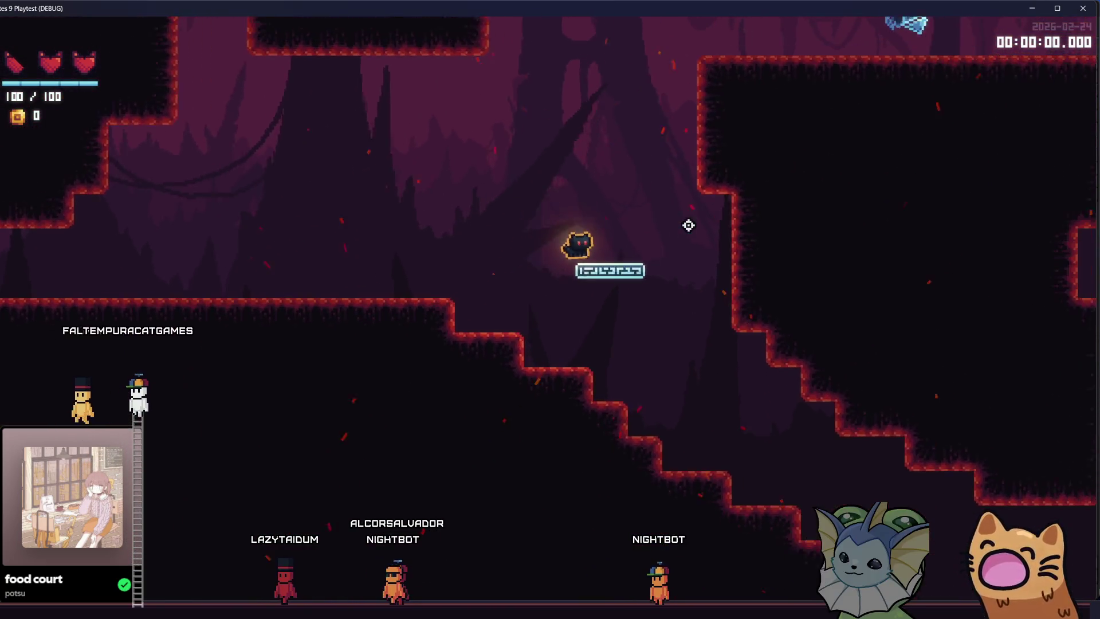
{"action": "key", "text": "Right"}
{"action": "key", "text": "Left"}
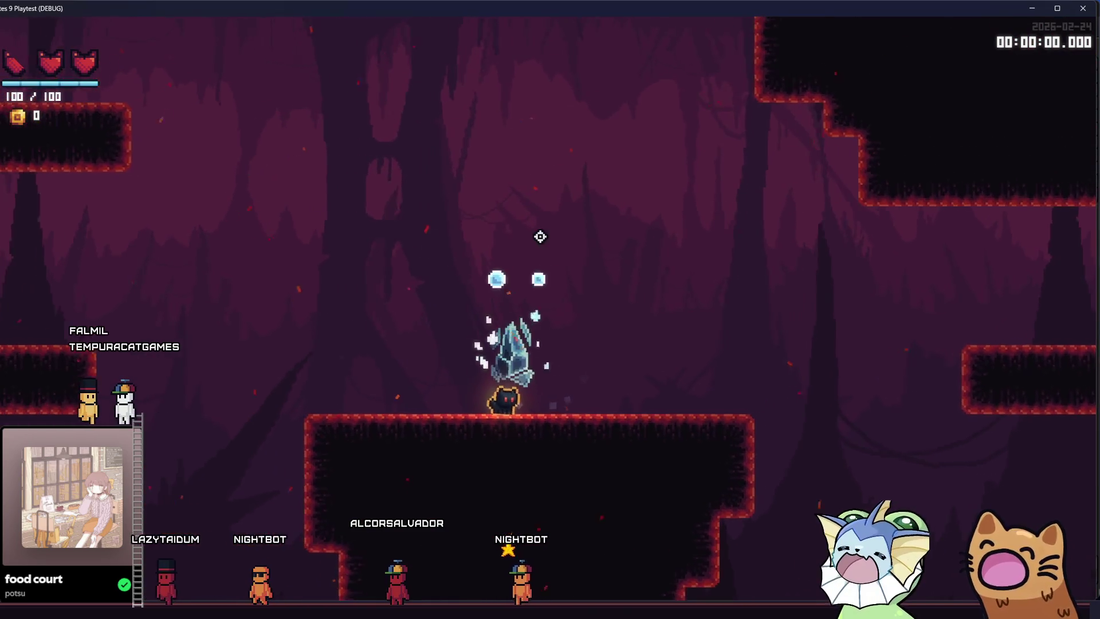
{"action": "key", "text": "Right"}
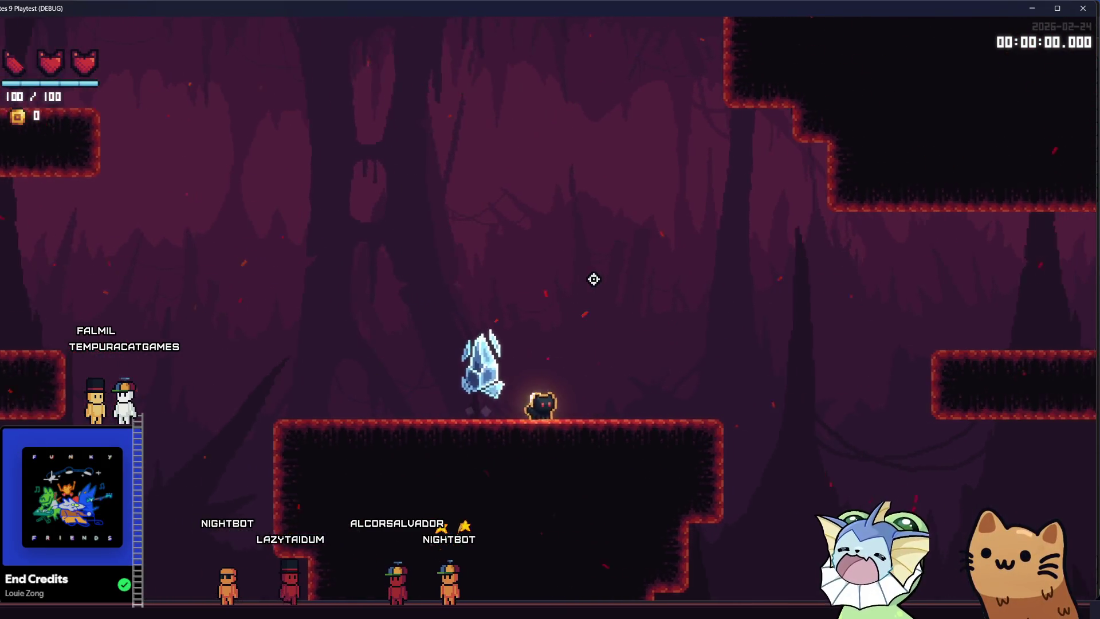
{"action": "key", "text": "F8"}
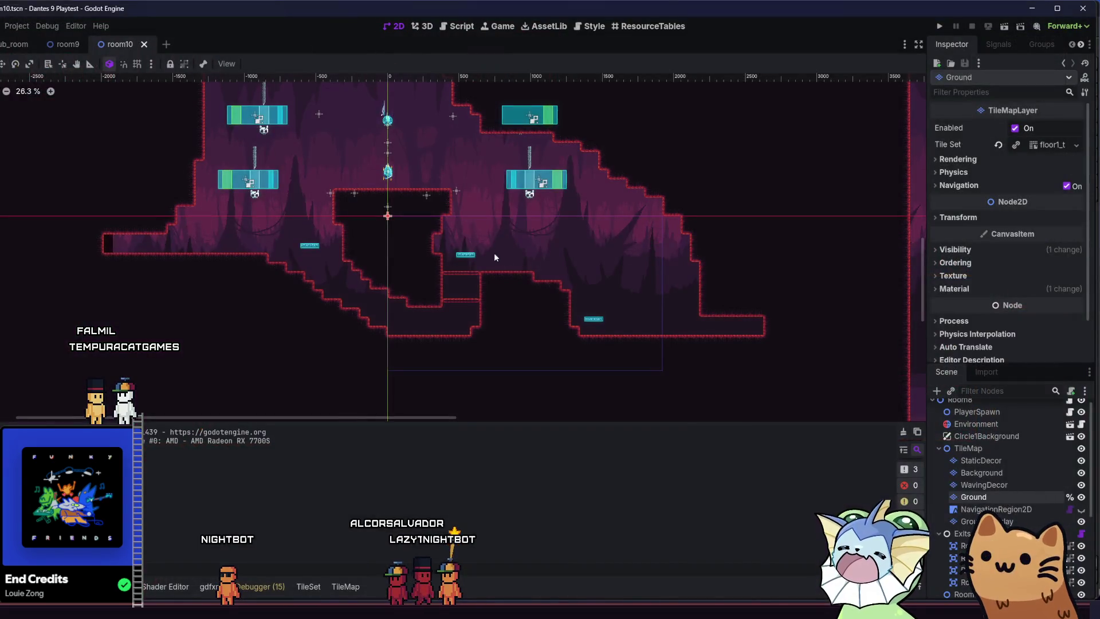
{"action": "left_click_drag", "start_coordinate": [363, 239], "coordinate": [410, 289]}
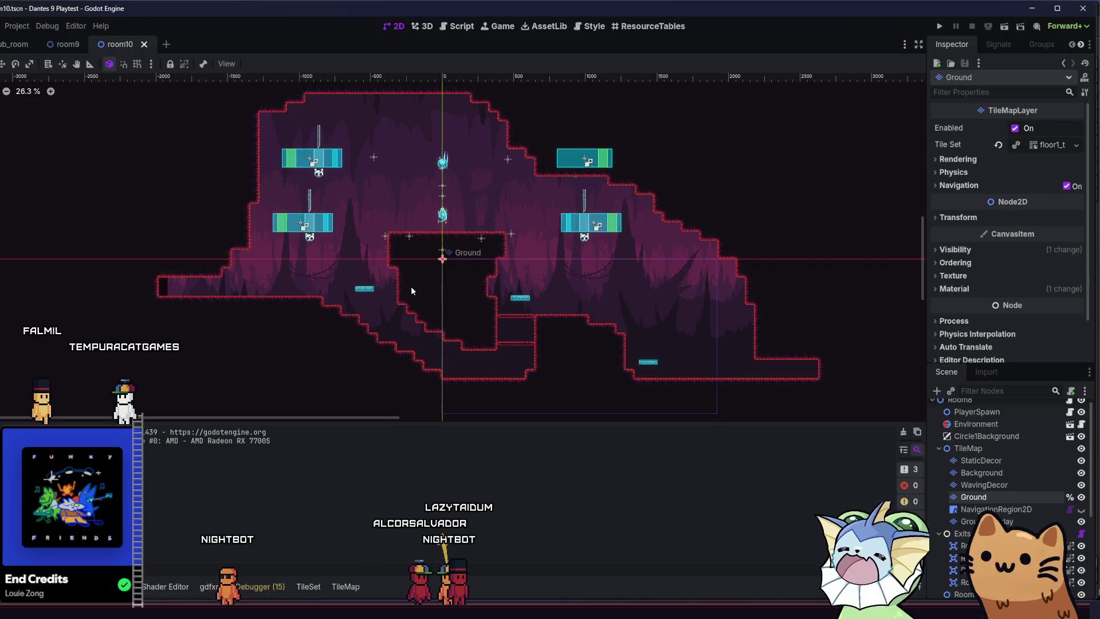
Step: Frame the lower stairs and switch the Ground layer to terrain painting
{"action": "mouse_move", "coordinate": [173, 339]}
{"action": "left_mouse_down"}
{"action": "mouse_move", "coordinate": [269, 357]}
{"action": "mouse_move", "coordinate": [224, 327]}
{"action": "mouse_move", "coordinate": [167, 314]}
{"action": "mouse_move", "coordinate": [186, 305]}
{"action": "mouse_move", "coordinate": [167, 302]}
{"action": "mouse_move", "coordinate": [170, 285]}
{"action": "left_mouse_up"}
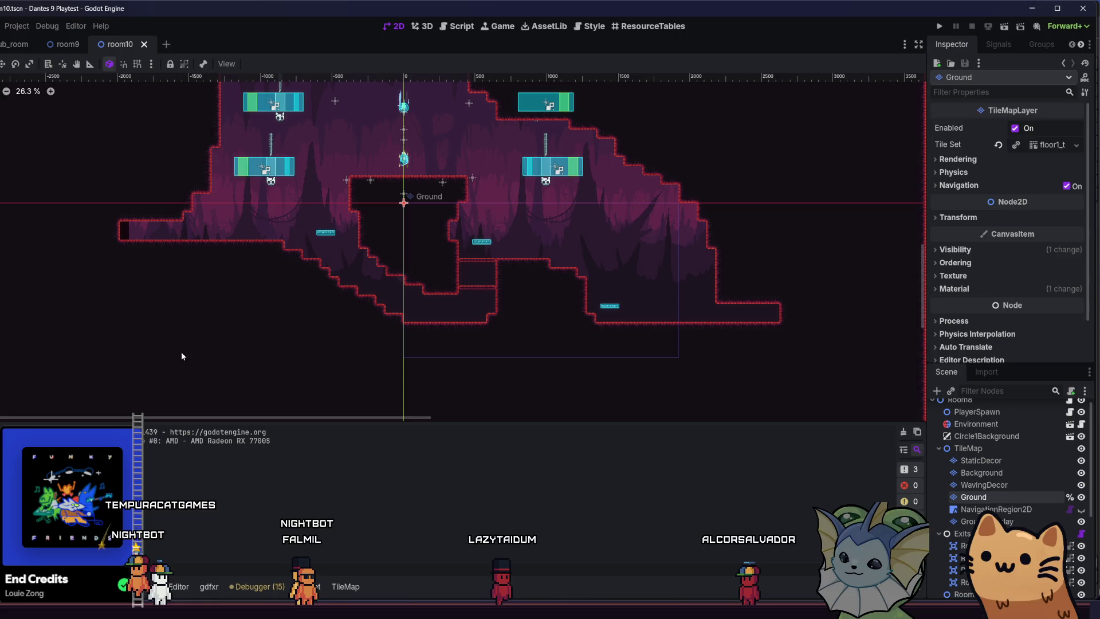
{"action": "left_click_drag", "start_coordinate": [182, 361], "coordinate": [226, 324]}
{"action": "scroll", "coordinate": [370, 281], "scroll_direction": "up", "scroll_amount": 5}
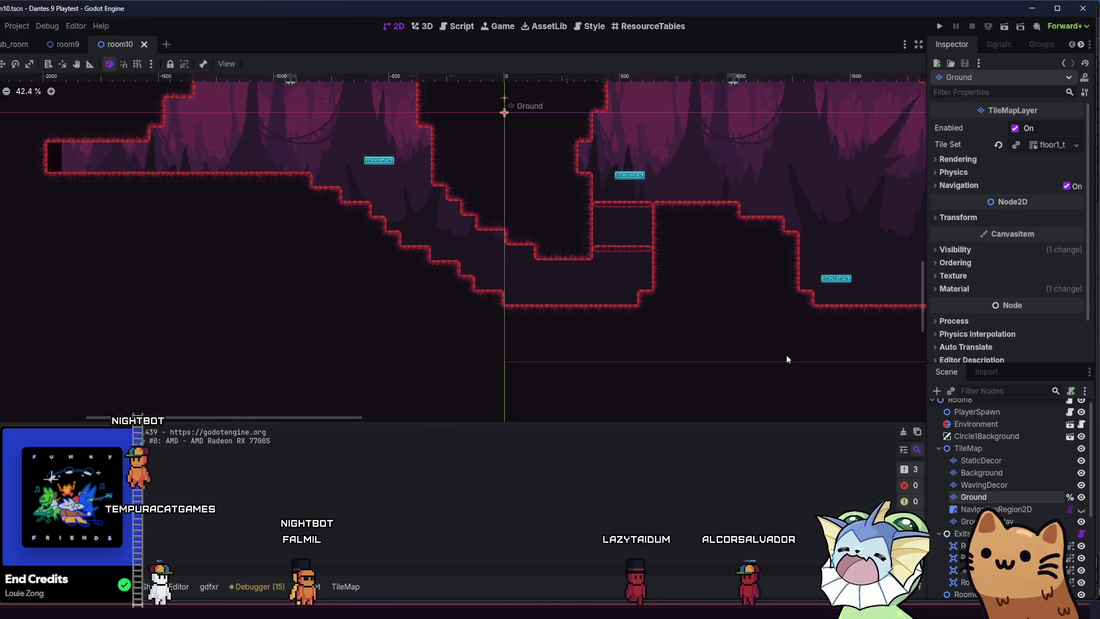
{"action": "left_click", "coordinate": [979, 461]}
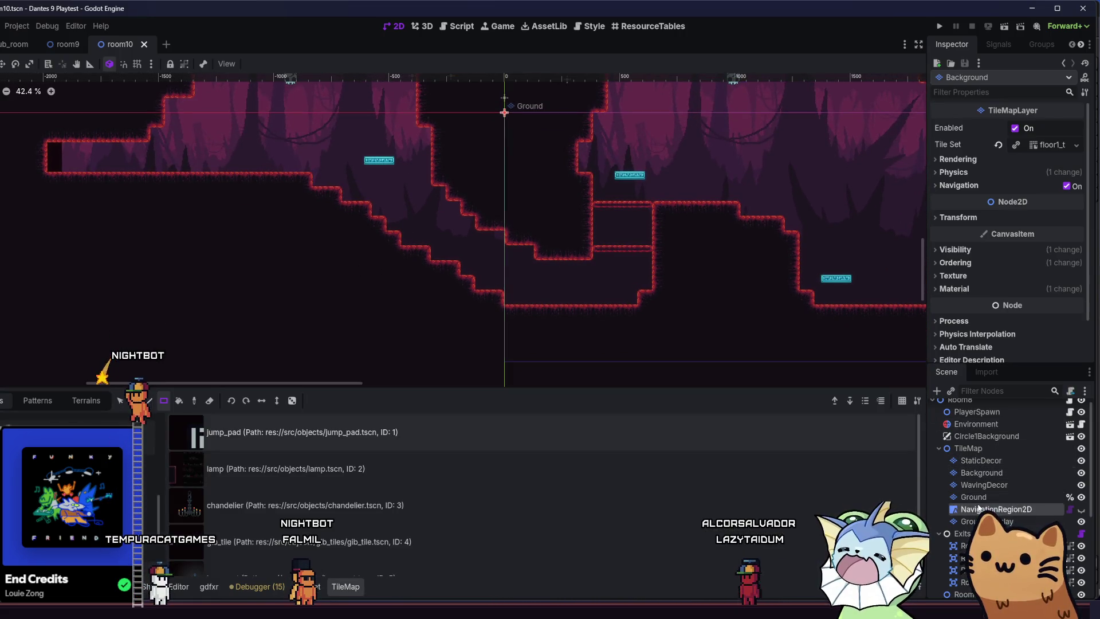
{"action": "left_click", "coordinate": [974, 496]}
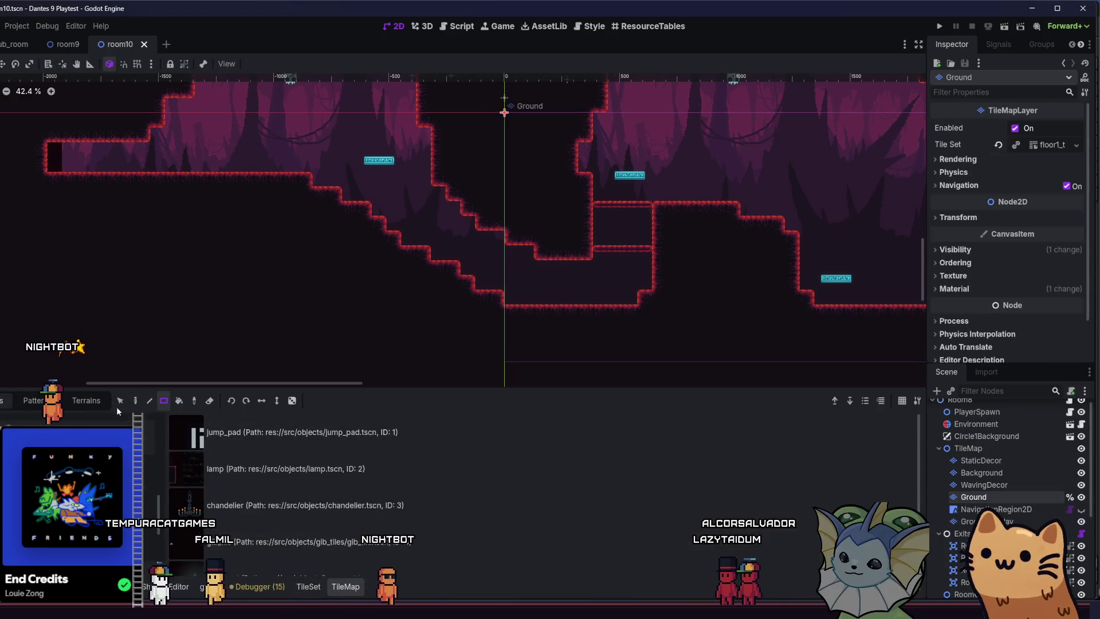
{"action": "left_click", "coordinate": [89, 401]}
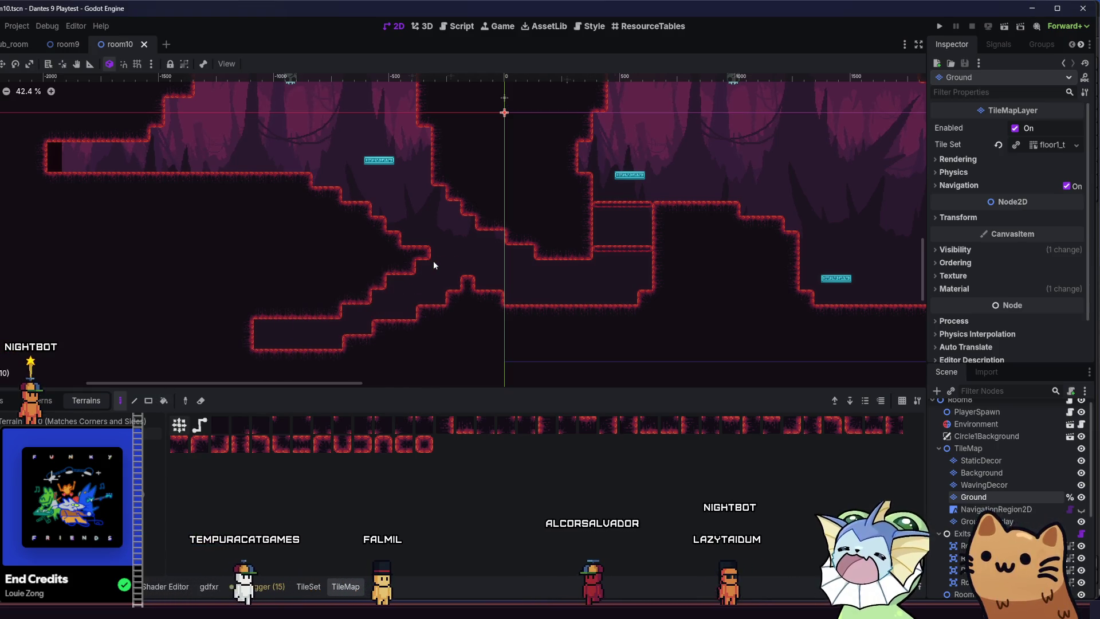
Step: Erase the tile jutting from the stairs, then look over the new stepped tunnel
{"action": "right_click", "coordinate": [466, 281]}
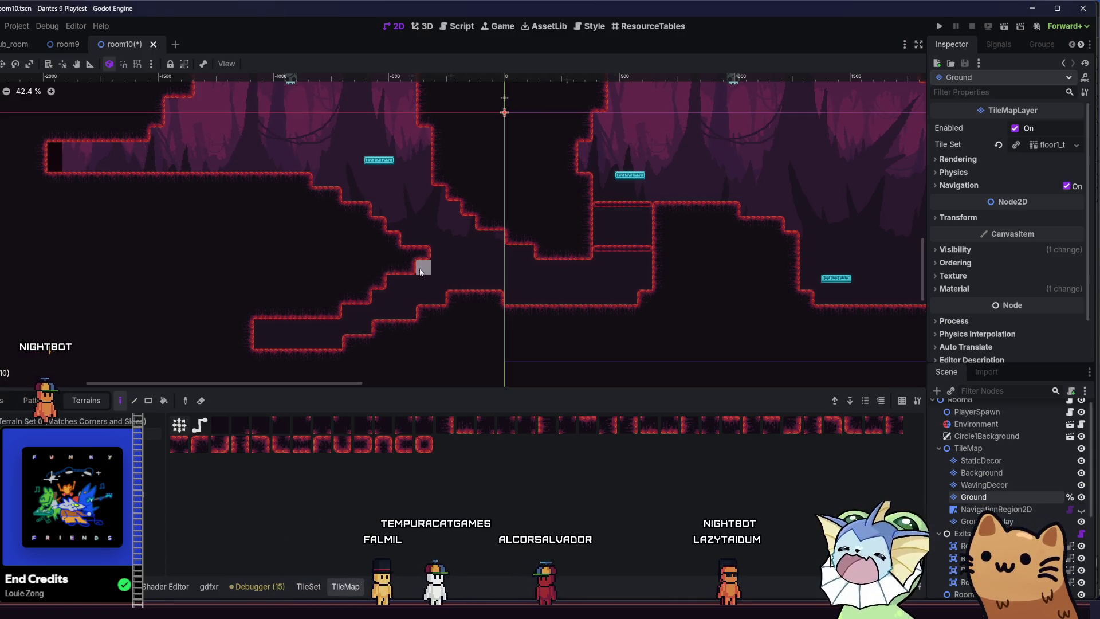
{"action": "scroll", "coordinate": [422, 271], "scroll_direction": "left", "scroll_amount": 3}
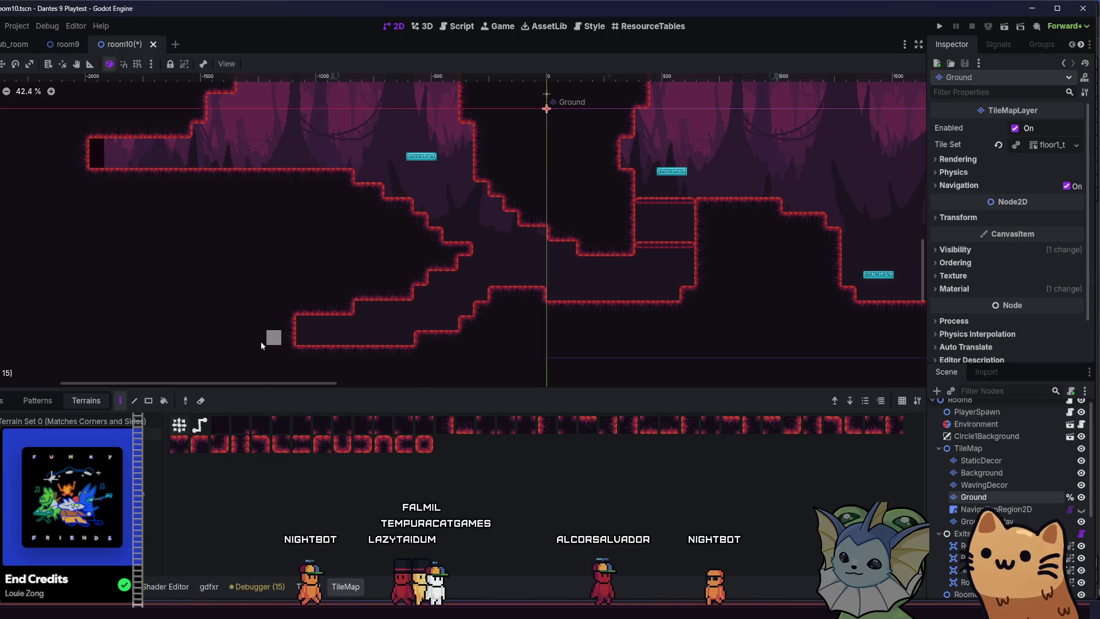
{"action": "scroll", "coordinate": [298, 330], "scroll_direction": "left", "scroll_amount": 2}
{"action": "scroll", "coordinate": [314, 328], "scroll_direction": "down", "scroll_amount": 5}
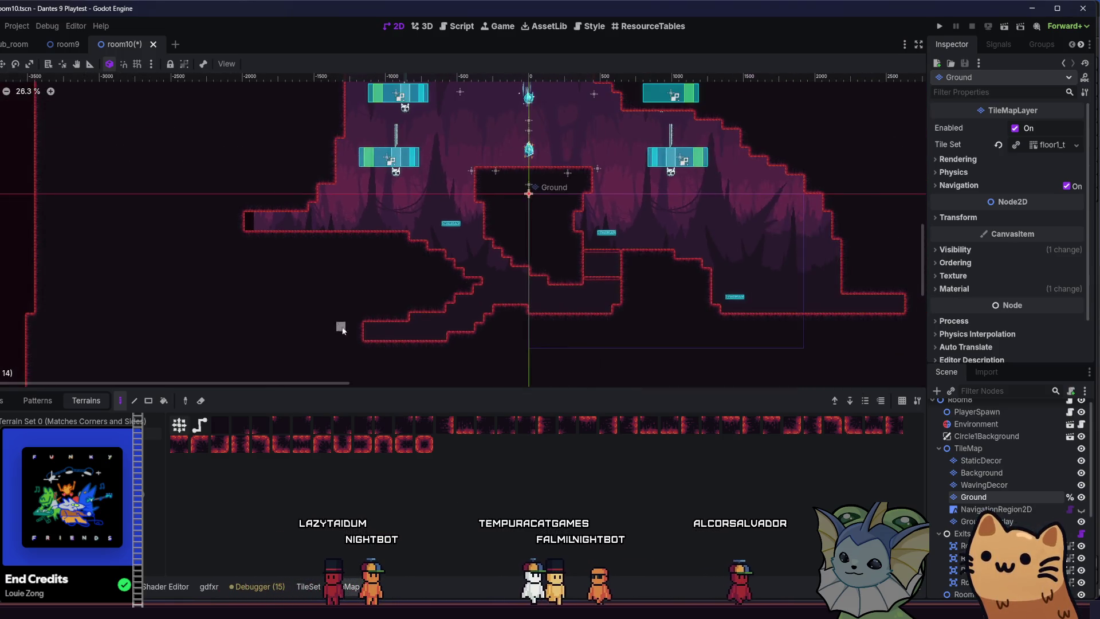
{"action": "scroll", "coordinate": [213, 317], "scroll_direction": "right", "scroll_amount": 4}
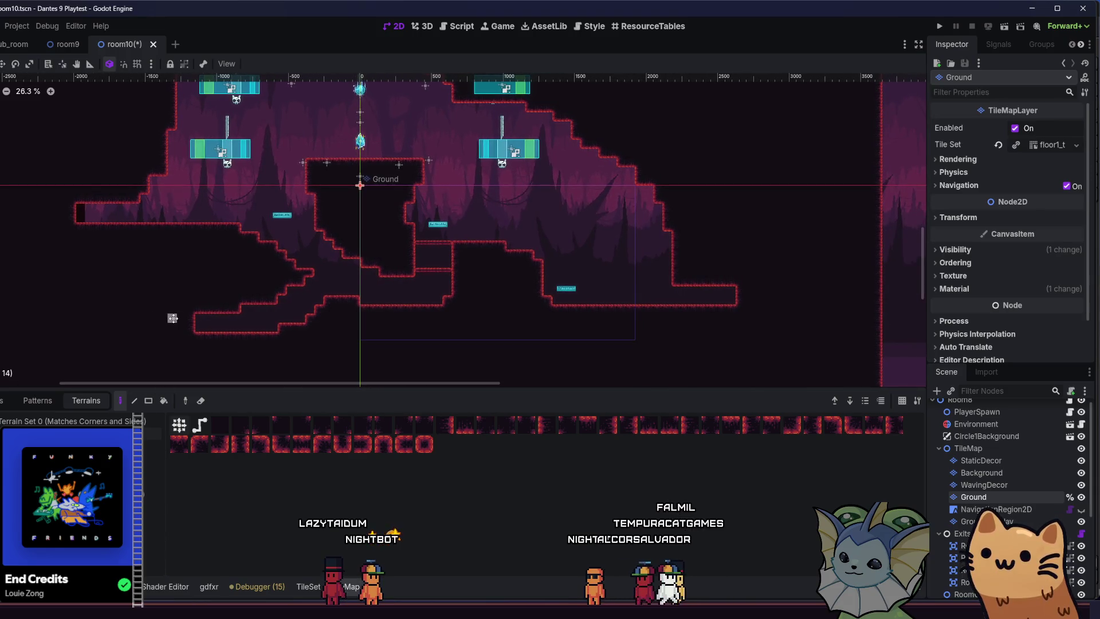
{"action": "scroll", "coordinate": [313, 274], "scroll_direction": "left", "scroll_amount": 4}
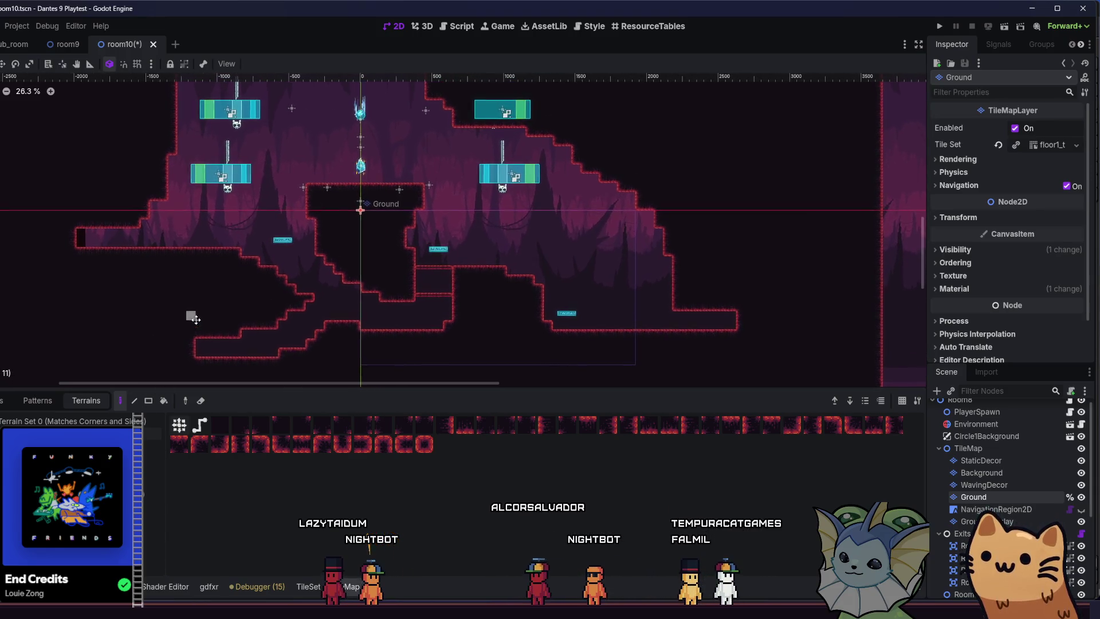
{"action": "scroll", "coordinate": [254, 319], "scroll_direction": "up", "scroll_amount": 2}
{"action": "scroll", "coordinate": [254, 320], "scroll_direction": "left", "scroll_amount": 3}
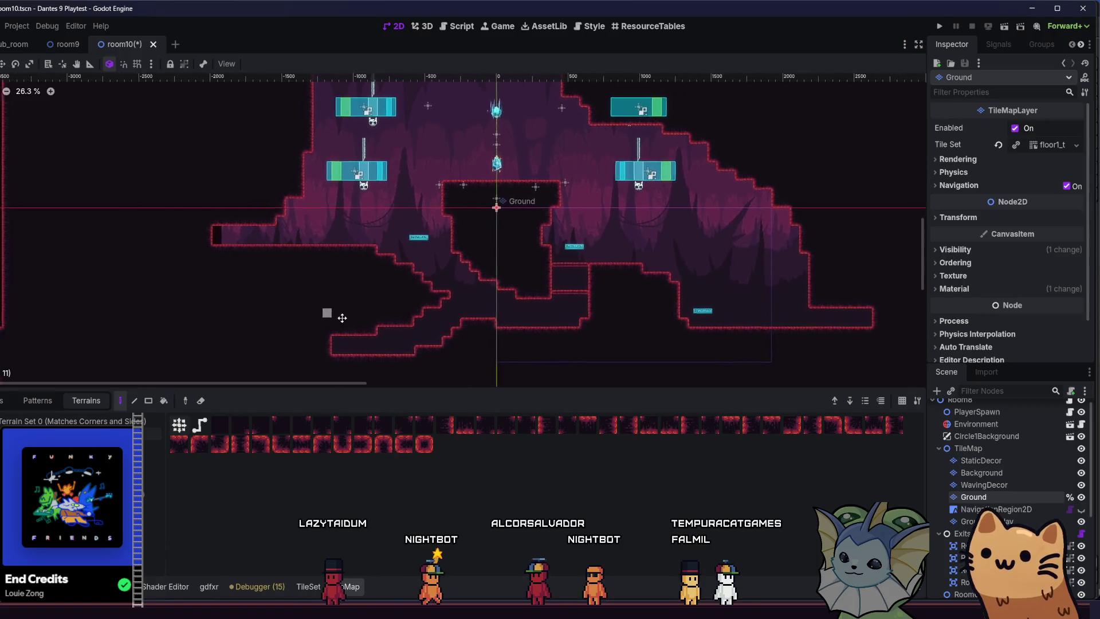
{"action": "scroll", "coordinate": [347, 326], "scroll_direction": "down", "scroll_amount": 2}
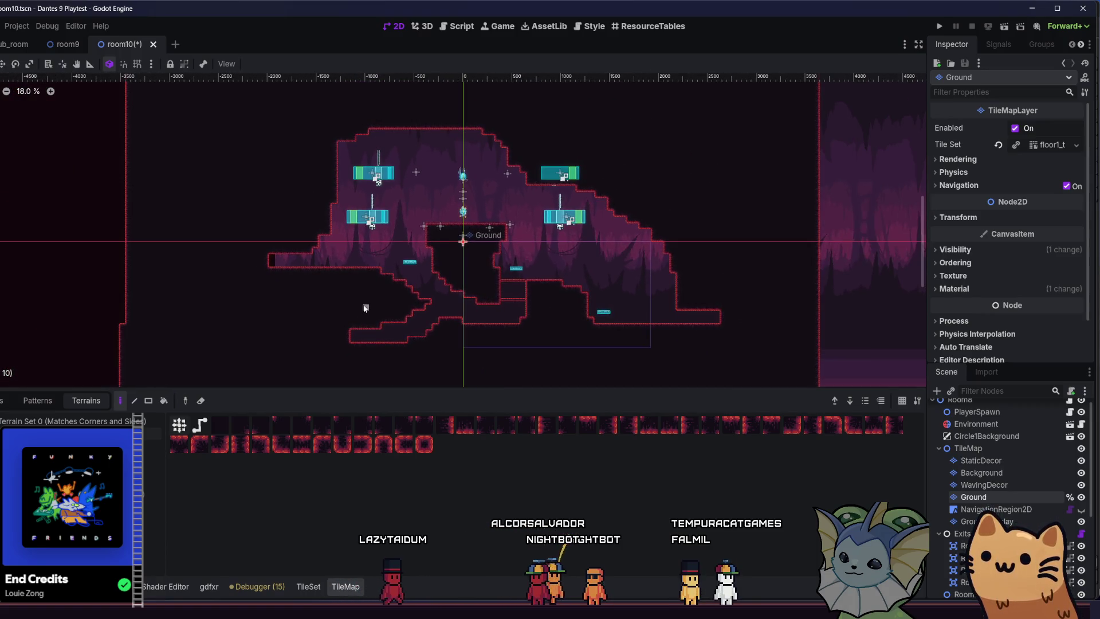
{"action": "scroll", "coordinate": [479, 263], "scroll_direction": "up", "scroll_amount": 3}
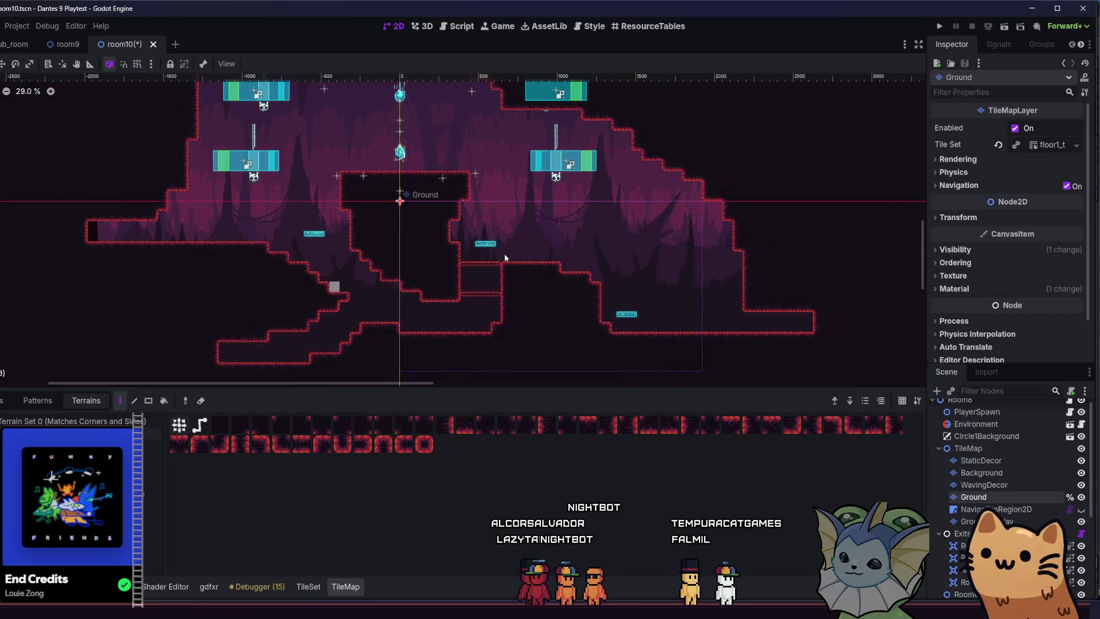
{"action": "scroll", "coordinate": [479, 263], "scroll_direction": "up", "scroll_amount": 1}
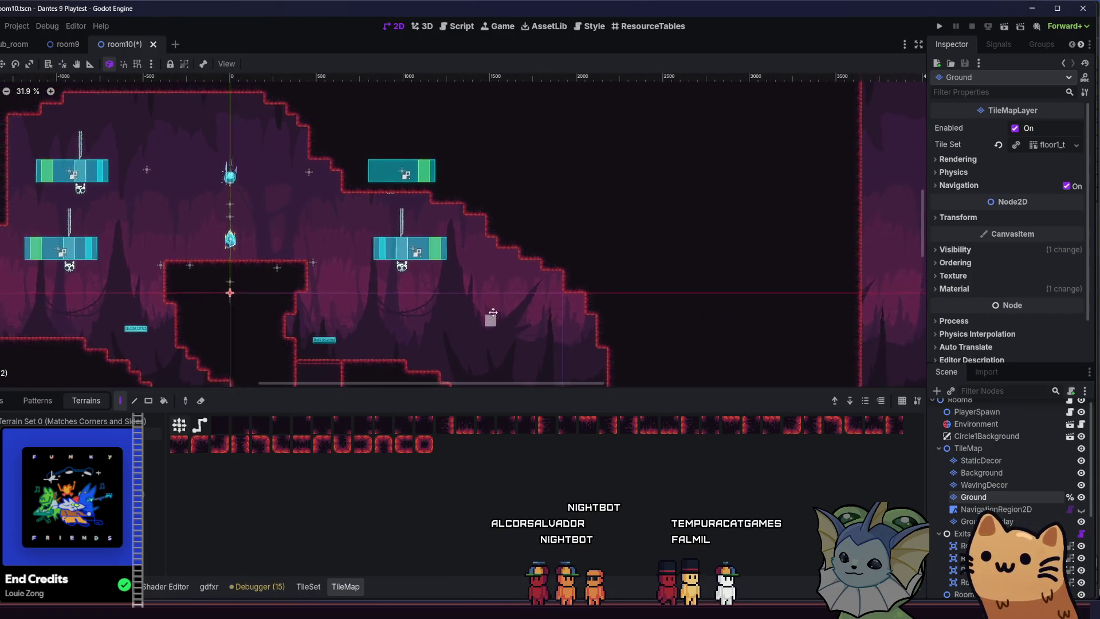
{"action": "scroll", "coordinate": [490, 315], "scroll_direction": "down", "scroll_amount": 2}
{"action": "scroll", "coordinate": [439, 259], "scroll_direction": "up", "scroll_amount": 2}
{"action": "scroll", "coordinate": [439, 259], "scroll_direction": "left", "scroll_amount": 2}
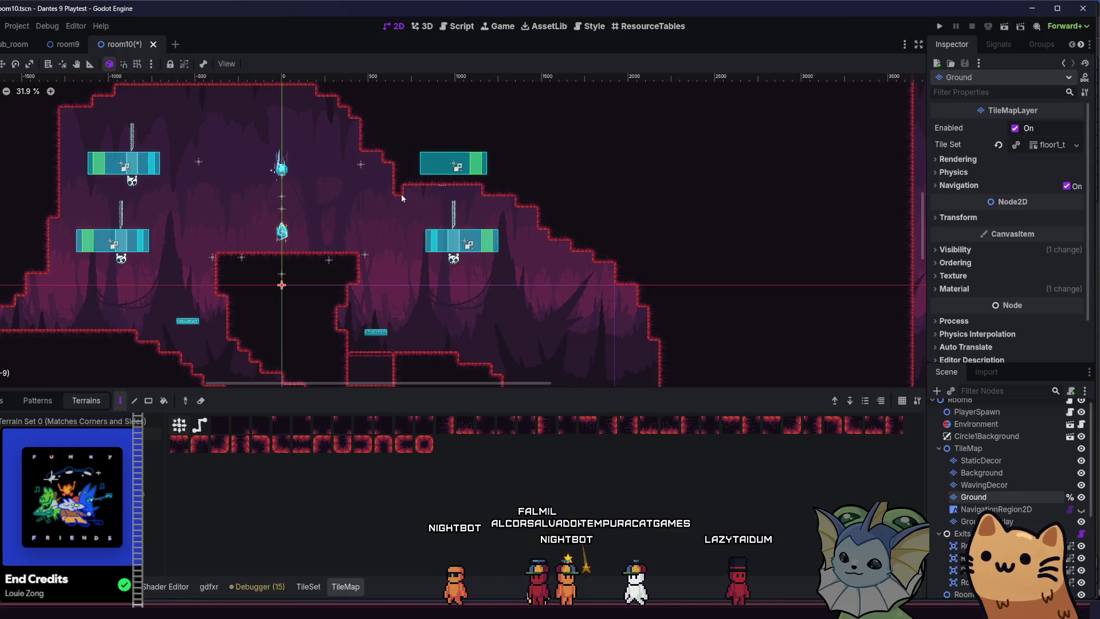
Step: Paint ground to join the floating chunk and extend the platforms, and erase ceiling tiles by the upper ledge
{"action": "left_click_drag", "start_coordinate": [408, 191], "coordinate": [513, 208]}
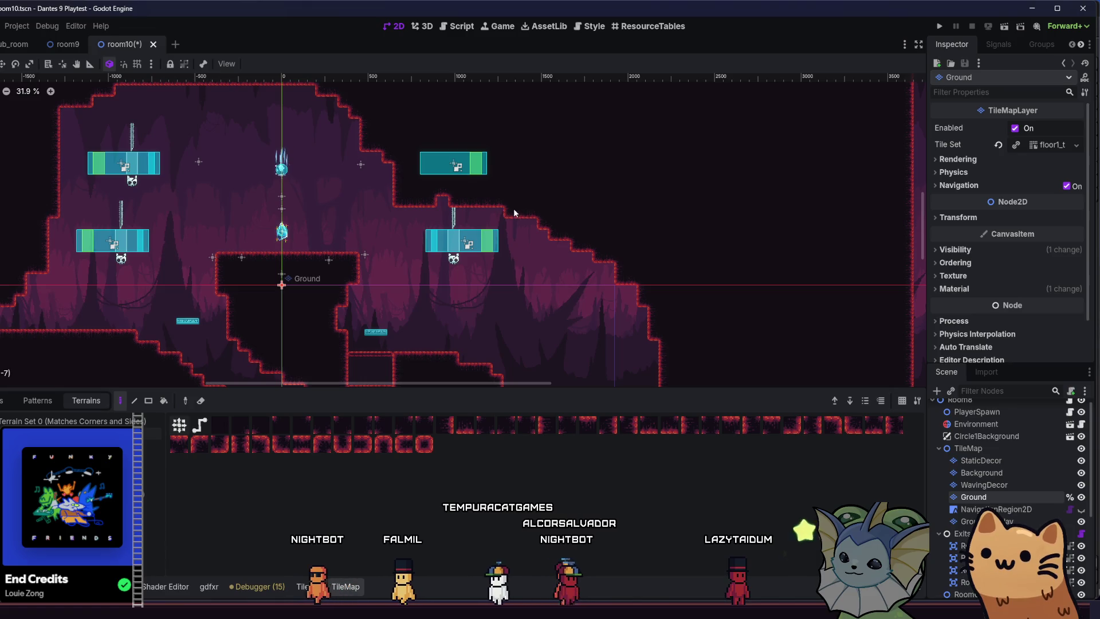
{"action": "mouse_move", "coordinate": [441, 198]}
{"action": "left_mouse_down"}
{"action": "mouse_move", "coordinate": [408, 184]}
{"action": "mouse_move", "coordinate": [515, 178]}
{"action": "left_mouse_up"}
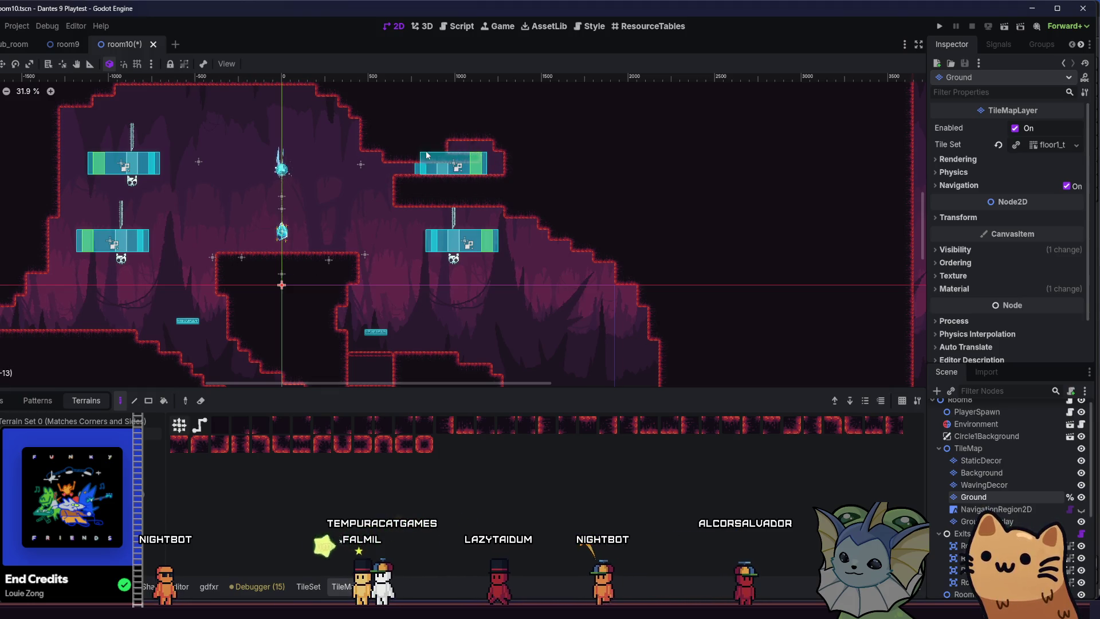
{"action": "scroll", "coordinate": [387, 156], "scroll_direction": "up", "scroll_amount": 2}
{"action": "scroll", "coordinate": [387, 156], "scroll_direction": "left", "scroll_amount": 3}
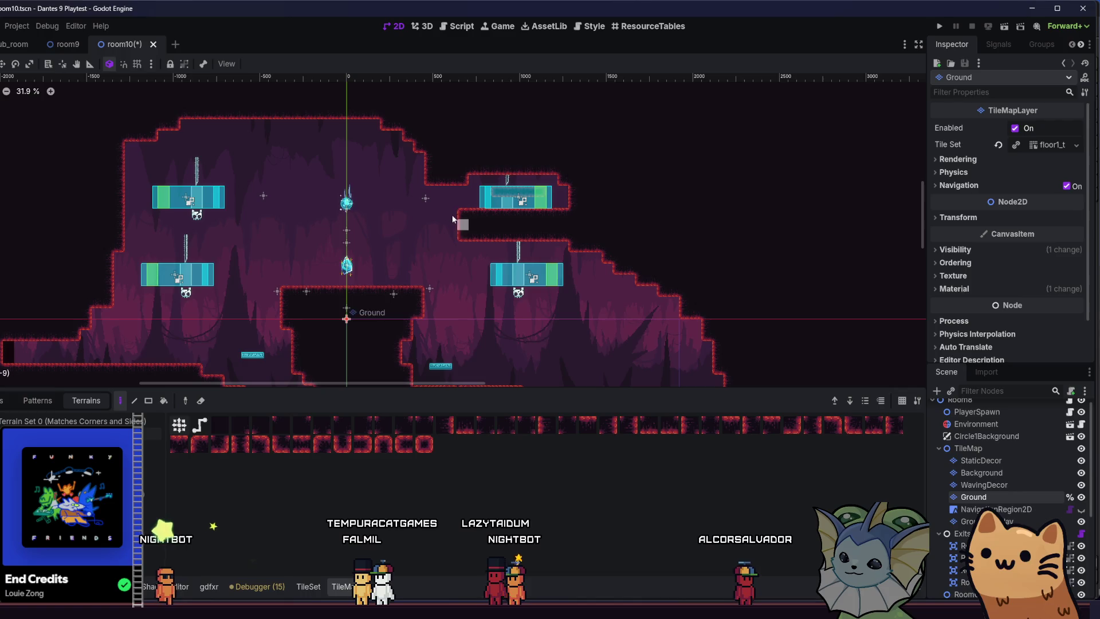
{"action": "left_click", "coordinate": [3, 400]}
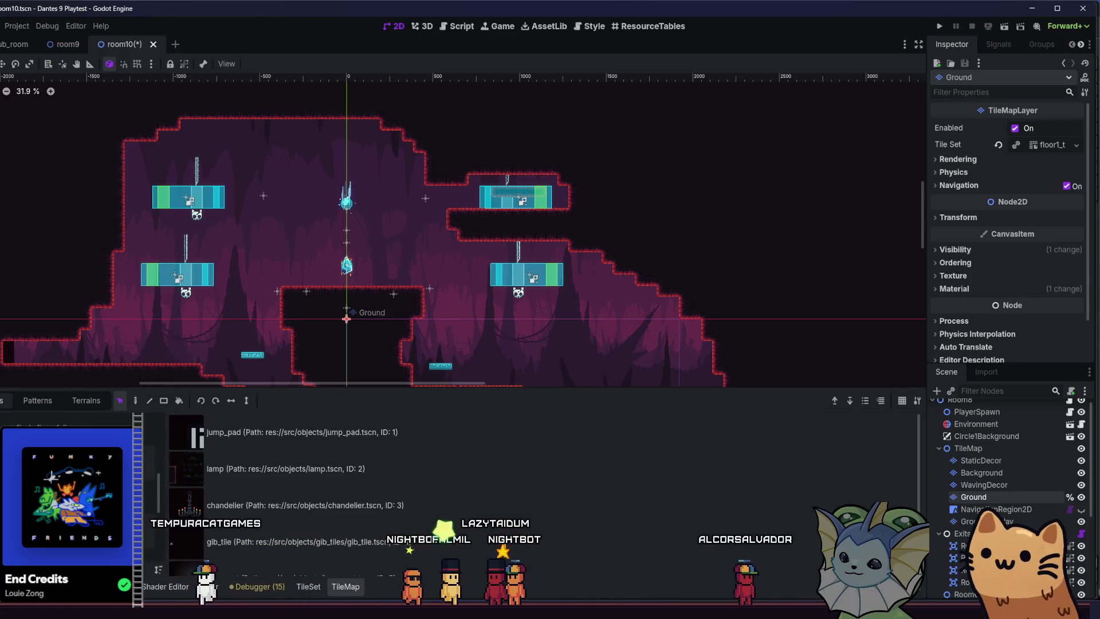
{"action": "left_click", "coordinate": [86, 401]}
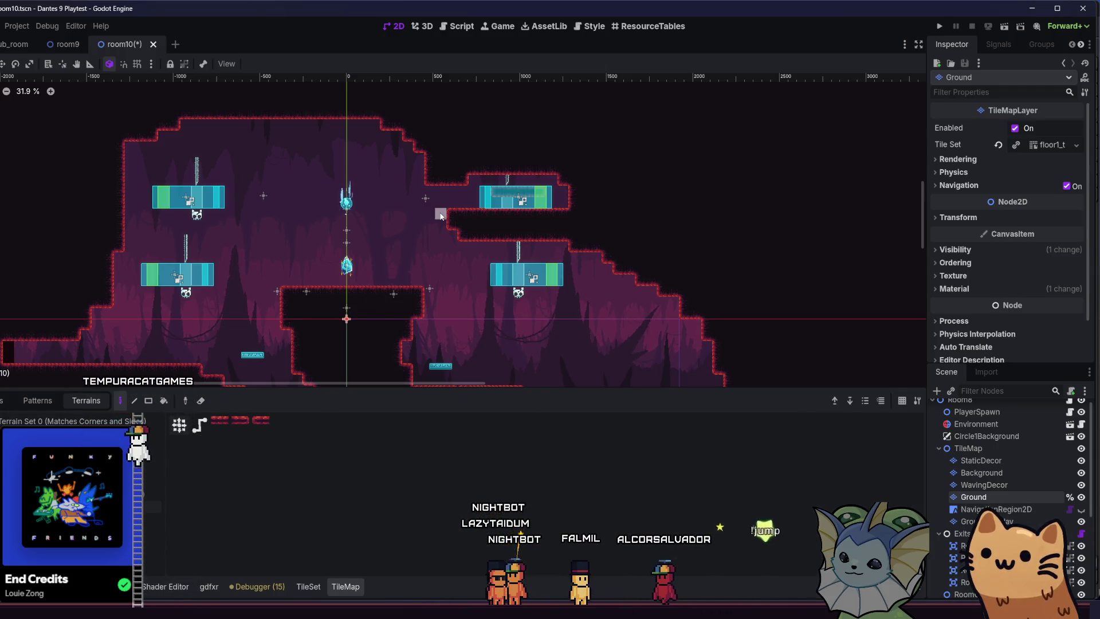
{"action": "left_click_drag", "start_coordinate": [404, 215], "coordinate": [393, 215]}
{"action": "right_click", "coordinate": [454, 177]}
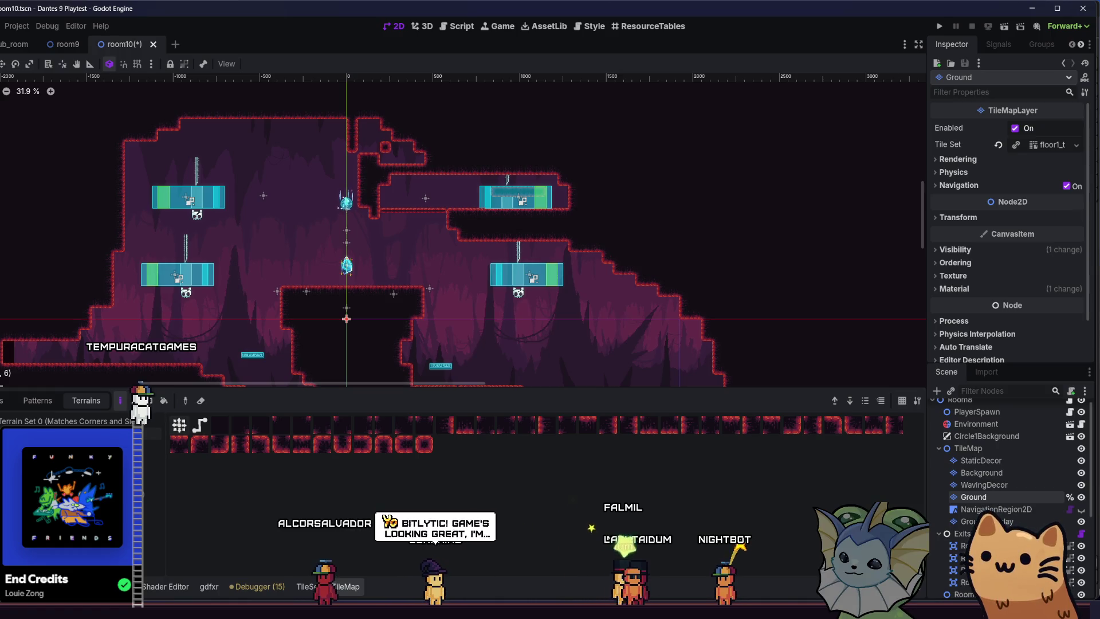
{"action": "scroll", "coordinate": [311, 276], "scroll_direction": "up", "scroll_amount": 2}
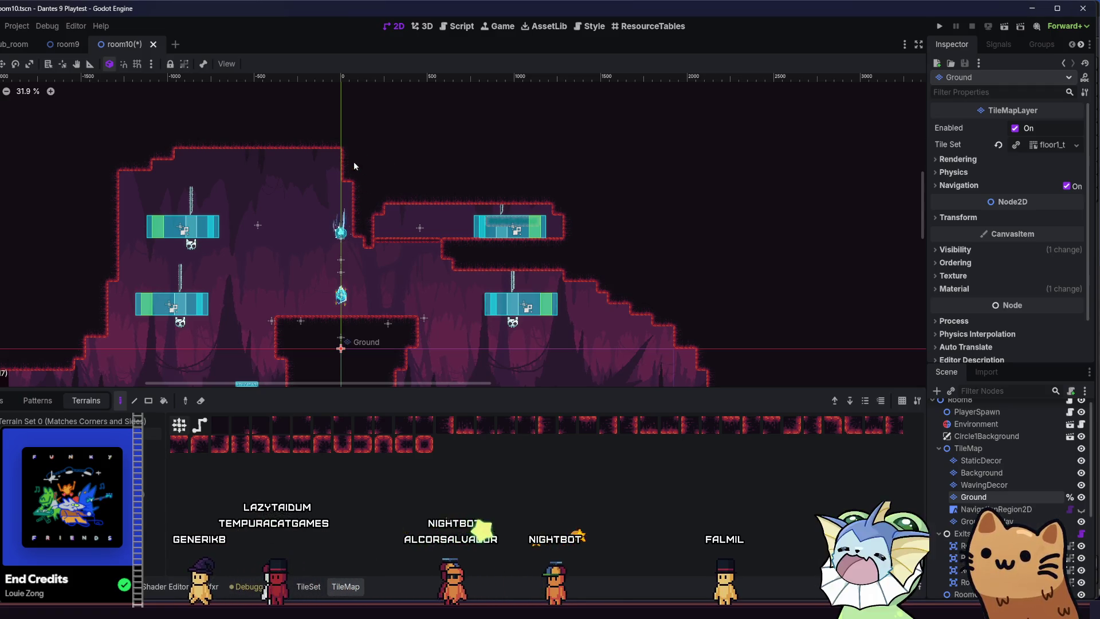
Step: Paint a raised stepped bump across the upper ledge chamber, then reselect the Ground layer
{"action": "scroll", "coordinate": [243, 214], "scroll_direction": "left", "scroll_amount": 2}
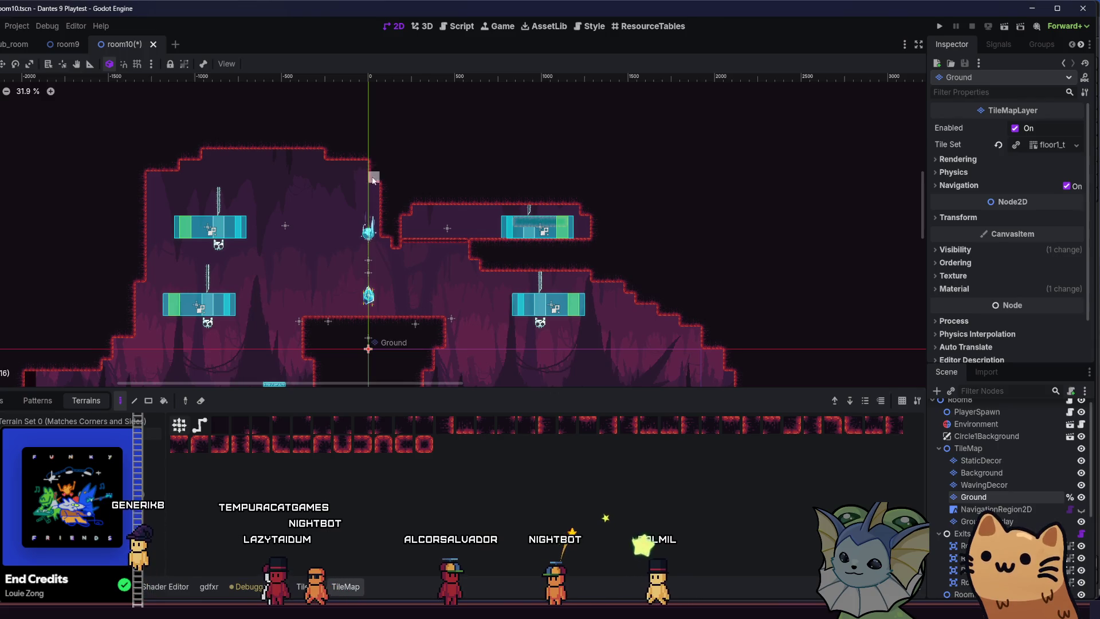
{"action": "scroll", "coordinate": [373, 172], "scroll_direction": "up", "scroll_amount": 4}
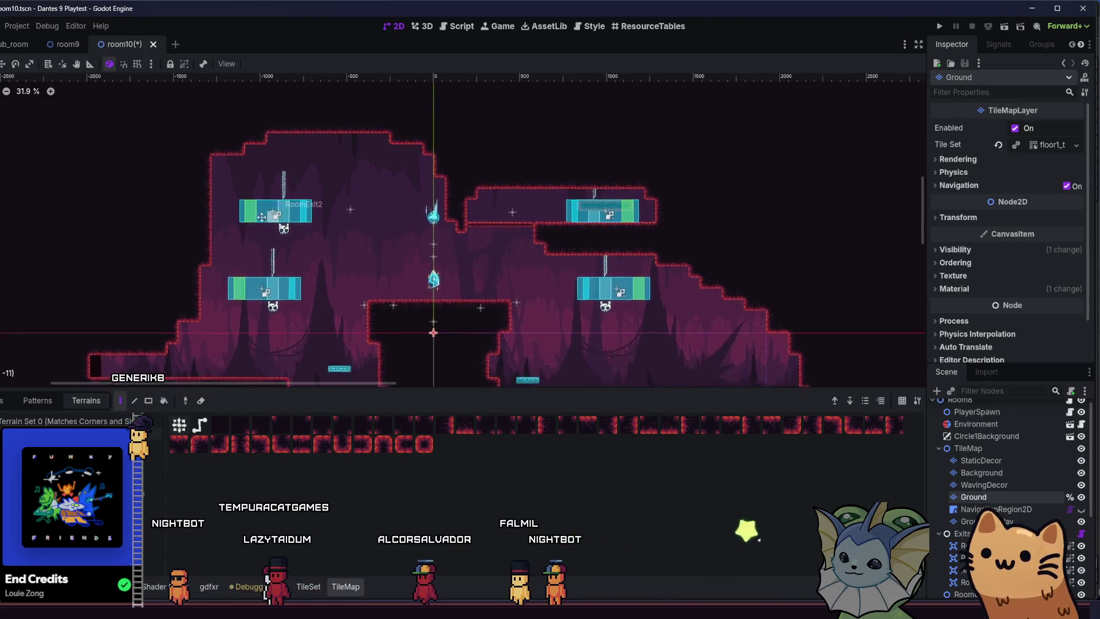
{"action": "left_click_drag", "start_coordinate": [400, 187], "coordinate": [535, 194]}
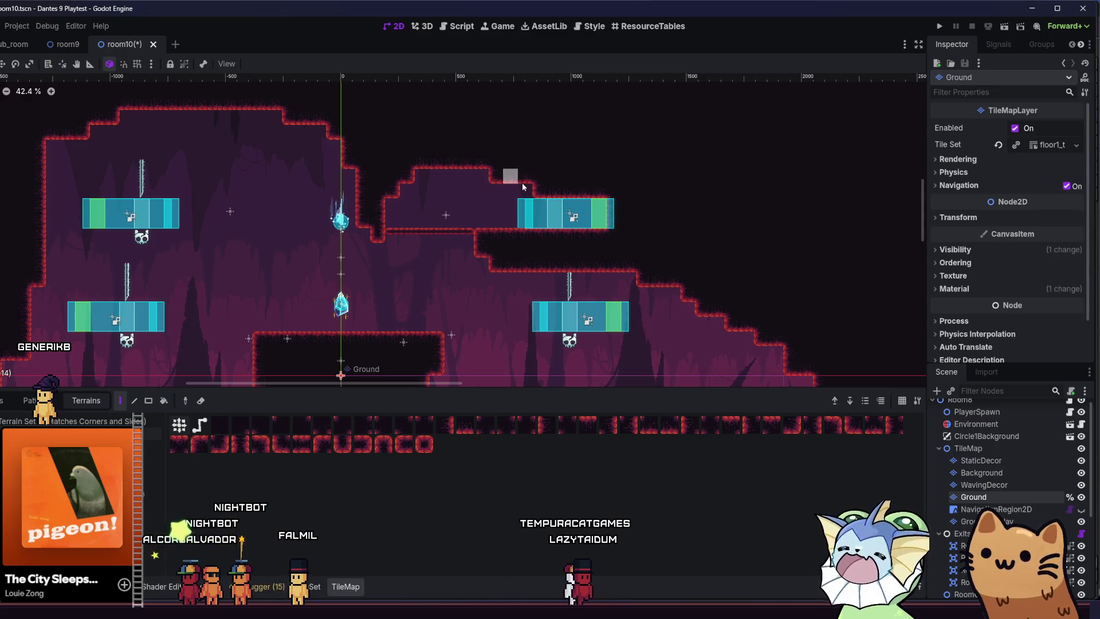
{"action": "scroll", "coordinate": [353, 227], "scroll_direction": "down", "scroll_amount": 3}
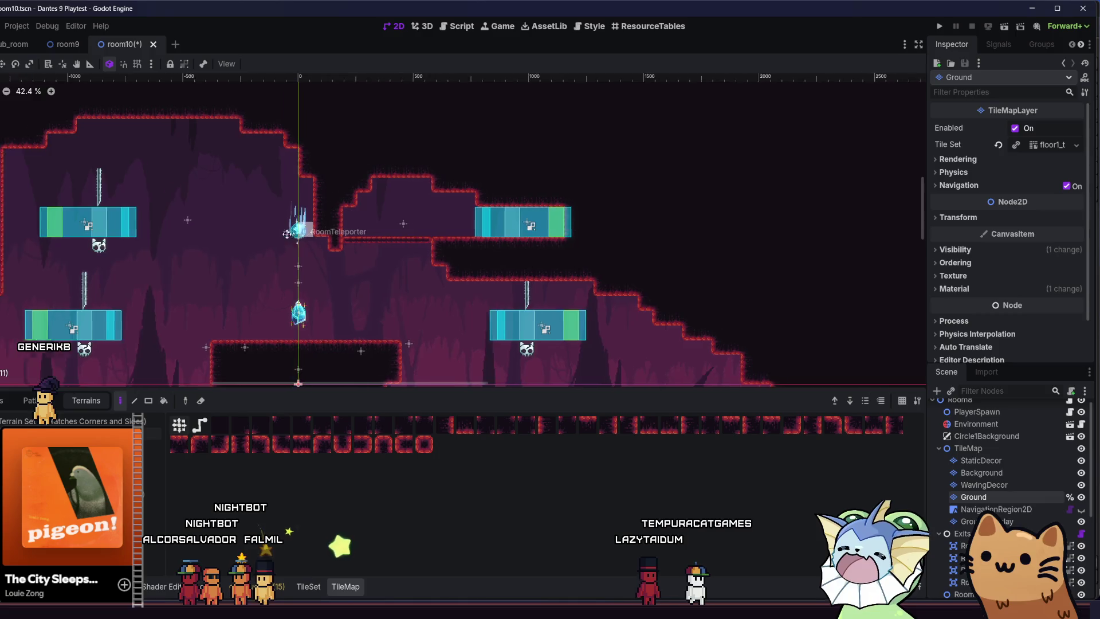
{"action": "scroll", "coordinate": [258, 247], "scroll_direction": "up", "scroll_amount": 2}
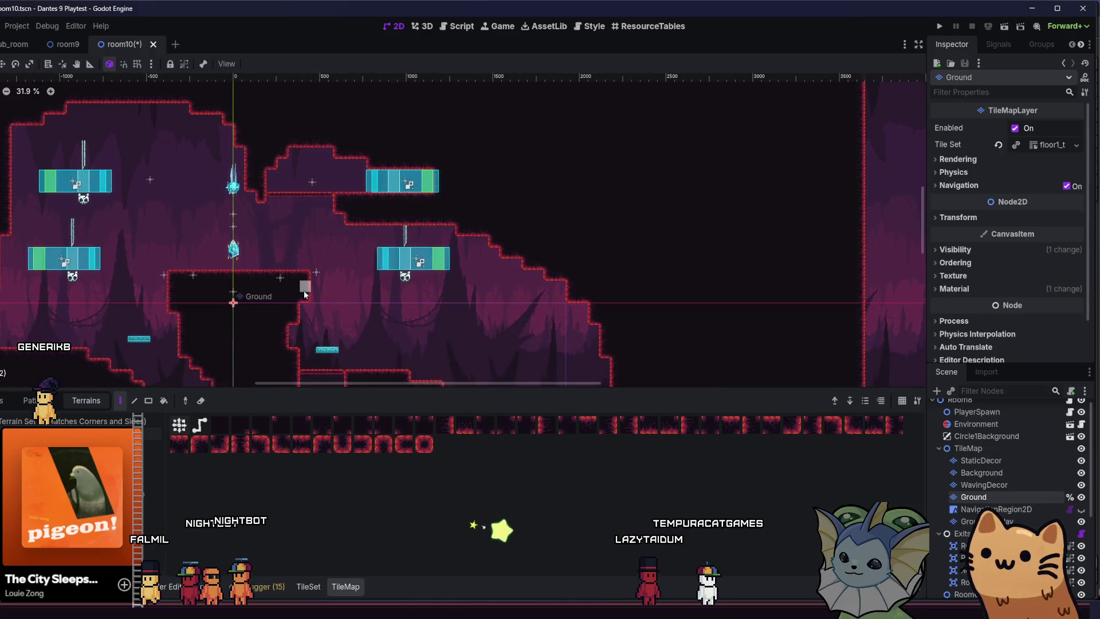
{"action": "scroll", "coordinate": [296, 166], "scroll_direction": "up", "scroll_amount": 3}
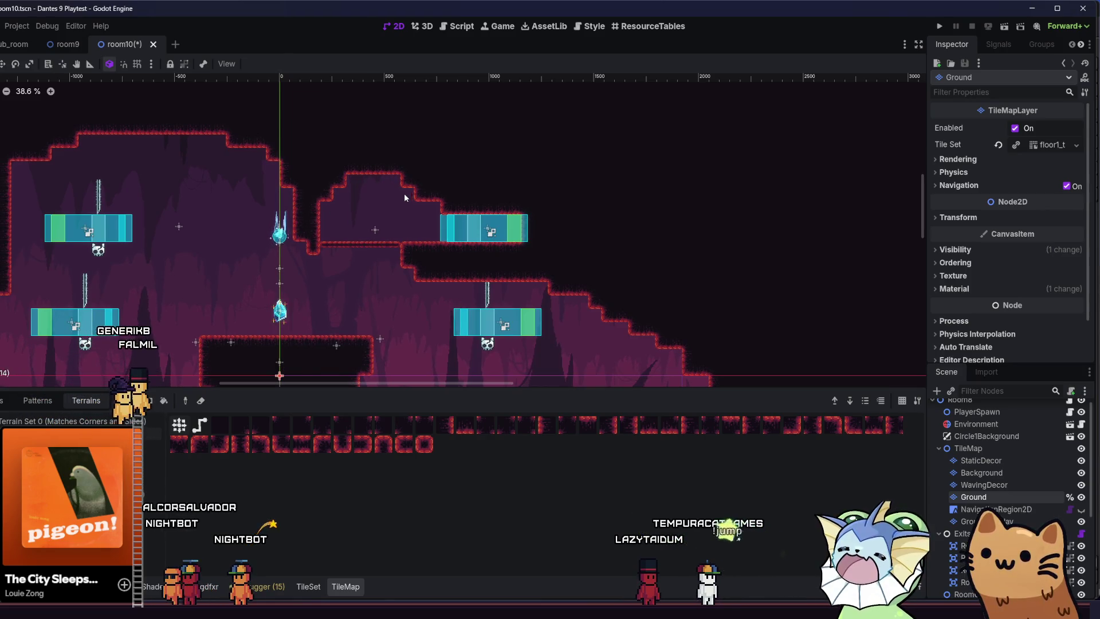
{"action": "scroll", "coordinate": [406, 191], "scroll_direction": "down", "scroll_amount": 2}
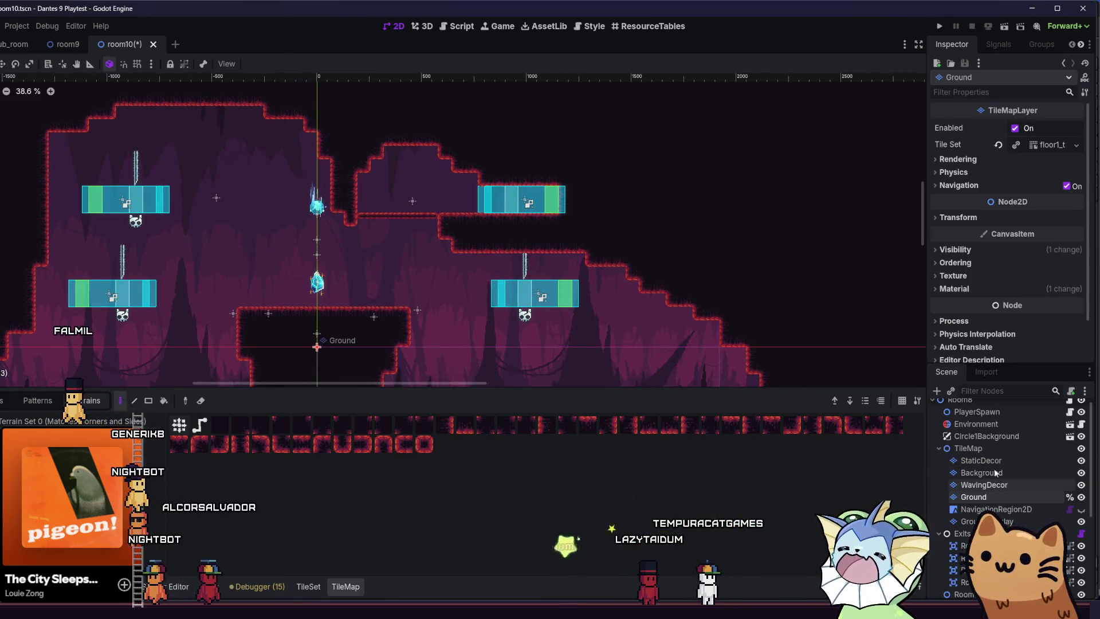
{"action": "scroll", "coordinate": [411, 239], "scroll_direction": "down", "scroll_amount": 6}
{"action": "scroll", "coordinate": [410, 239], "scroll_direction": "down", "scroll_amount": 2}
{"action": "scroll", "coordinate": [411, 239], "scroll_direction": "left", "scroll_amount": 1}
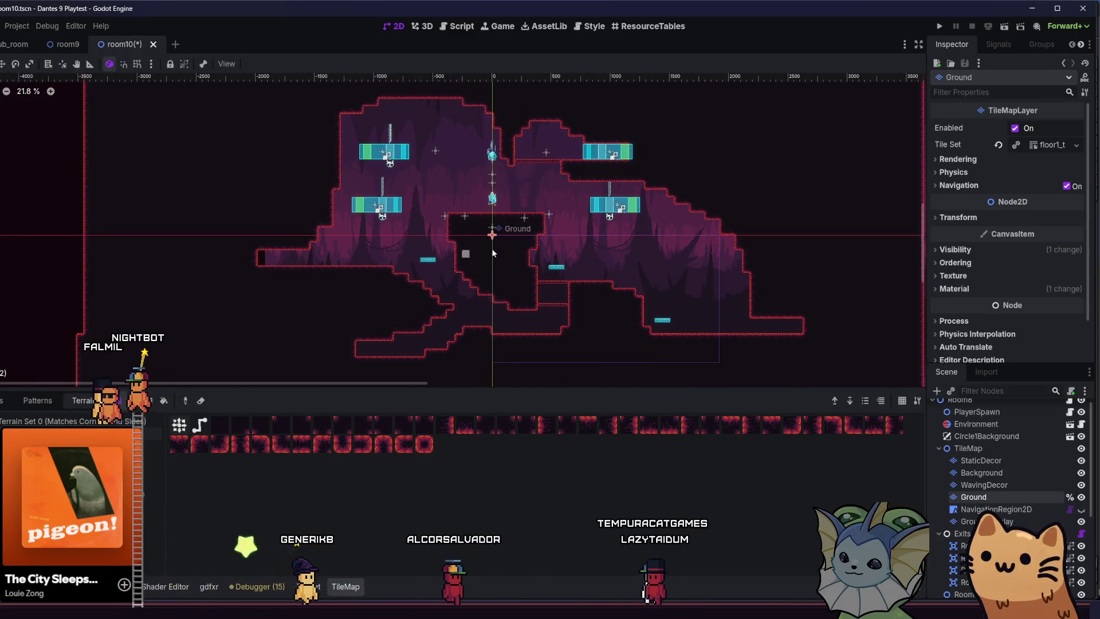
{"action": "scroll", "coordinate": [485, 253], "scroll_direction": "up", "scroll_amount": 5}
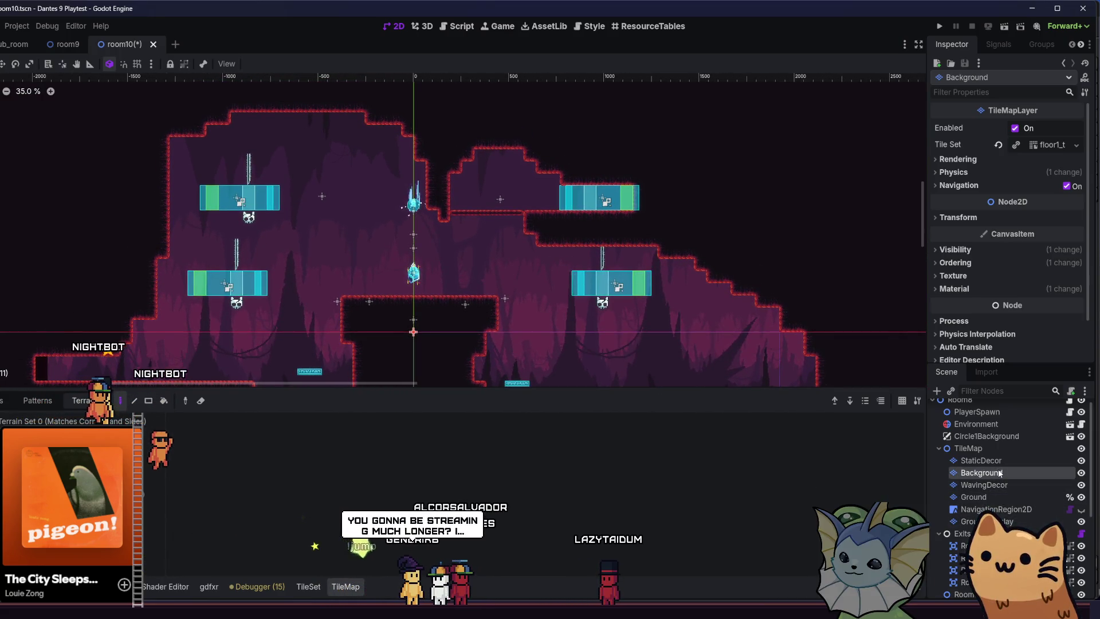
{"action": "left_click", "coordinate": [984, 485]}
{"action": "key", "text": "Down"}
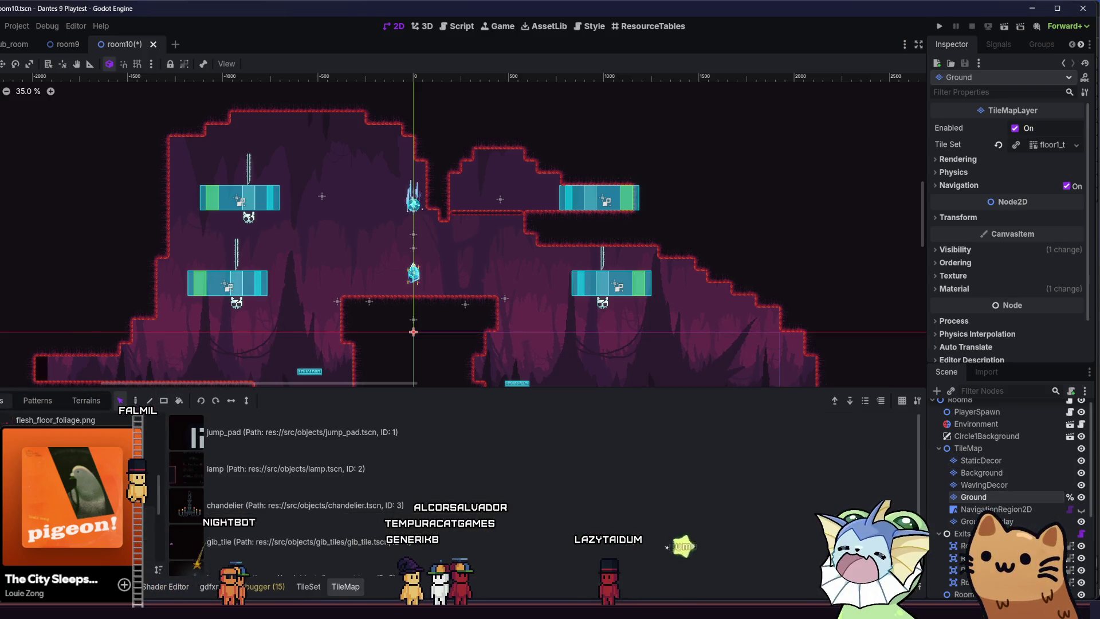
Step: Place a jump pad right of the lower crystal, then save and run room10
{"action": "scroll", "coordinate": [486, 267], "scroll_direction": "up", "scroll_amount": 3}
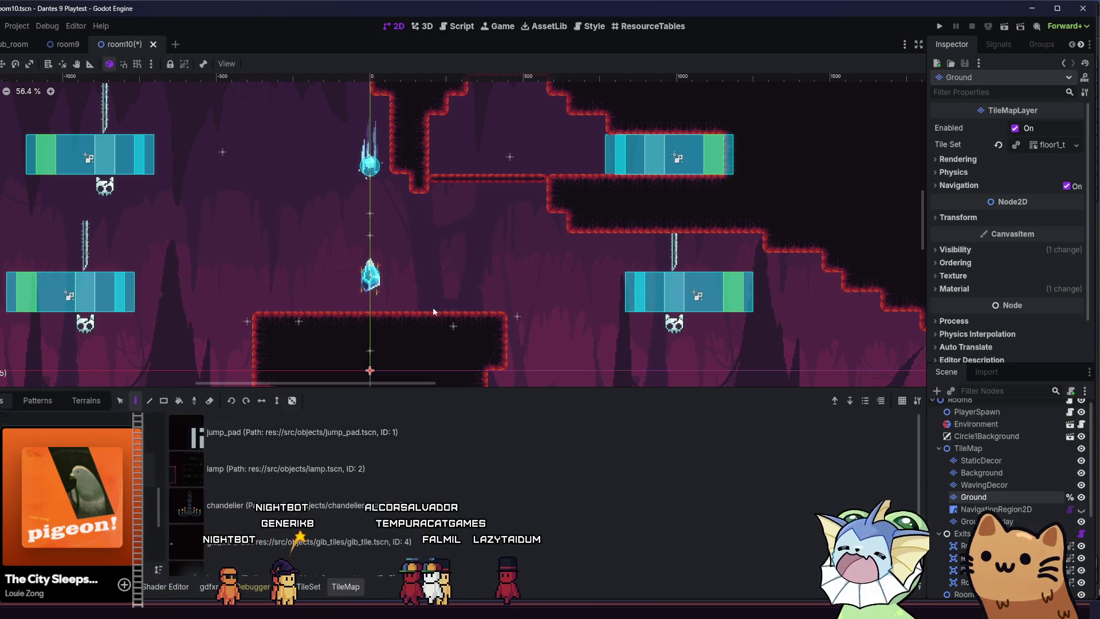
{"action": "left_click", "coordinate": [475, 299]}
{"action": "scroll", "coordinate": [367, 313], "scroll_direction": "down", "scroll_amount": 3}
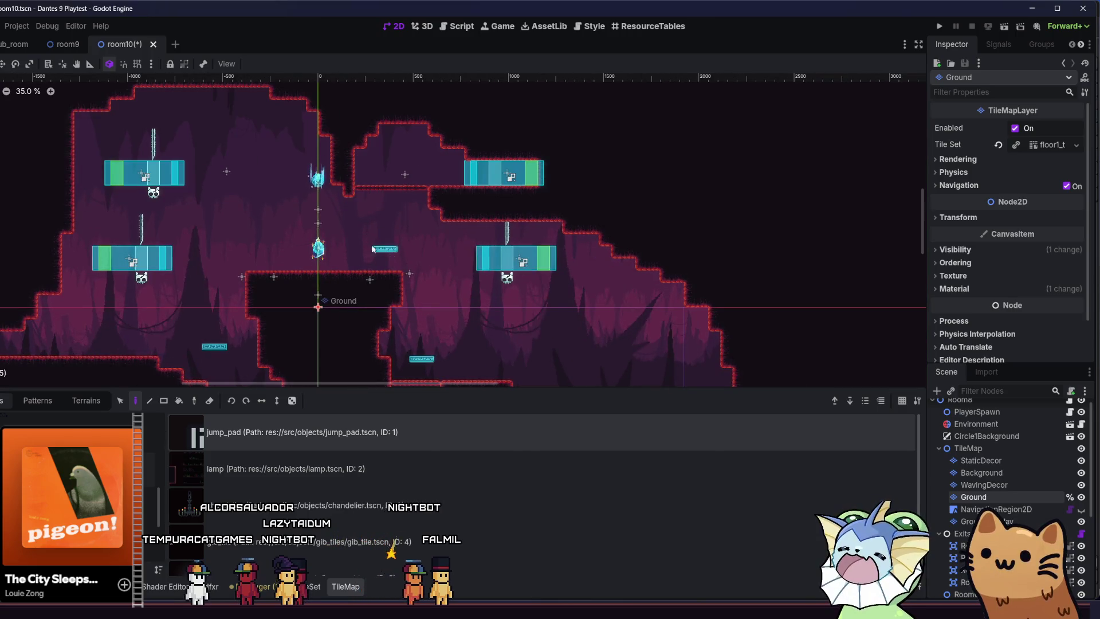
{"action": "scroll", "coordinate": [376, 248], "scroll_direction": "down", "scroll_amount": 1}
{"action": "scroll", "coordinate": [348, 234], "scroll_direction": "left", "scroll_amount": 2}
{"action": "left_click", "coordinate": [1004, 26]}
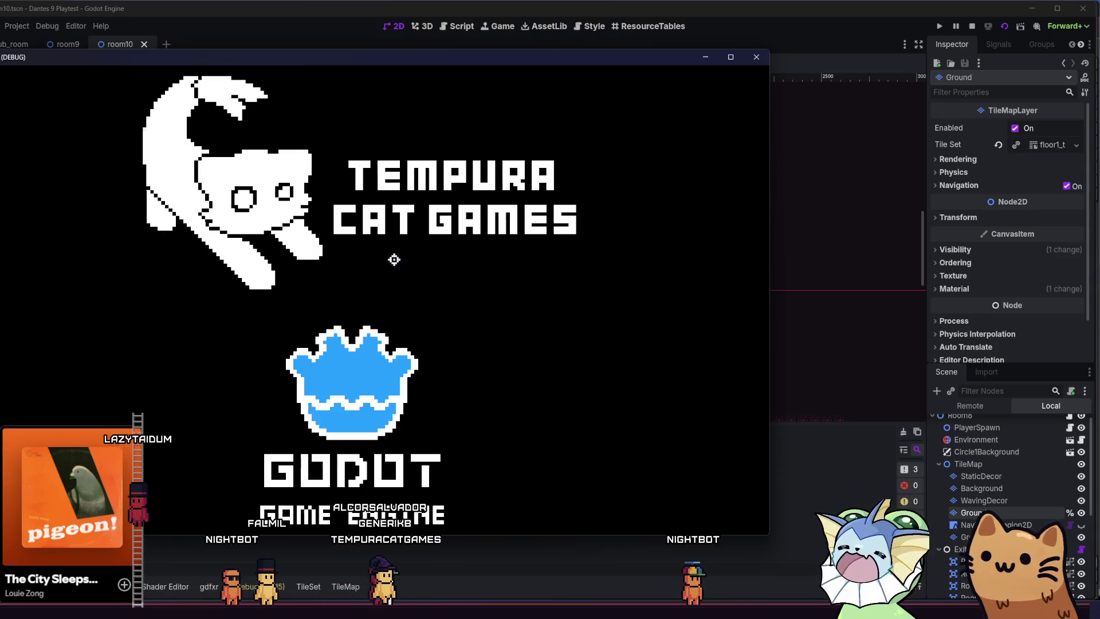
Step: Maximize the game, break the crystal and bounce off the jump pad onto the higher ledge
{"action": "key", "text": "super+Up"}
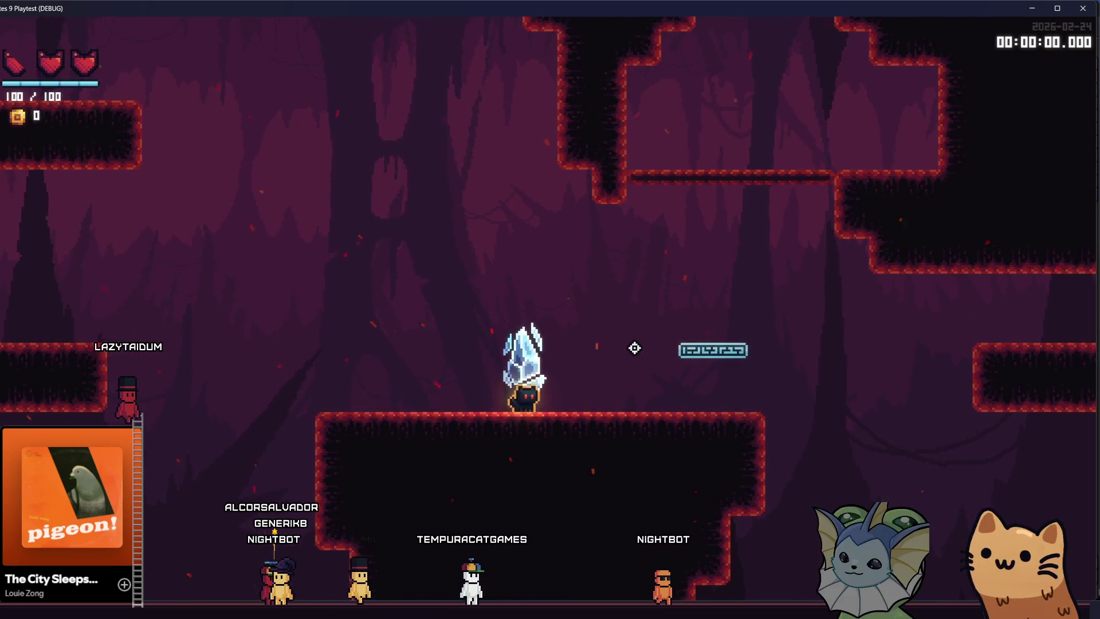
{"action": "left_click", "coordinate": [557, 306]}
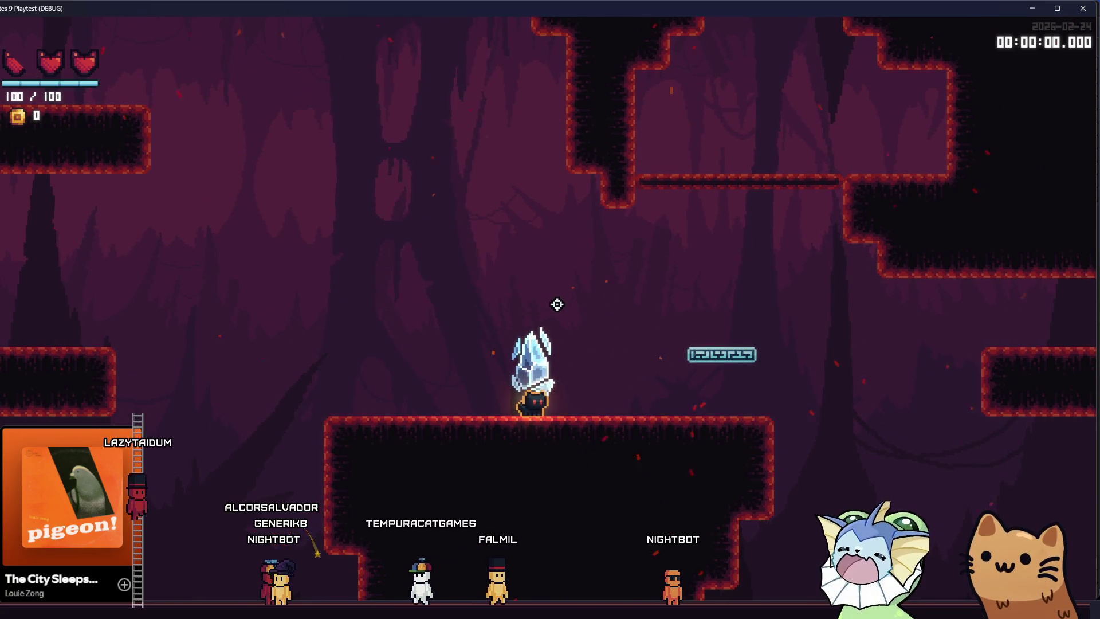
{"action": "key", "text": "space"}
{"action": "key", "text": "d"}
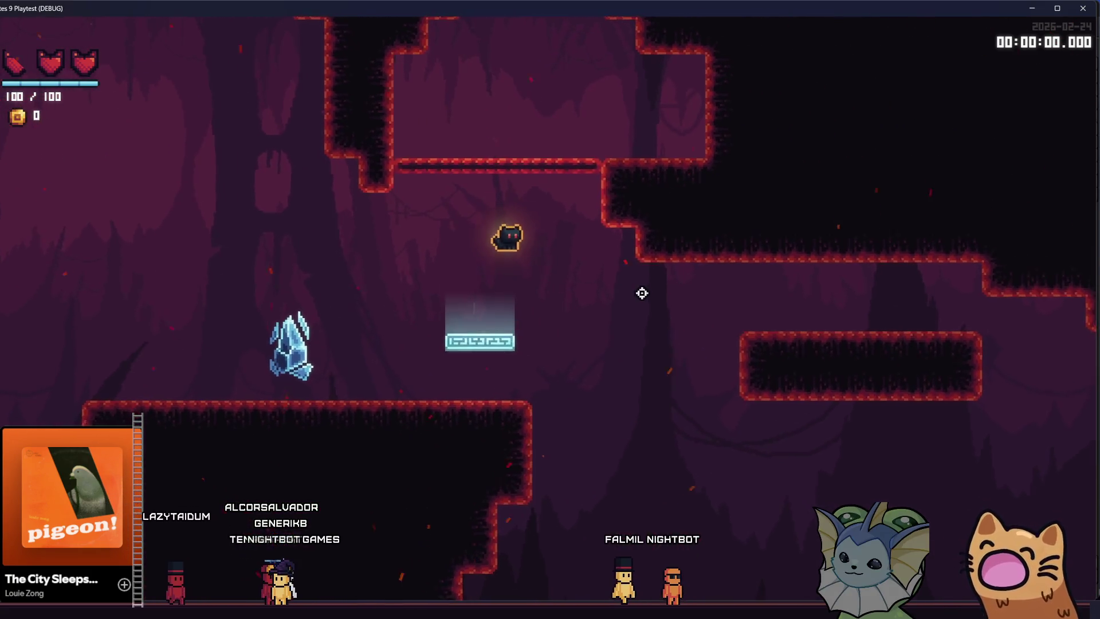
{"action": "key", "text": "a"}
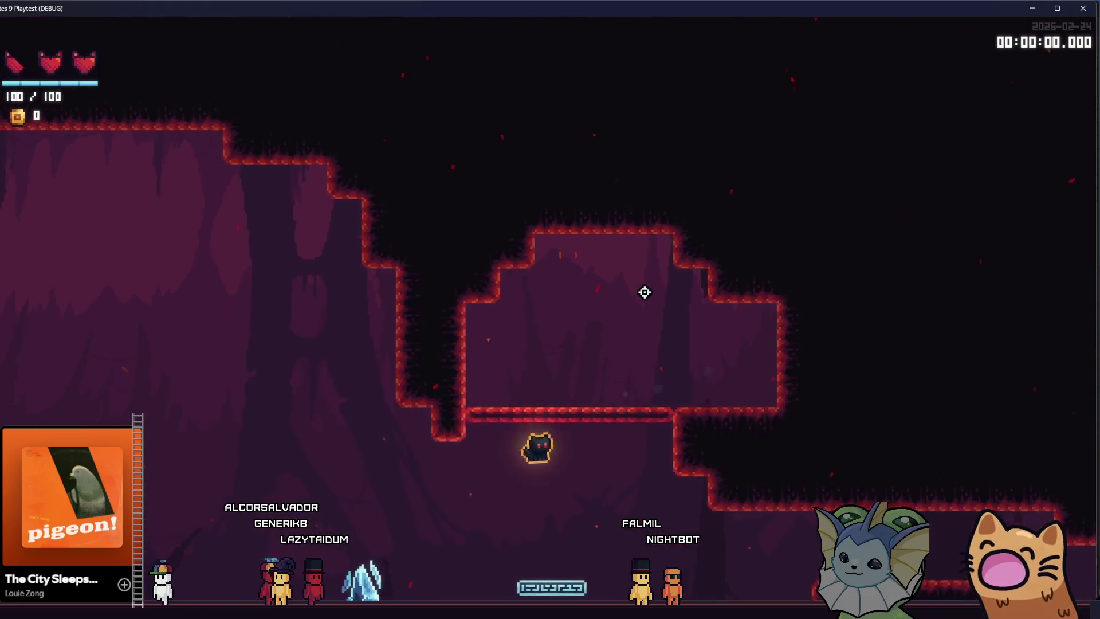
{"action": "key", "text": "space"}
{"action": "key", "text": "d"}
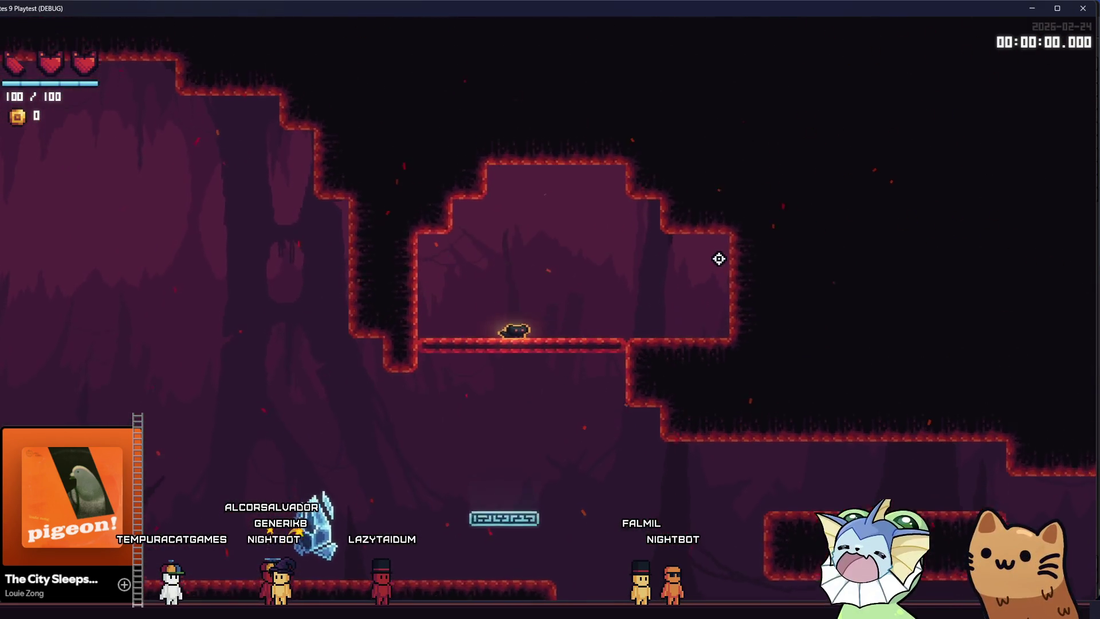
Step: Jump the cat around the next cave room, then close the game window
{"action": "key", "text": "a"}
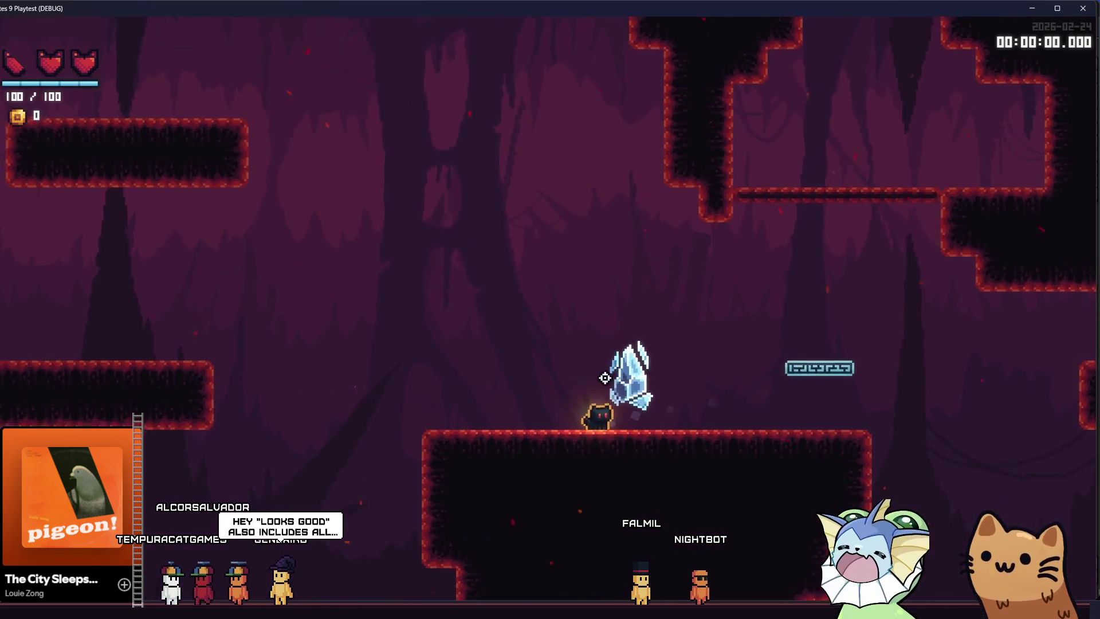
{"action": "key", "text": "space"}
{"action": "key", "text": "d"}
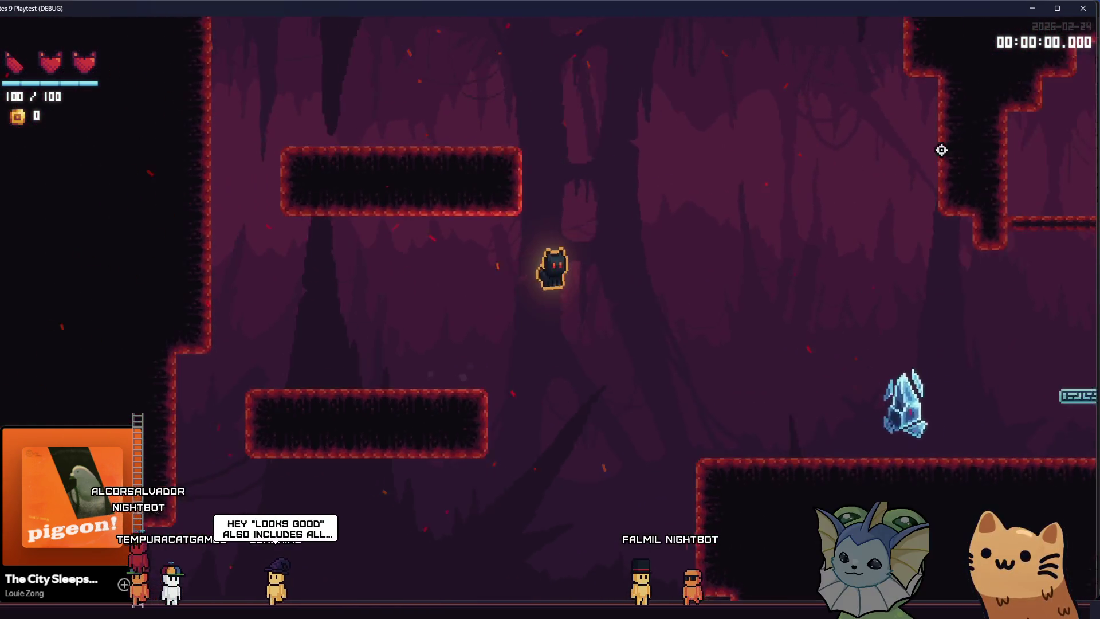
{"action": "left_click", "coordinate": [1083, 8]}
Step: Move the first room exit into the lower-left corridor, snapping it to the grid
{"action": "scroll", "coordinate": [316, 195], "scroll_direction": "down", "scroll_amount": 4}
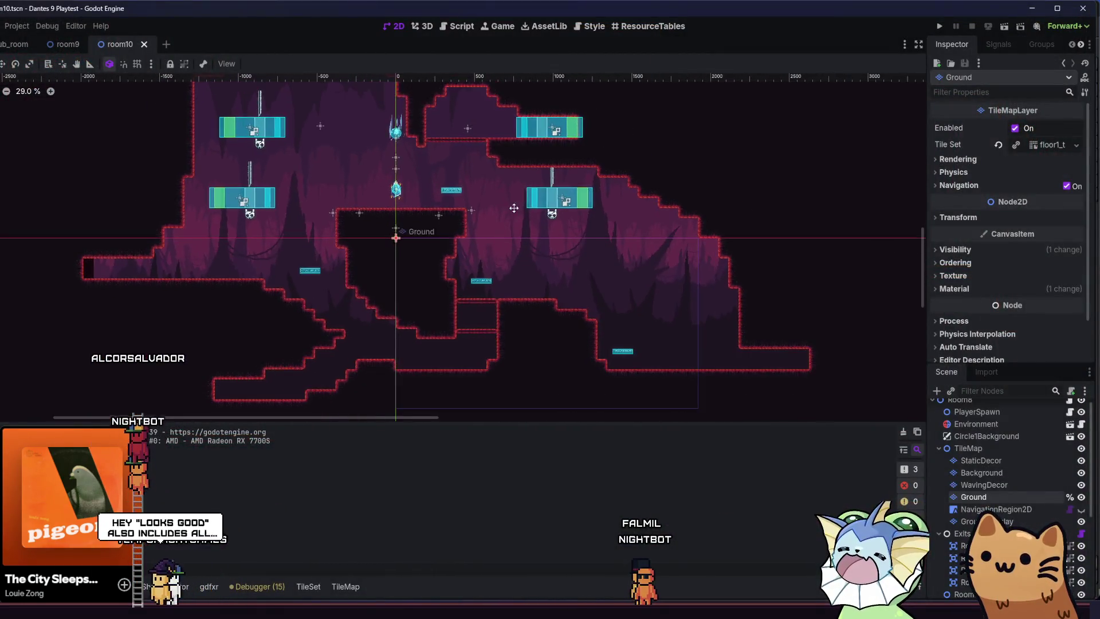
{"action": "left_click", "coordinate": [963, 546]}
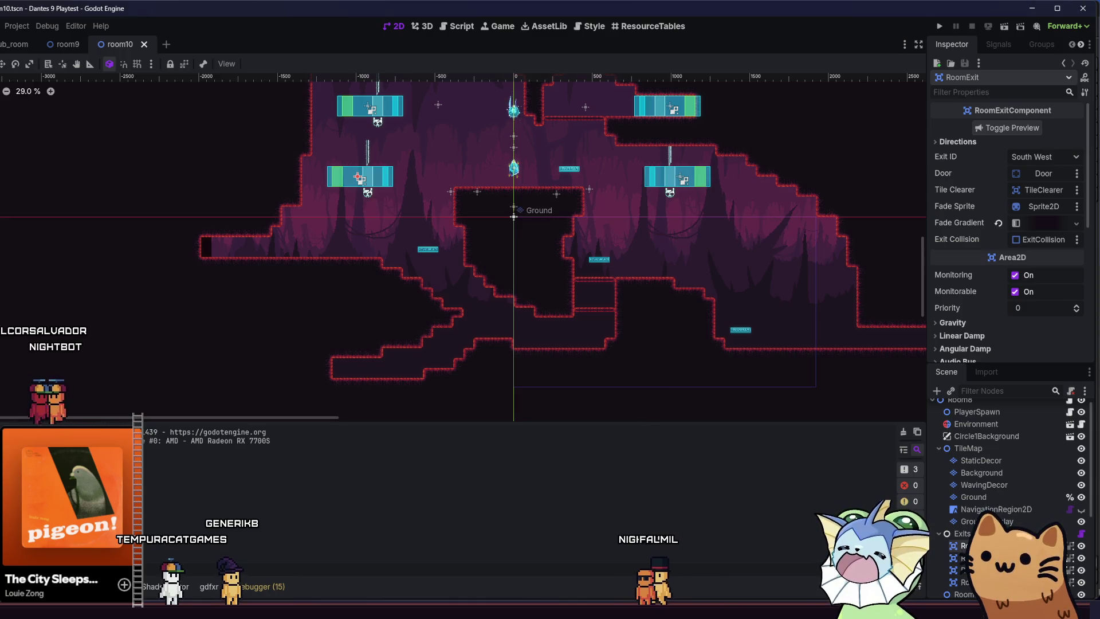
{"action": "scroll", "coordinate": [358, 313], "scroll_direction": "up", "scroll_amount": 2}
{"action": "left_click_drag", "start_coordinate": [357, 110], "coordinate": [404, 338]}
{"action": "scroll", "coordinate": [404, 338], "scroll_direction": "up", "scroll_amount": 5}
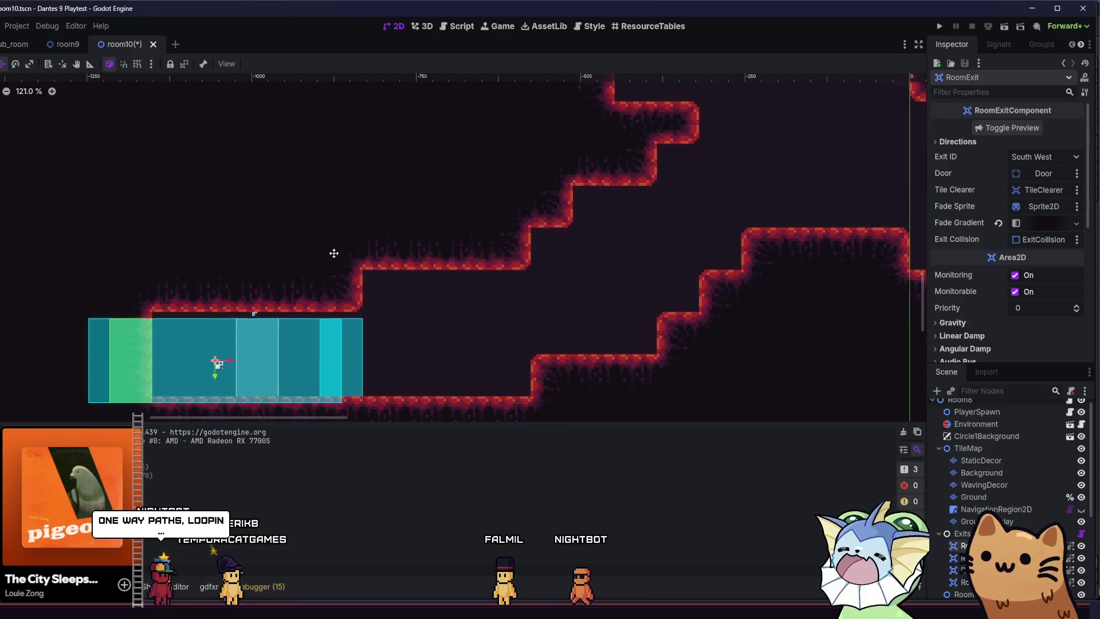
{"action": "mouse_move", "coordinate": [324, 350]}
{"action": "left_mouse_down"}
{"action": "mouse_move", "coordinate": [334, 350]}
{"action": "mouse_move", "coordinate": [307, 350]}
{"action": "left_mouse_up"}
{"action": "left_click", "coordinate": [137, 64]}
{"action": "left_click_drag", "start_coordinate": [255, 322], "coordinate": [261, 320]}
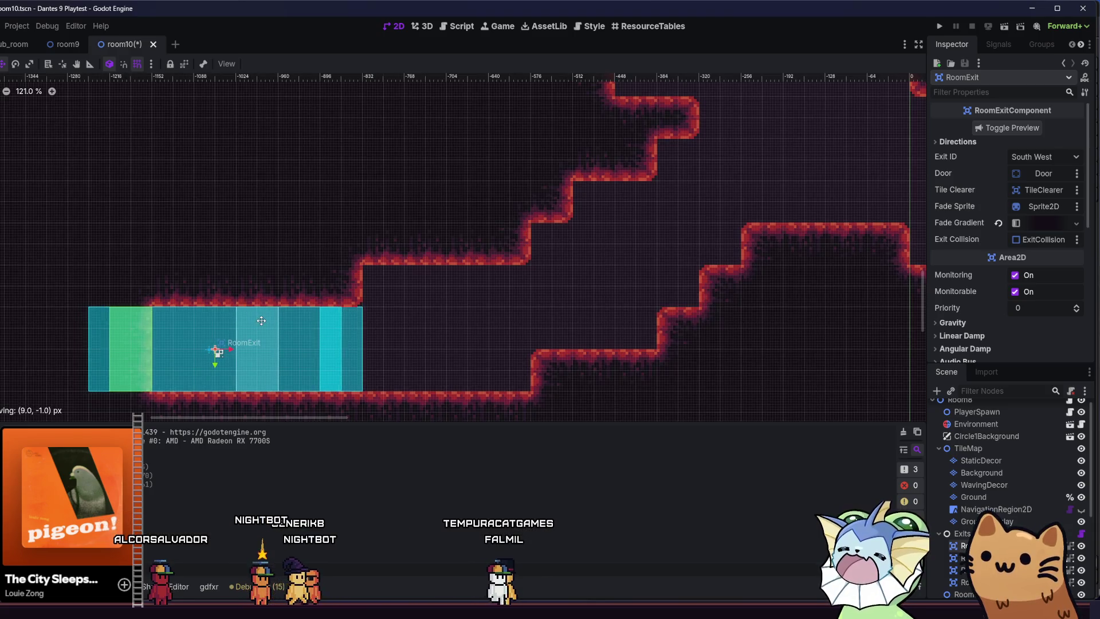
{"action": "scroll", "coordinate": [302, 285], "scroll_direction": "down", "scroll_amount": 5}
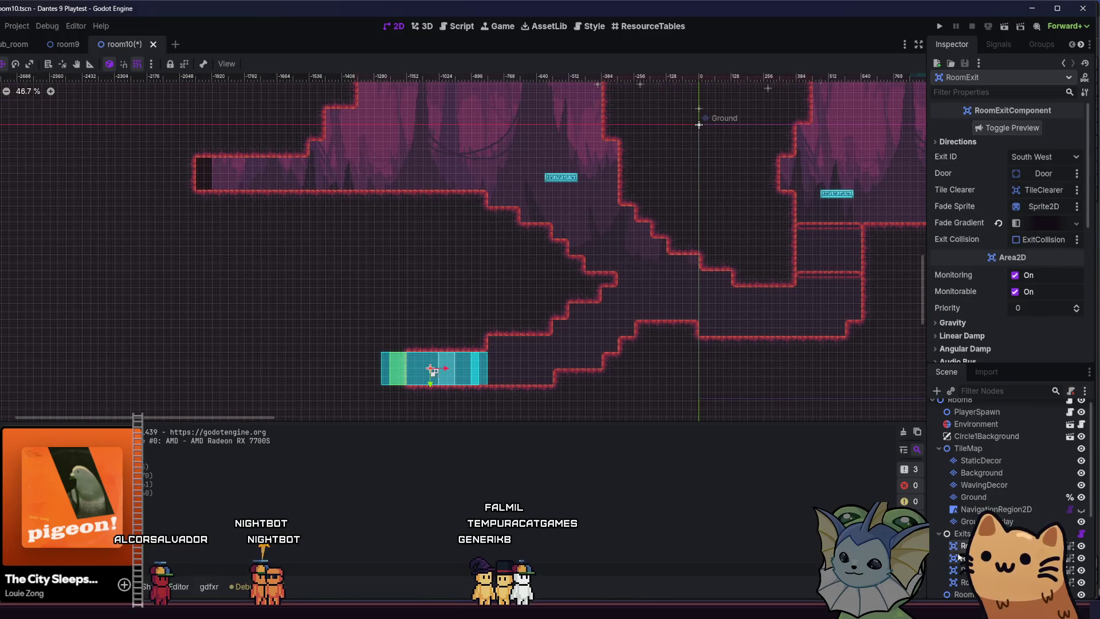
{"action": "scroll", "coordinate": [431, 369], "scroll_direction": "down", "scroll_amount": 2}
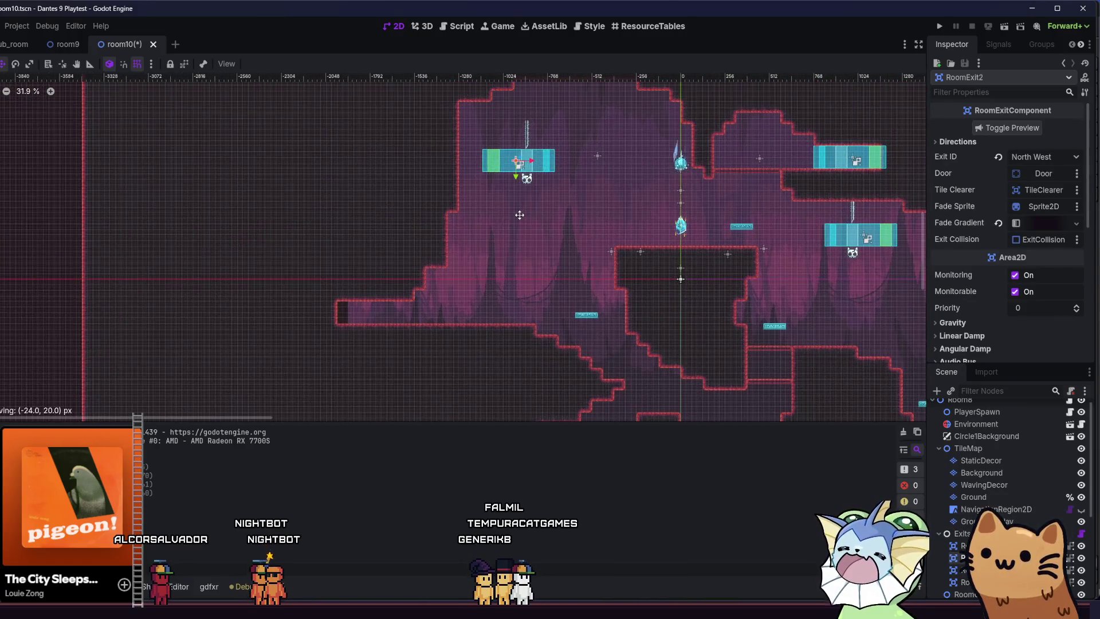
Step: Move RoomExit2 to the lower corridor's left end and fine-tune its position
{"action": "mouse_move", "coordinate": [518, 215]}
{"action": "left_mouse_down"}
{"action": "mouse_move", "coordinate": [505, 281]}
{"action": "mouse_move", "coordinate": [376, 363]}
{"action": "left_mouse_up"}
{"action": "scroll", "coordinate": [376, 363], "scroll_direction": "up", "scroll_amount": 4}
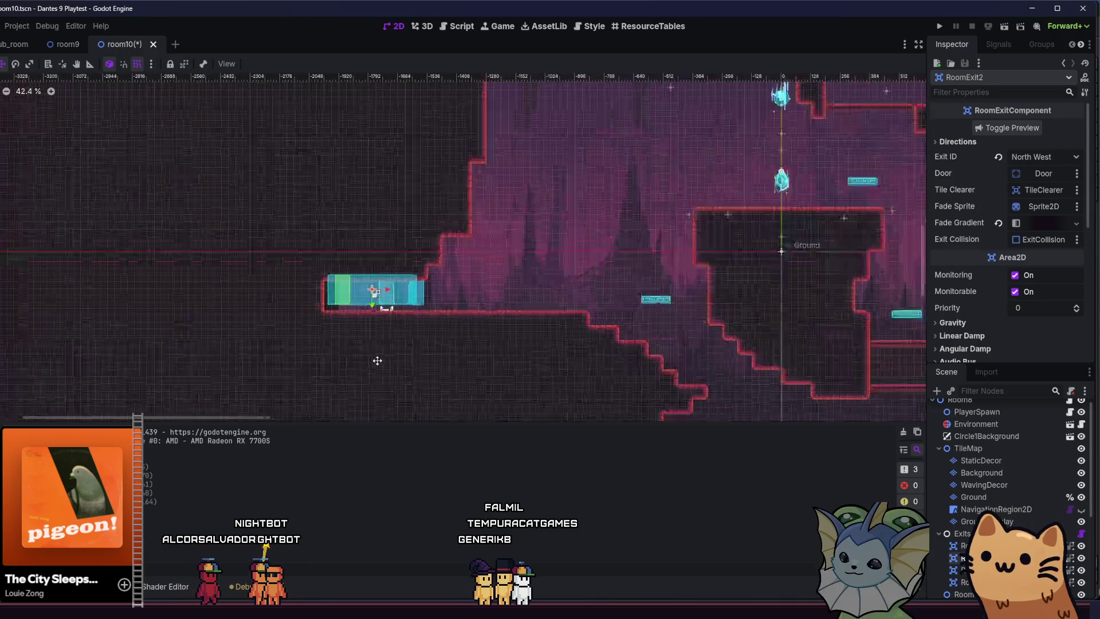
{"action": "scroll", "coordinate": [401, 300], "scroll_direction": "up", "scroll_amount": 3}
{"action": "left_click_drag", "start_coordinate": [424, 275], "coordinate": [450, 256]}
Step: Place RoomExit4 further left at the lower tunnel's end, then reselect the Ground layer
{"action": "scroll", "coordinate": [450, 256], "scroll_direction": "down", "scroll_amount": 6}
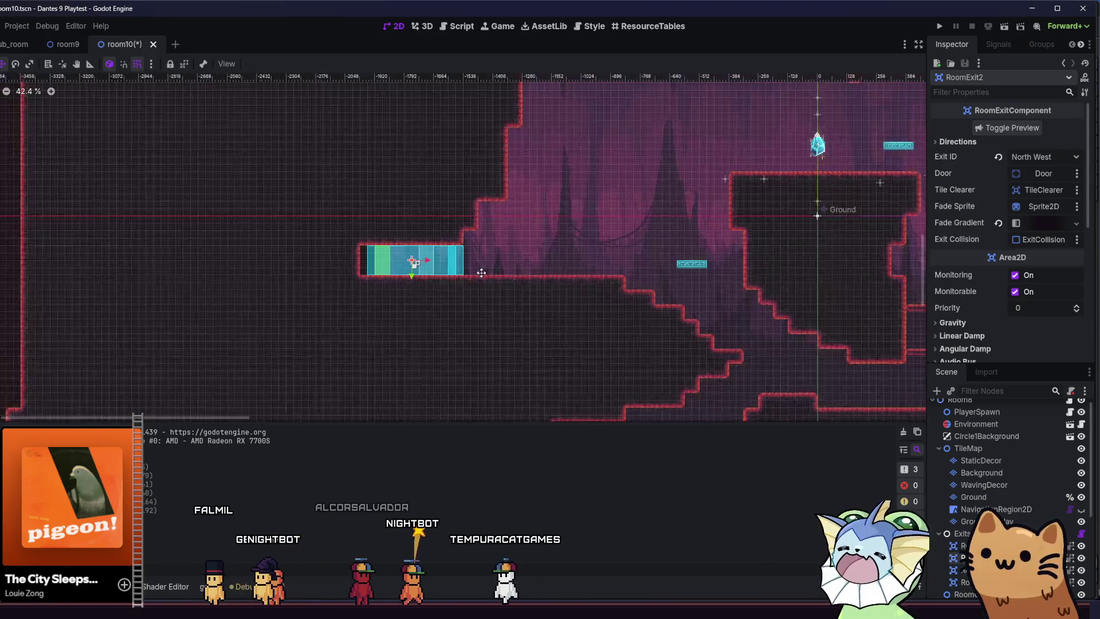
{"action": "scroll", "coordinate": [311, 268], "scroll_direction": "right", "scroll_amount": 8}
{"action": "mouse_move", "coordinate": [593, 307]}
{"action": "left_mouse_down"}
{"action": "mouse_move", "coordinate": [614, 344]}
{"action": "mouse_move", "coordinate": [590, 375]}
{"action": "mouse_move", "coordinate": [601, 376]}
{"action": "mouse_move", "coordinate": [567, 373]}
{"action": "left_mouse_up"}
{"action": "scroll", "coordinate": [592, 374], "scroll_direction": "up", "scroll_amount": 7}
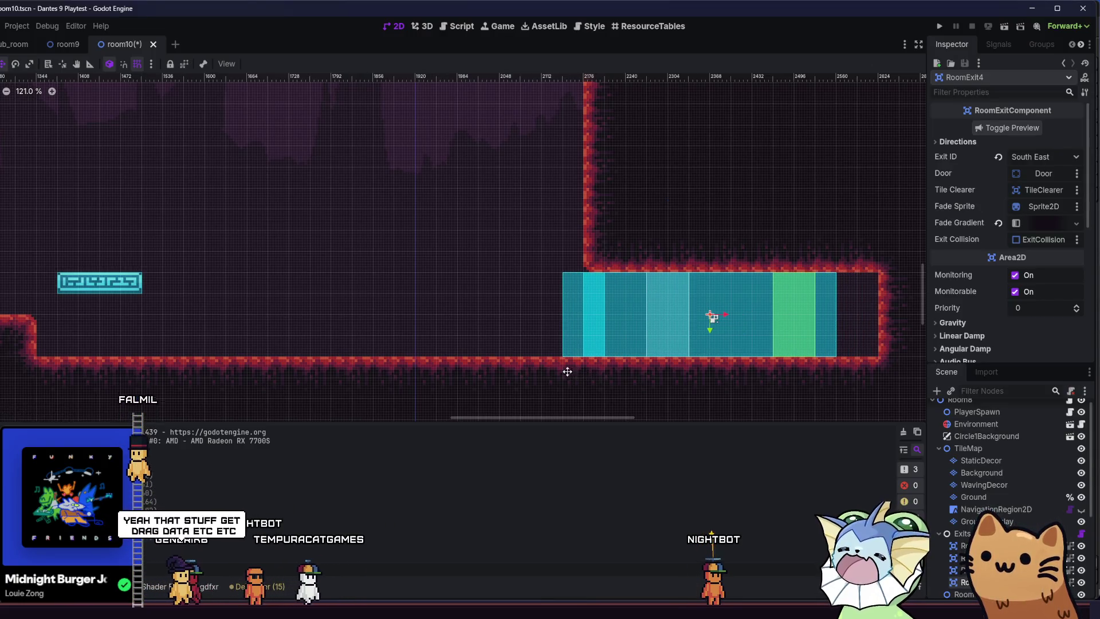
{"action": "scroll", "coordinate": [567, 373], "scroll_direction": "down", "scroll_amount": 4}
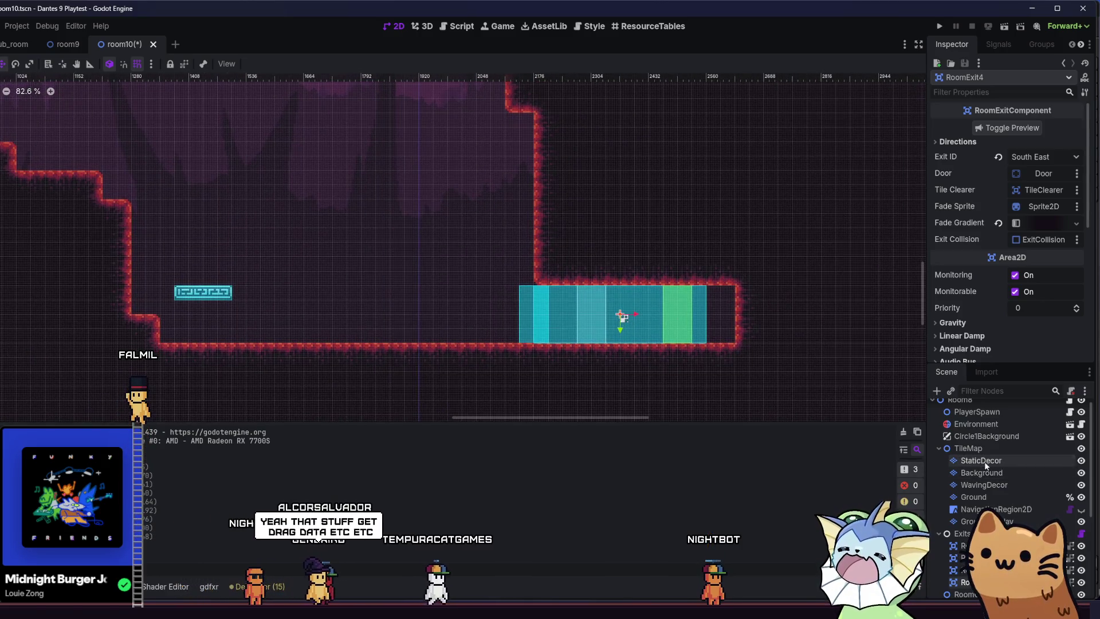
{"action": "left_click", "coordinate": [973, 497]}
Step: Erase the Ground wall tiles at the tunnel's right end using the Terrains tiles
{"action": "left_click", "coordinate": [80, 401]}
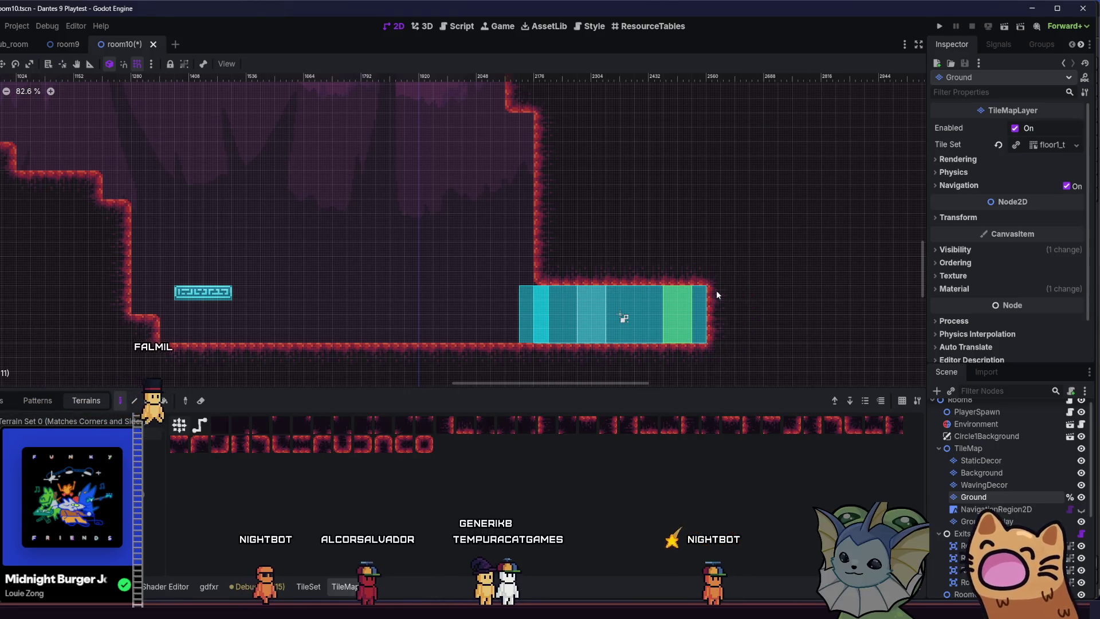
{"action": "left_click_drag", "start_coordinate": [712, 298], "coordinate": [697, 345]}
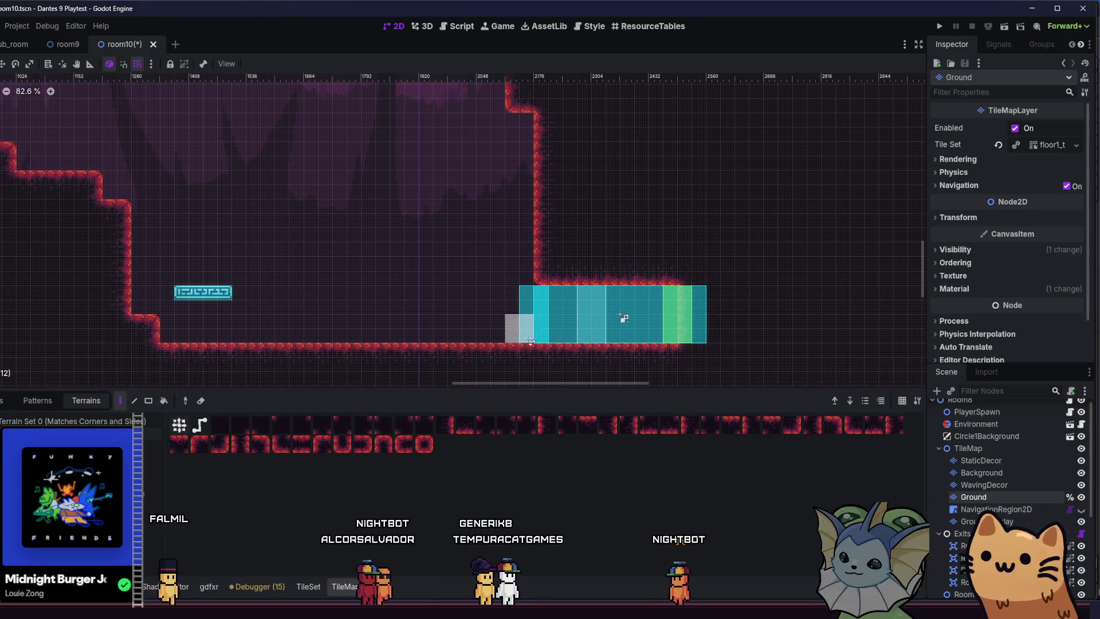
{"action": "scroll", "coordinate": [665, 315], "scroll_direction": "up", "scroll_amount": 4}
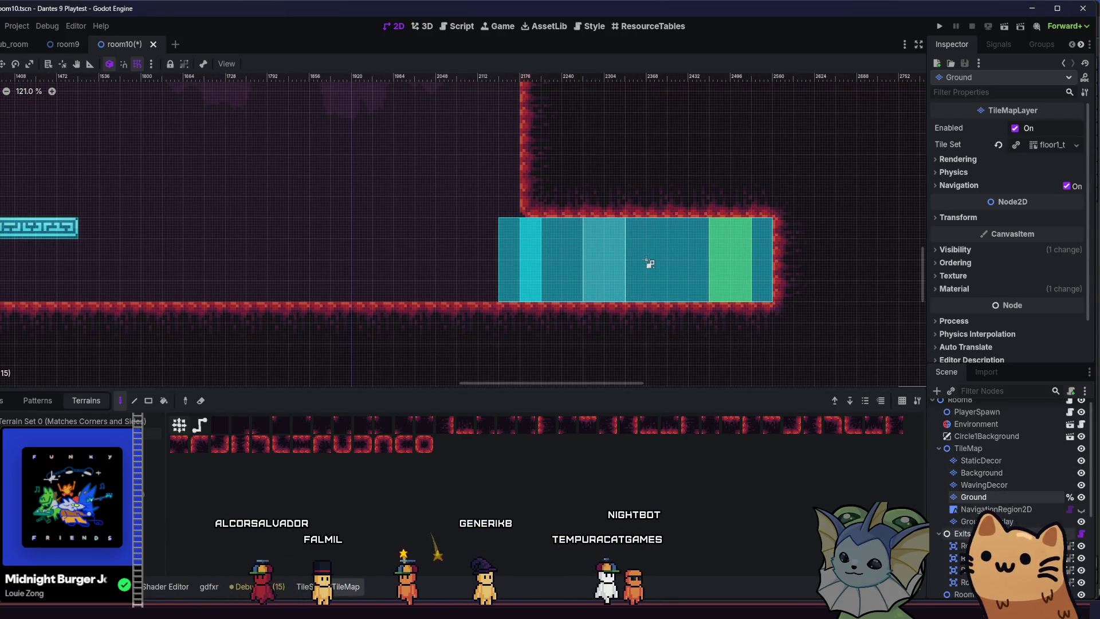
Step: Move the south-east RoomExit4 one grid cell to the right
{"action": "left_click", "coordinate": [648, 262]}
{"action": "left_click_drag", "start_coordinate": [634, 252], "coordinate": [654, 249]}
{"action": "scroll", "coordinate": [655, 250], "scroll_direction": "down", "scroll_amount": 8}
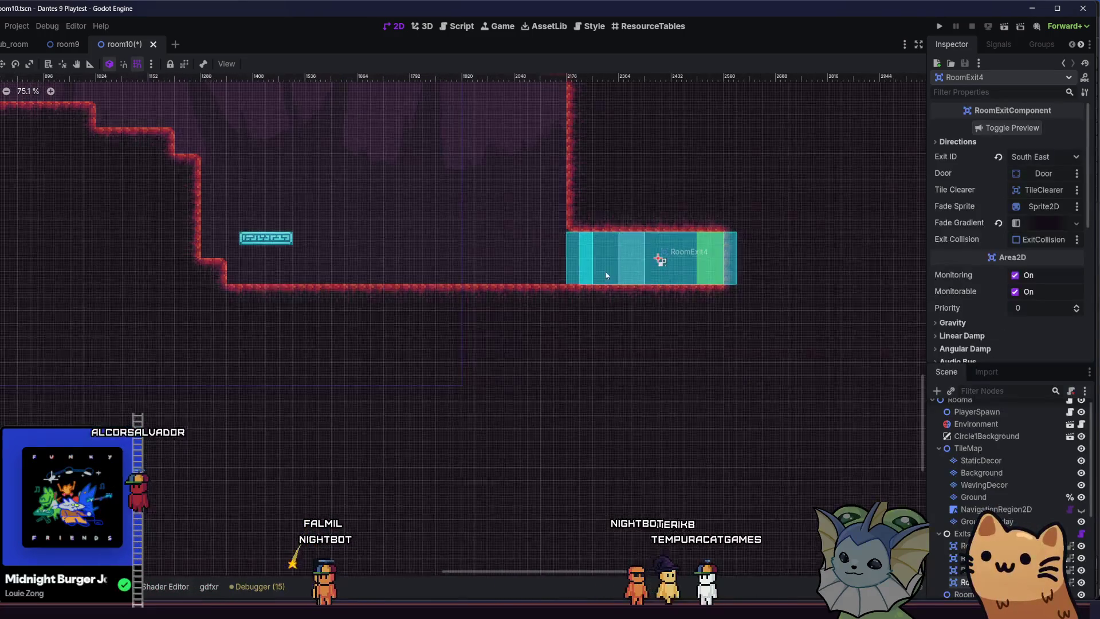
{"action": "mouse_move", "coordinate": [344, 152]}
{"action": "left_mouse_down"}
{"action": "mouse_move", "coordinate": [322, 243]}
{"action": "mouse_move", "coordinate": [365, 299]}
{"action": "left_mouse_up"}
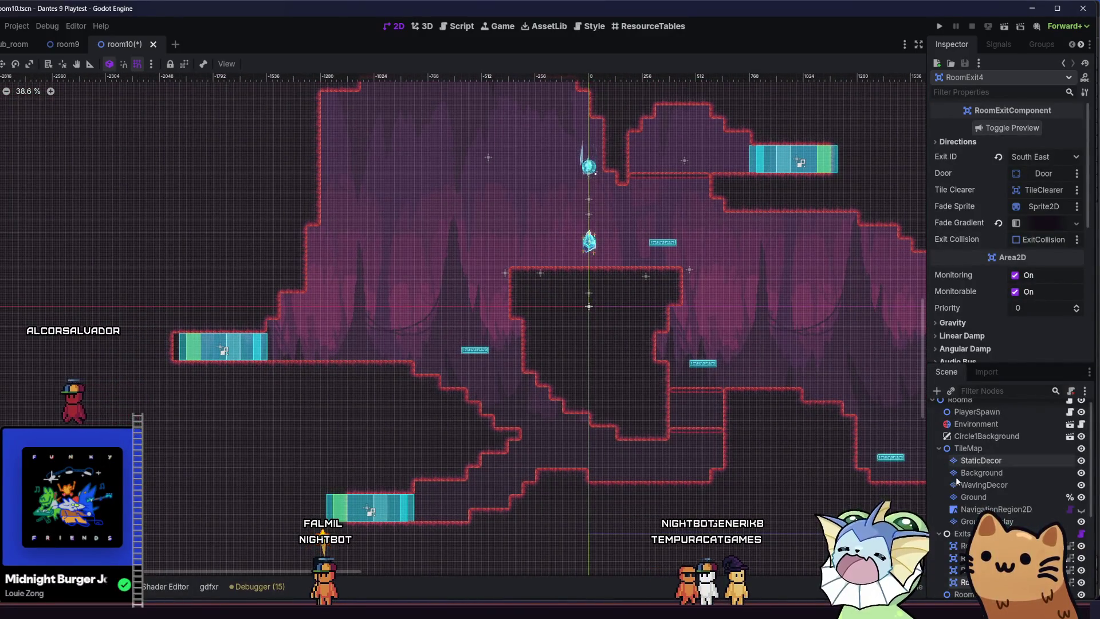
Step: Reselect the Ground layer, save room10, and launch it with F6
{"action": "left_click", "coordinate": [969, 495]}
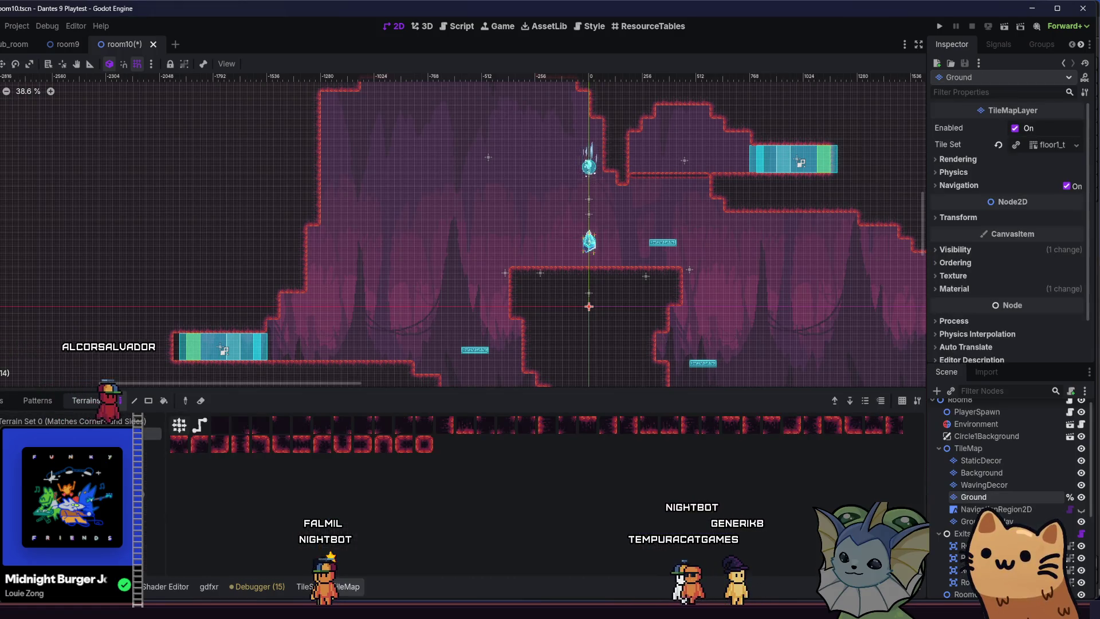
{"action": "scroll", "coordinate": [185, 358], "scroll_direction": "down", "scroll_amount": 2}
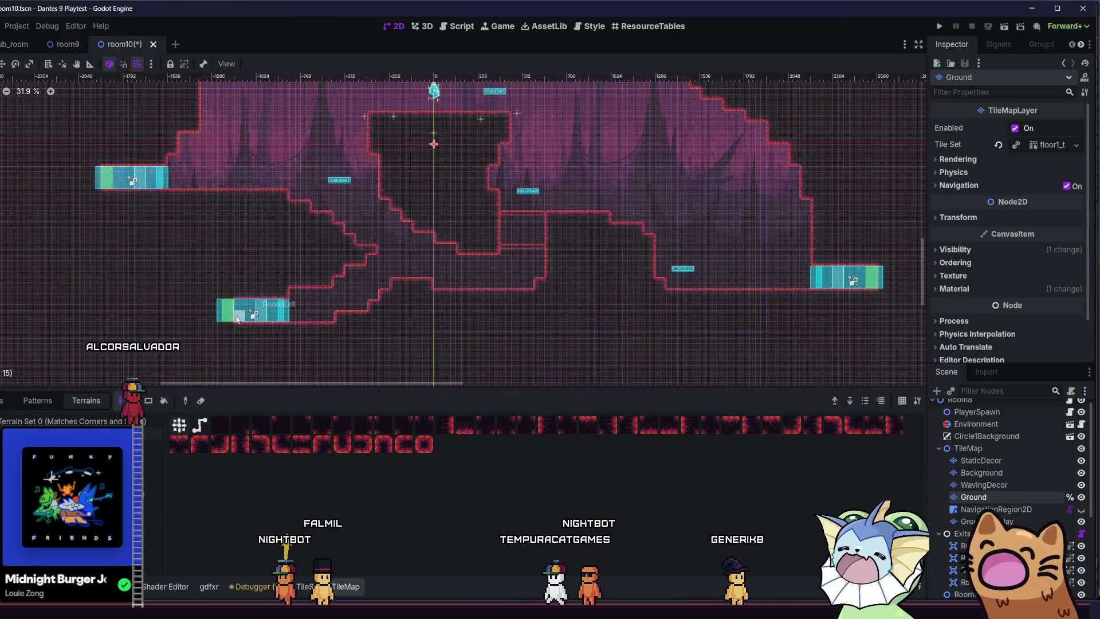
{"action": "key", "text": "ctrl+s"}
{"action": "scroll", "coordinate": [550, 184], "scroll_direction": "up", "scroll_amount": 3}
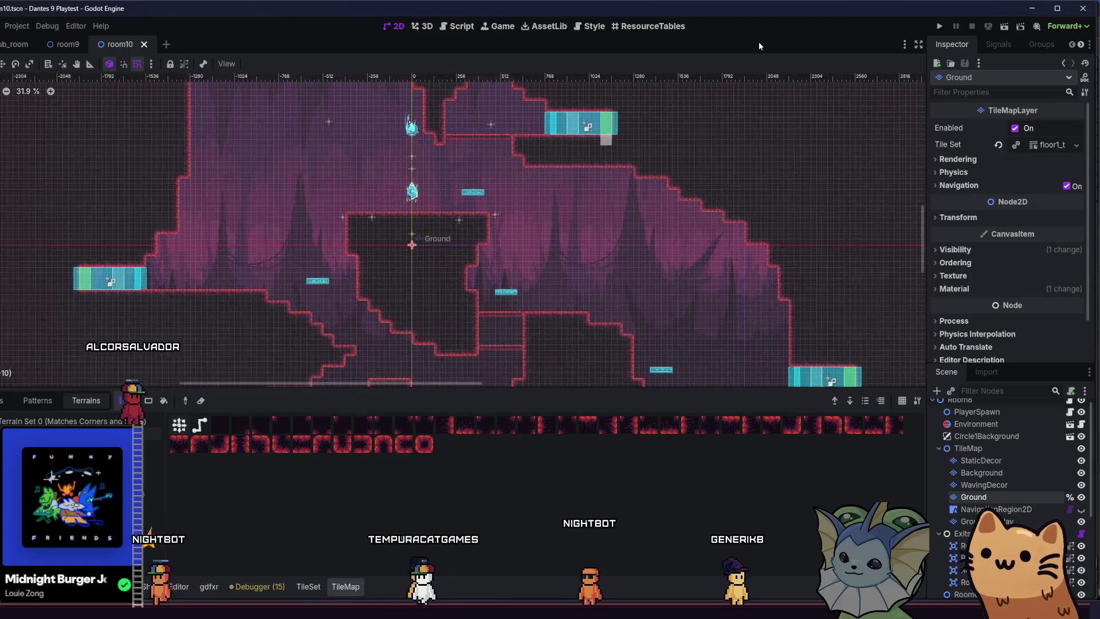
{"action": "key", "text": "F6"}
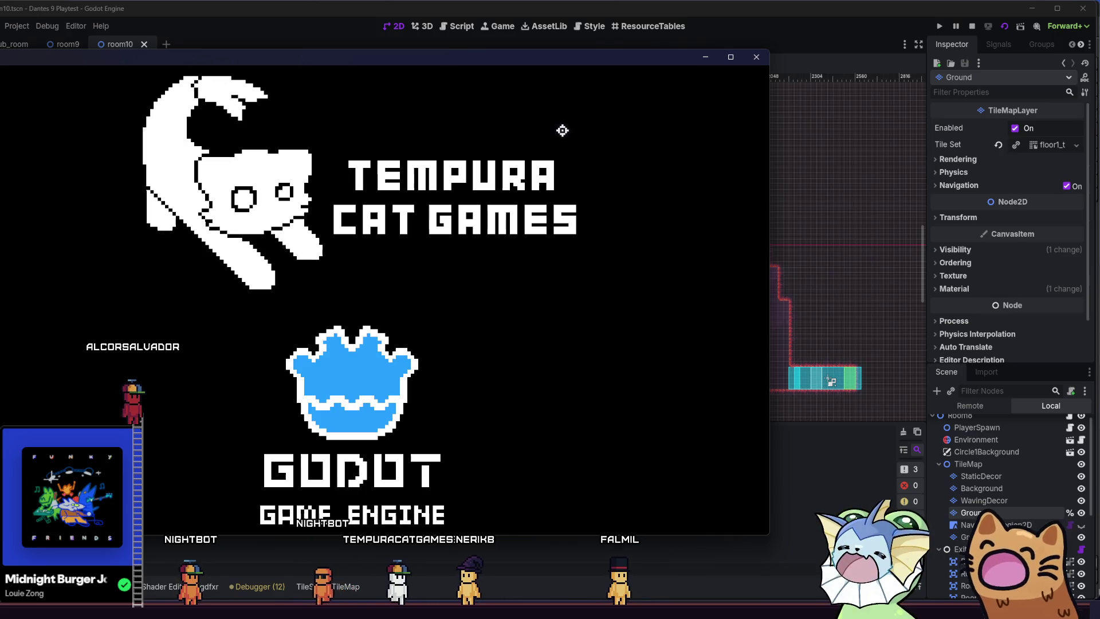
Step: Maximize the playtest window and run the cat over the upper ledge and out of the pit
{"action": "key", "text": "super+Up"}
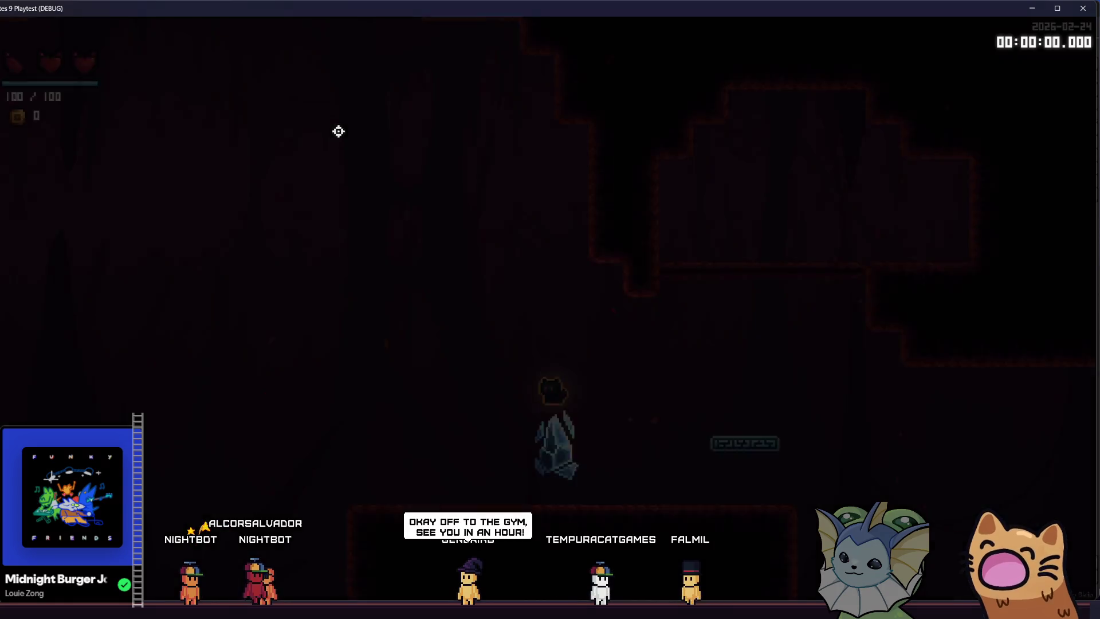
{"action": "key", "text": "space"}
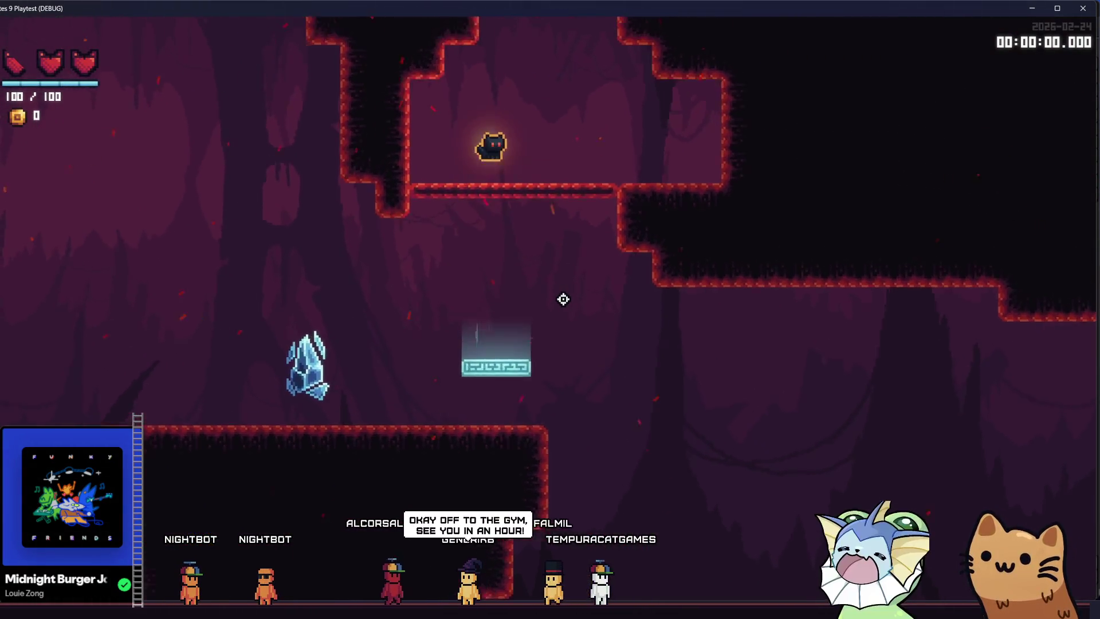
{"action": "key", "text": "a"}
{"action": "key", "text": "d"}
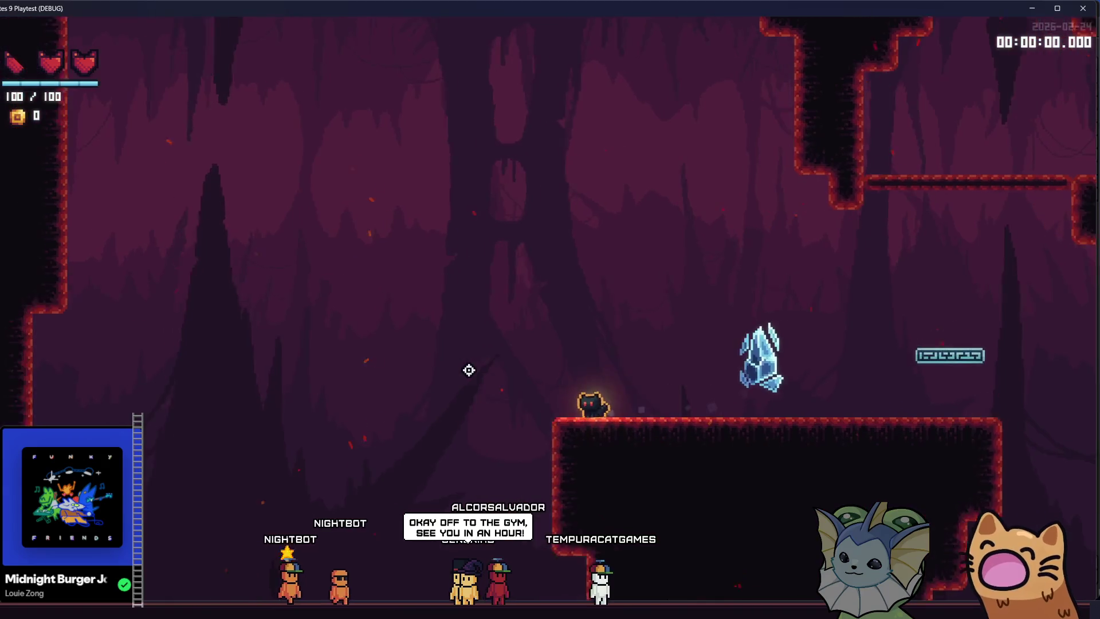
{"action": "key", "text": "a"}
{"action": "key", "text": "space"}
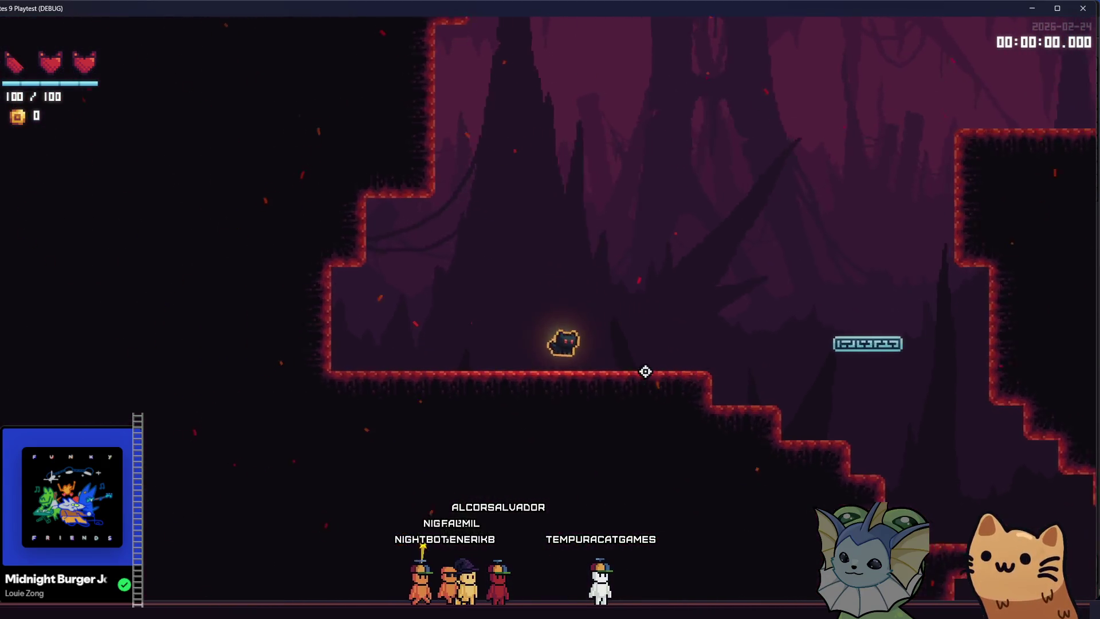
{"action": "key", "text": "d"}
{"action": "key", "text": "d"}
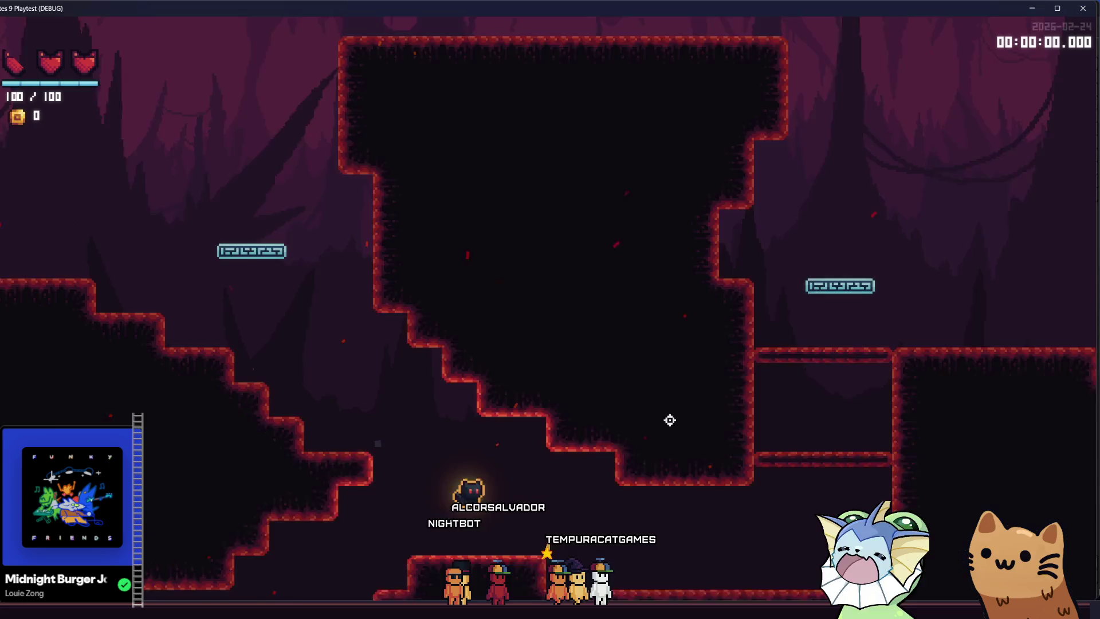
{"action": "key", "text": "space"}
{"action": "key", "text": "space"}
{"action": "key", "text": "space"}
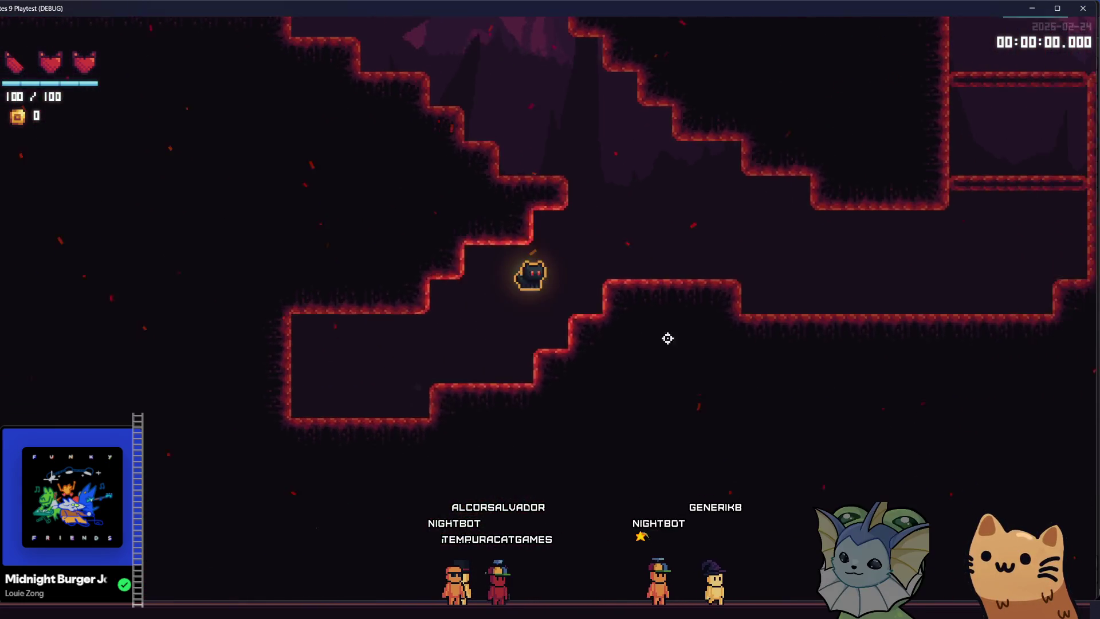
{"action": "key", "text": "d"}
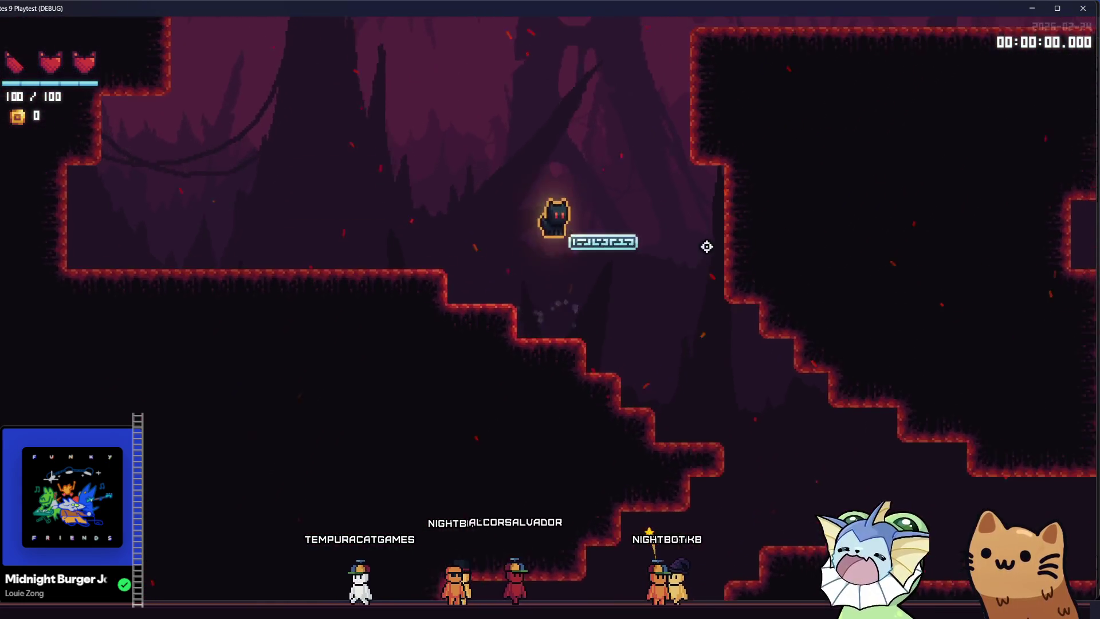
Step: Repeatedly drop the cat through the thin platform and jump back up to test it
{"action": "key", "text": "space"}
{"action": "key", "text": "space"}
{"action": "key", "text": "space"}
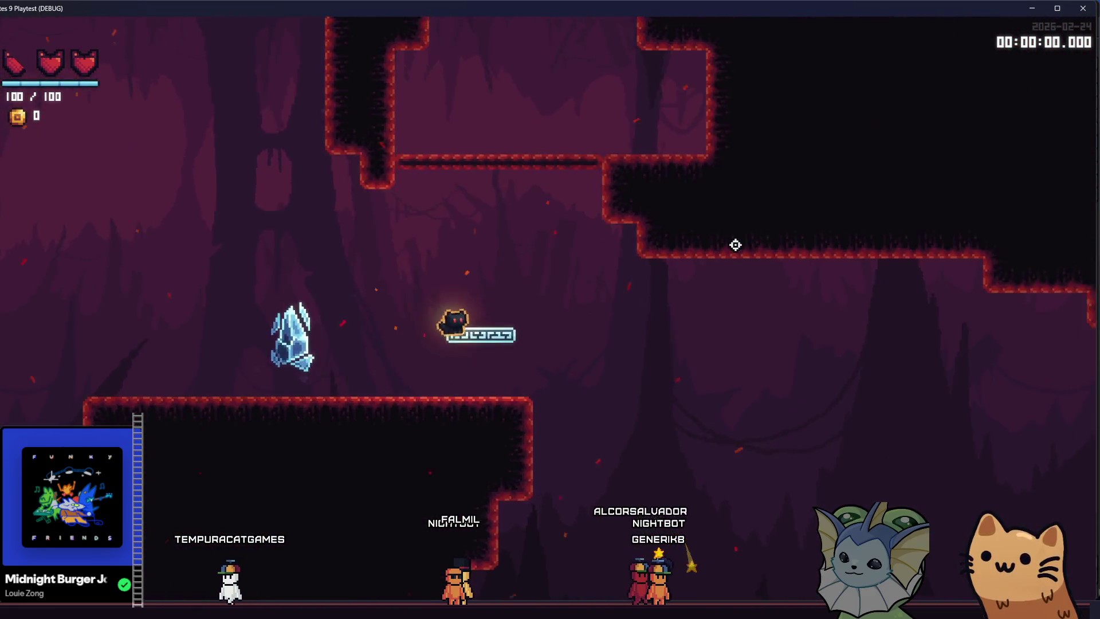
{"action": "key", "text": "Left"}
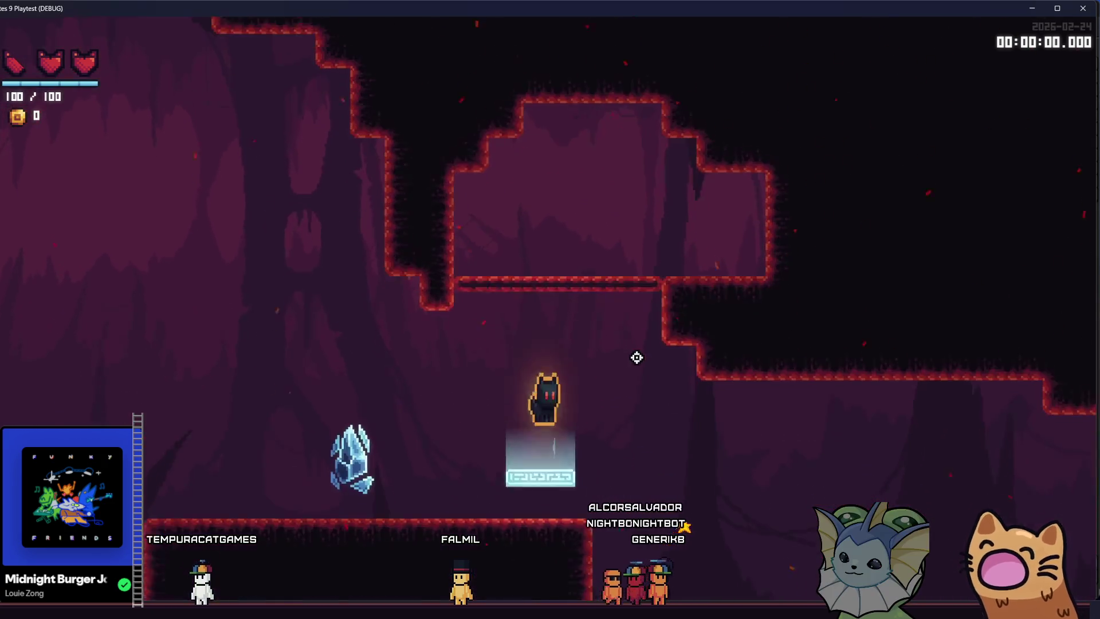
{"action": "key", "text": "space"}
{"action": "key", "text": "Down"}
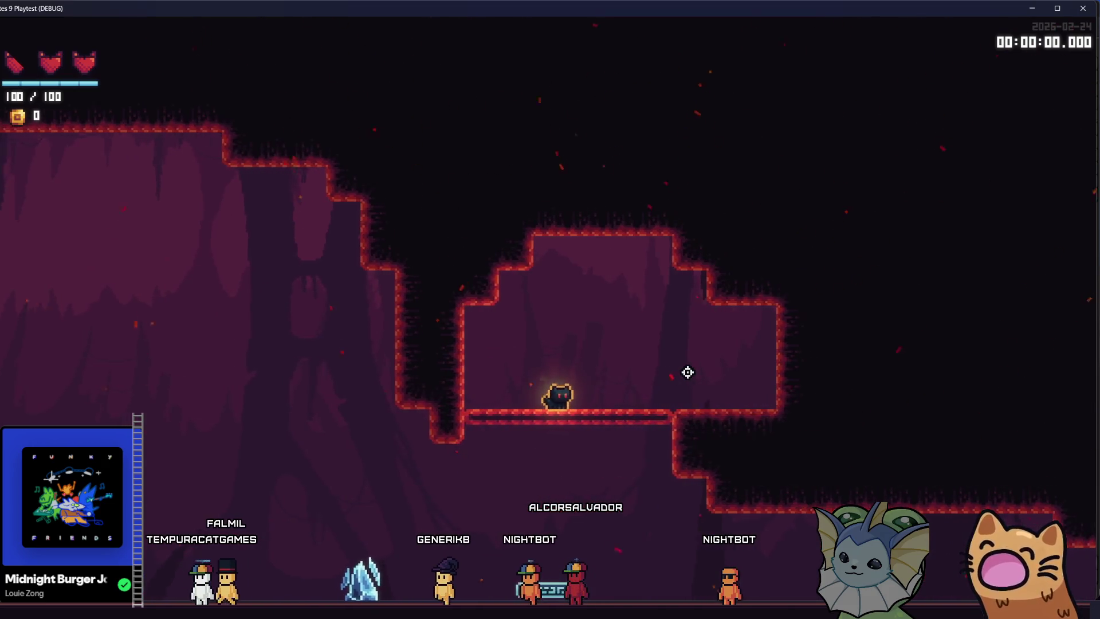
{"action": "key", "text": "Down"}
{"action": "key", "text": "space"}
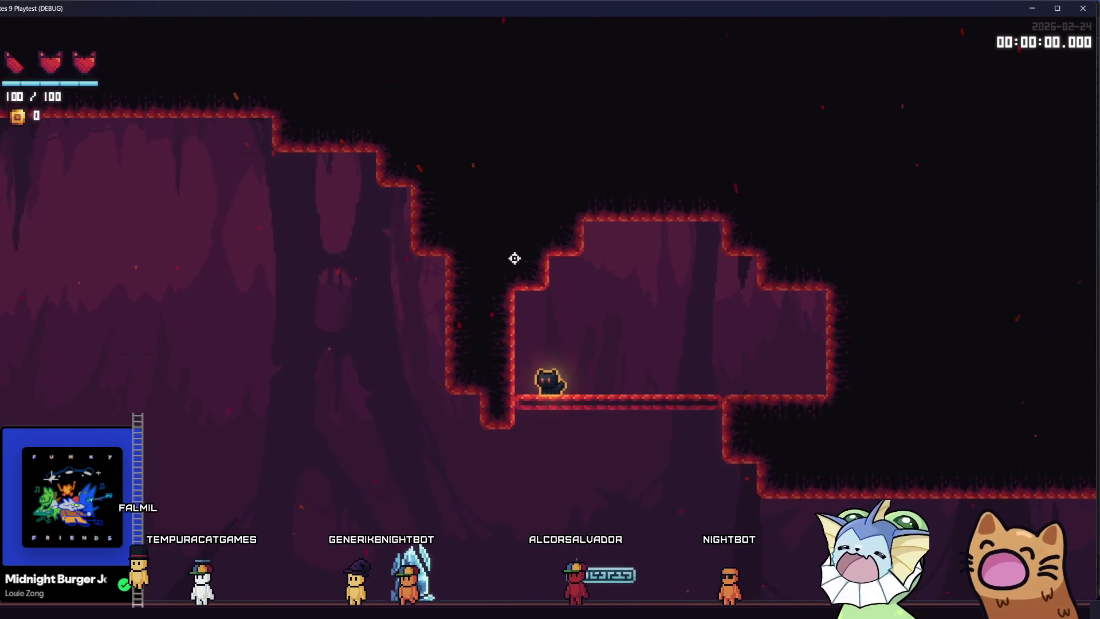
{"action": "key", "text": "Down"}
{"action": "key", "text": "space"}
{"action": "key", "text": "Down"}
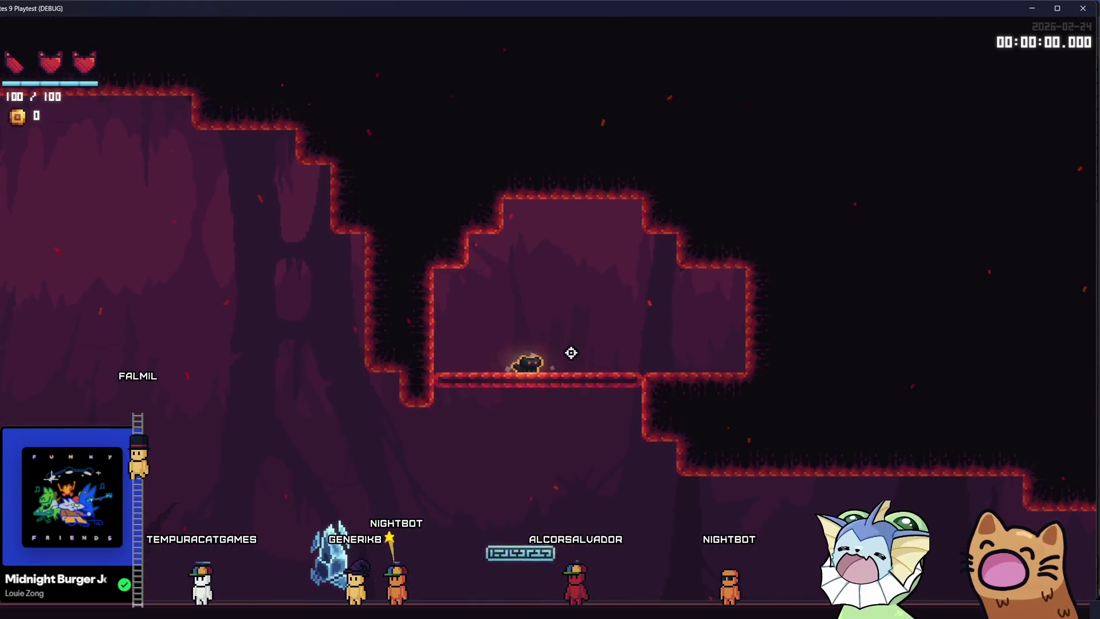
{"action": "key", "text": "Right"}
{"action": "key", "text": "Left"}
{"action": "key", "text": "Down"}
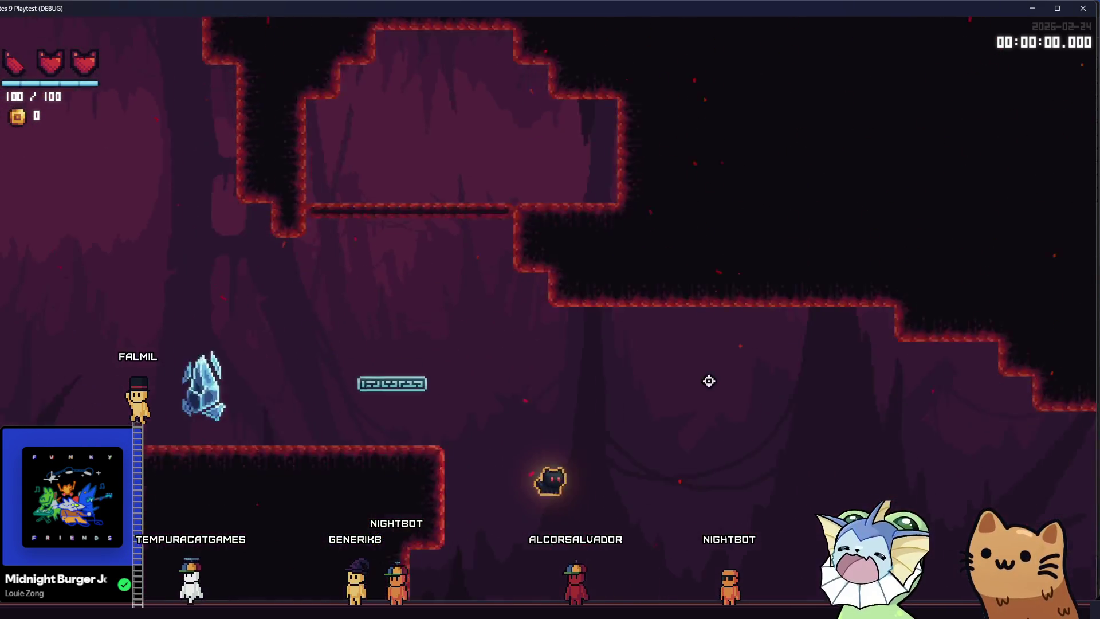
Step: Climb the cat back up the ledges and walk it right into the darkness
{"action": "key", "text": "space"}
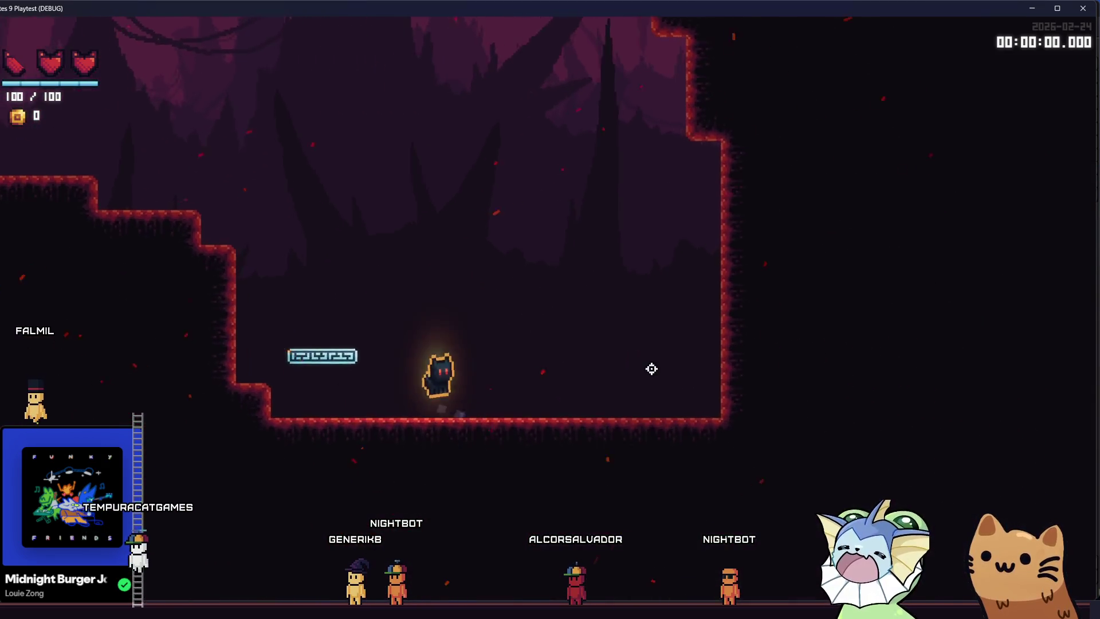
{"action": "key", "text": "space"}
{"action": "key", "text": "space"}
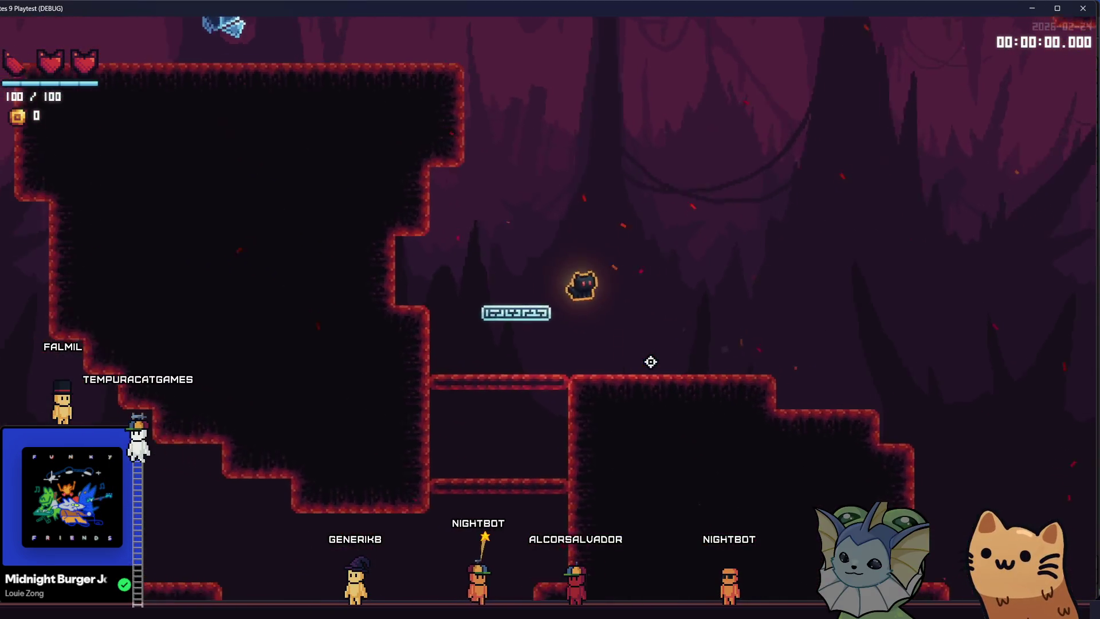
{"action": "key", "text": "space"}
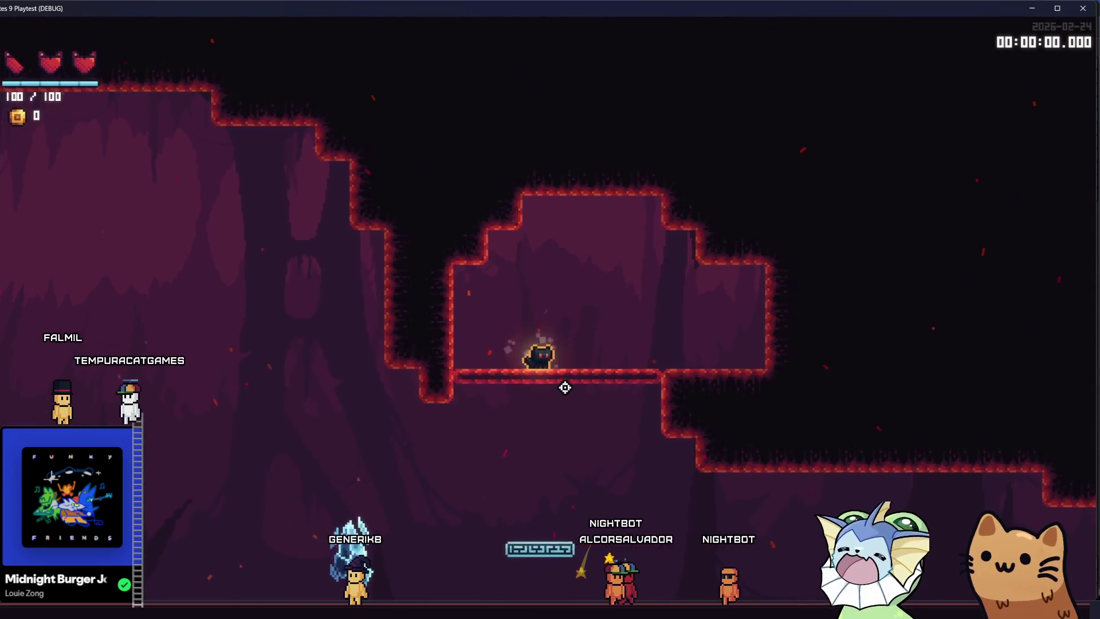
{"action": "key", "text": "d"}
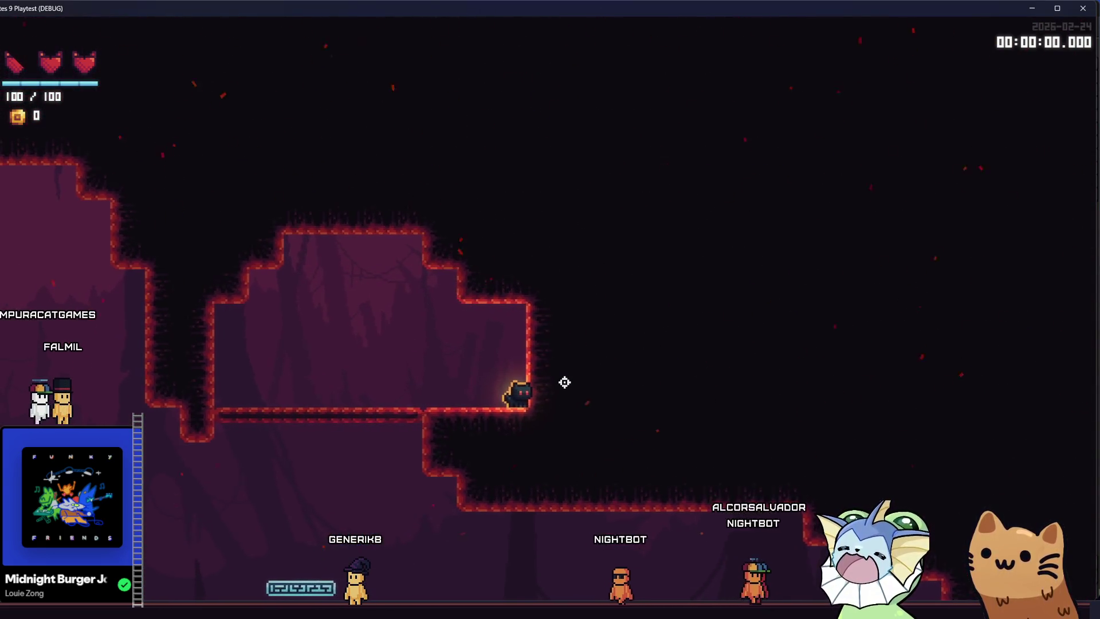
{"action": "key", "text": "d"}
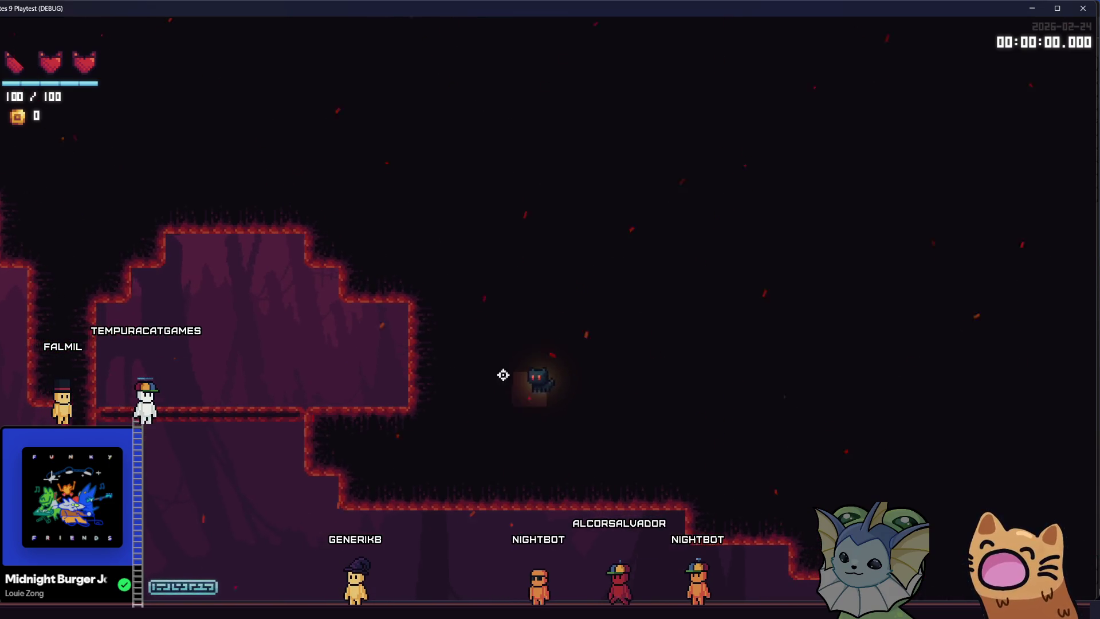
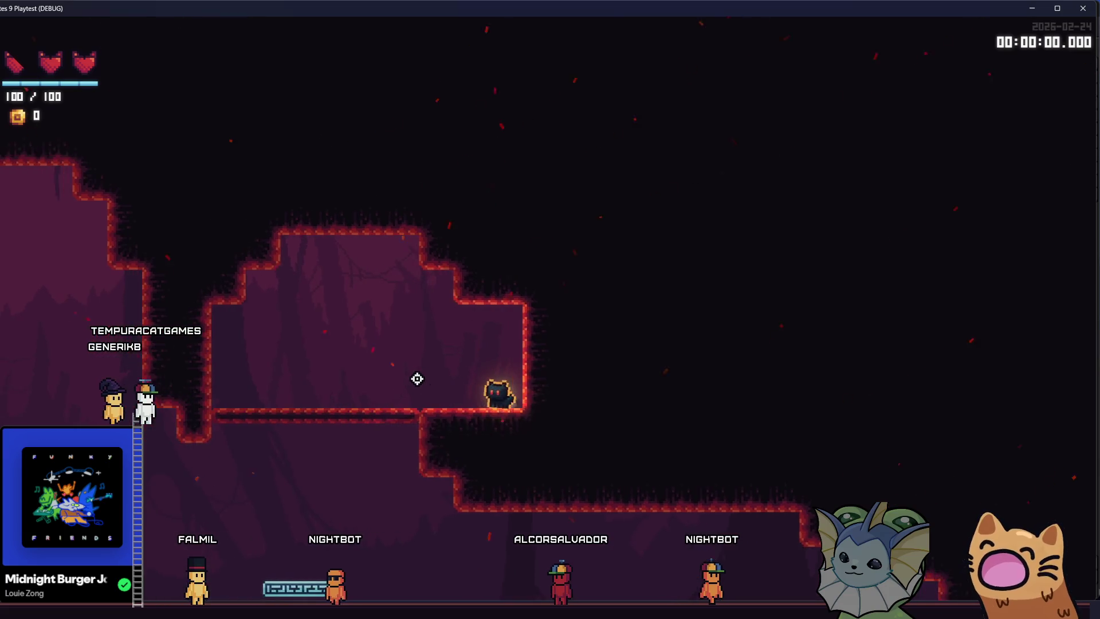
Step: Run the cat left and down past the platforms, climb the wall, and leap onto the glowing platform
{"action": "key", "text": "a"}
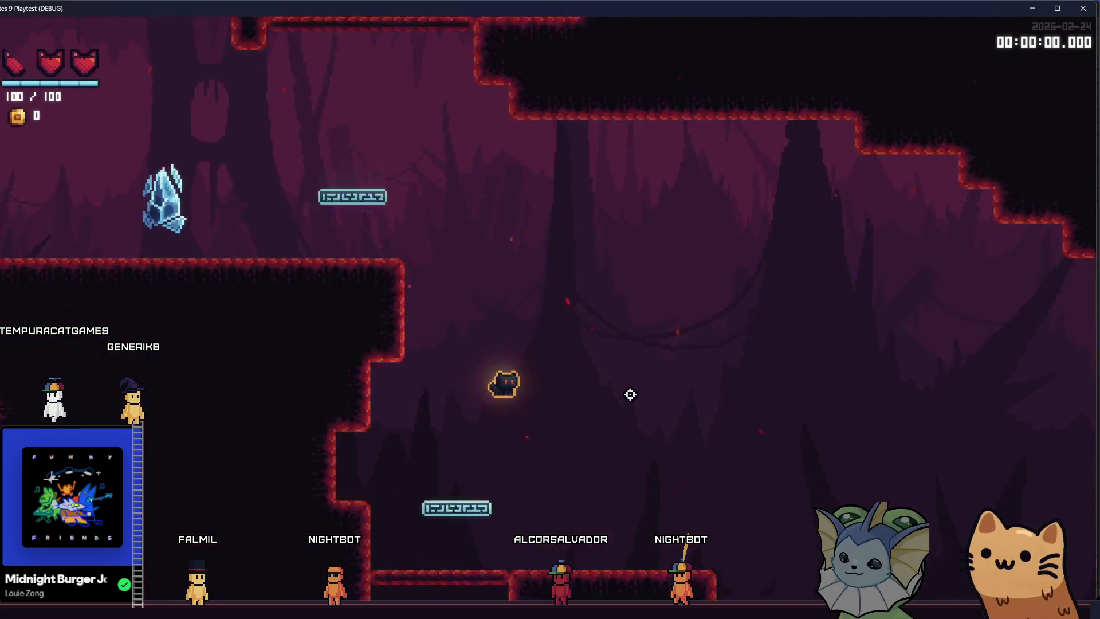
{"action": "key", "text": "a"}
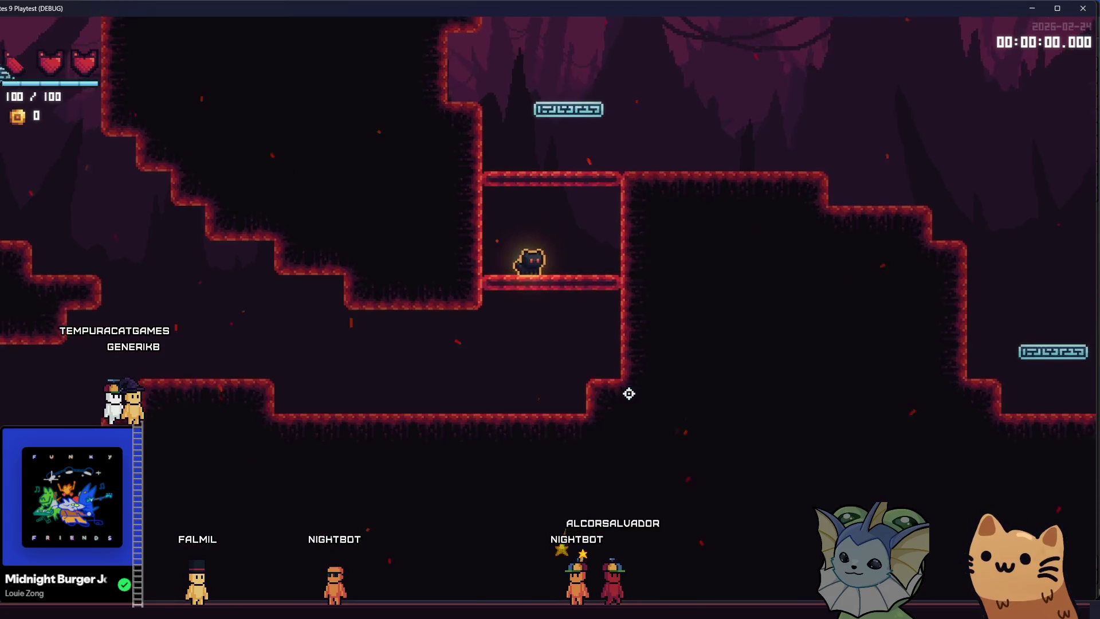
{"action": "key", "text": "space"}
{"action": "key", "text": "d"}
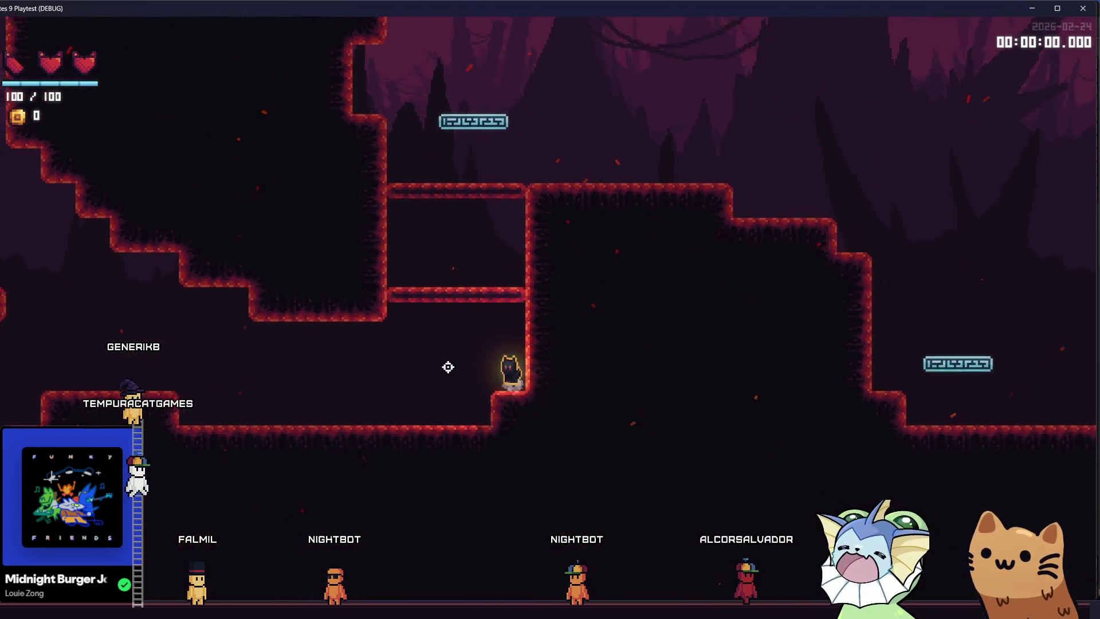
{"action": "key", "text": "space"}
{"action": "key", "text": "d"}
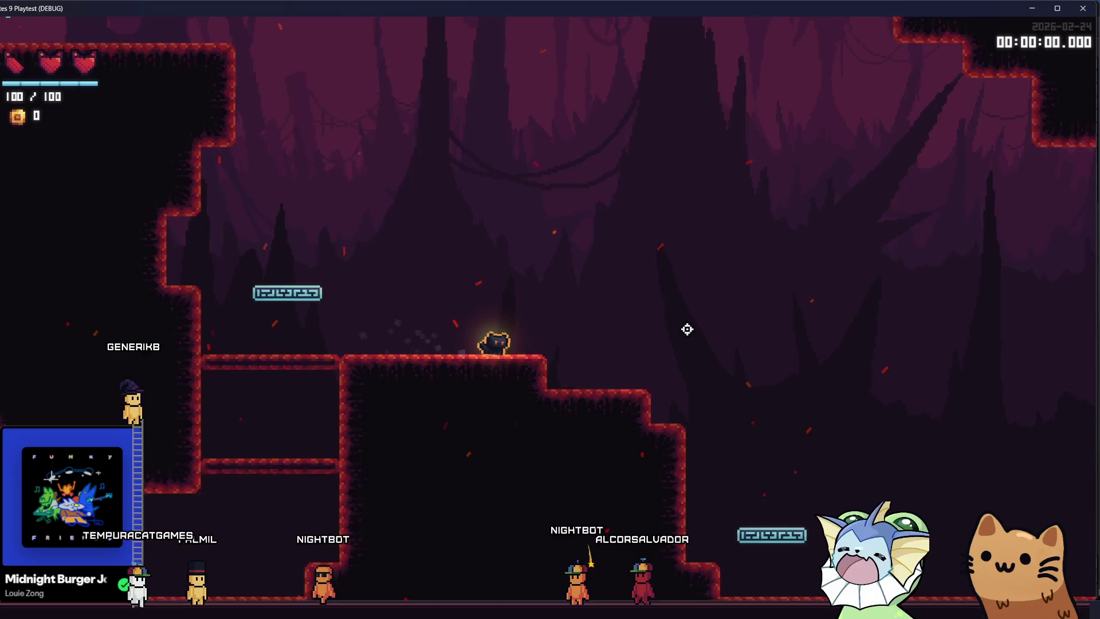
{"action": "key", "text": "d"}
{"action": "key", "text": "space"}
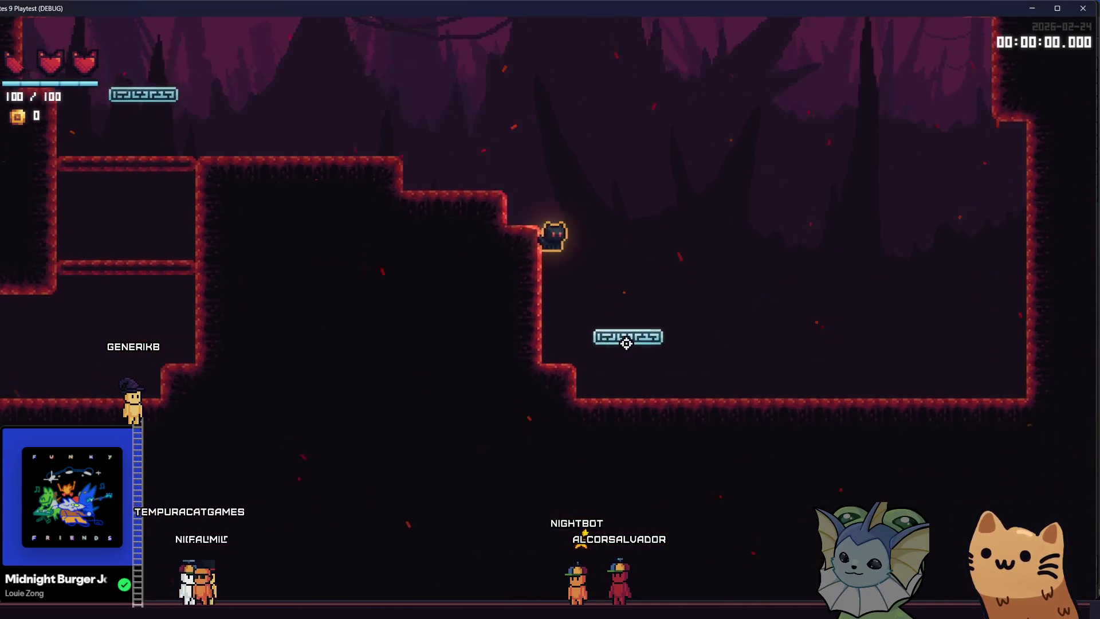
{"action": "key", "text": "space"}
{"action": "key", "text": "a"}
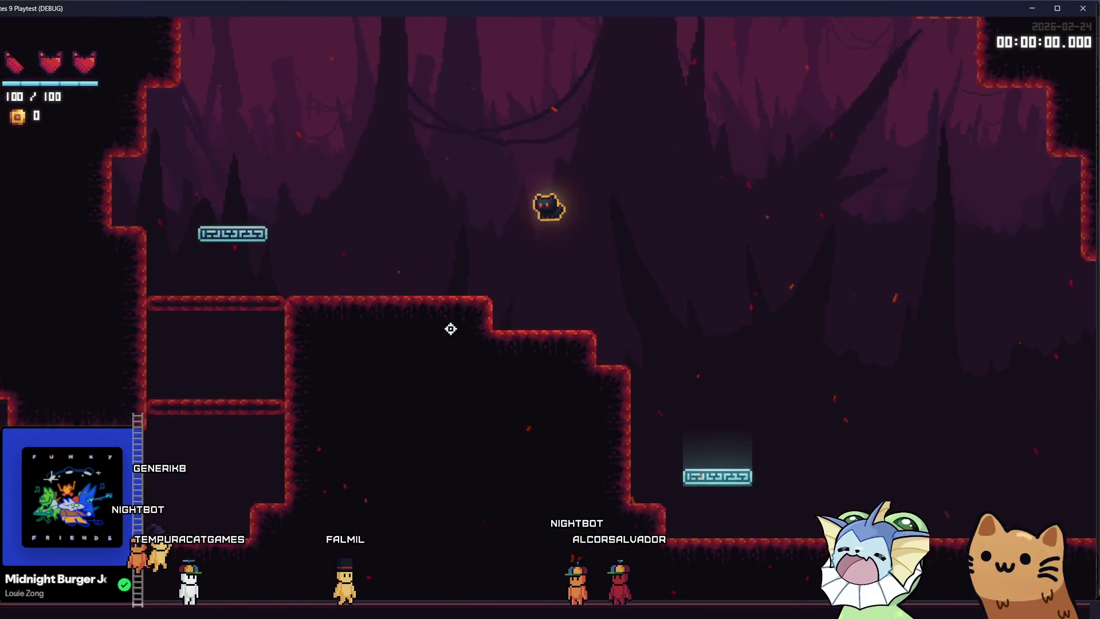
{"action": "key", "text": "d"}
Step: Jump across the lower floor and ledges onto the dark block, then close the playtest window
{"action": "key", "text": "space"}
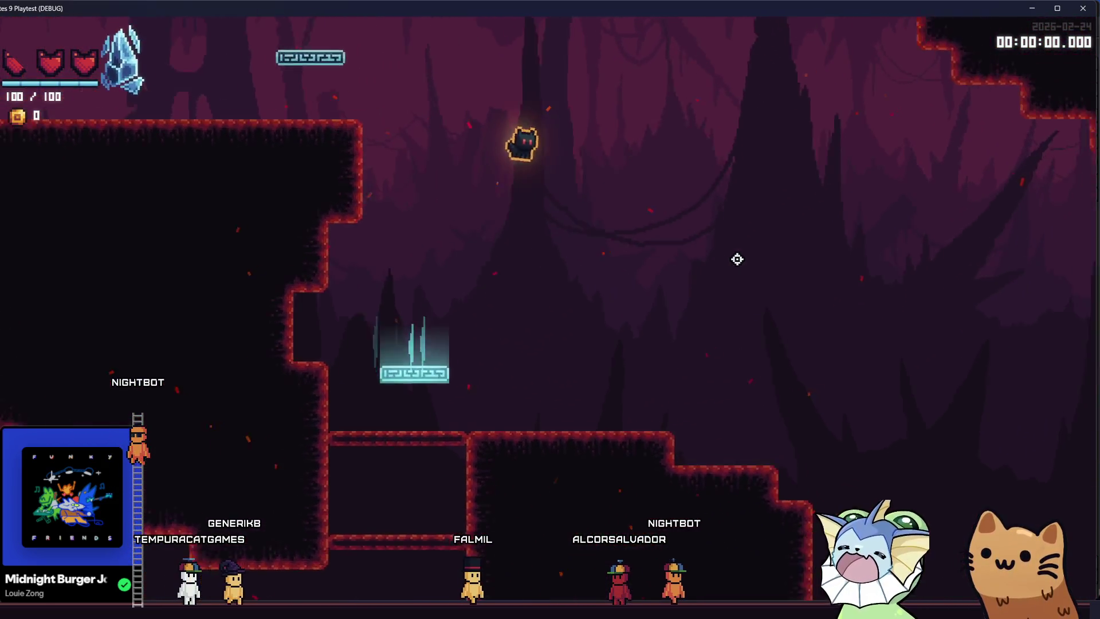
{"action": "key", "text": "d"}
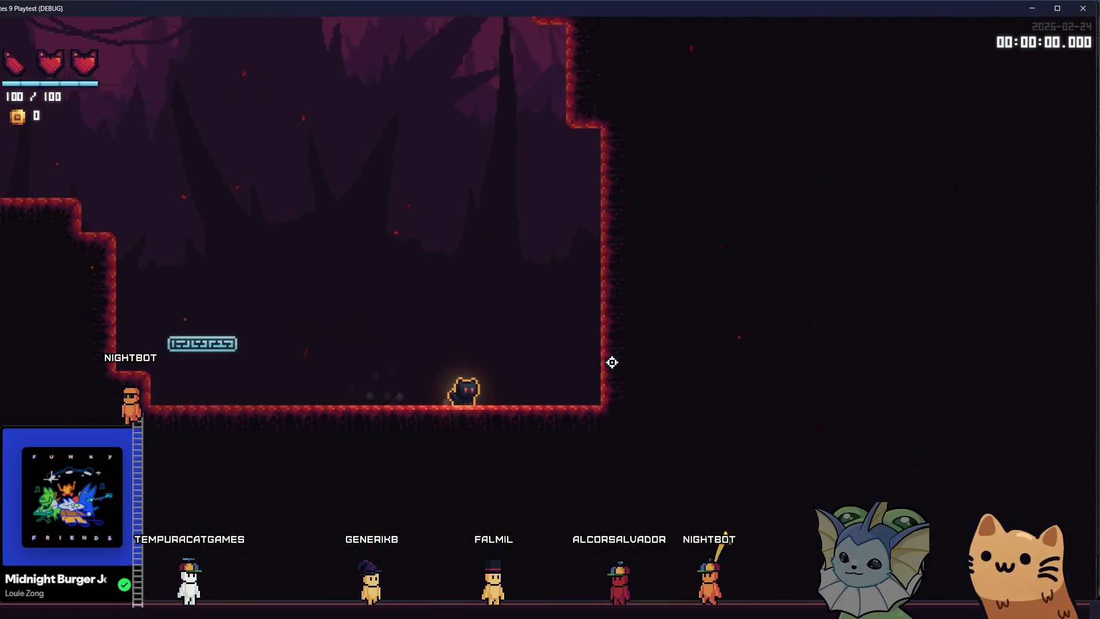
{"action": "key", "text": "d"}
{"action": "key", "text": "space"}
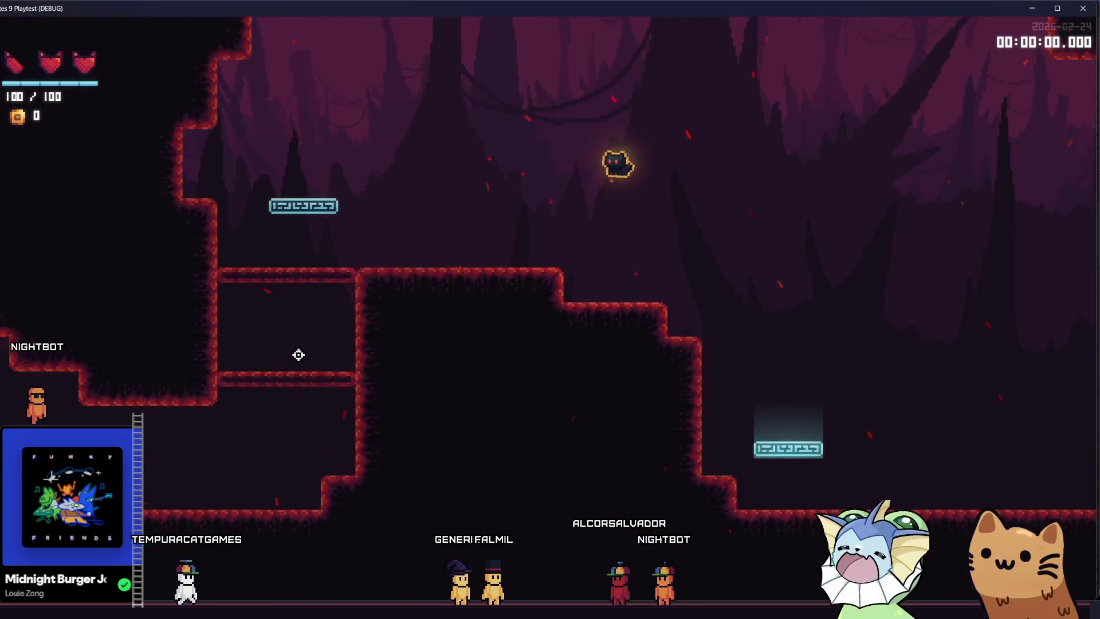
{"action": "key", "text": "d"}
{"action": "key", "text": "space"}
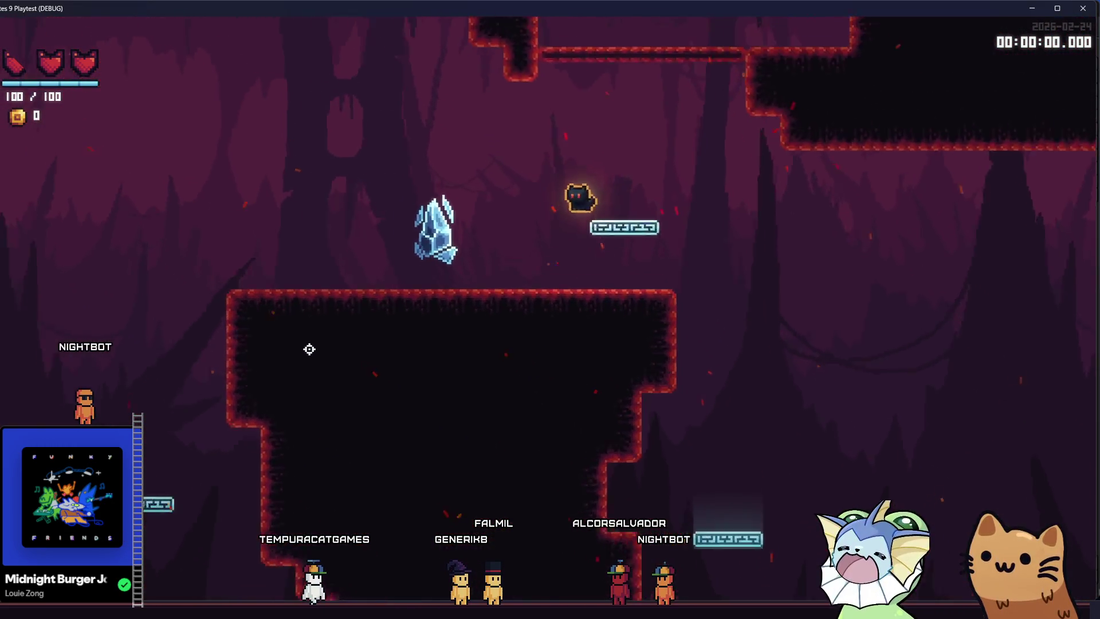
{"action": "key", "text": "a"}
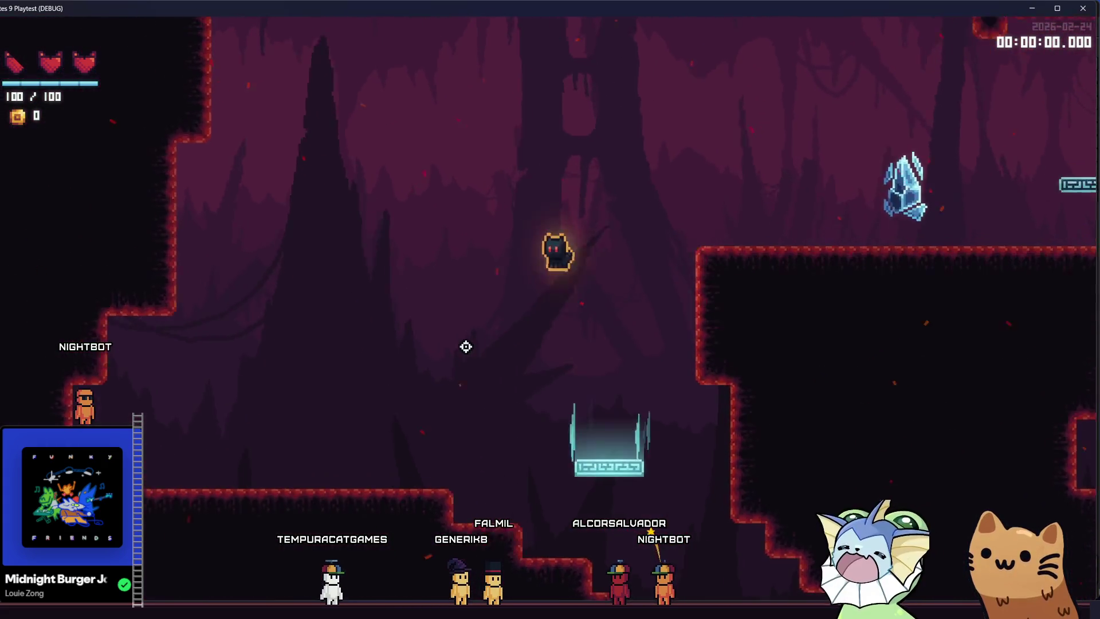
{"action": "key", "text": "d"}
{"action": "key", "text": "space"}
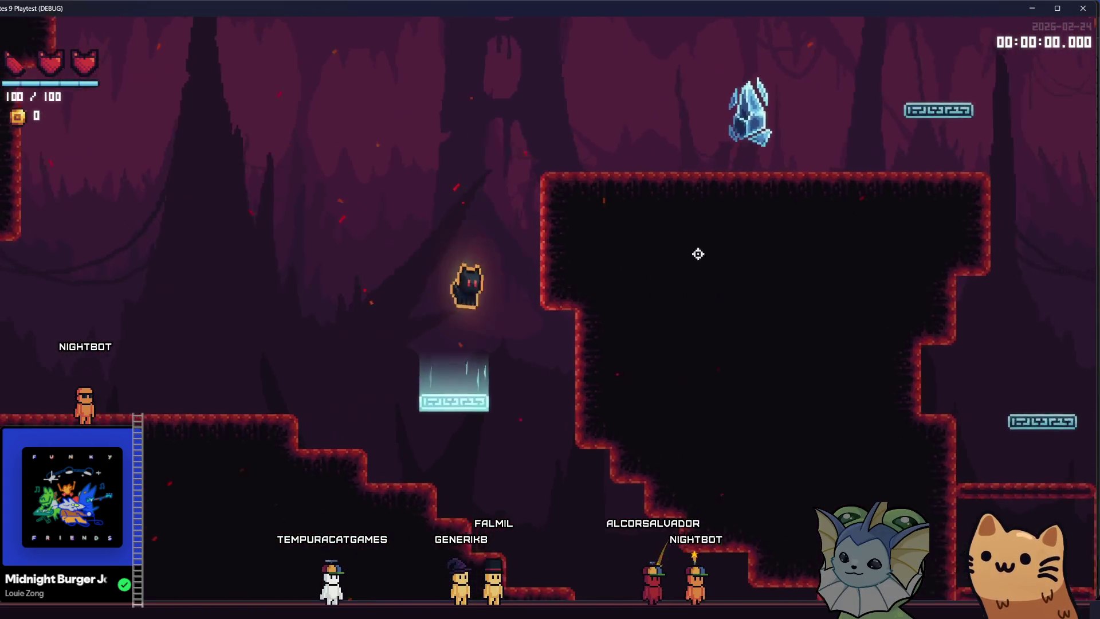
{"action": "key", "text": "d"}
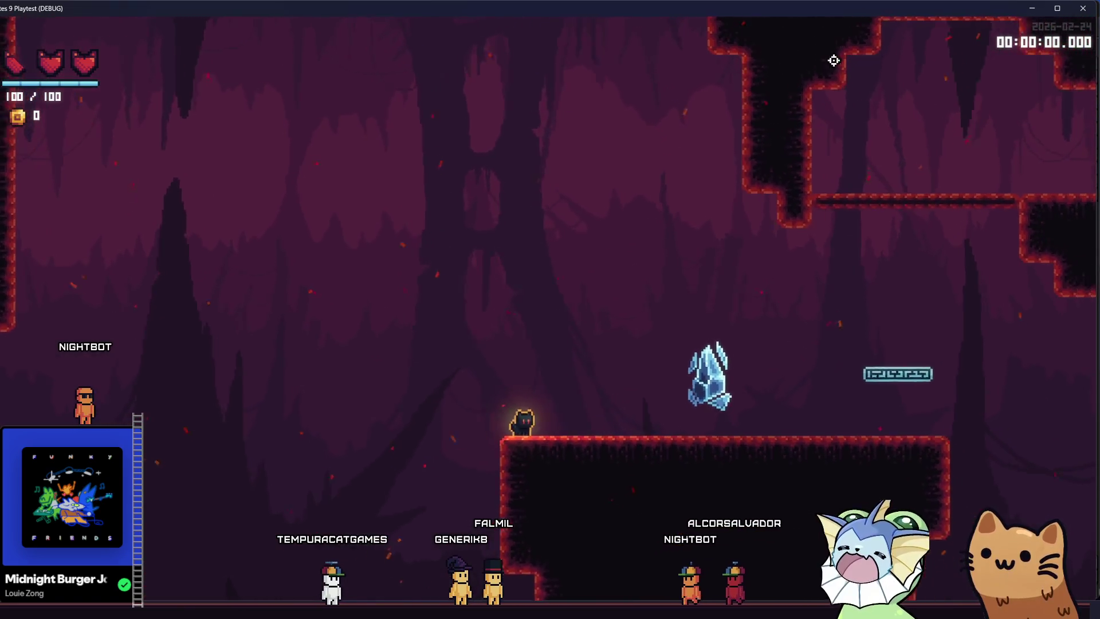
{"action": "key", "text": "alt+F4"}
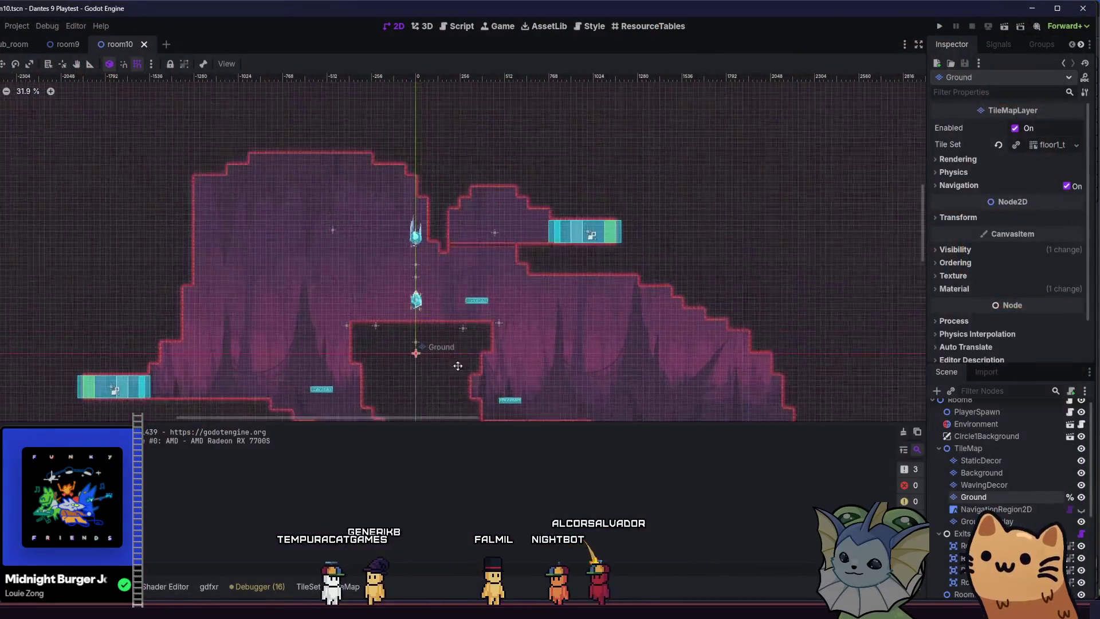
Step: Paint a stepped terrain wall beside the teleporter crystal with the Terrains brush
{"action": "scroll", "coordinate": [455, 373], "scroll_direction": "down", "scroll_amount": 2}
{"action": "scroll", "coordinate": [488, 261], "scroll_direction": "up", "scroll_amount": 4}
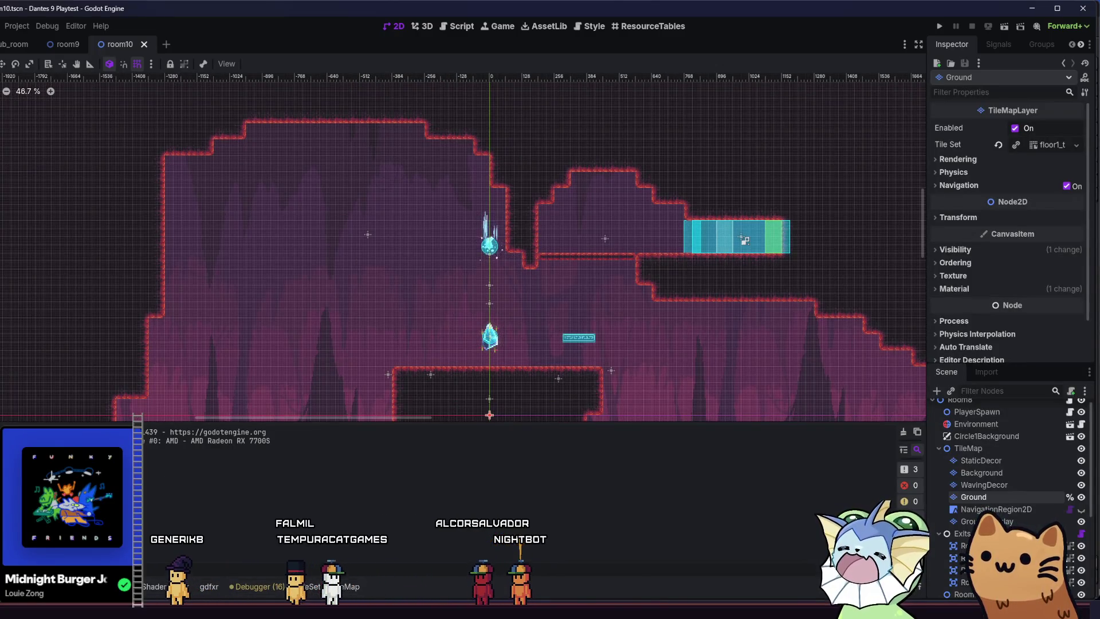
{"action": "left_click", "coordinate": [349, 586]}
{"action": "scroll", "coordinate": [490, 235], "scroll_direction": "up", "scroll_amount": 7}
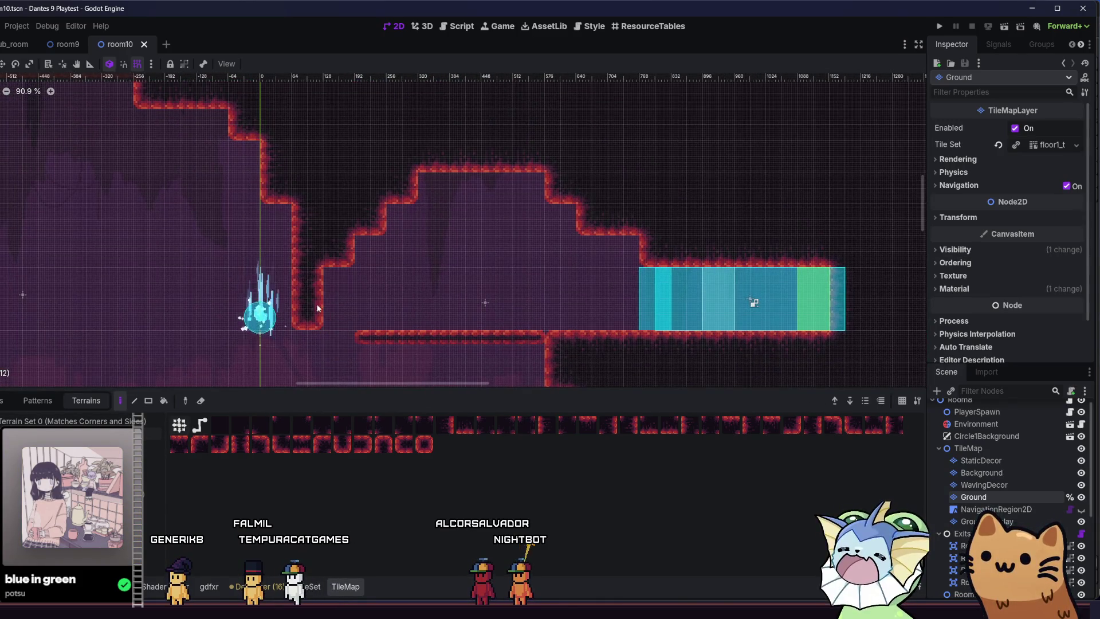
{"action": "scroll", "coordinate": [343, 242], "scroll_direction": "down", "scroll_amount": 4}
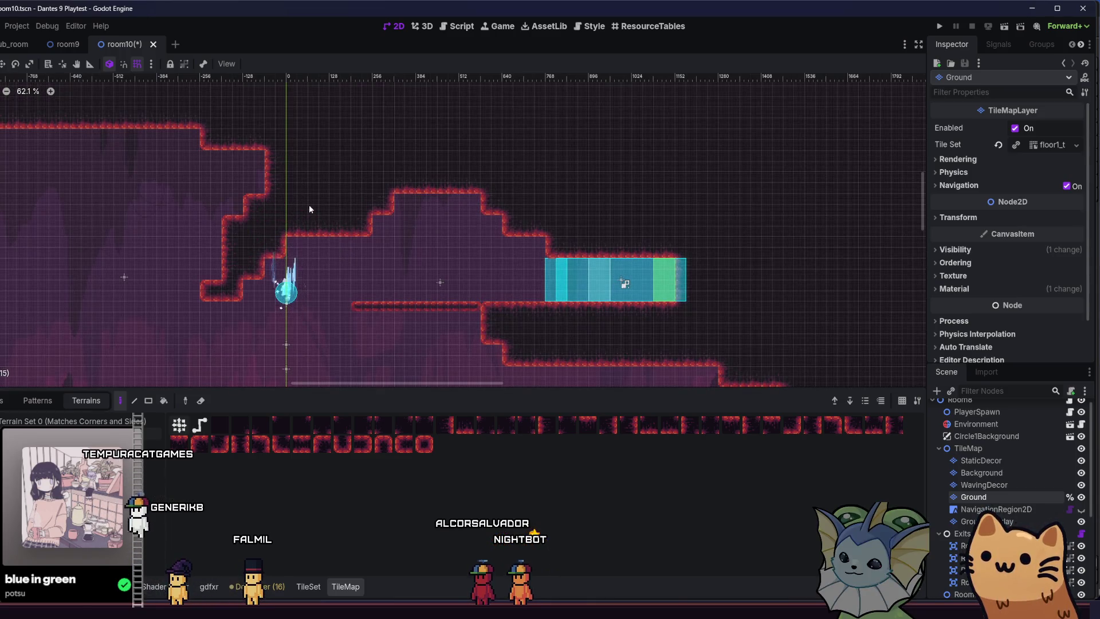
{"action": "mouse_move", "coordinate": [227, 317]}
{"action": "left_mouse_down"}
{"action": "mouse_move", "coordinate": [216, 327]}
{"action": "mouse_move", "coordinate": [256, 282]}
{"action": "left_mouse_up"}
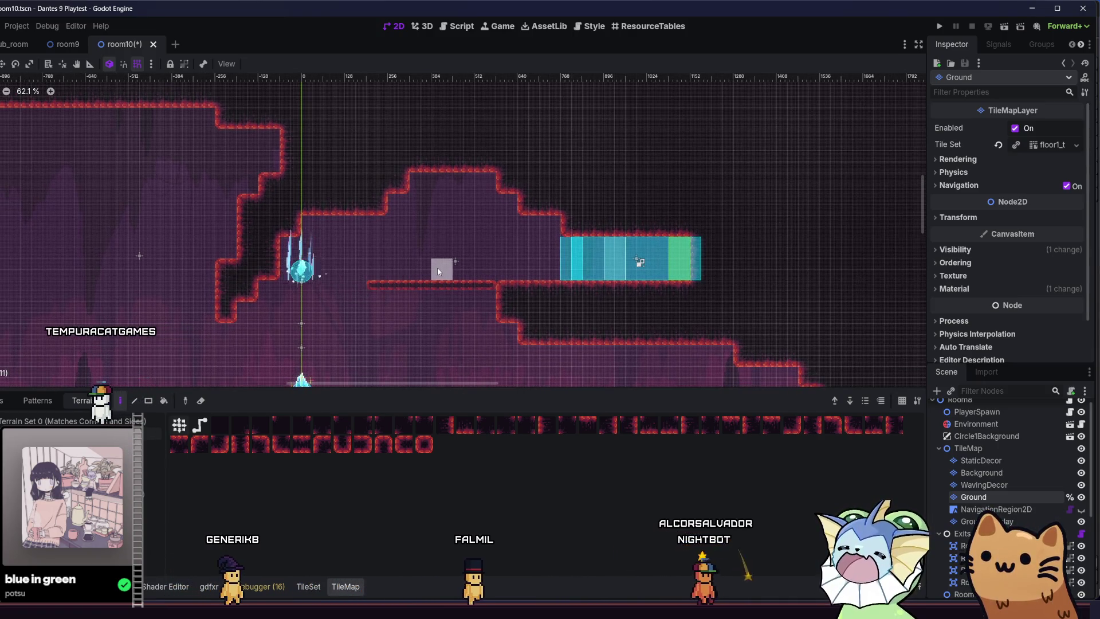
Step: Carve a shallow pit into the right-hand cave floor under the jump pad
{"action": "scroll", "coordinate": [550, 279], "scroll_direction": "down", "scroll_amount": 5}
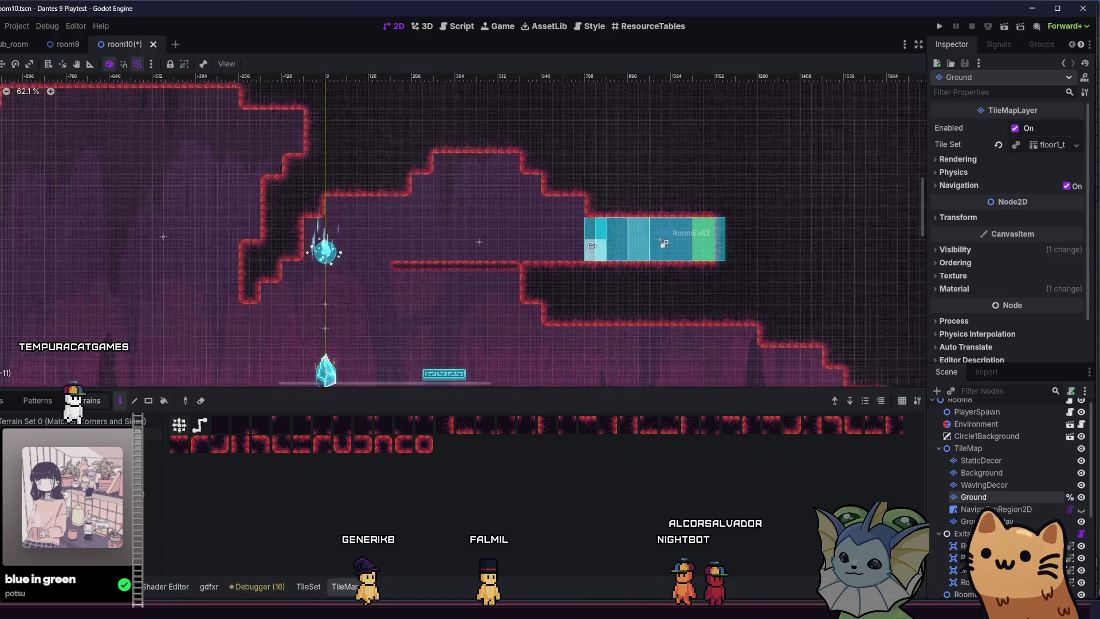
{"action": "scroll", "coordinate": [515, 288], "scroll_direction": "down", "scroll_amount": 3}
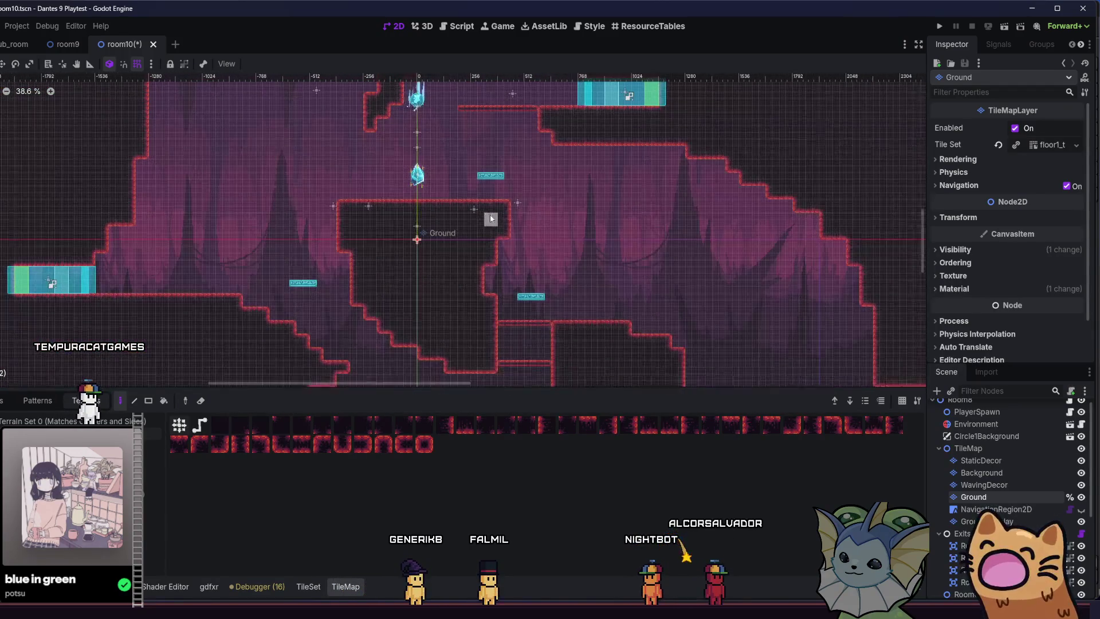
{"action": "mouse_move", "coordinate": [509, 275]}
{"action": "left_mouse_down"}
{"action": "mouse_move", "coordinate": [410, 221]}
{"action": "mouse_move", "coordinate": [451, 245]}
{"action": "left_mouse_up"}
{"action": "scroll", "coordinate": [451, 269], "scroll_direction": "up", "scroll_amount": 7}
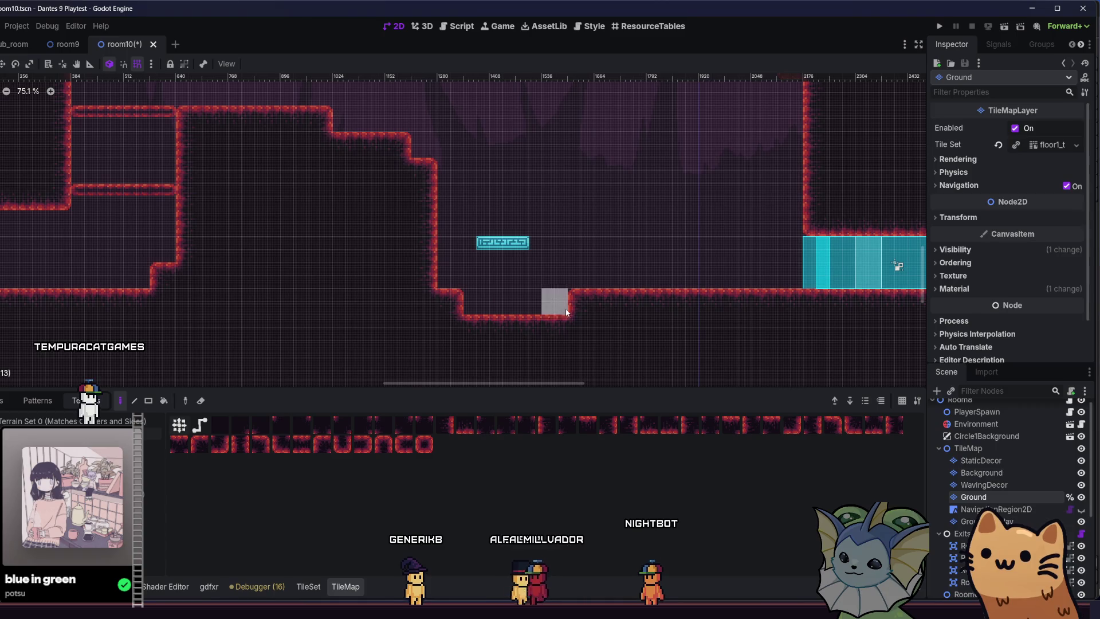
{"action": "scroll", "coordinate": [418, 252], "scroll_direction": "right", "scroll_amount": 1}
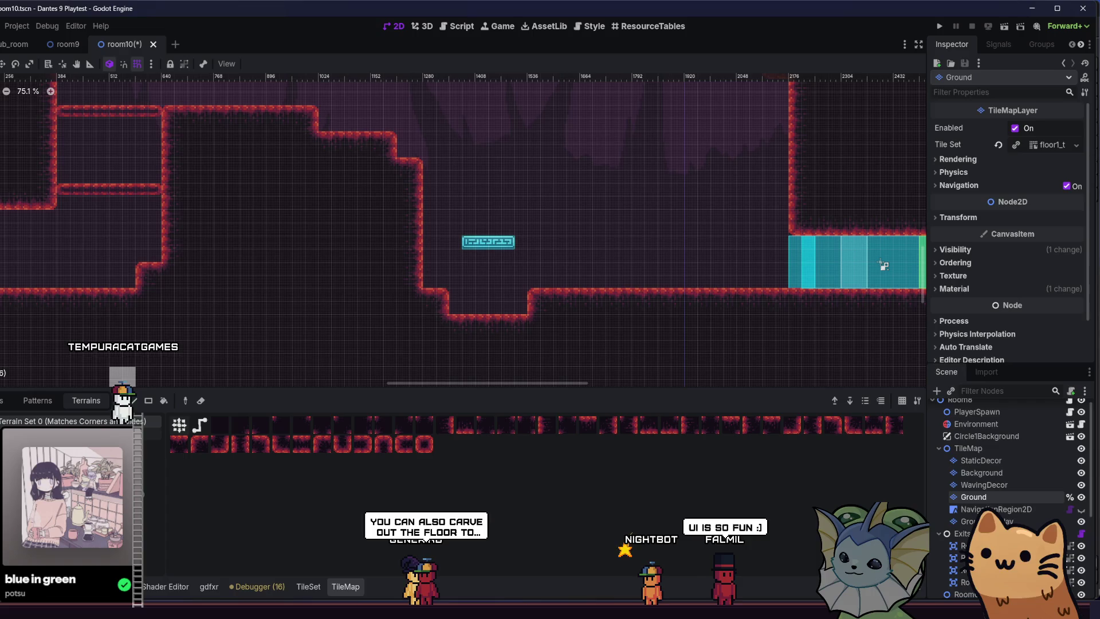
{"action": "left_click", "coordinate": [8, 405]}
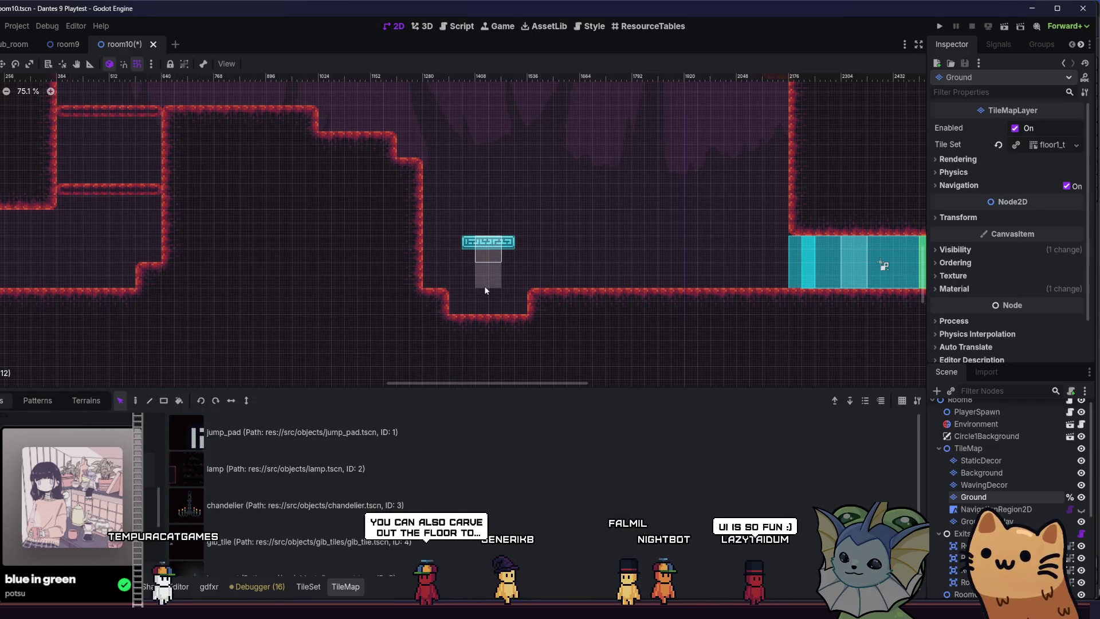
Step: Place the jump pad above the floor pit and drag it down onto the central ground block's top edge
{"action": "left_click", "coordinate": [491, 254]}
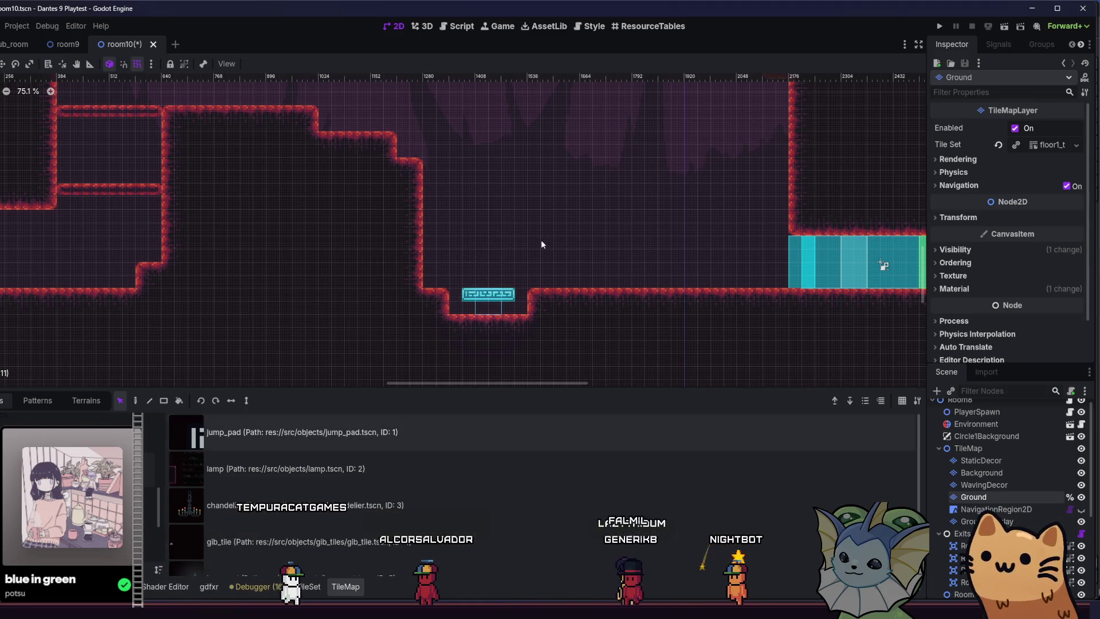
{"action": "left_click", "coordinate": [490, 283]}
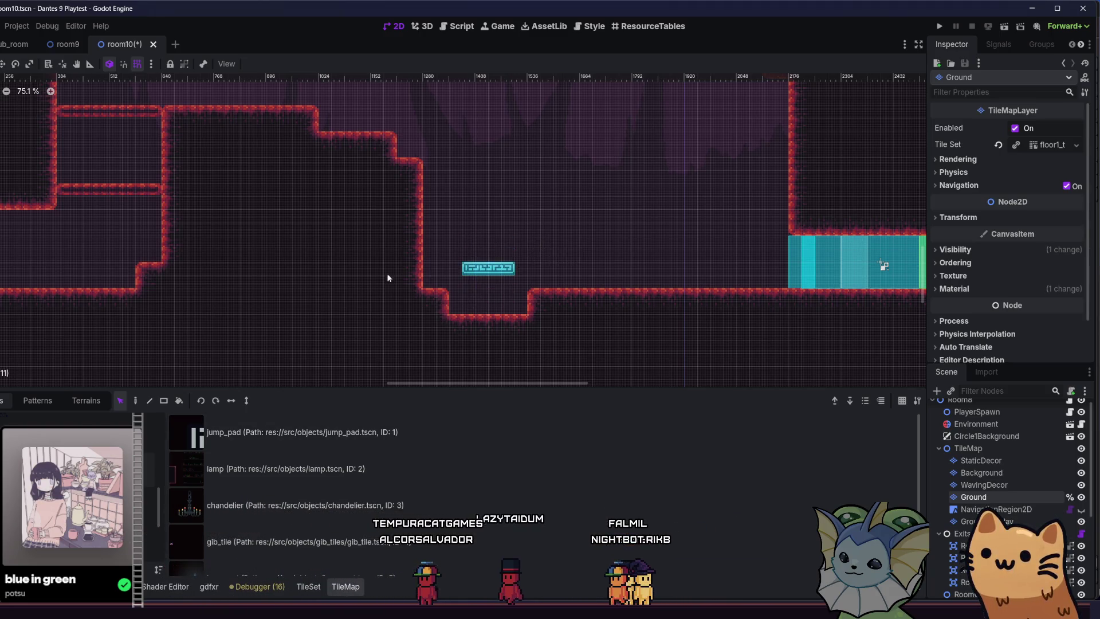
{"action": "scroll", "coordinate": [388, 287], "scroll_direction": "down", "scroll_amount": 5}
{"action": "scroll", "coordinate": [477, 304], "scroll_direction": "down", "scroll_amount": 6}
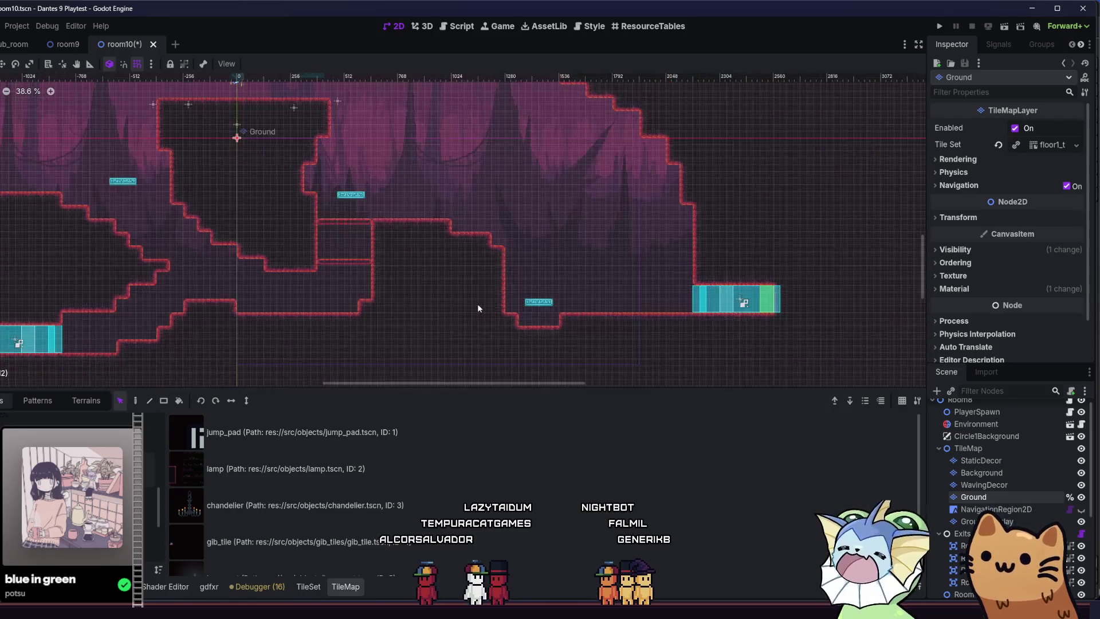
{"action": "scroll", "coordinate": [408, 308], "scroll_direction": "up", "scroll_amount": 4}
{"action": "scroll", "coordinate": [449, 300], "scroll_direction": "up", "scroll_amount": 1}
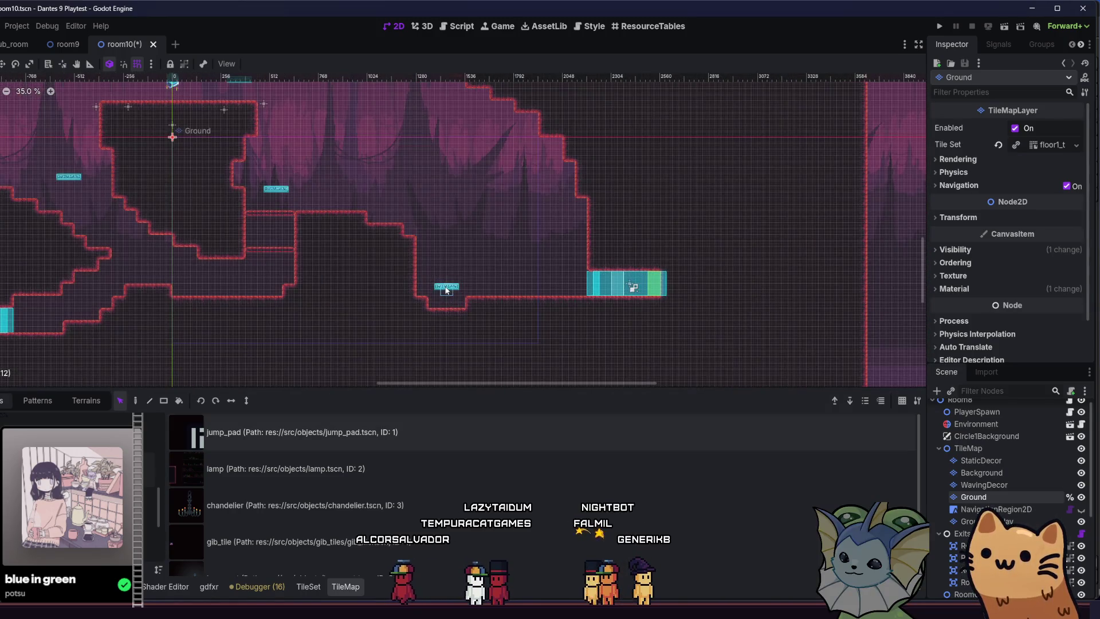
{"action": "scroll", "coordinate": [471, 269], "scroll_direction": "left", "scroll_amount": 5}
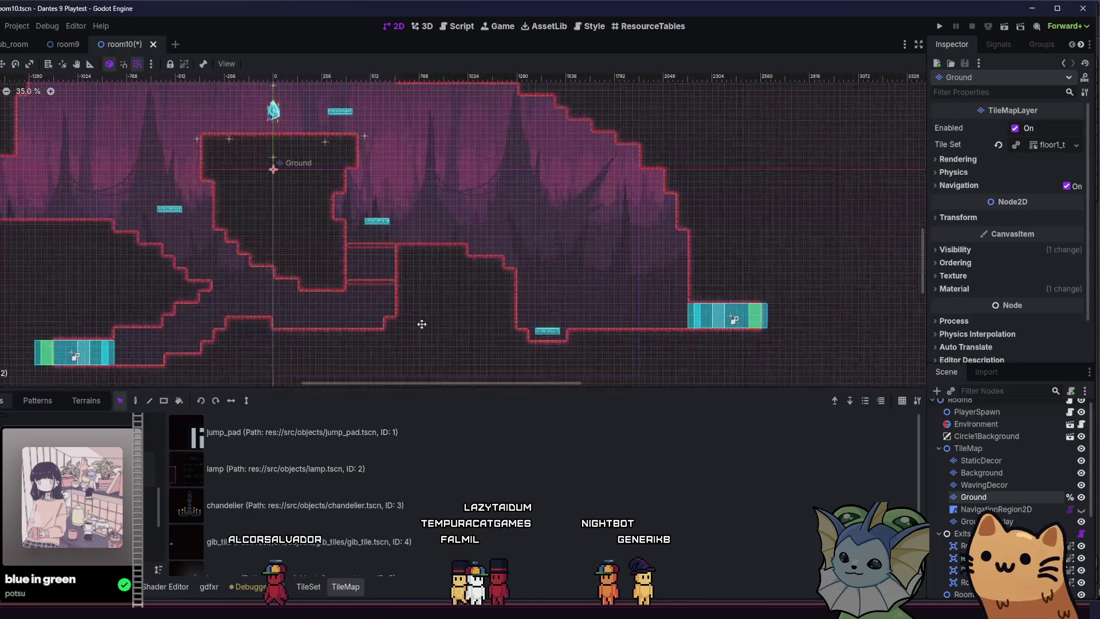
{"action": "scroll", "coordinate": [474, 321], "scroll_direction": "down", "scroll_amount": 3}
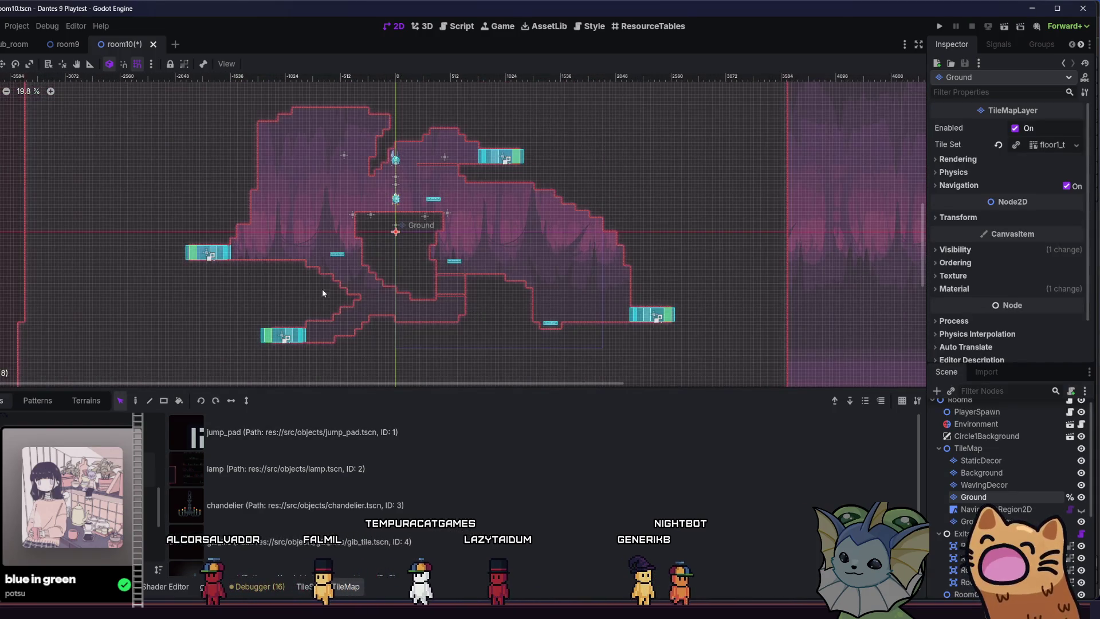
{"action": "scroll", "coordinate": [321, 289], "scroll_direction": "down", "scroll_amount": 2}
{"action": "scroll", "coordinate": [459, 305], "scroll_direction": "up", "scroll_amount": 7}
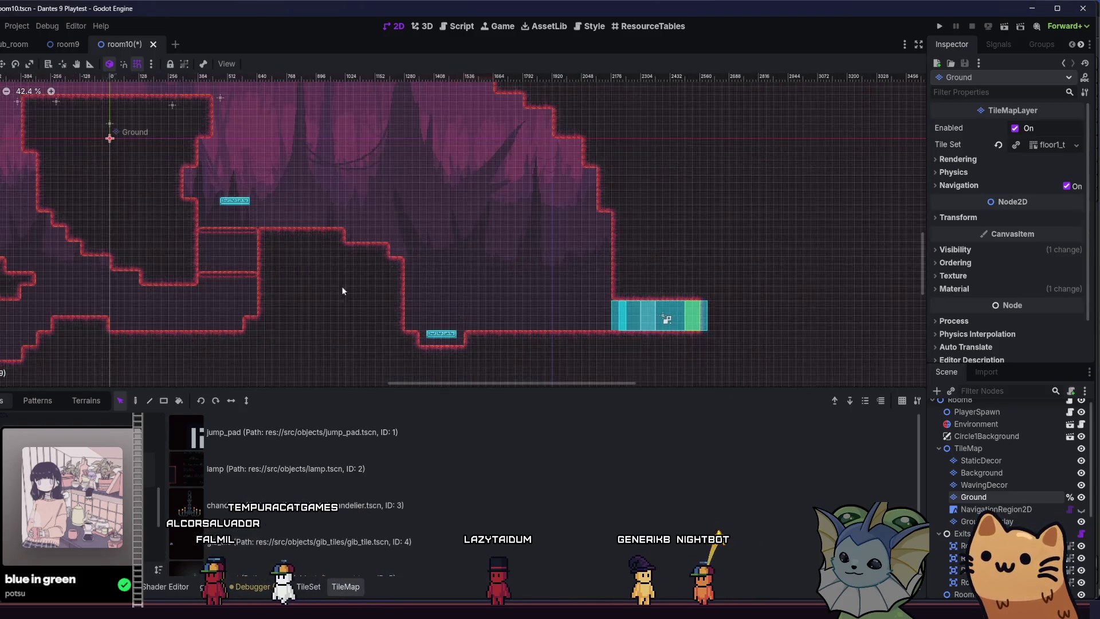
{"action": "scroll", "coordinate": [435, 204], "scroll_direction": "up", "scroll_amount": 6}
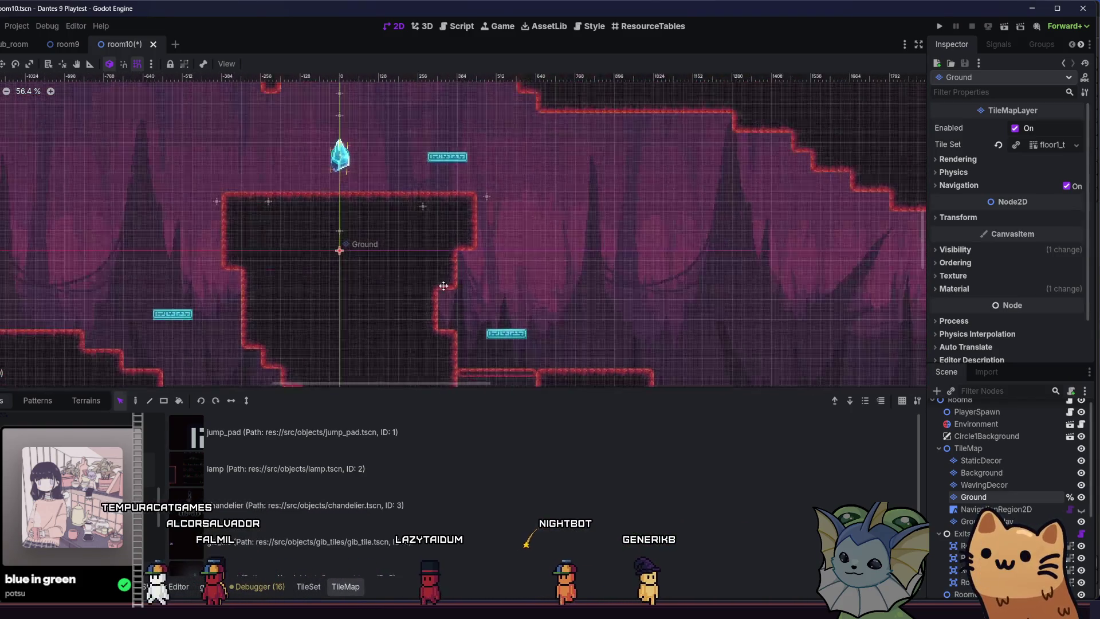
{"action": "mouse_move", "coordinate": [473, 189]}
{"action": "left_mouse_down"}
{"action": "mouse_move", "coordinate": [478, 244]}
{"action": "mouse_move", "coordinate": [459, 243]}
{"action": "left_mouse_up"}
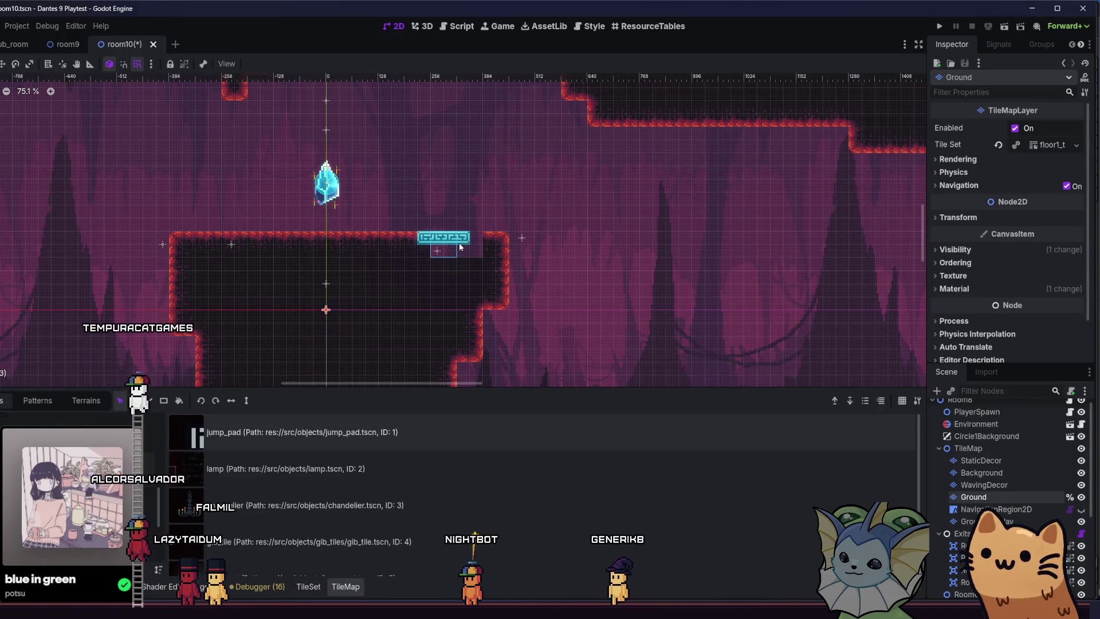
{"action": "left_click", "coordinate": [86, 400]}
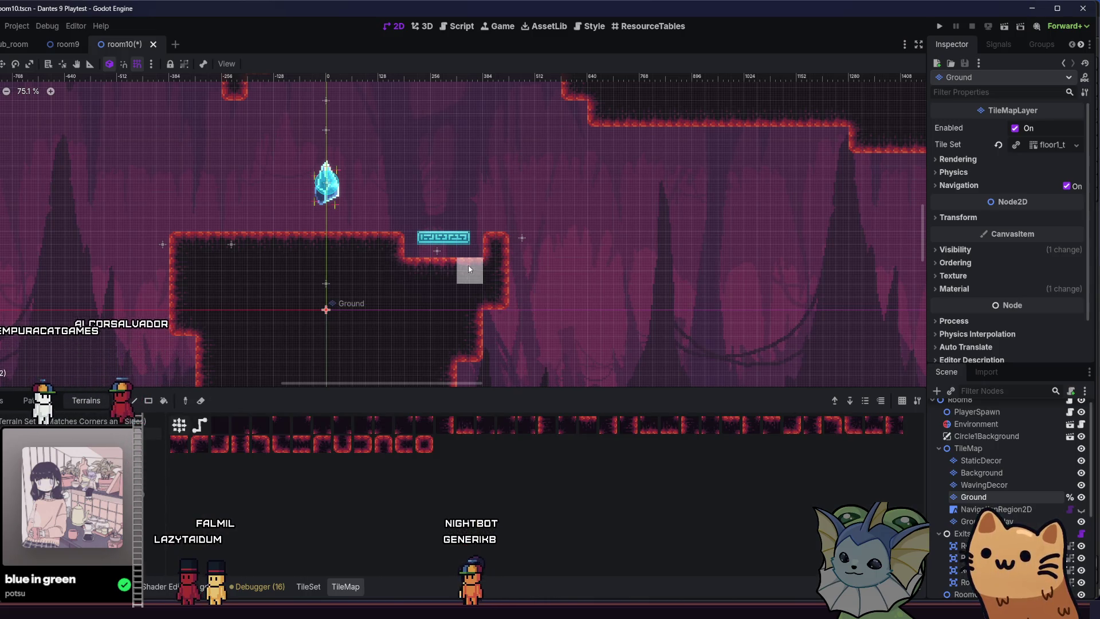
Step: Pan and zoom across the reshaped cave, then select the EnemySpawnPoints group in the Scene tree
{"action": "scroll", "coordinate": [467, 266], "scroll_direction": "down", "scroll_amount": 5}
{"action": "mouse_move", "coordinate": [337, 277]}
{"action": "left_mouse_down"}
{"action": "mouse_move", "coordinate": [185, 253]}
{"action": "mouse_move", "coordinate": [143, 222]}
{"action": "mouse_move", "coordinate": [194, 178]}
{"action": "mouse_move", "coordinate": [229, 196]}
{"action": "left_mouse_up"}
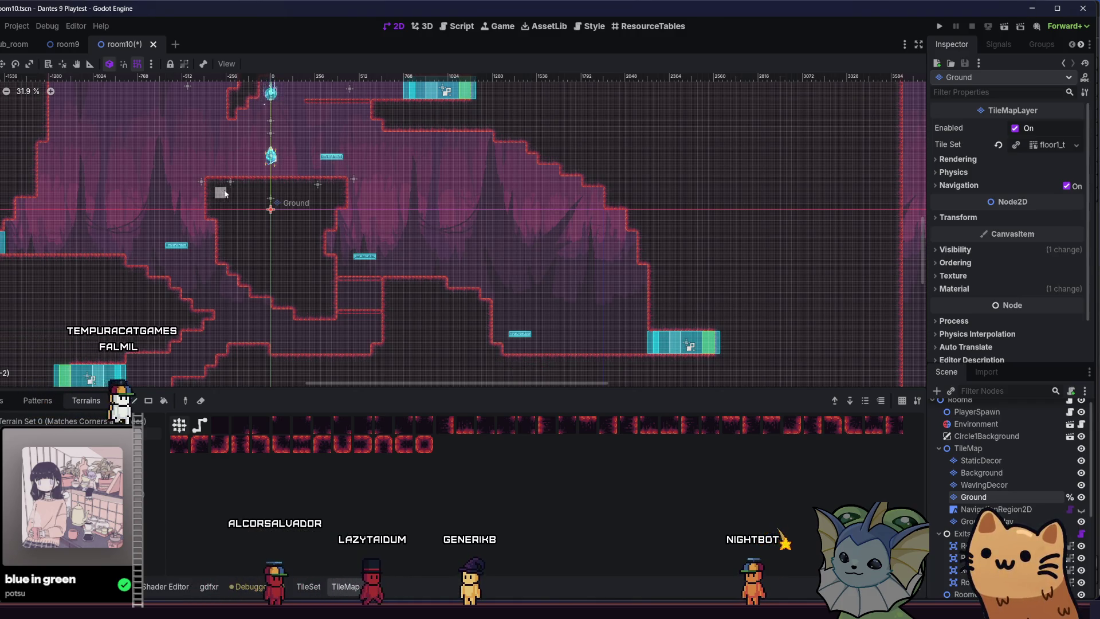
{"action": "left_click_drag", "start_coordinate": [229, 196], "coordinate": [353, 235]}
{"action": "scroll", "coordinate": [309, 240], "scroll_direction": "up", "scroll_amount": 3}
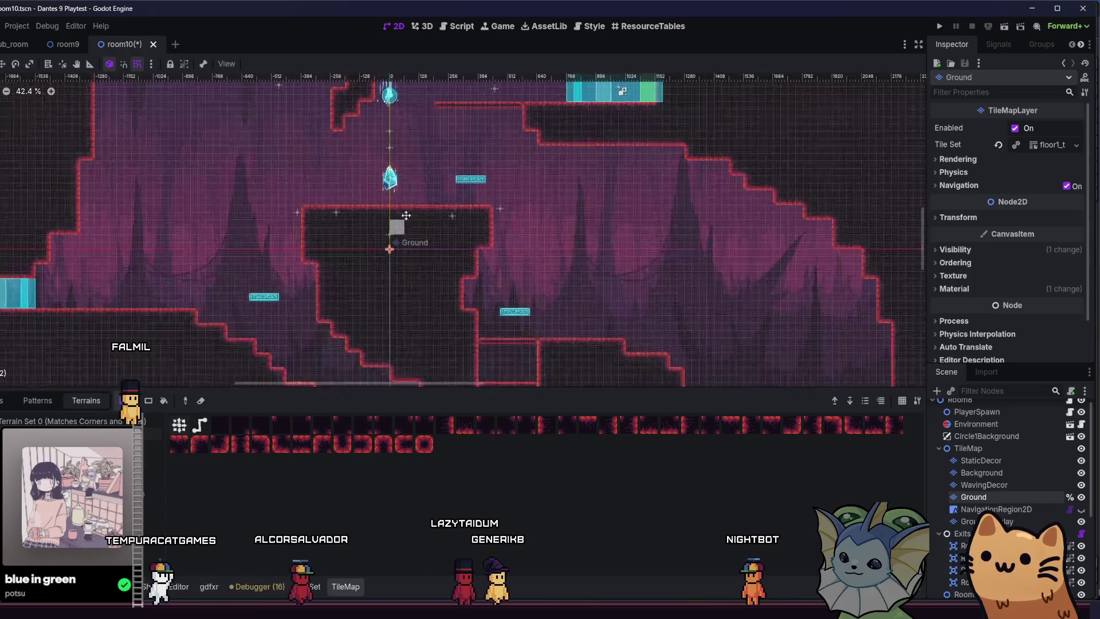
{"action": "scroll", "coordinate": [199, 245], "scroll_direction": "down", "scroll_amount": 2}
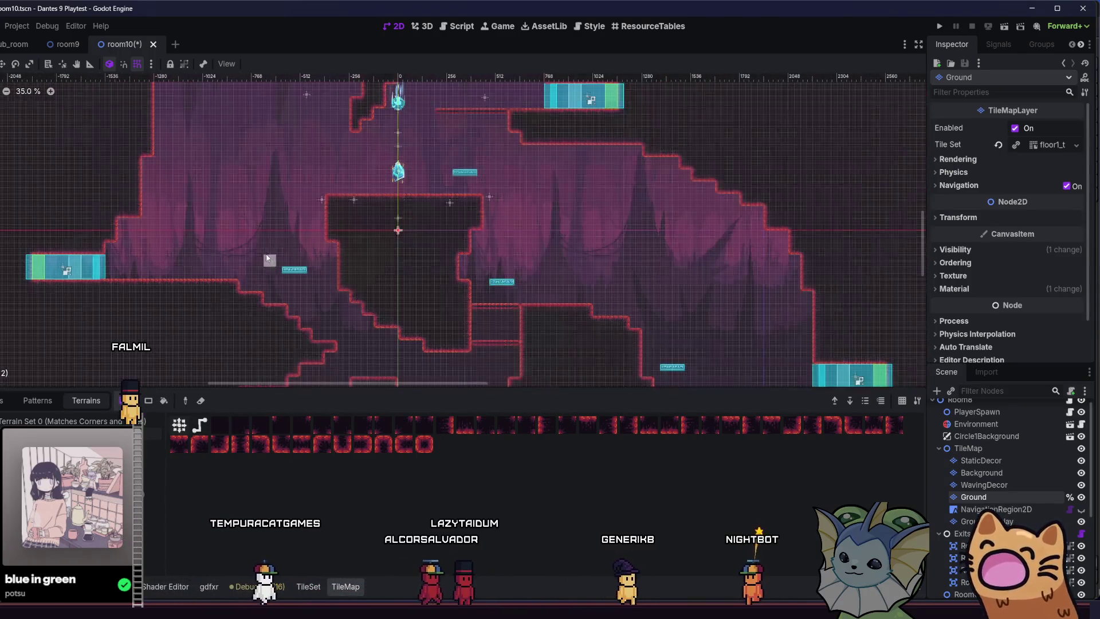
{"action": "left_click_drag", "start_coordinate": [270, 256], "coordinate": [241, 269]}
{"action": "left_click_drag", "start_coordinate": [425, 234], "coordinate": [445, 240]}
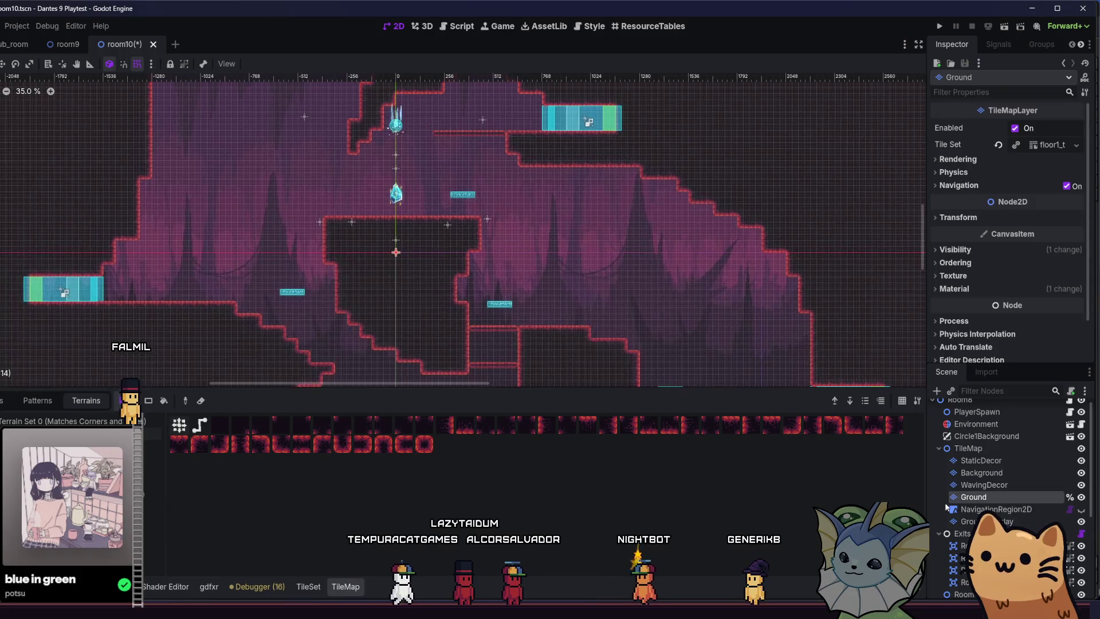
{"action": "scroll", "coordinate": [353, 217], "scroll_direction": "up", "scroll_amount": 3}
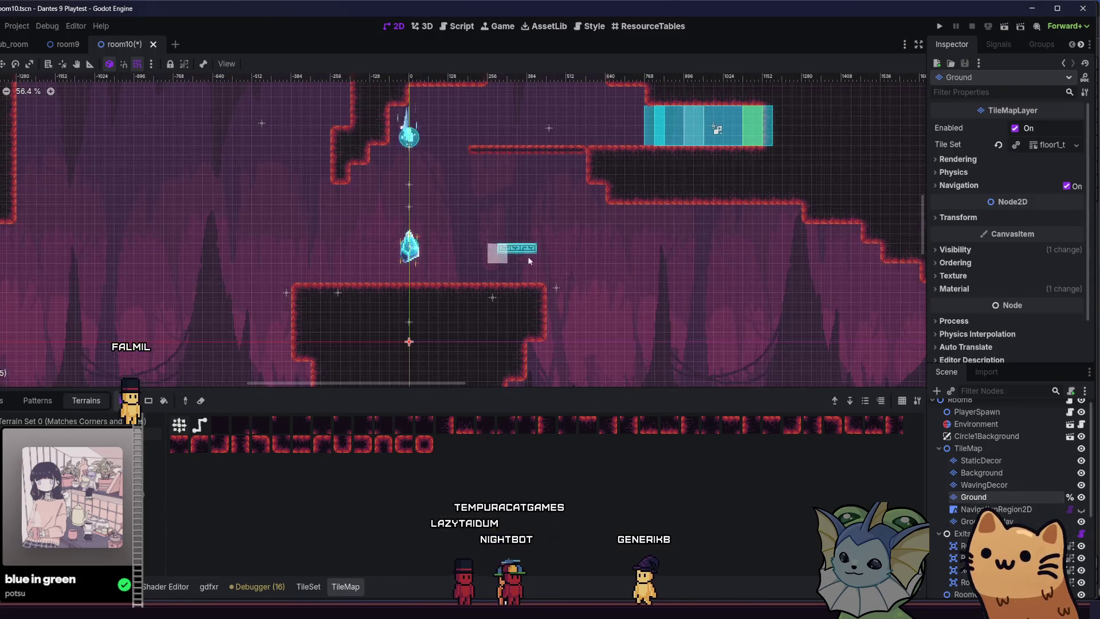
{"action": "left_click", "coordinate": [986, 495]}
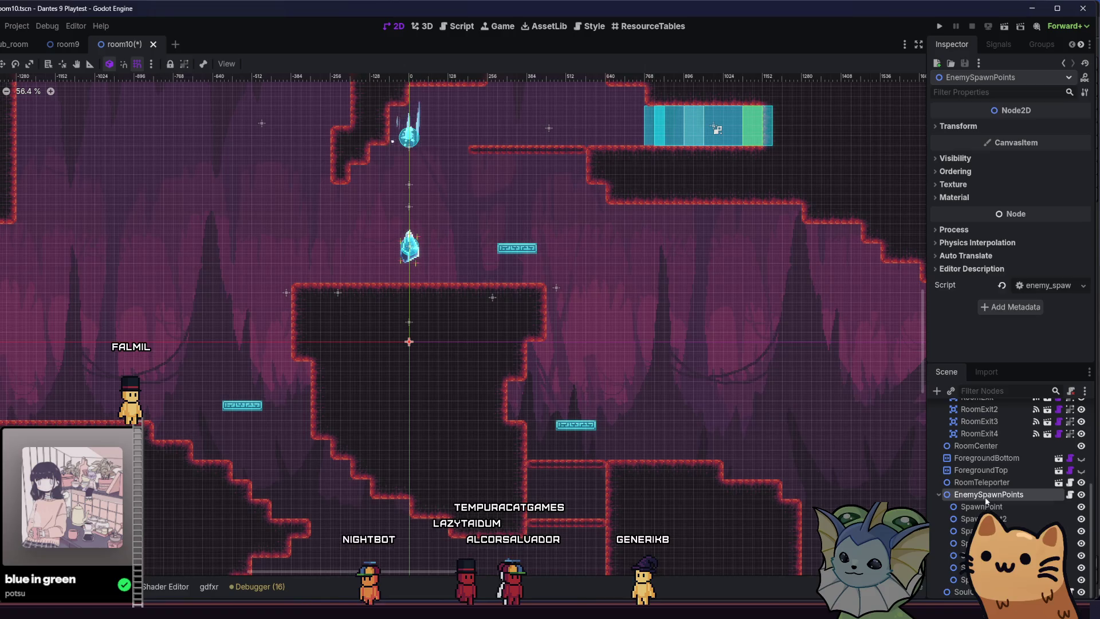
Step: Move the first spawn point down into the cave and set SpawnPoint2 slightly lower
{"action": "key", "text": "f"}
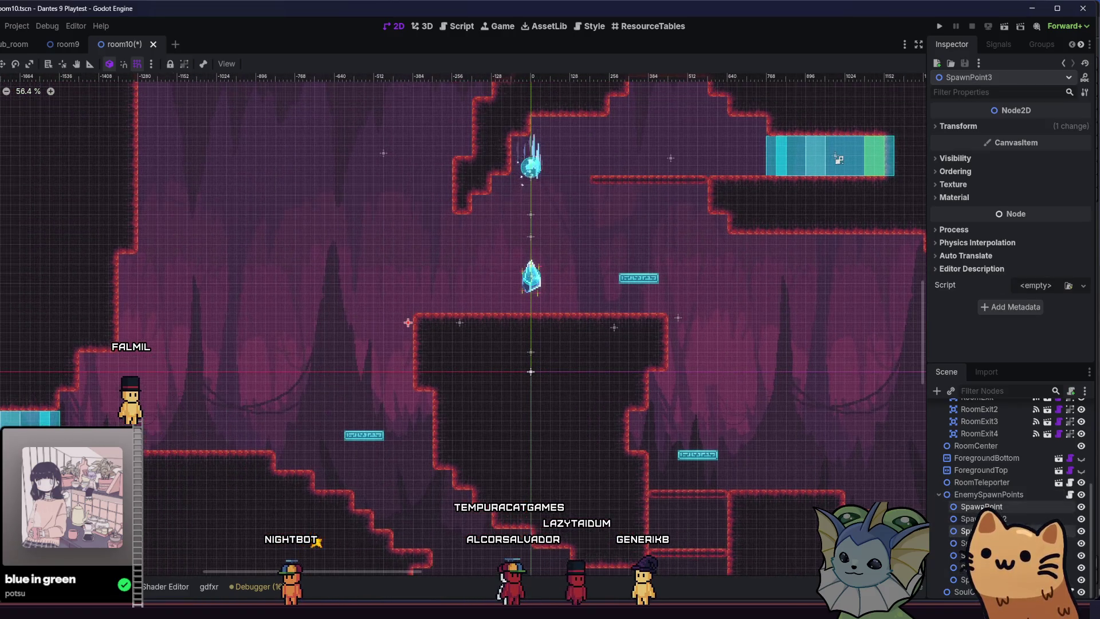
{"action": "left_click", "coordinate": [383, 154]}
{"action": "scroll", "coordinate": [400, 385], "scroll_direction": "down", "scroll_amount": 1}
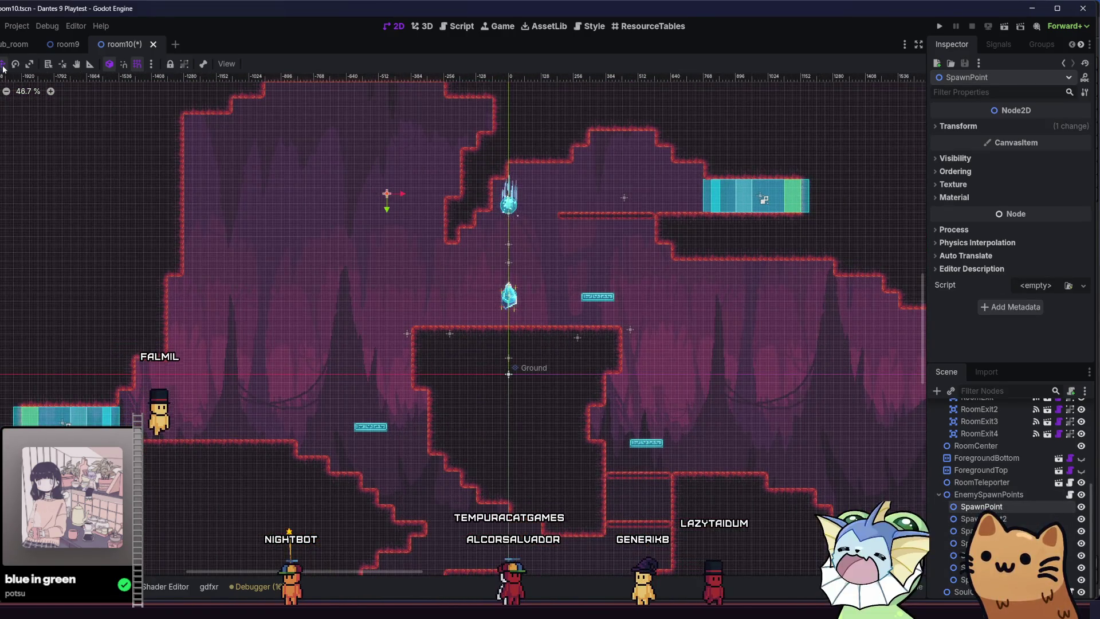
{"action": "left_click_drag", "start_coordinate": [387, 194], "coordinate": [308, 294]}
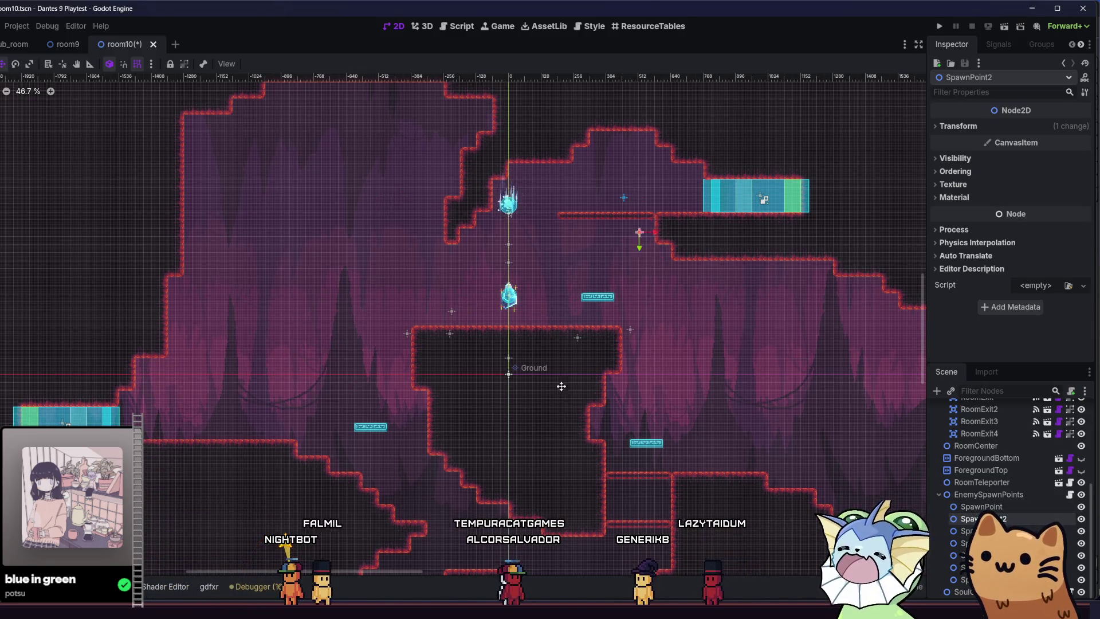
{"action": "mouse_move", "coordinate": [618, 583]}
{"action": "left_mouse_down"}
{"action": "mouse_move", "coordinate": [623, 517]}
{"action": "mouse_move", "coordinate": [555, 440]}
{"action": "left_mouse_up"}
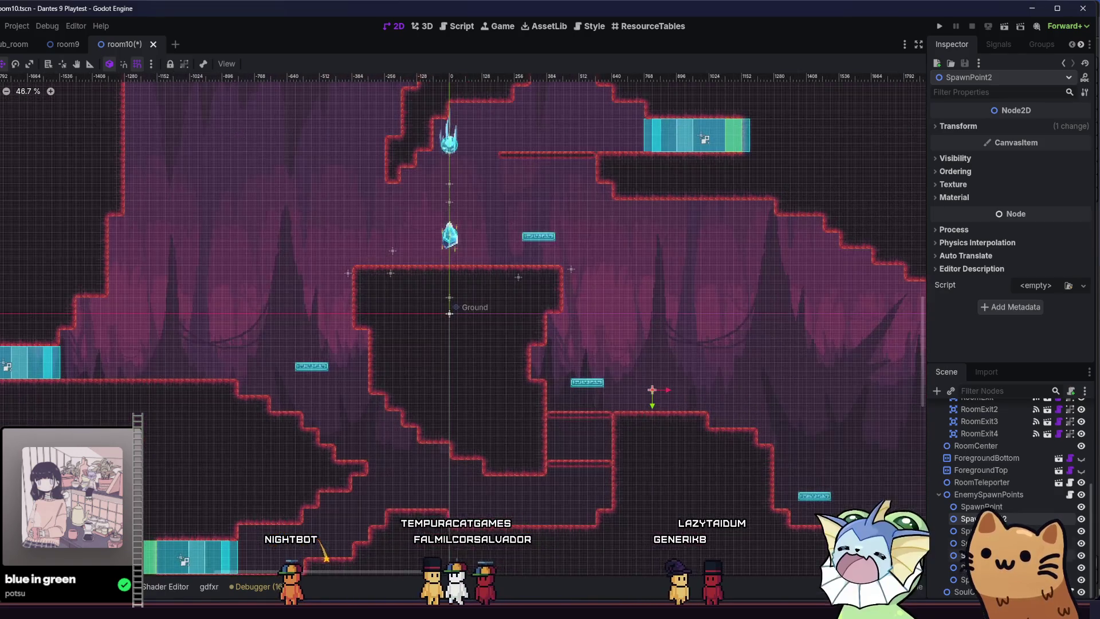
{"action": "left_click_drag", "start_coordinate": [512, 510], "coordinate": [463, 503]}
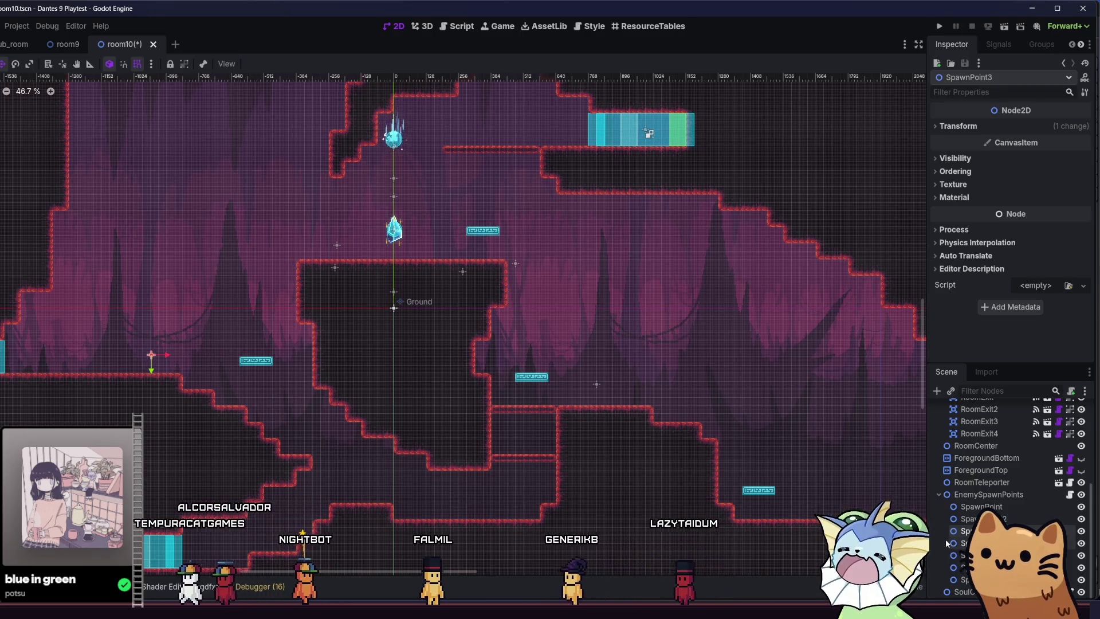
Step: Move SpawnPoint4 down to the lower cave floor, then select SpawnPoint5
{"action": "left_click", "coordinate": [960, 543]}
{"action": "mouse_move", "coordinate": [605, 387]}
{"action": "left_mouse_down"}
{"action": "mouse_move", "coordinate": [710, 496]}
{"action": "mouse_move", "coordinate": [816, 541]}
{"action": "mouse_move", "coordinate": [771, 517]}
{"action": "left_mouse_up"}
{"action": "left_click", "coordinate": [960, 555]}
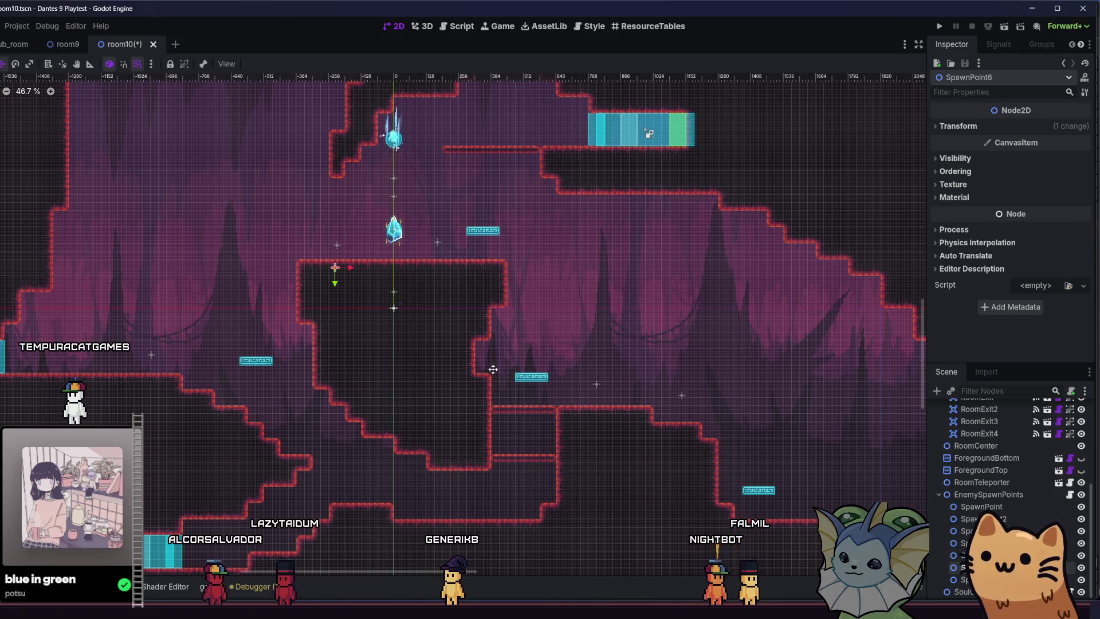
{"action": "scroll", "coordinate": [458, 361], "scroll_direction": "down", "scroll_amount": 1}
{"action": "scroll", "coordinate": [410, 352], "scroll_direction": "right", "scroll_amount": 1}
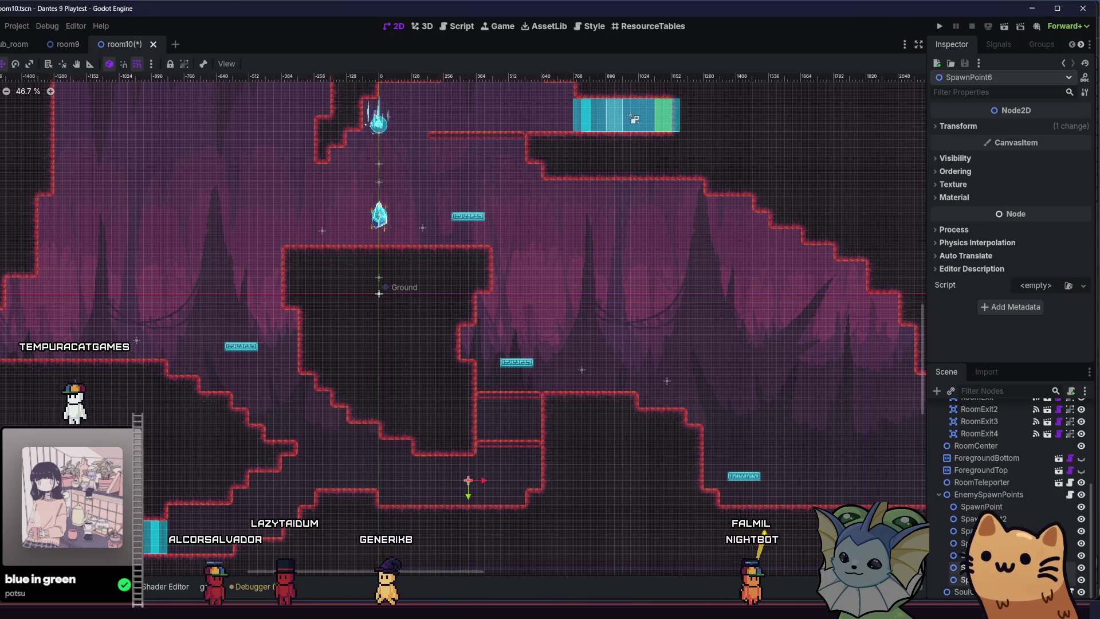
Step: Undo the last move, place SpawnPoint6 on the lower right floor, and save and run with F6
{"action": "key", "text": "ctrl+z"}
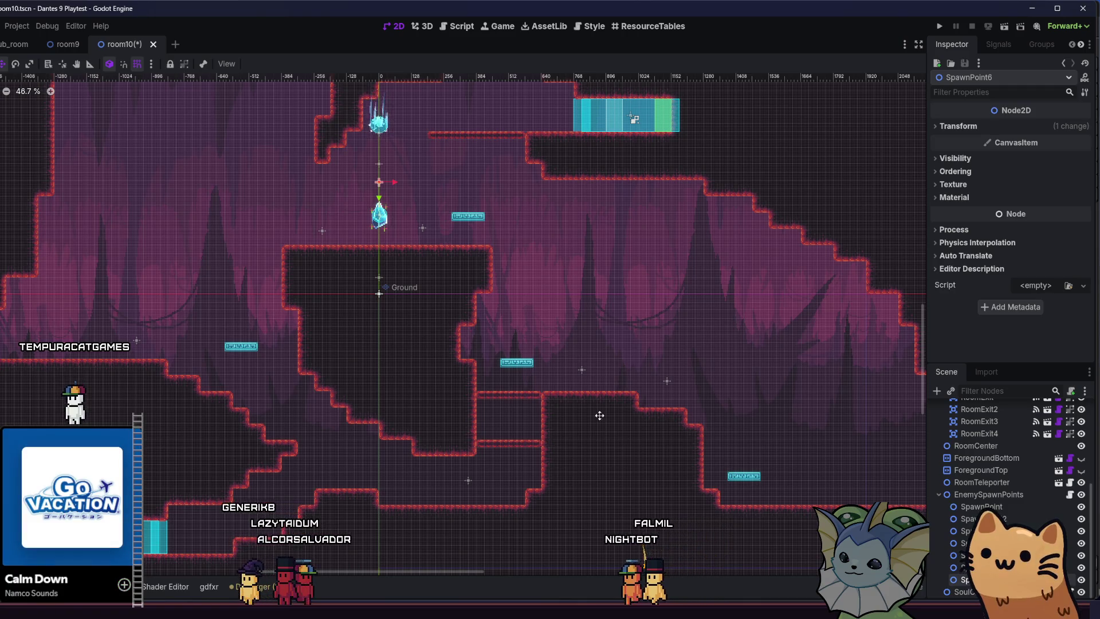
{"action": "left_click_drag", "start_coordinate": [318, 239], "coordinate": [743, 529]}
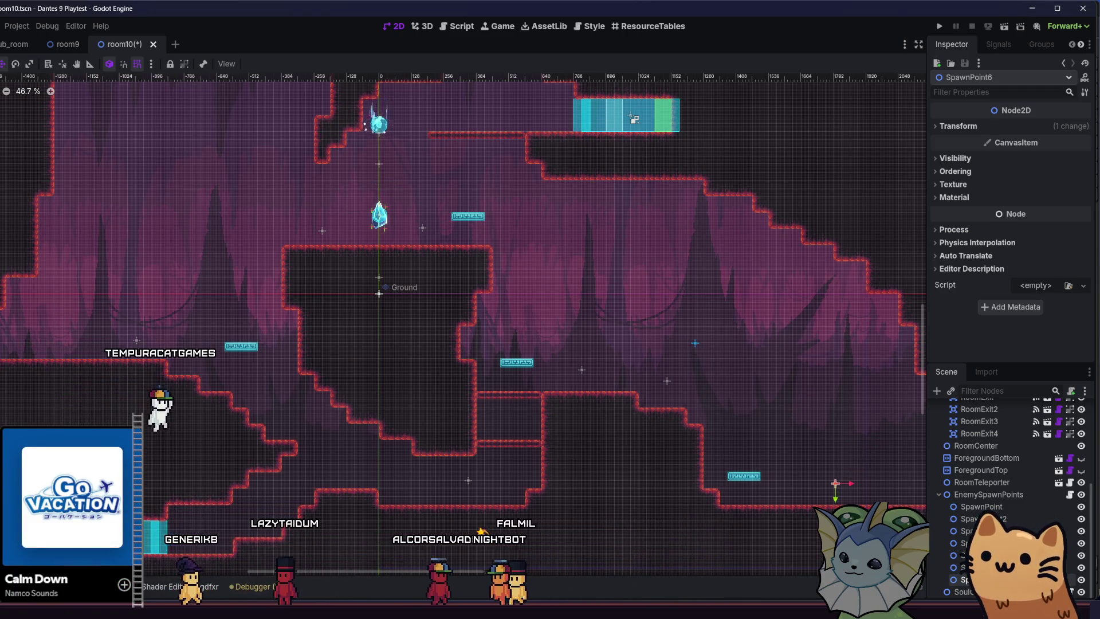
{"action": "scroll", "coordinate": [603, 468], "scroll_direction": "down", "scroll_amount": 5}
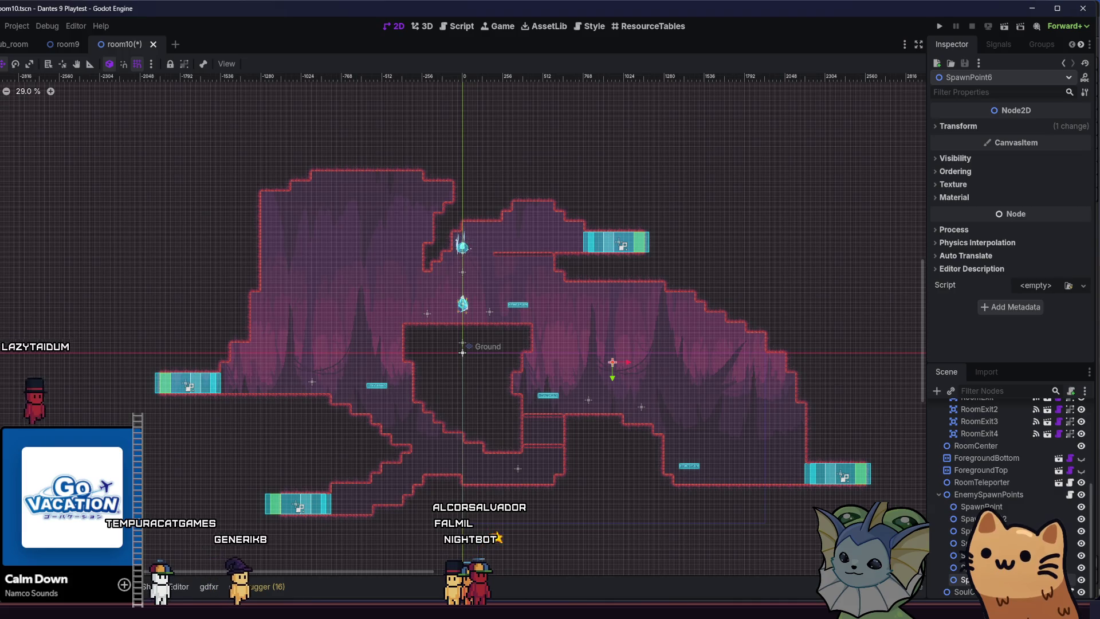
{"action": "key", "text": "F6"}
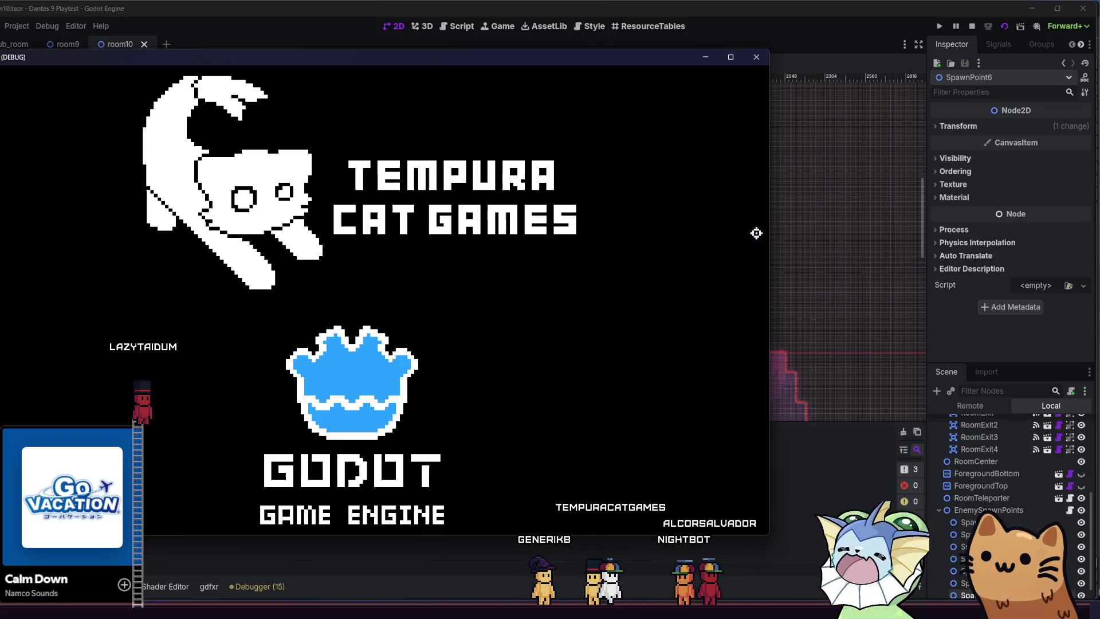
Step: Maximize the game window and open the F1 debug menu
{"action": "key", "text": "super+Up"}
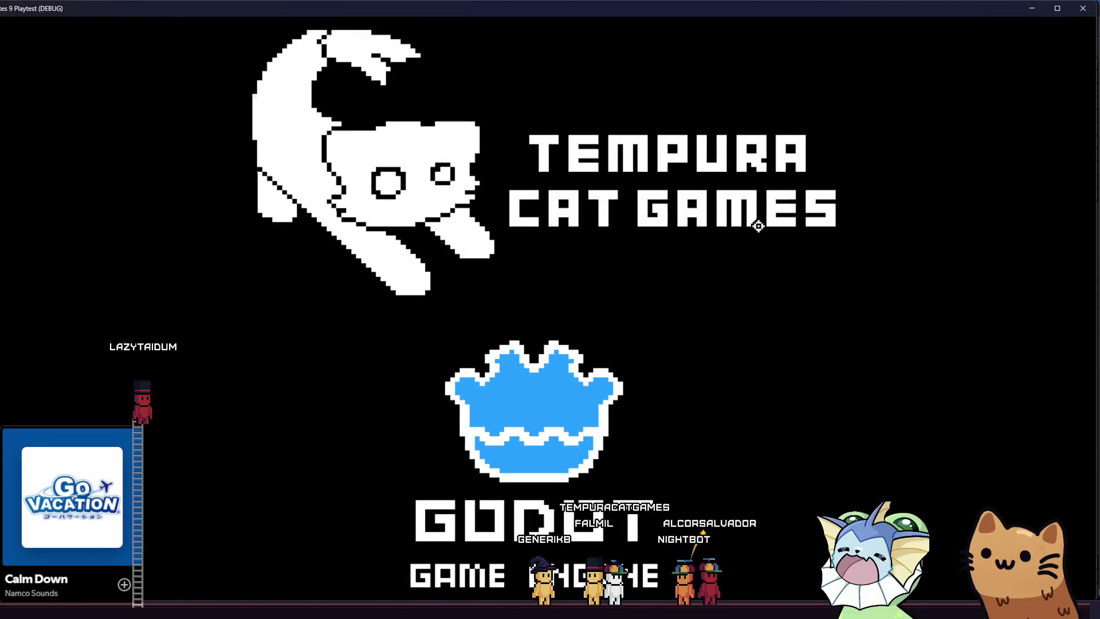
{"action": "key", "text": "F1"}
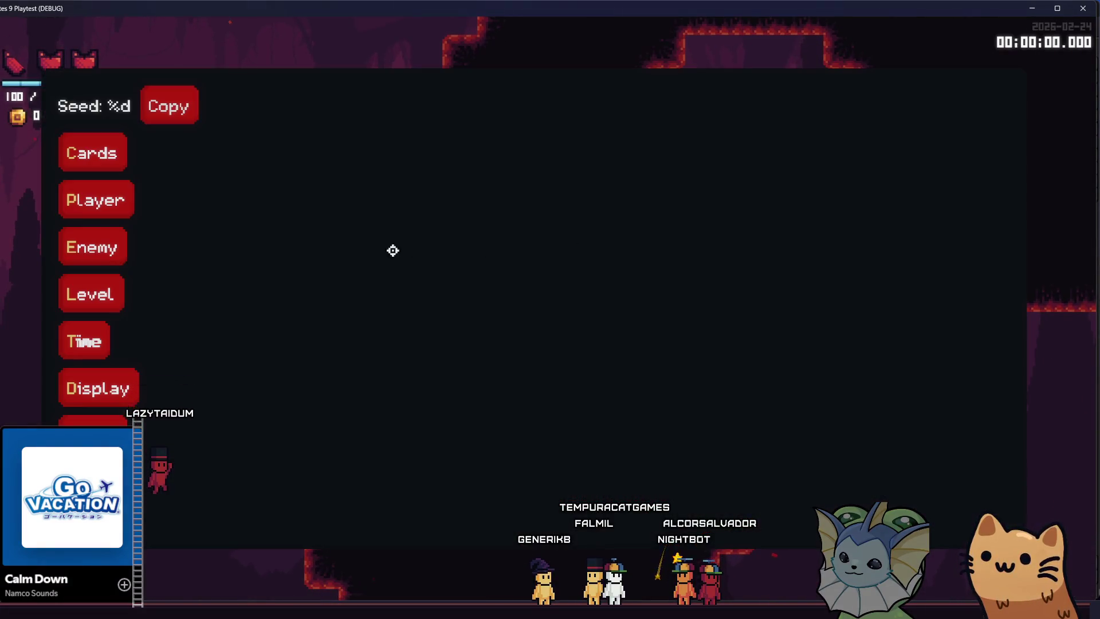
Step: Spawn the room's enemies from the debug menu, then run right attacking an enemy
{"action": "left_click", "coordinate": [107, 253]}
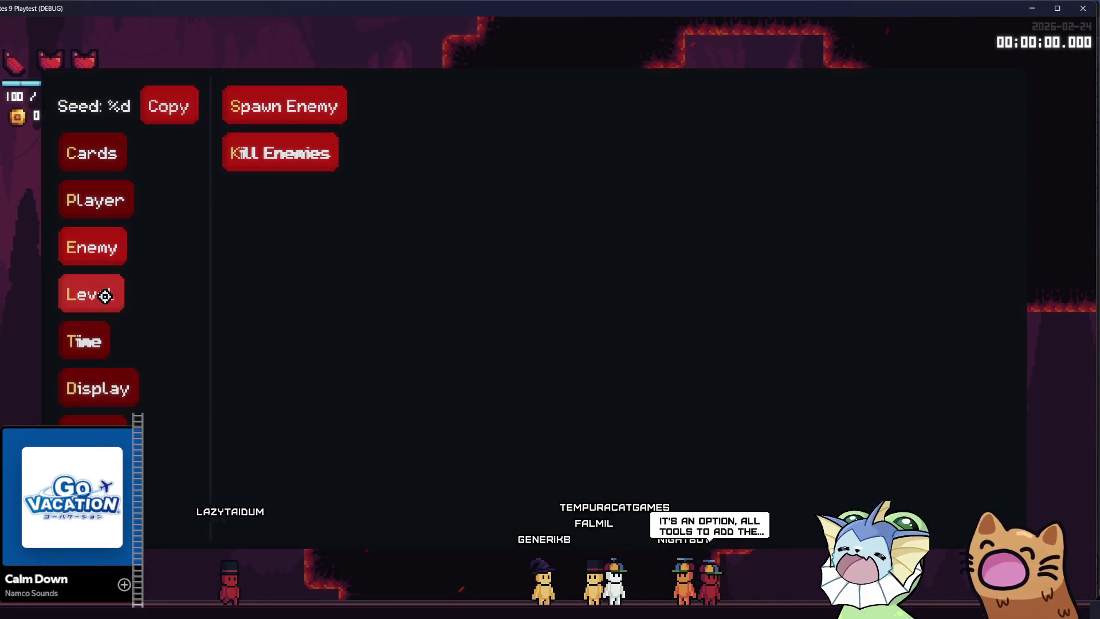
{"action": "left_click", "coordinate": [268, 189]}
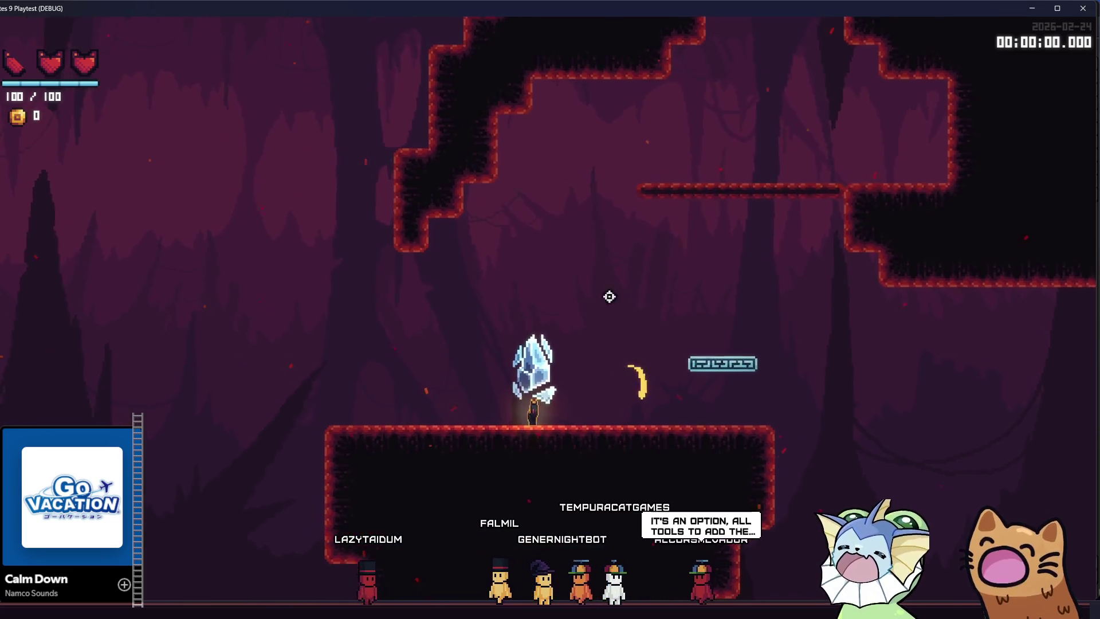
{"action": "key", "text": "d"}
{"action": "key", "text": "space"}
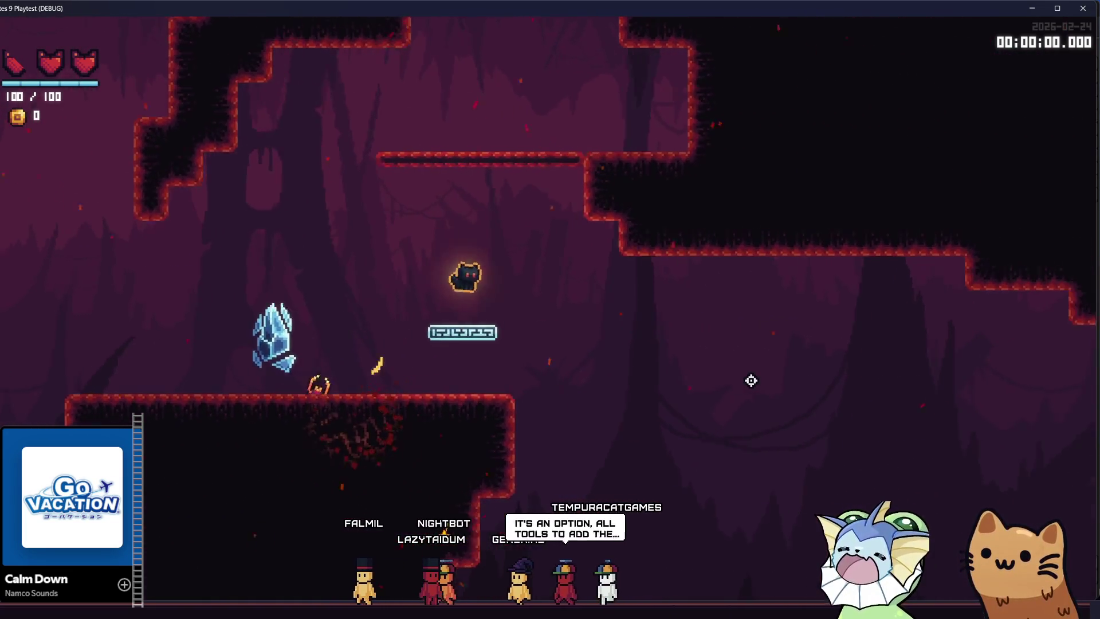
{"action": "key", "text": "d"}
{"action": "key", "text": "space"}
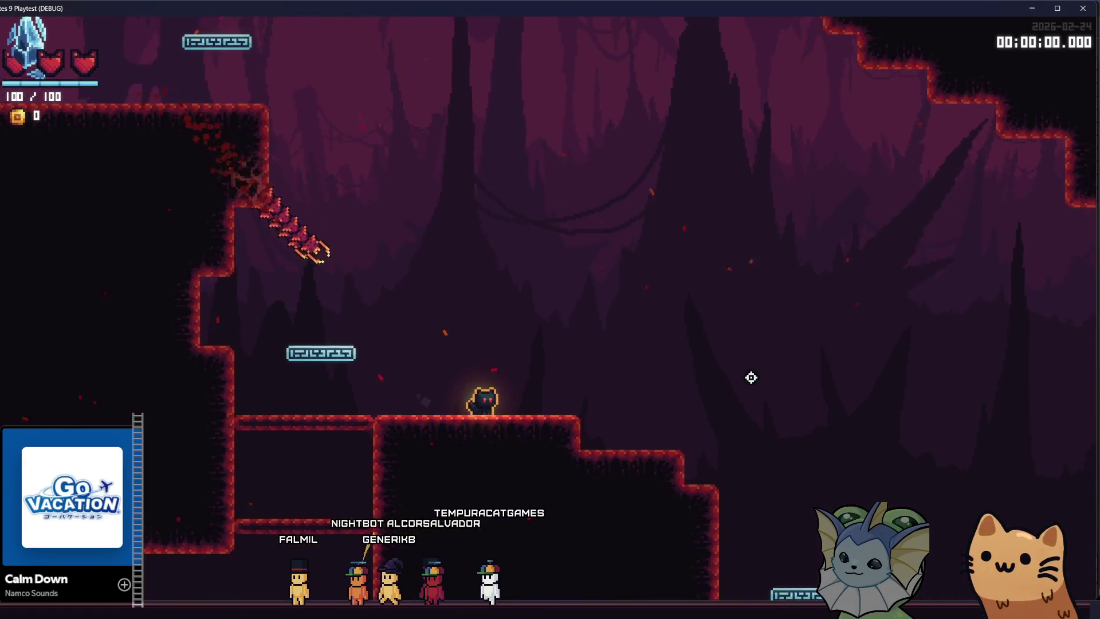
Step: Jump through the cave, hit an enemy, climb the cyan platform, and reopen the debug menu
{"action": "key", "text": "space"}
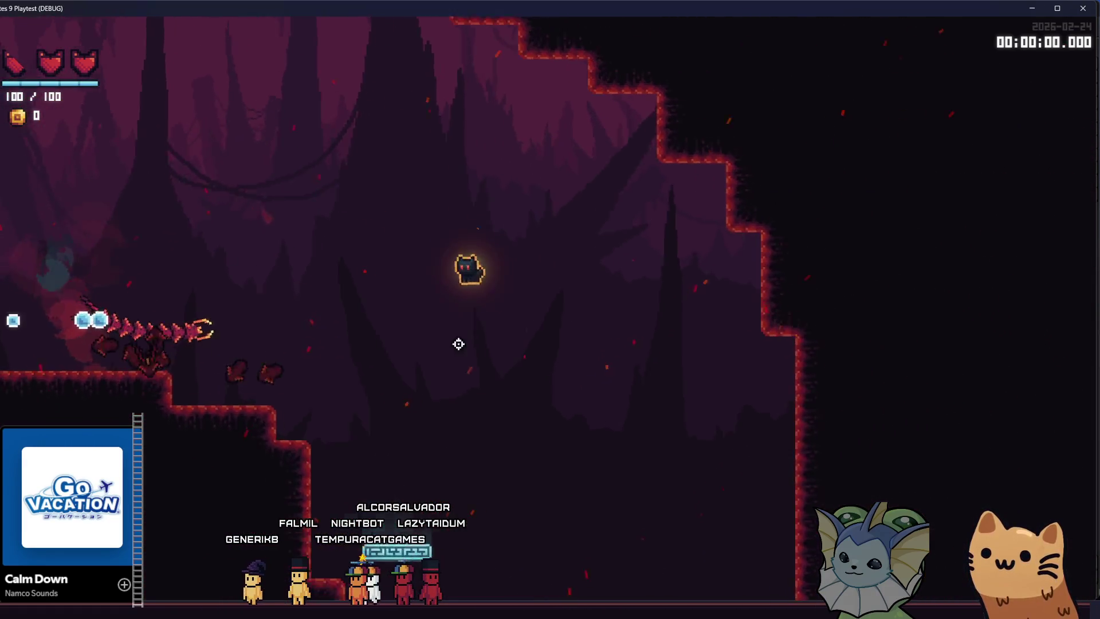
{"action": "key", "text": "a"}
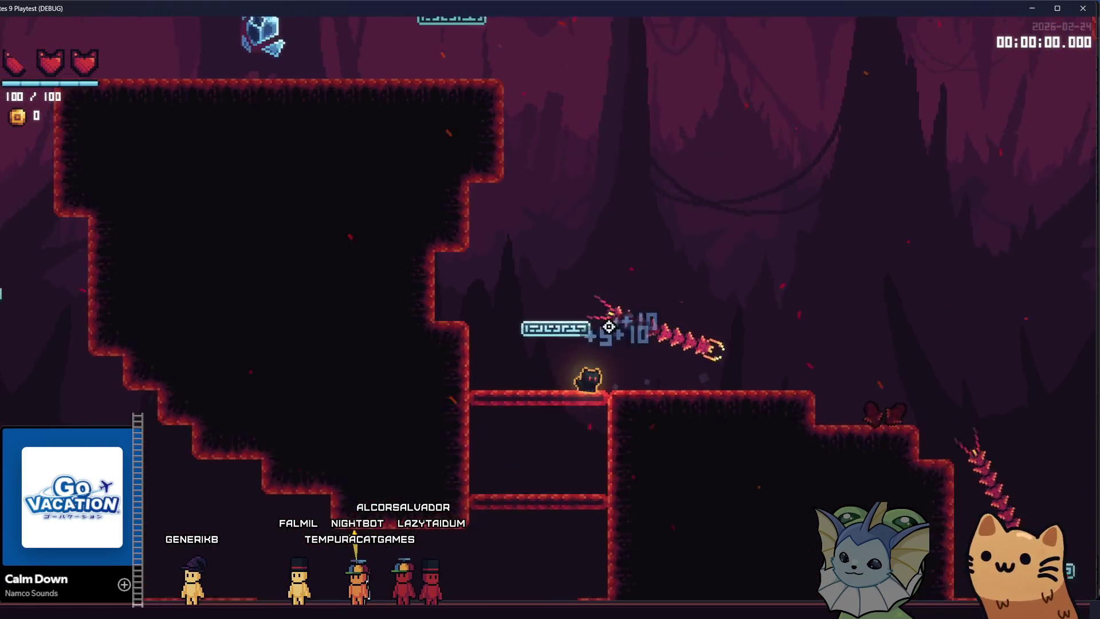
{"action": "key", "text": "space"}
{"action": "key", "text": "a"}
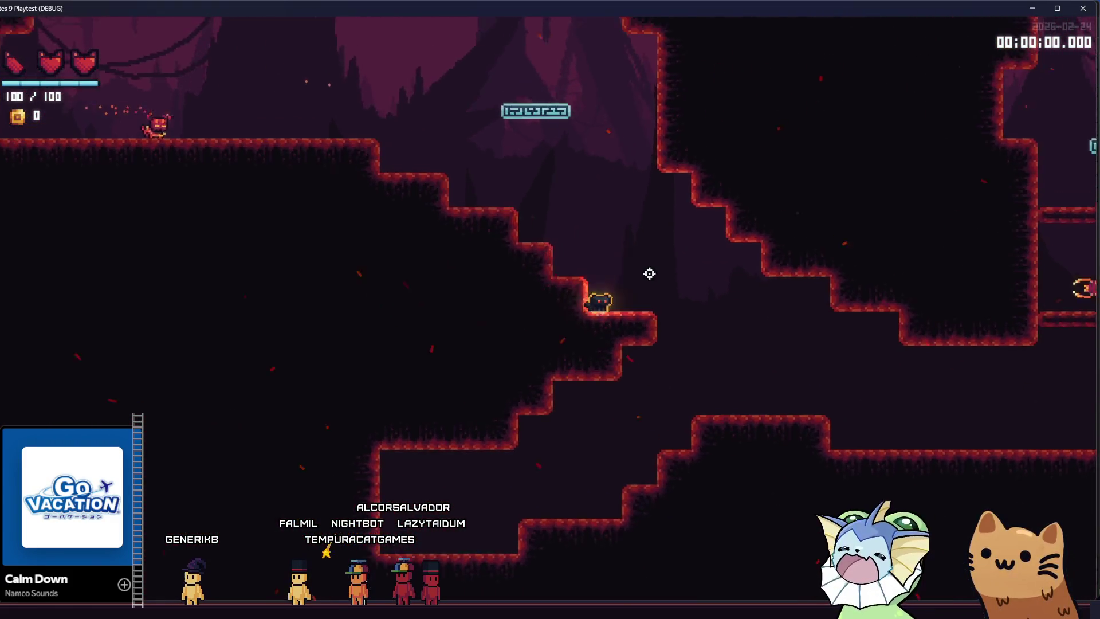
{"action": "key", "text": "a"}
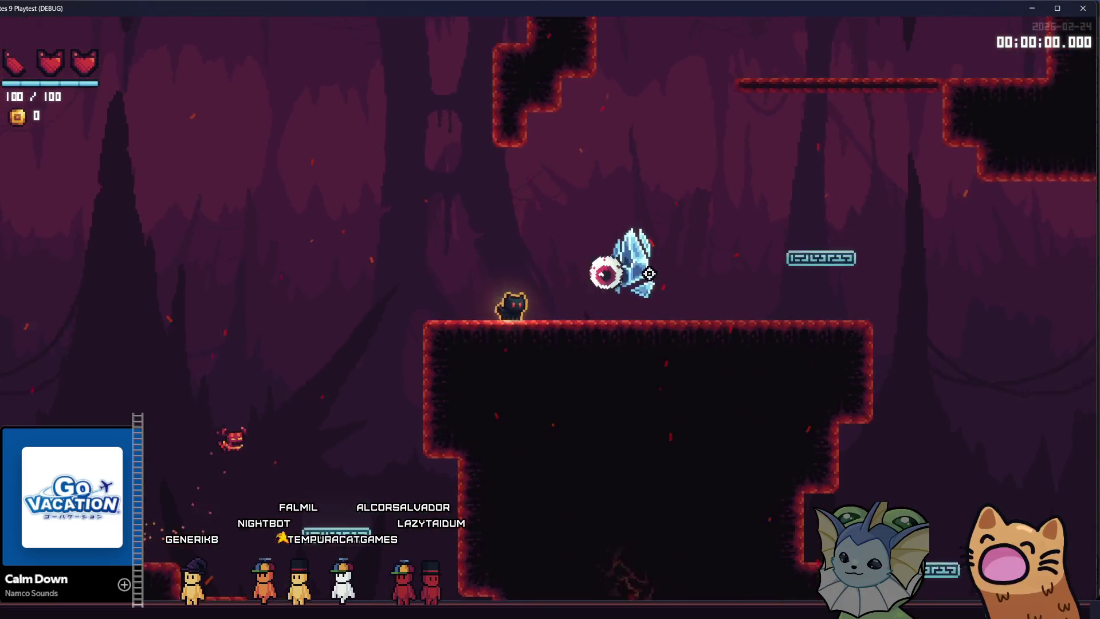
{"action": "key", "text": "F1"}
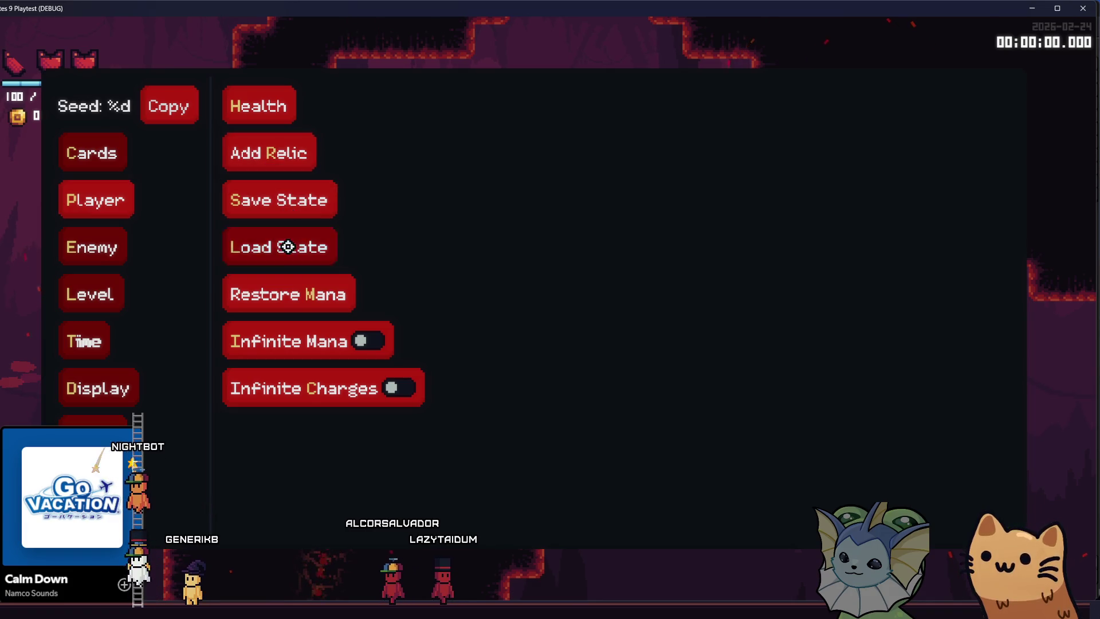
Step: Boost the player's health to 200 and redeal the cards from the debug menu
{"action": "left_click", "coordinate": [288, 246]}
{"action": "key", "text": "F1"}
{"action": "key", "text": "F1"}
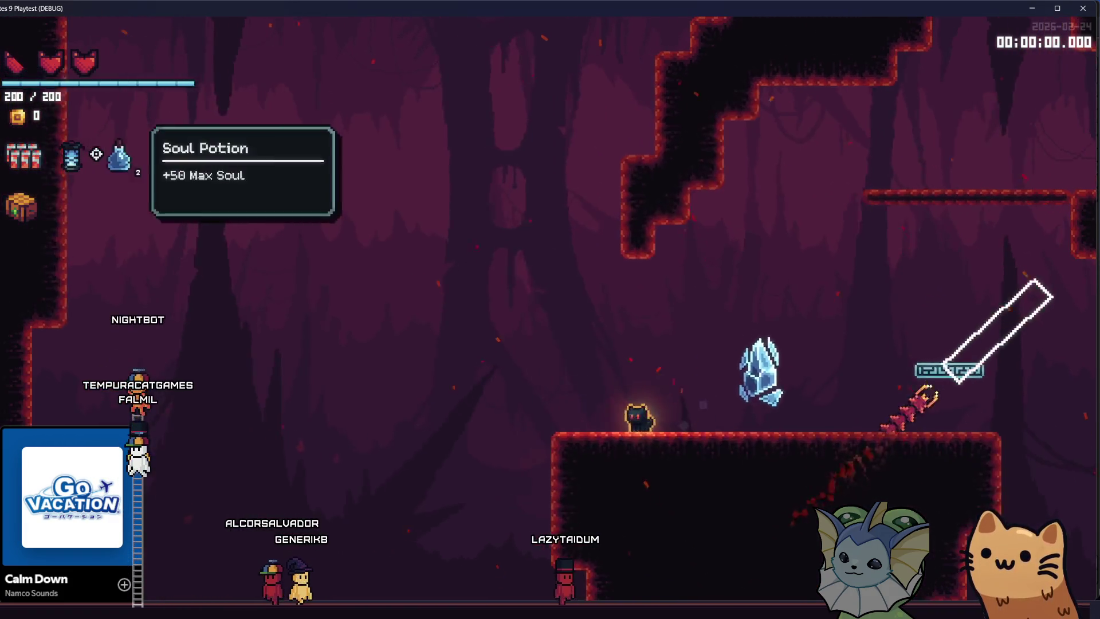
{"action": "key", "text": "F1"}
{"action": "left_click", "coordinate": [300, 199]}
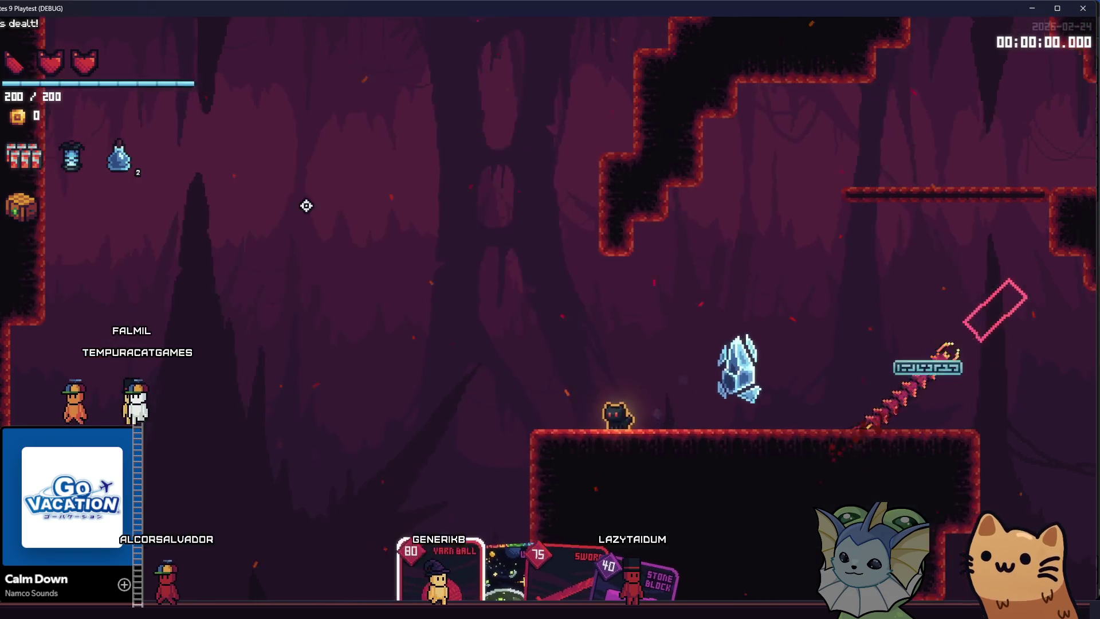
Step: Fight the red worm with repeated sword strikes until it is killed
{"action": "key", "text": "d"}
{"action": "left_click", "coordinate": [695, 351]}
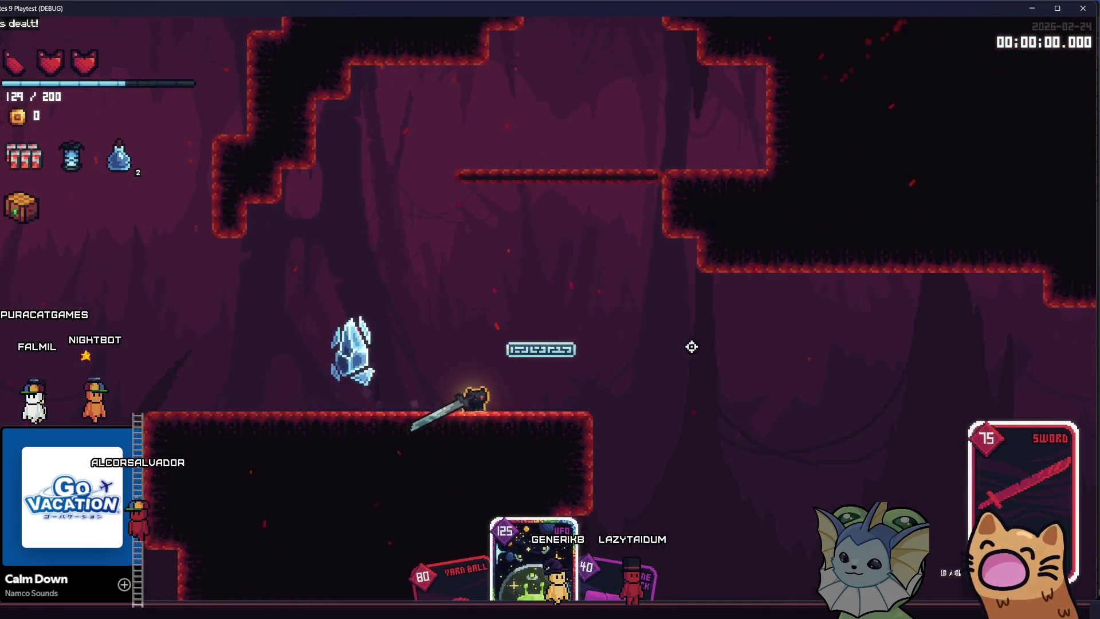
{"action": "key", "text": "d"}
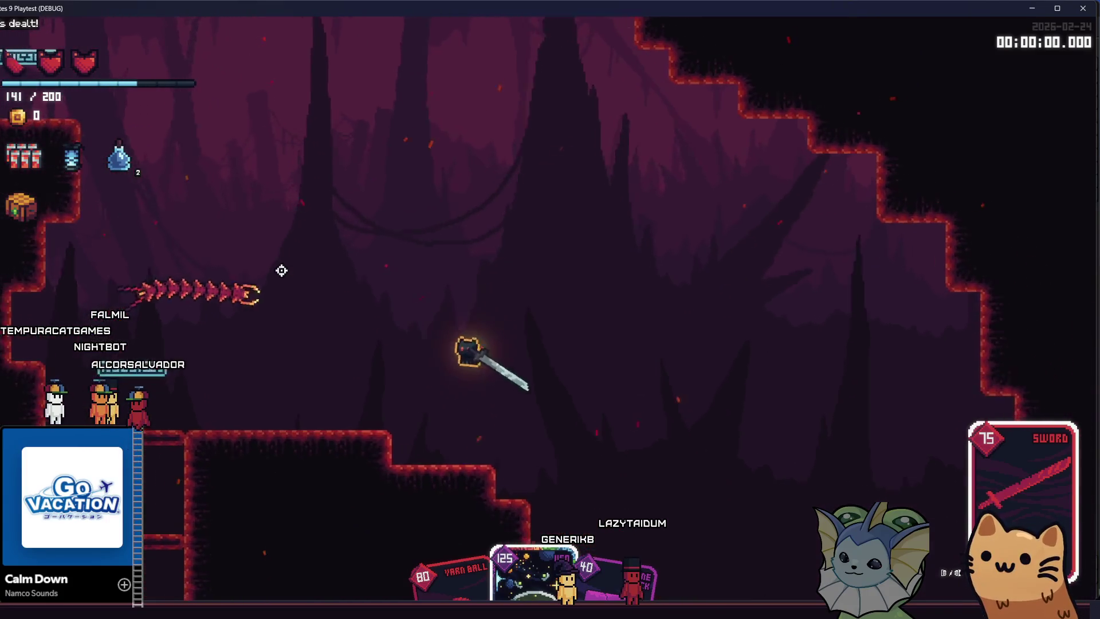
{"action": "left_click", "coordinate": [320, 251]}
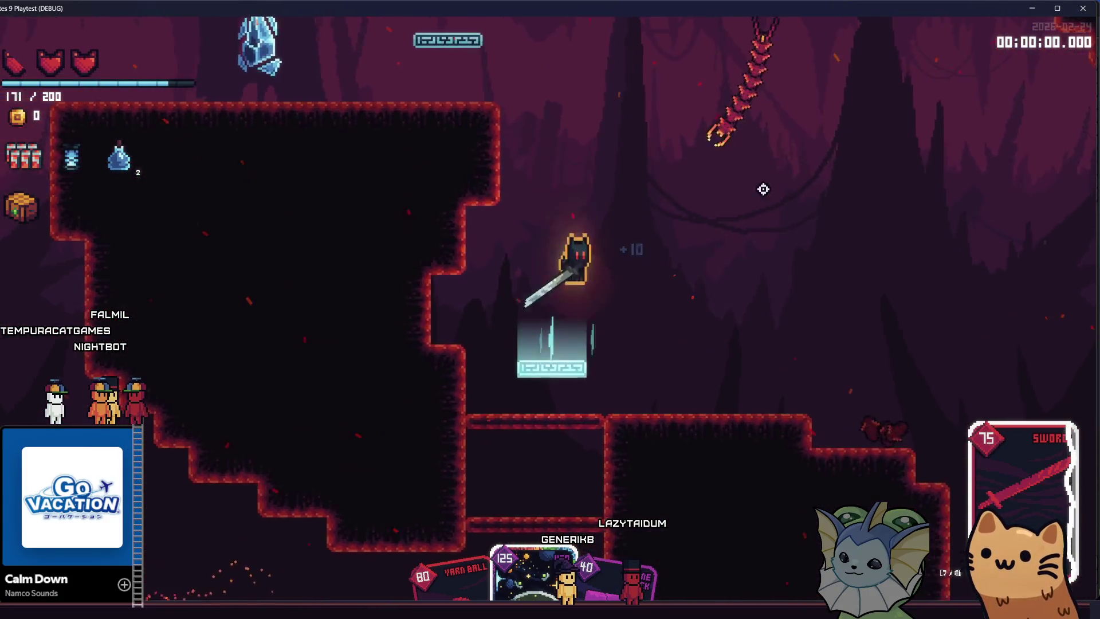
{"action": "left_click", "coordinate": [697, 235]}
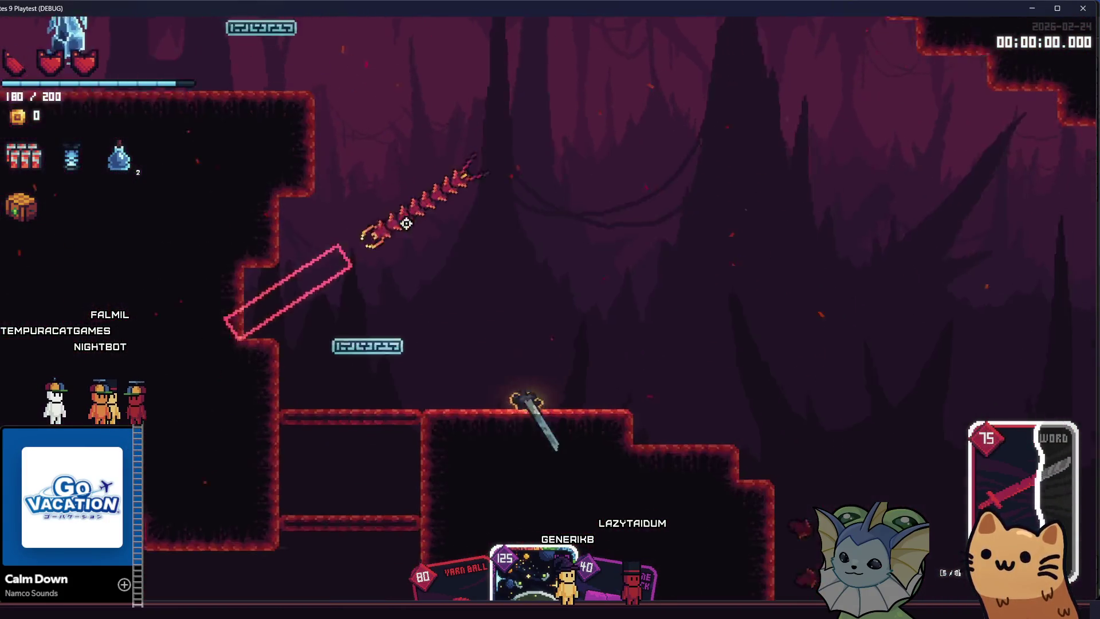
{"action": "left_click", "coordinate": [390, 195]}
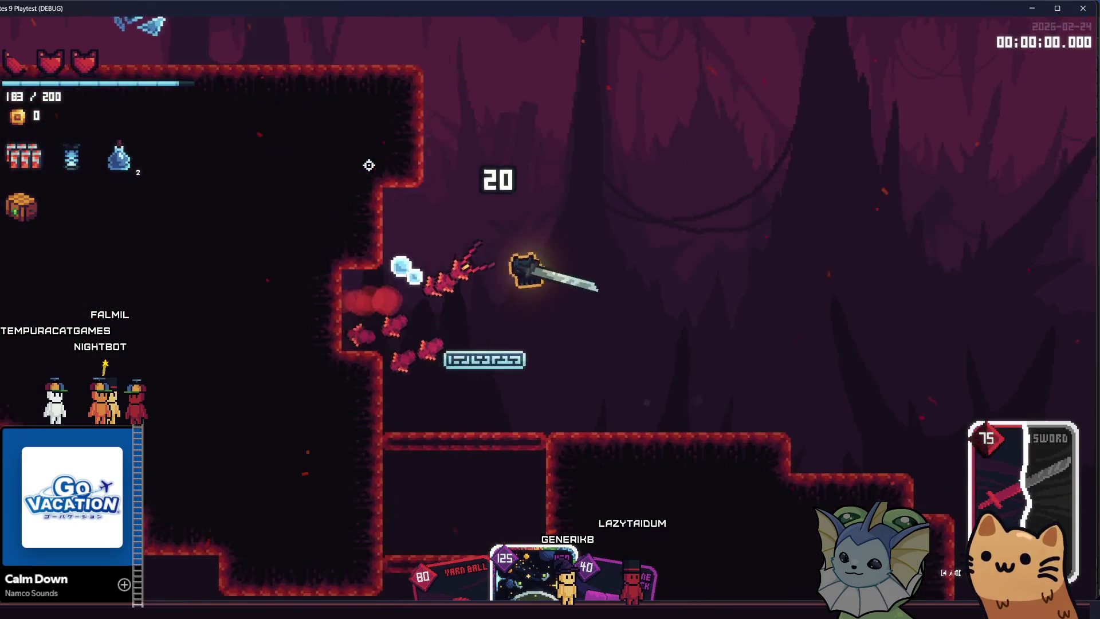
{"action": "key", "text": "a"}
{"action": "left_click", "coordinate": [432, 368]}
{"action": "key", "text": "d"}
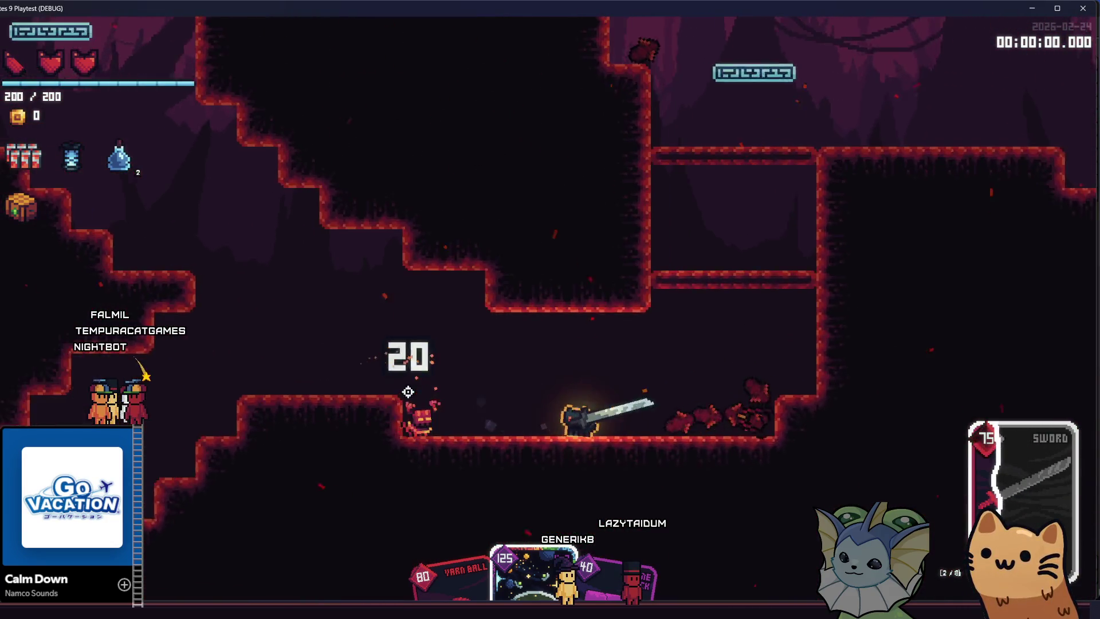
Step: Open the treasure chest for cat food and run left up the stairs
{"action": "key", "text": "a"}
{"action": "key", "text": "d"}
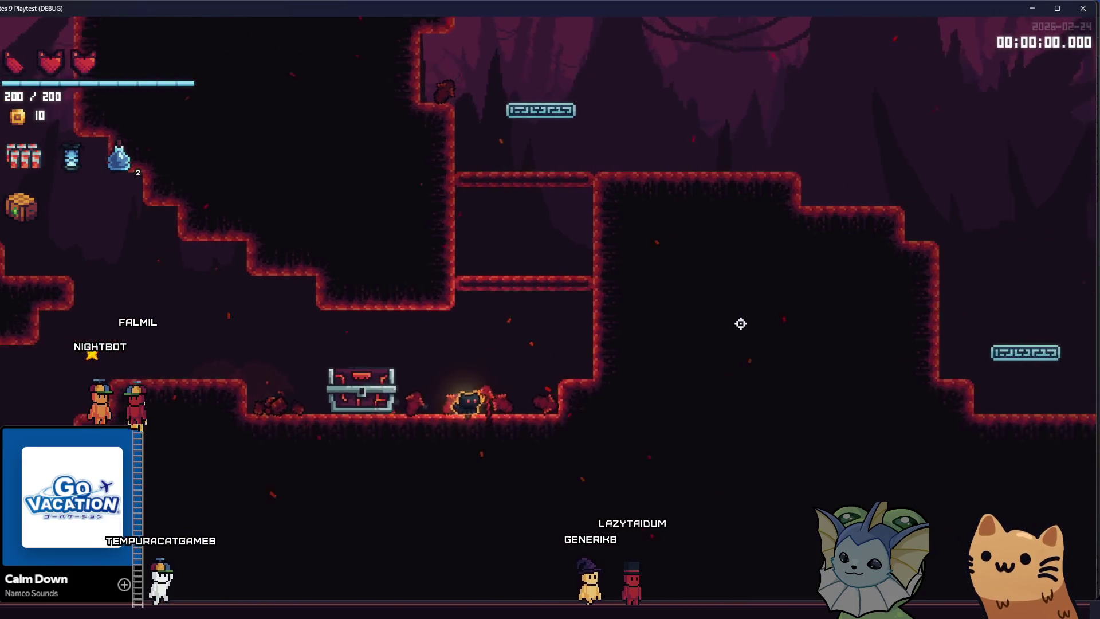
{"action": "key", "text": "a"}
{"action": "key", "text": "e"}
{"action": "key", "text": "a"}
{"action": "key", "text": "space"}
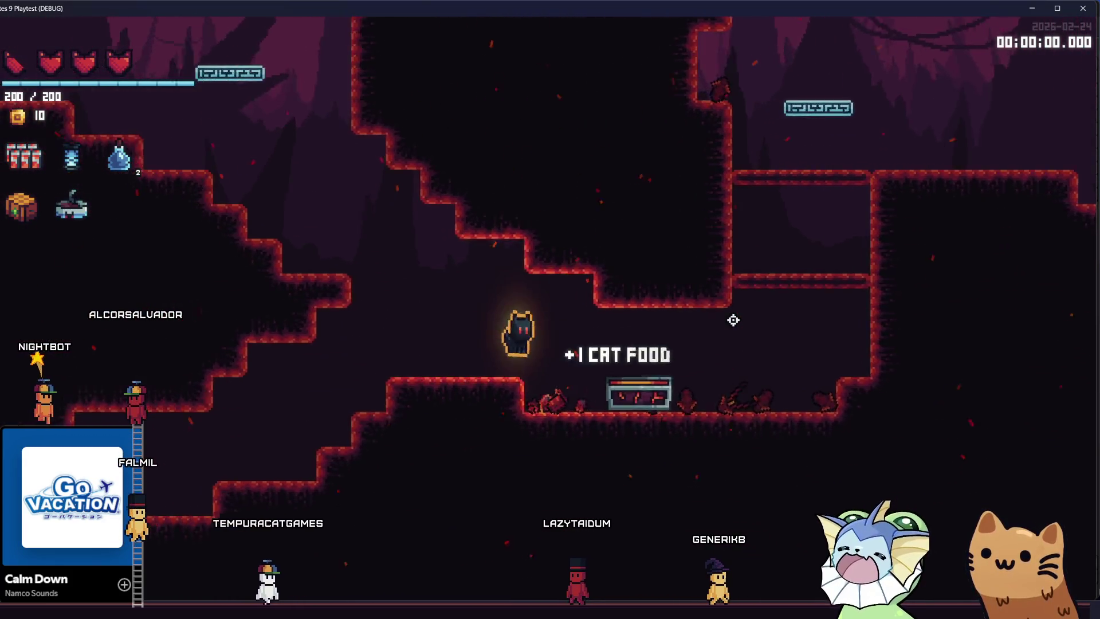
Step: Climb to the crystal platform, drop down, and jump up onto the higher dark ledge
{"action": "key", "text": "space"}
{"action": "key", "text": "space"}
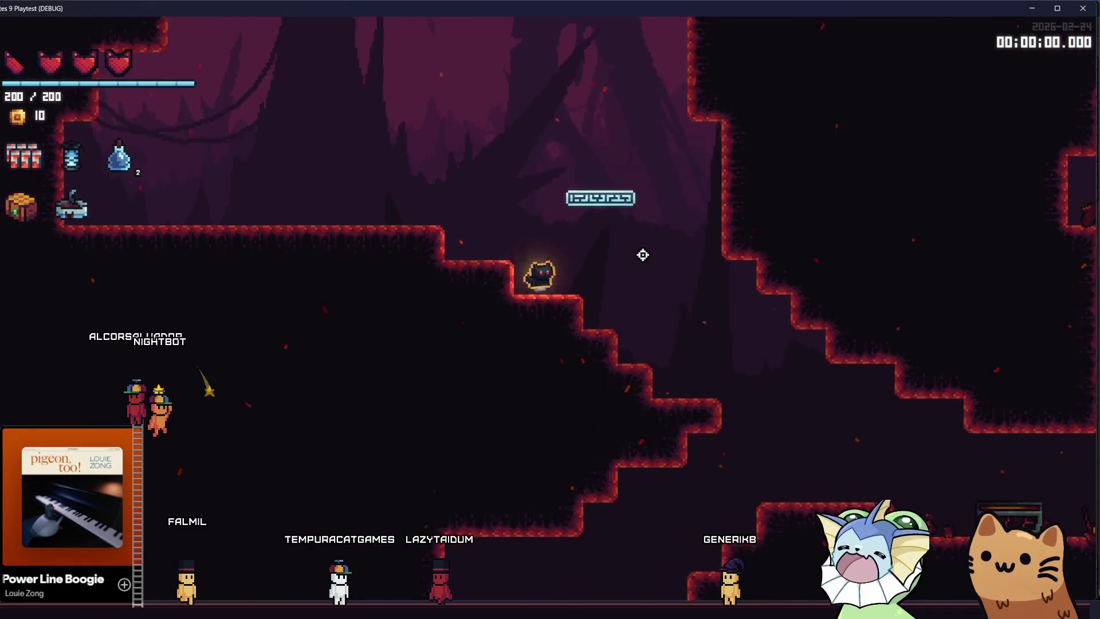
{"action": "key", "text": "a"}
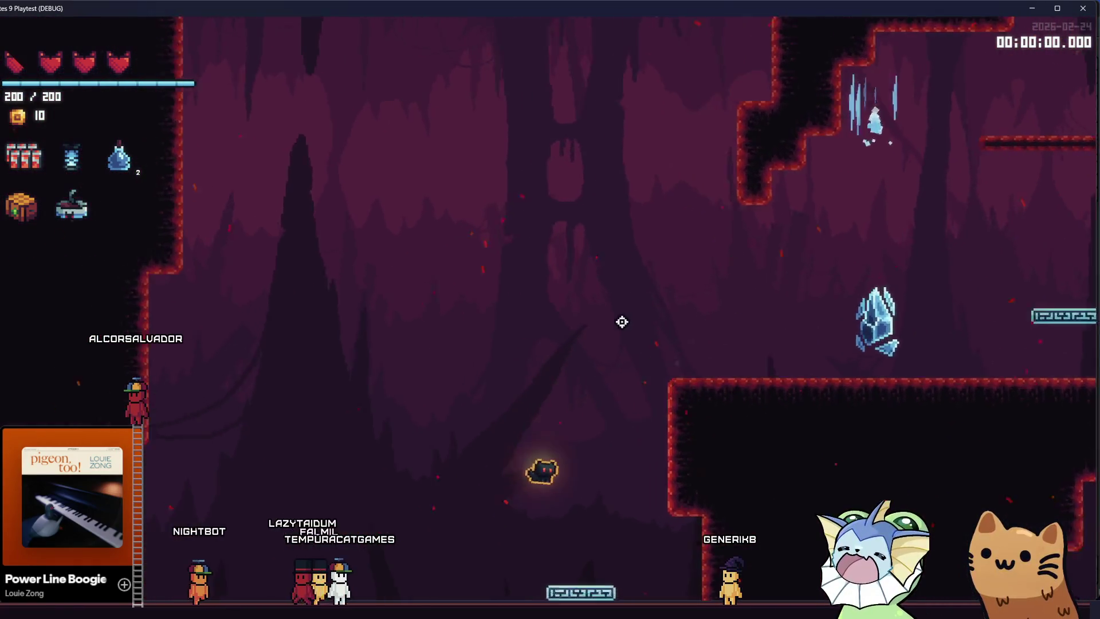
{"action": "key", "text": "d"}
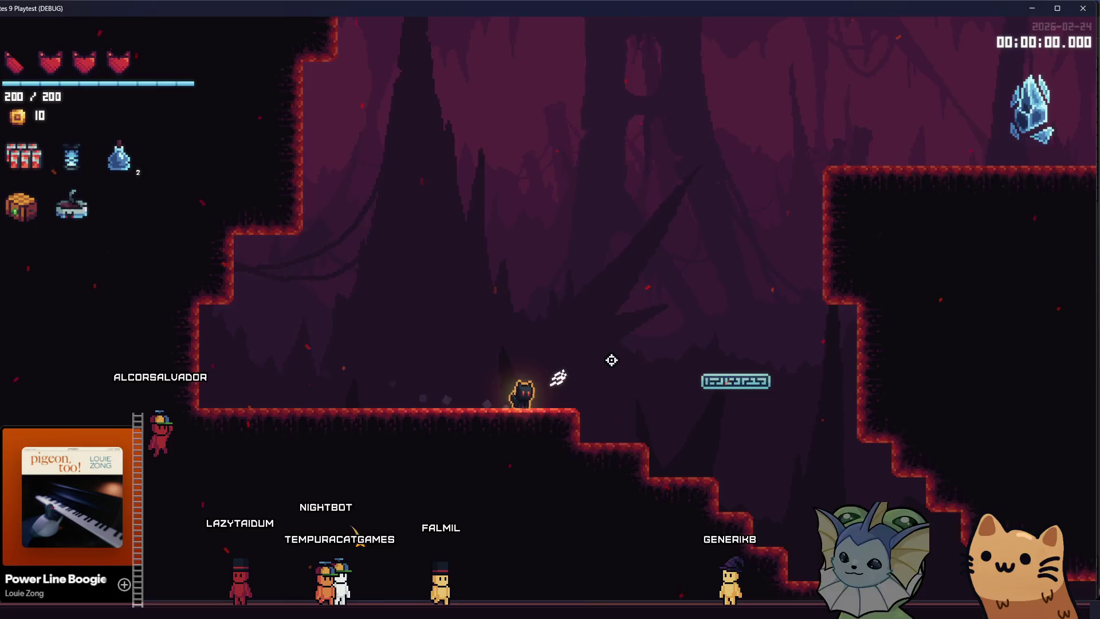
{"action": "key", "text": "space"}
{"action": "key", "text": "space"}
{"action": "key", "text": "d"}
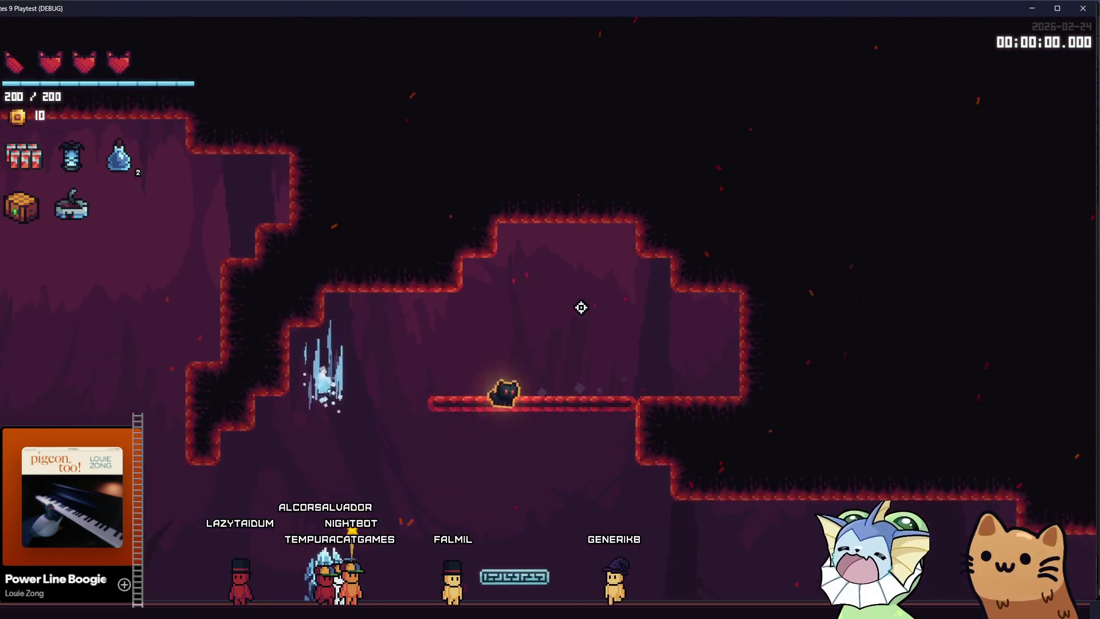
{"action": "key", "text": "space"}
Step: Drop through and jump back up the thin platform a couple of times, then quit with F8
{"action": "key", "text": "s"}
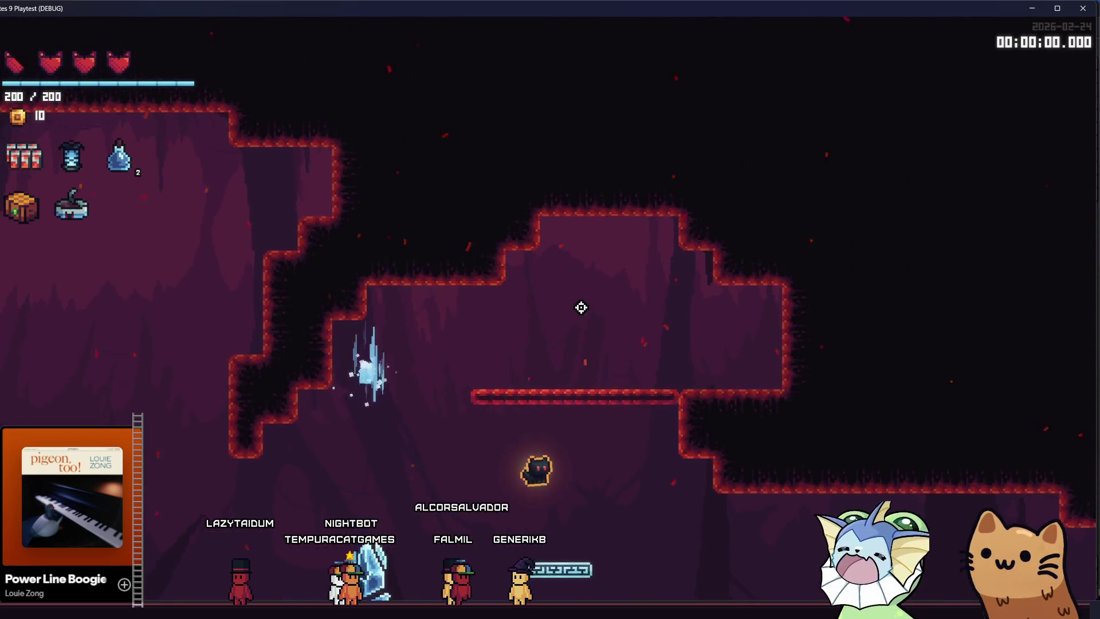
{"action": "key", "text": "space"}
{"action": "key", "text": "s"}
{"action": "key", "text": "space"}
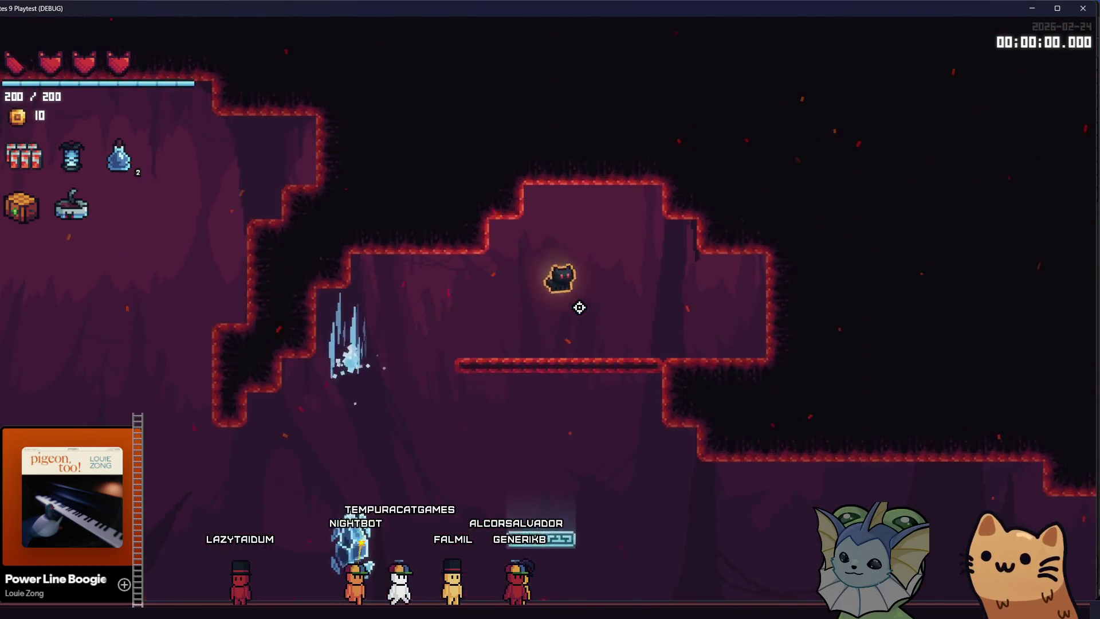
{"action": "key", "text": "a"}
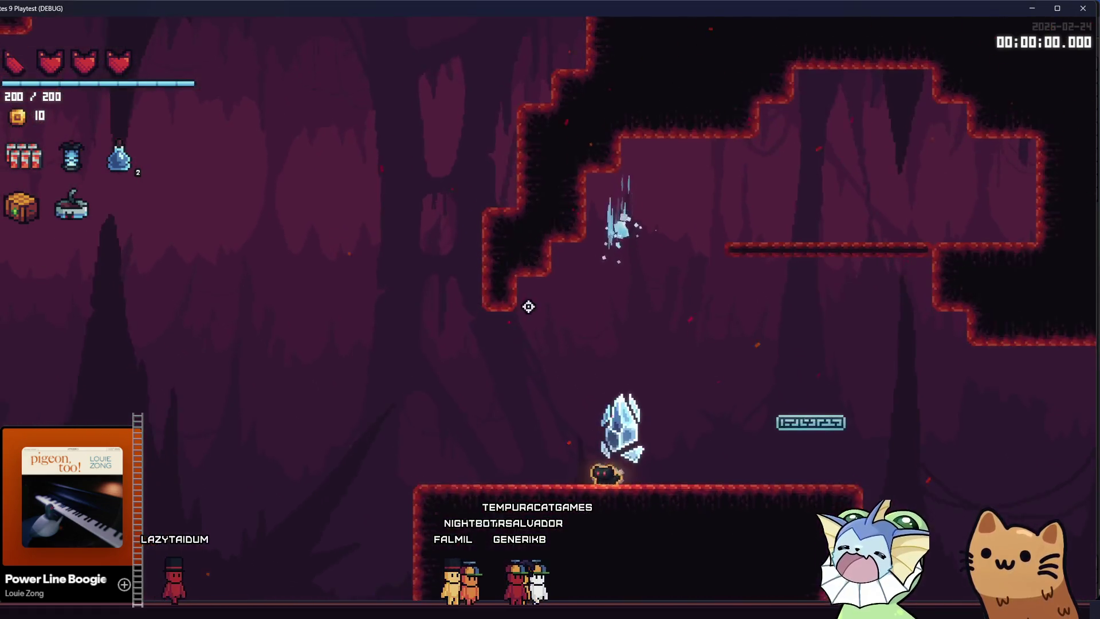
{"action": "key", "text": "F8"}
{"action": "scroll", "coordinate": [670, 263], "scroll_direction": "up", "scroll_amount": 3}
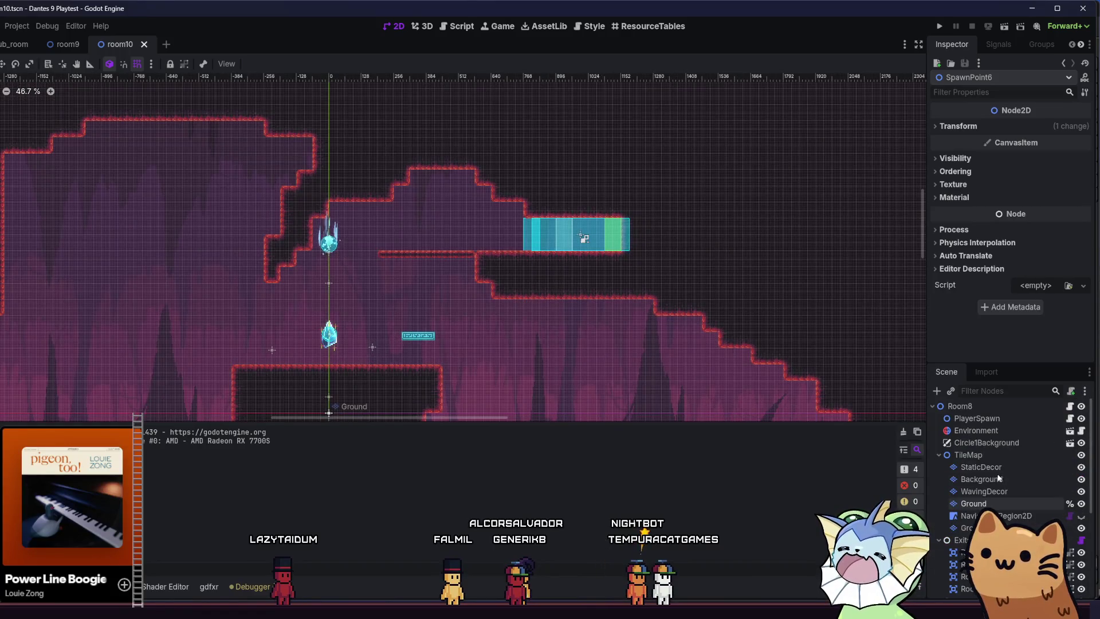
Step: On the Ground layer, paint terrain raising the upper ledge to fill the ceiling notch
{"action": "left_click", "coordinate": [989, 503]}
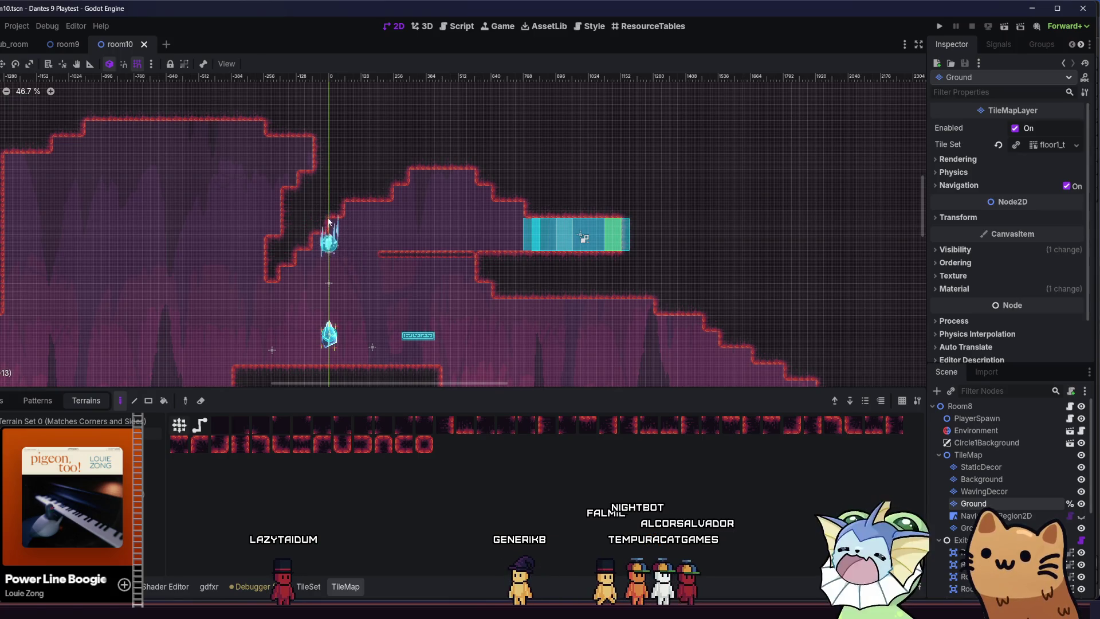
{"action": "scroll", "coordinate": [191, 289], "scroll_direction": "up", "scroll_amount": 2}
{"action": "scroll", "coordinate": [192, 290], "scroll_direction": "right", "scroll_amount": 1}
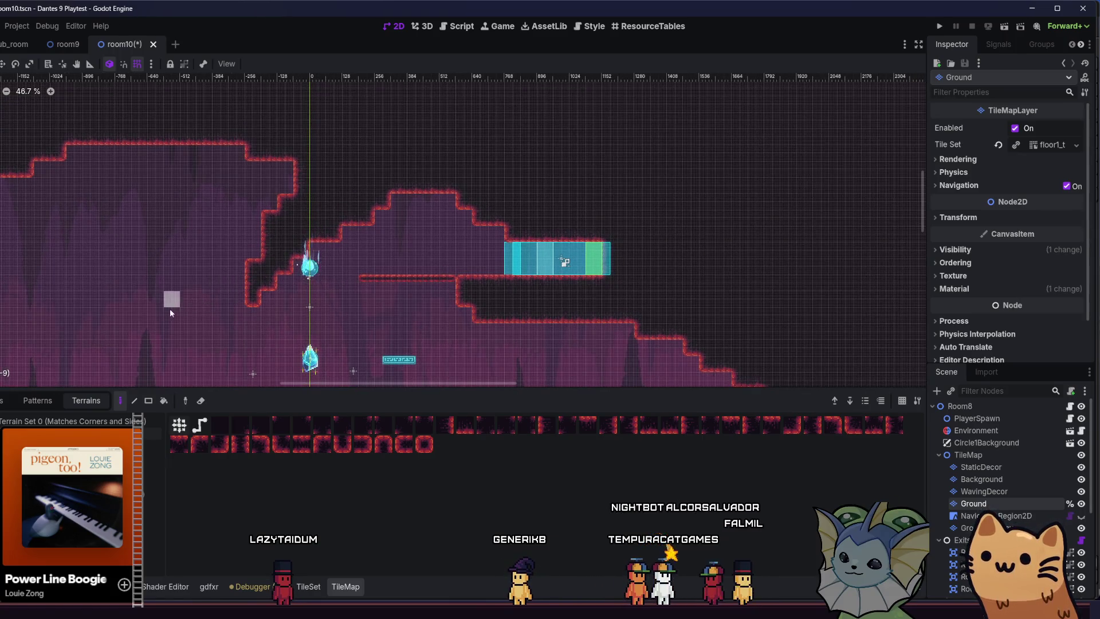
{"action": "scroll", "coordinate": [353, 255], "scroll_direction": "up", "scroll_amount": 2}
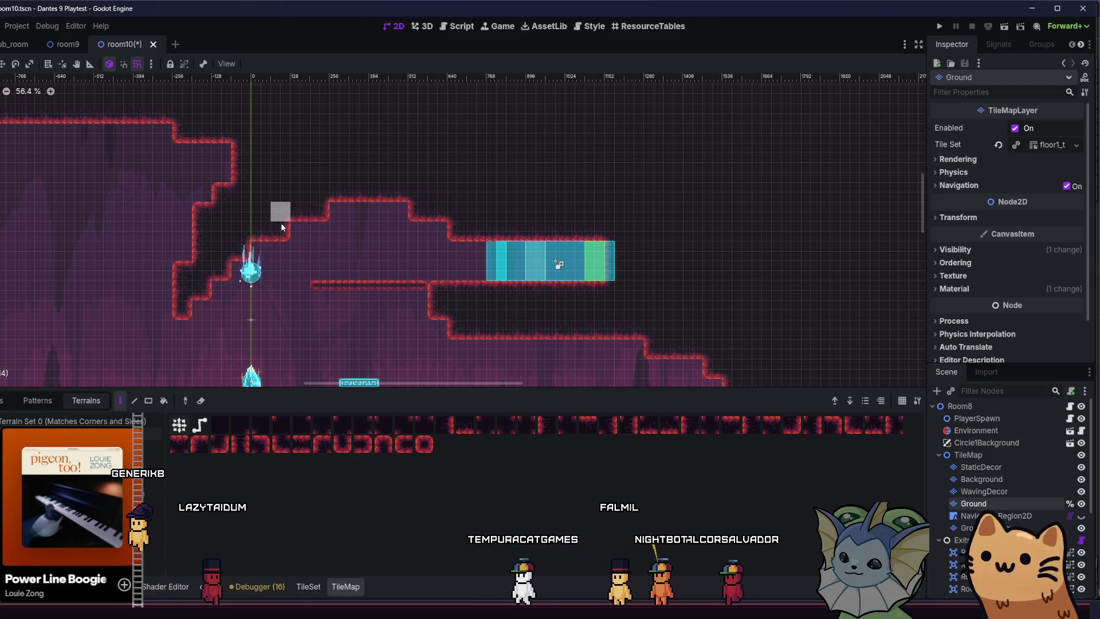
{"action": "mouse_move", "coordinate": [325, 199]}
{"action": "left_mouse_down"}
{"action": "mouse_move", "coordinate": [394, 193]}
{"action": "mouse_move", "coordinate": [328, 174]}
{"action": "left_mouse_up"}
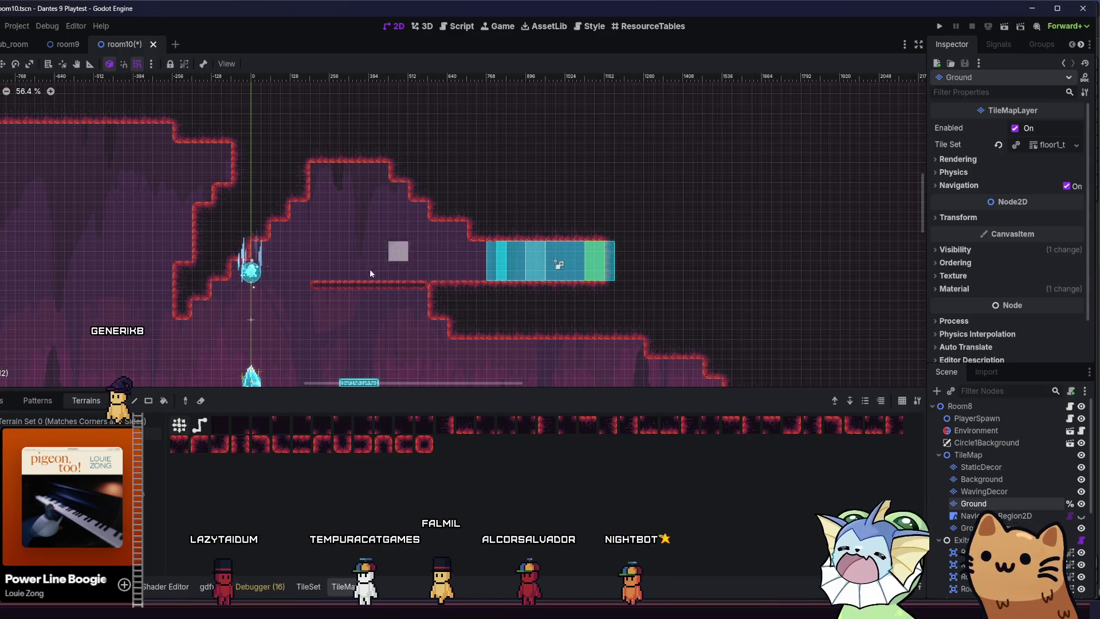
{"action": "scroll", "coordinate": [371, 271], "scroll_direction": "left", "scroll_amount": 2}
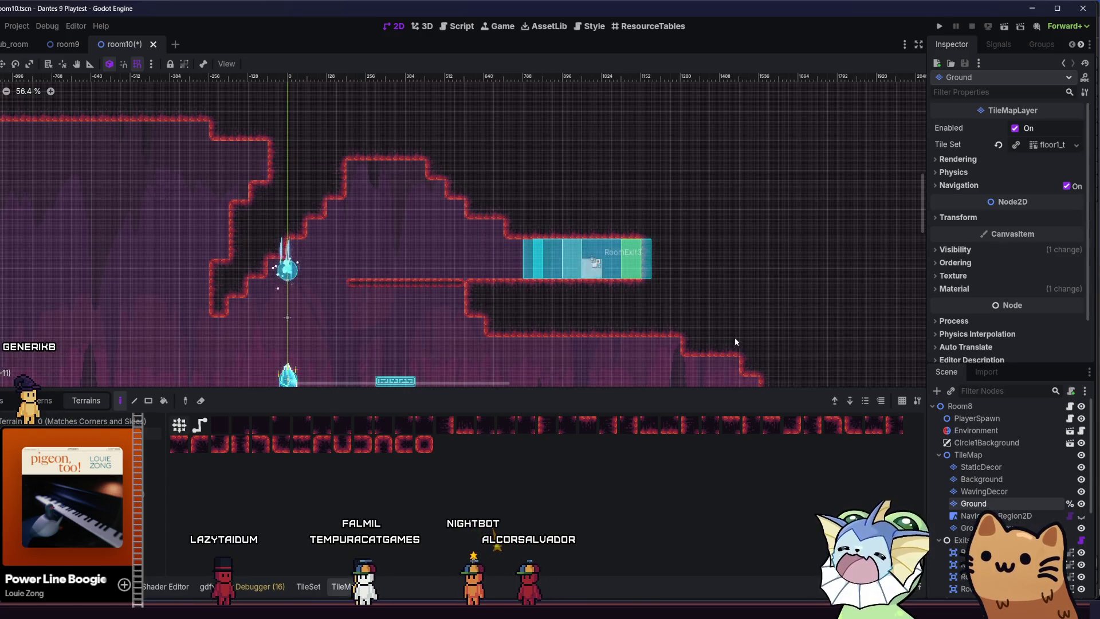
{"action": "left_click", "coordinate": [977, 515]}
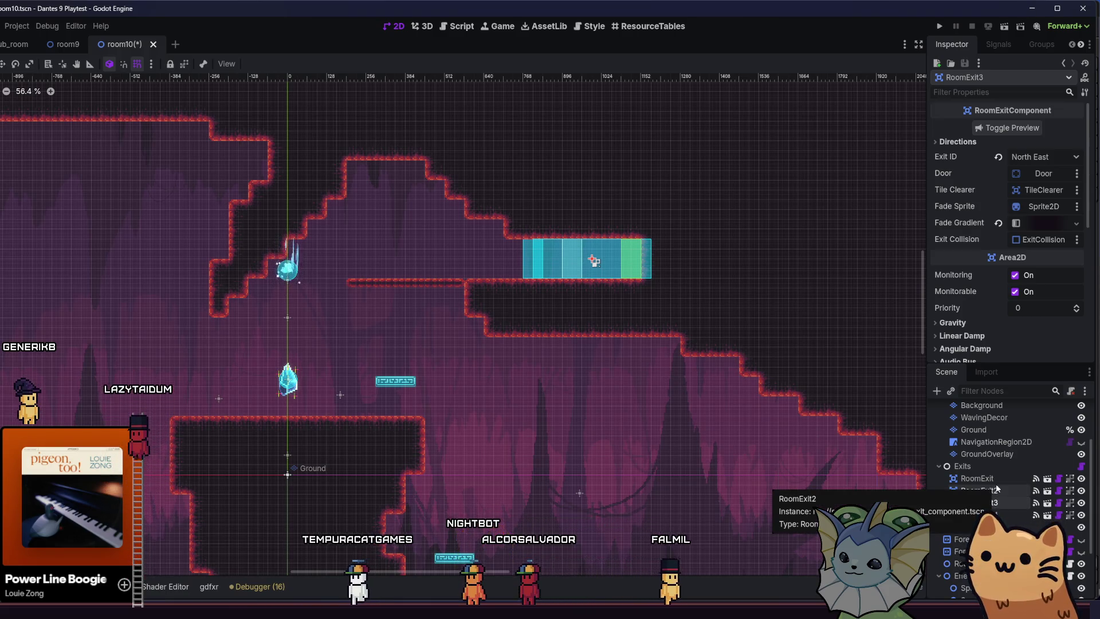
Step: Check RoomExit3's Exit Collision and Tile Clearer node pickers, cancelling both without changes
{"action": "left_click", "coordinate": [1034, 240]}
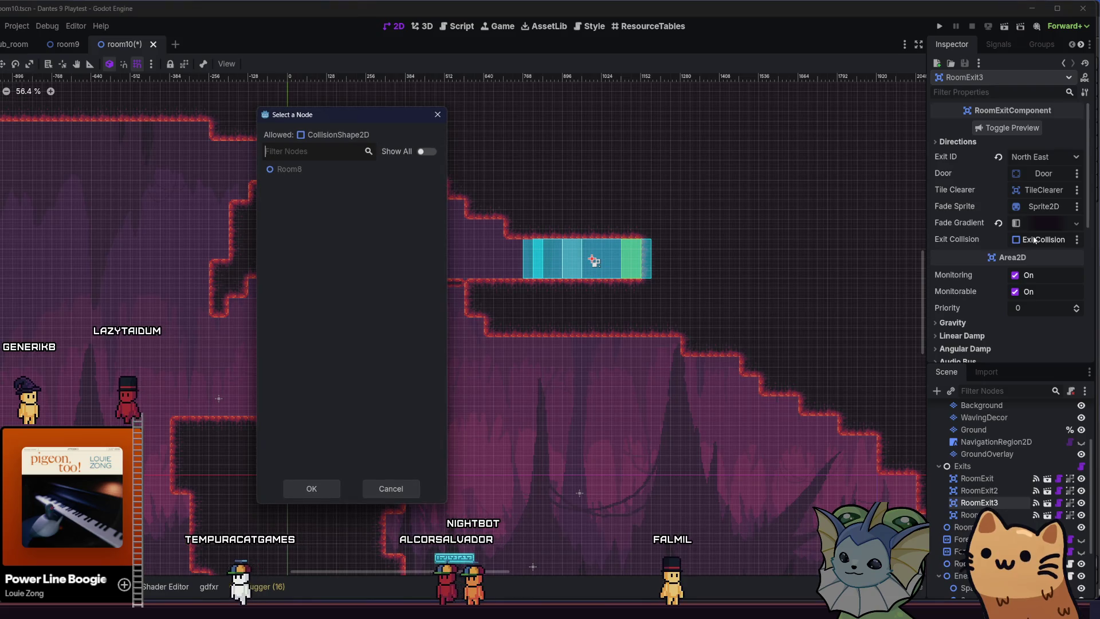
{"action": "left_click", "coordinate": [379, 487]}
{"action": "scroll", "coordinate": [953, 286], "scroll_direction": "down", "scroll_amount": 3}
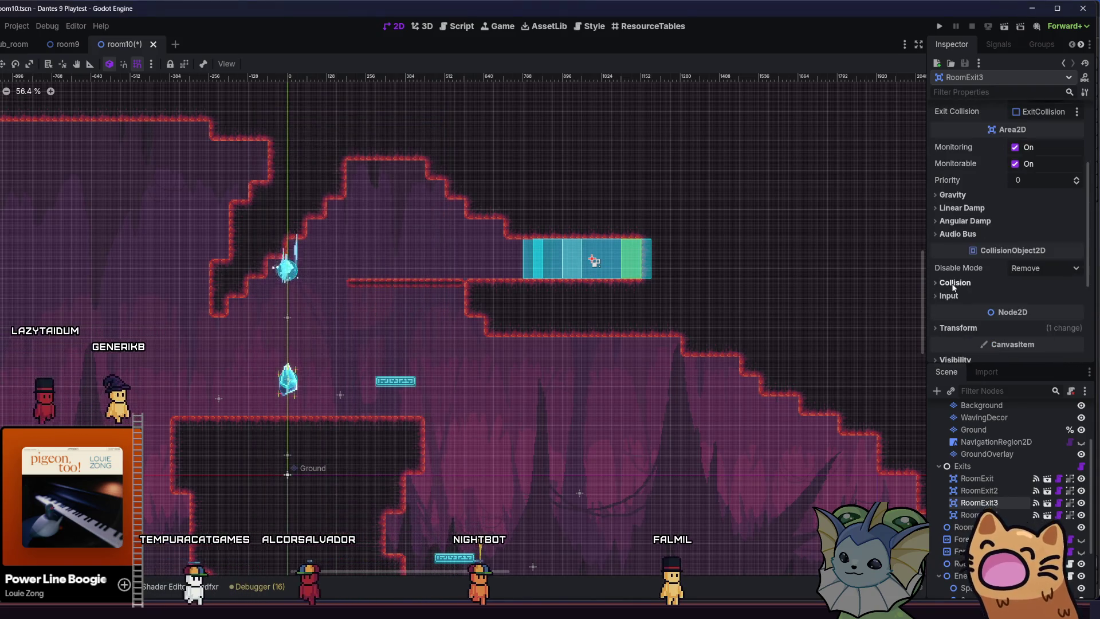
{"action": "scroll", "coordinate": [951, 286], "scroll_direction": "up", "scroll_amount": 3}
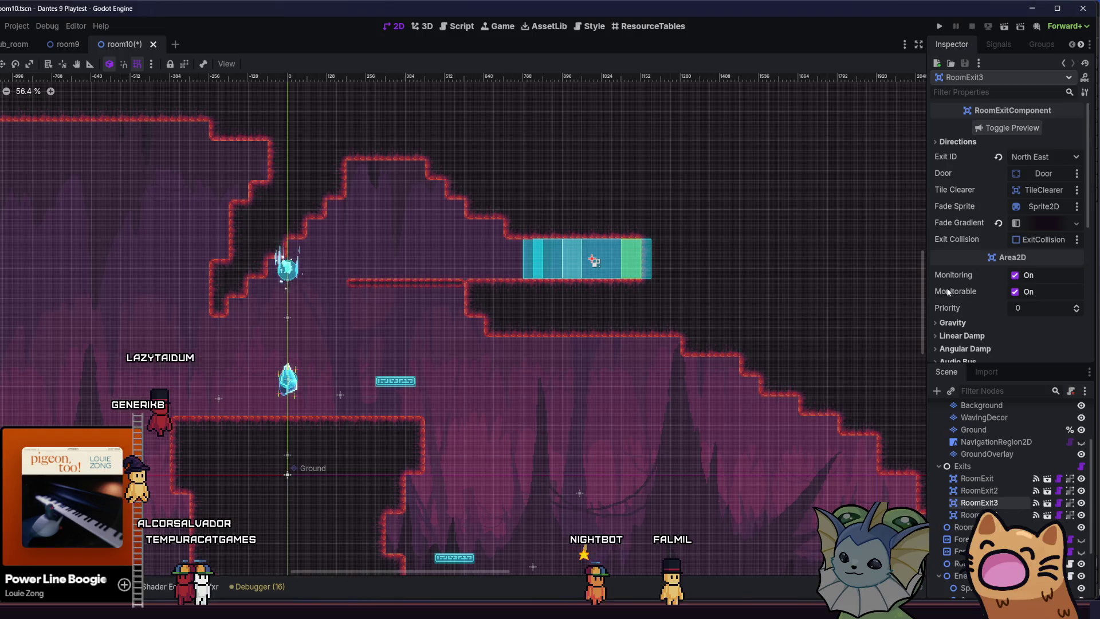
{"action": "left_click", "coordinate": [1015, 188]}
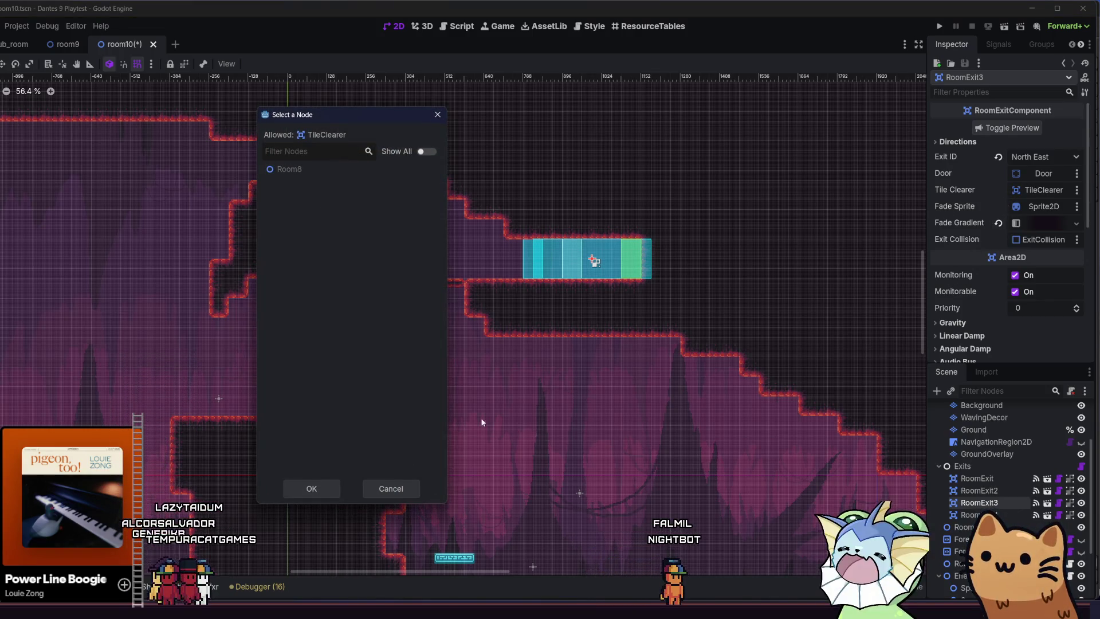
{"action": "left_click", "coordinate": [388, 486]}
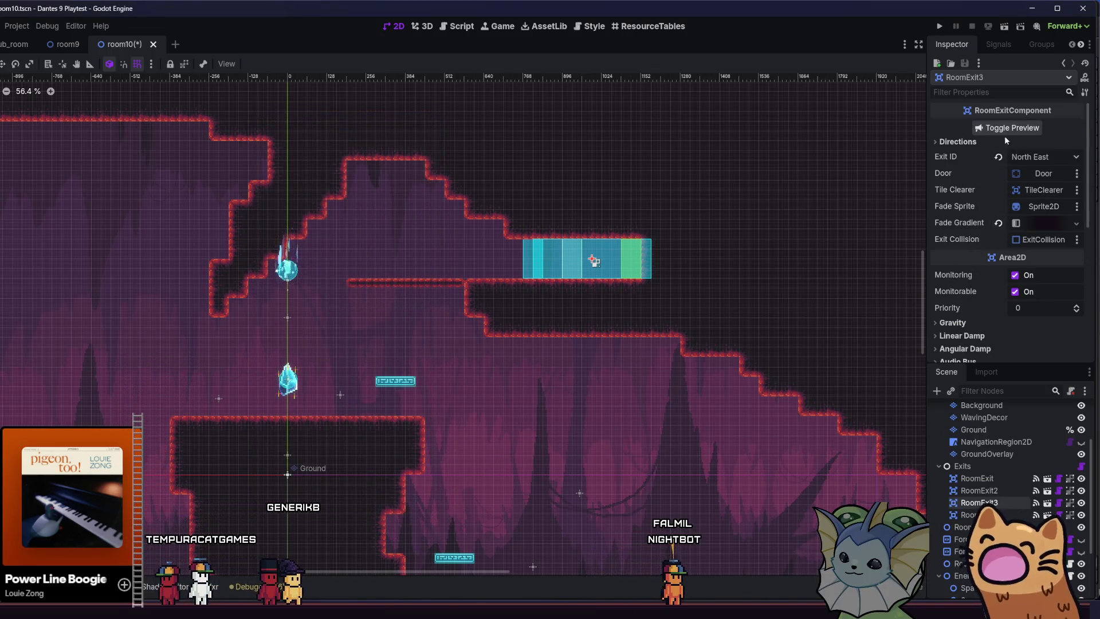
Step: Scroll through RoomExit3's Inspector settings and turn on its exit area preview
{"action": "scroll", "coordinate": [1014, 229], "scroll_direction": "down", "scroll_amount": 2}
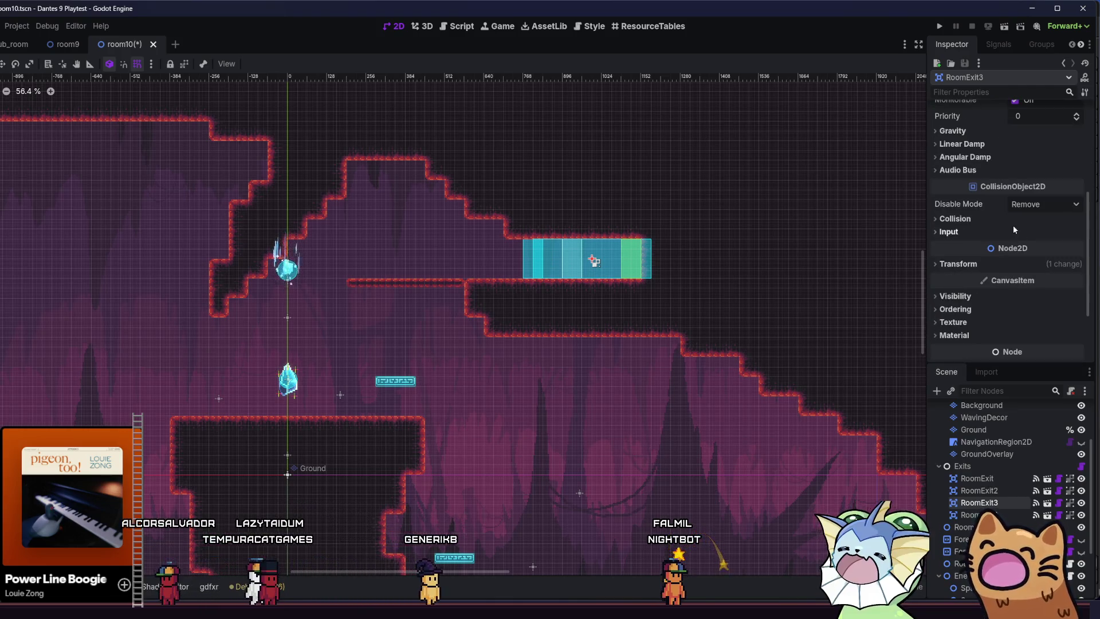
{"action": "scroll", "coordinate": [1012, 234], "scroll_direction": "down", "scroll_amount": 1}
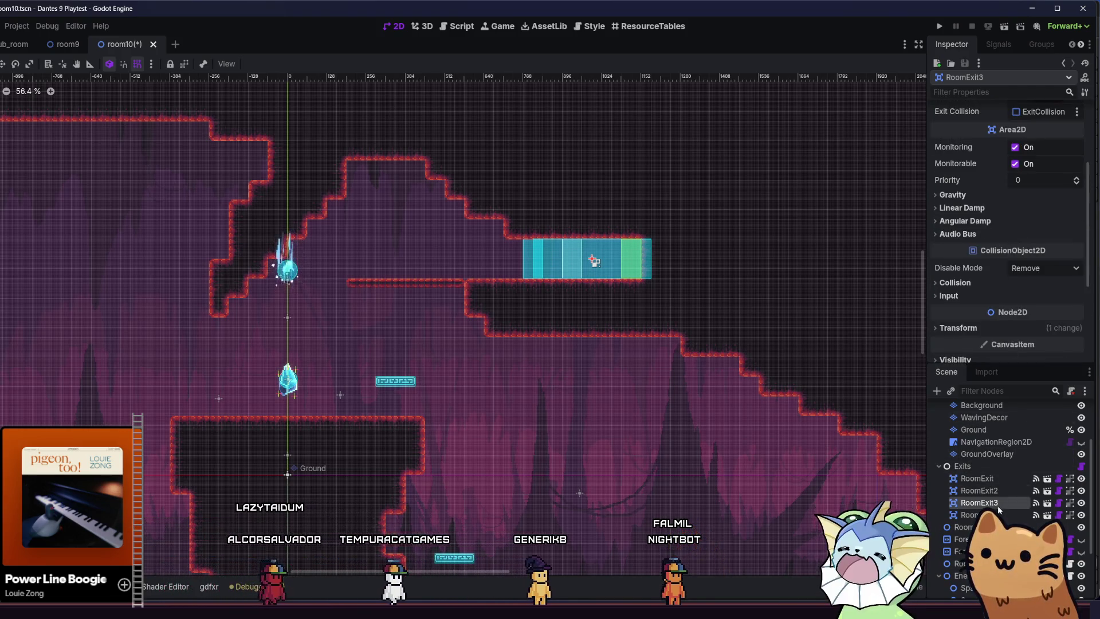
{"action": "scroll", "coordinate": [1013, 287], "scroll_direction": "up", "scroll_amount": 5}
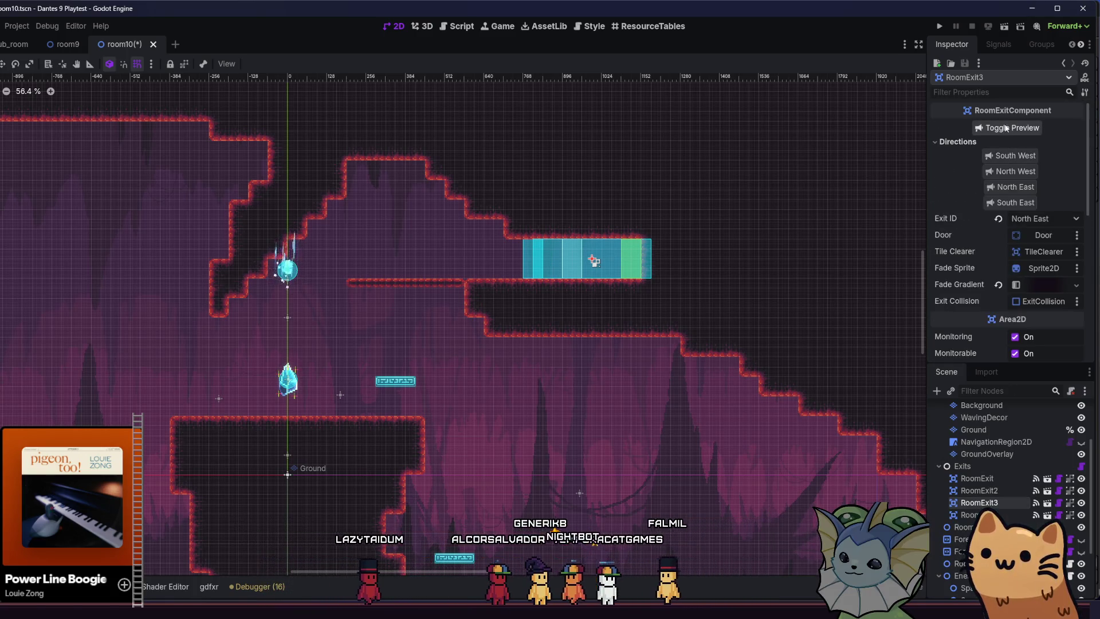
{"action": "left_click", "coordinate": [1007, 129]}
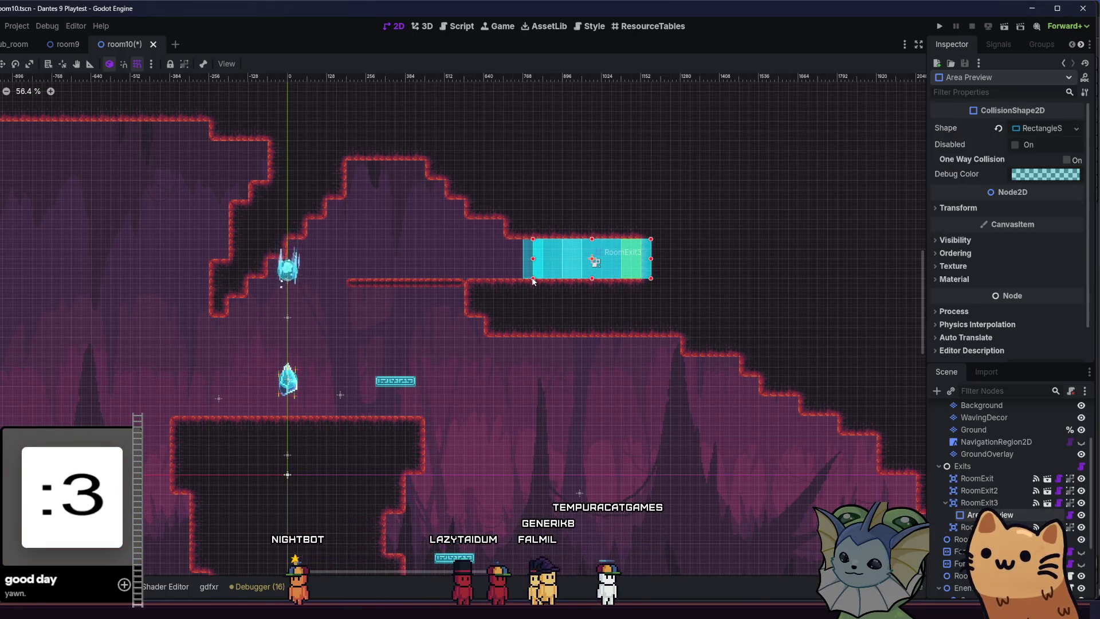
{"action": "mouse_move", "coordinate": [432, 279]}
{"action": "left_mouse_down"}
{"action": "mouse_move", "coordinate": [442, 303]}
{"action": "mouse_move", "coordinate": [423, 370]}
{"action": "mouse_move", "coordinate": [412, 369]}
{"action": "left_mouse_up"}
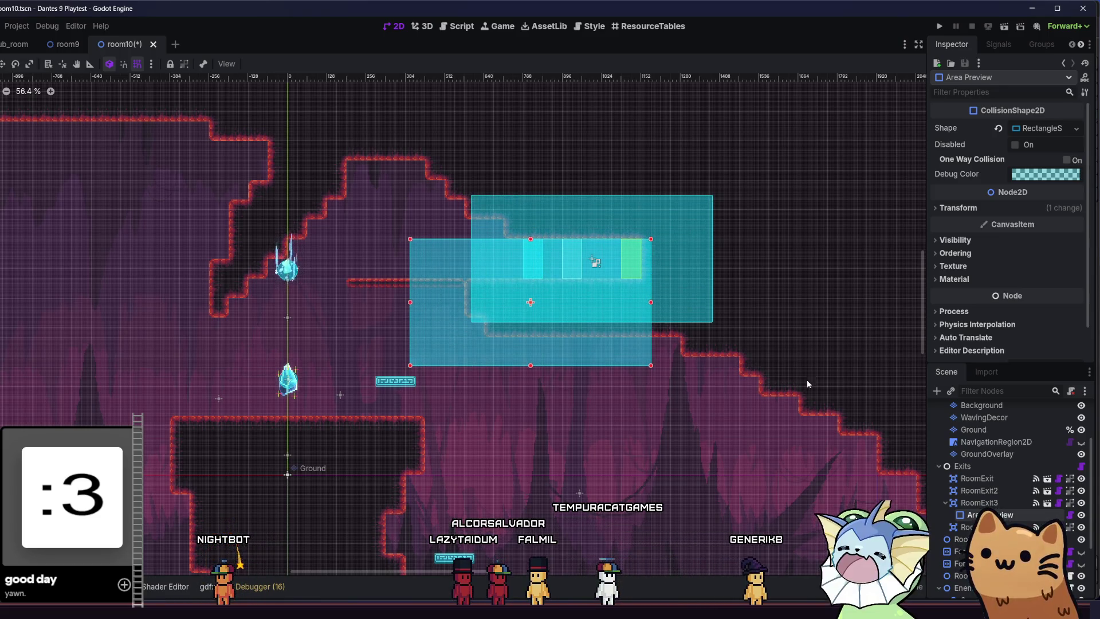
{"action": "key", "text": "ctrl+z"}
{"action": "left_click", "coordinate": [1021, 131]}
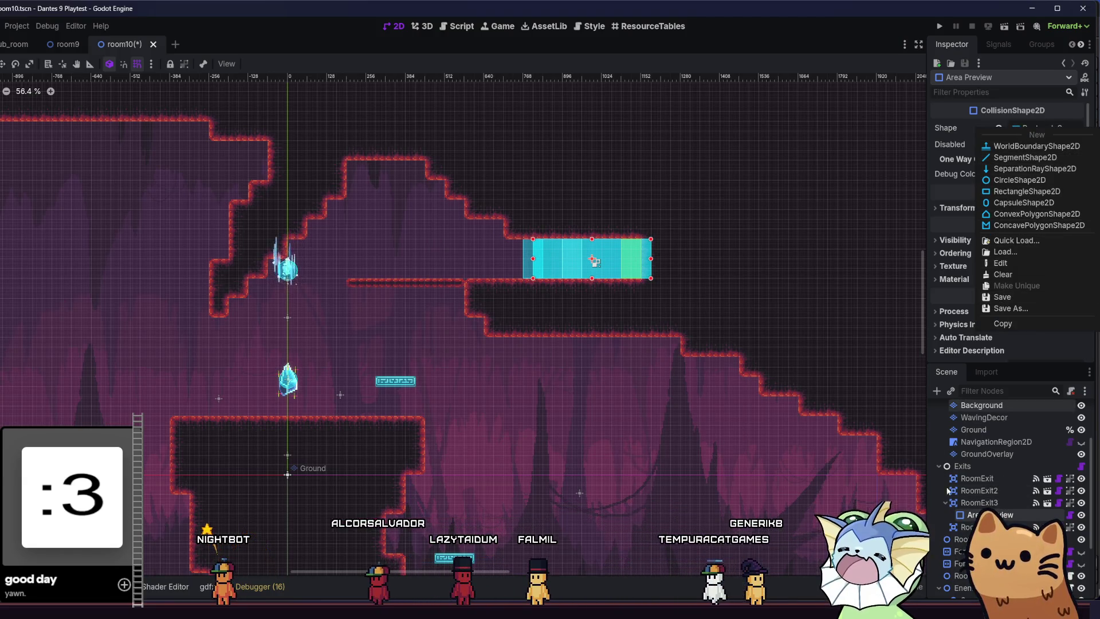
{"action": "left_click", "coordinate": [535, 280]}
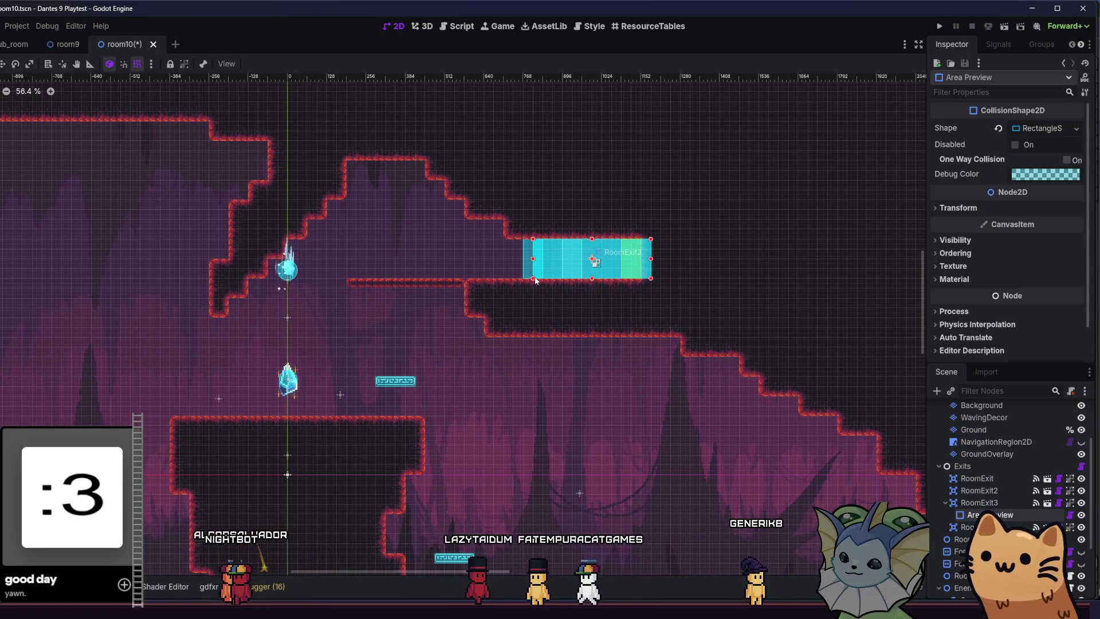
{"action": "mouse_move", "coordinate": [514, 289]}
{"action": "left_mouse_down"}
{"action": "mouse_move", "coordinate": [399, 305]}
{"action": "mouse_move", "coordinate": [475, 489]}
{"action": "mouse_move", "coordinate": [457, 448]}
{"action": "left_mouse_up"}
{"action": "mouse_move", "coordinate": [455, 381]}
{"action": "left_mouse_down"}
{"action": "mouse_move", "coordinate": [424, 343]}
{"action": "mouse_move", "coordinate": [401, 367]}
{"action": "mouse_move", "coordinate": [381, 353]}
{"action": "mouse_move", "coordinate": [393, 384]}
{"action": "left_mouse_up"}
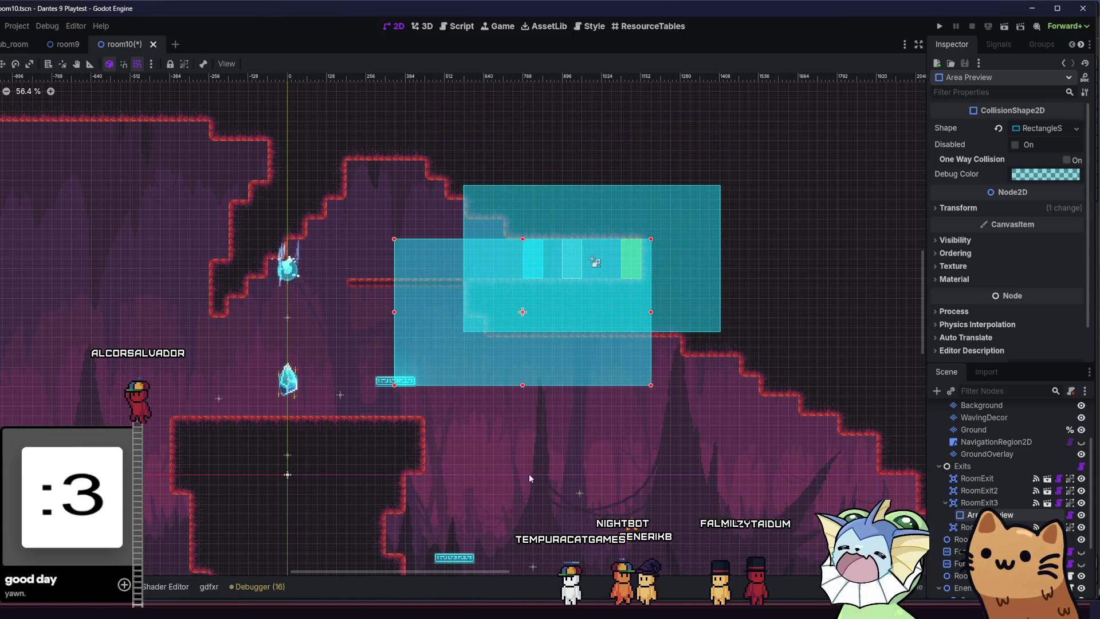
{"action": "left_click", "coordinate": [561, 483]}
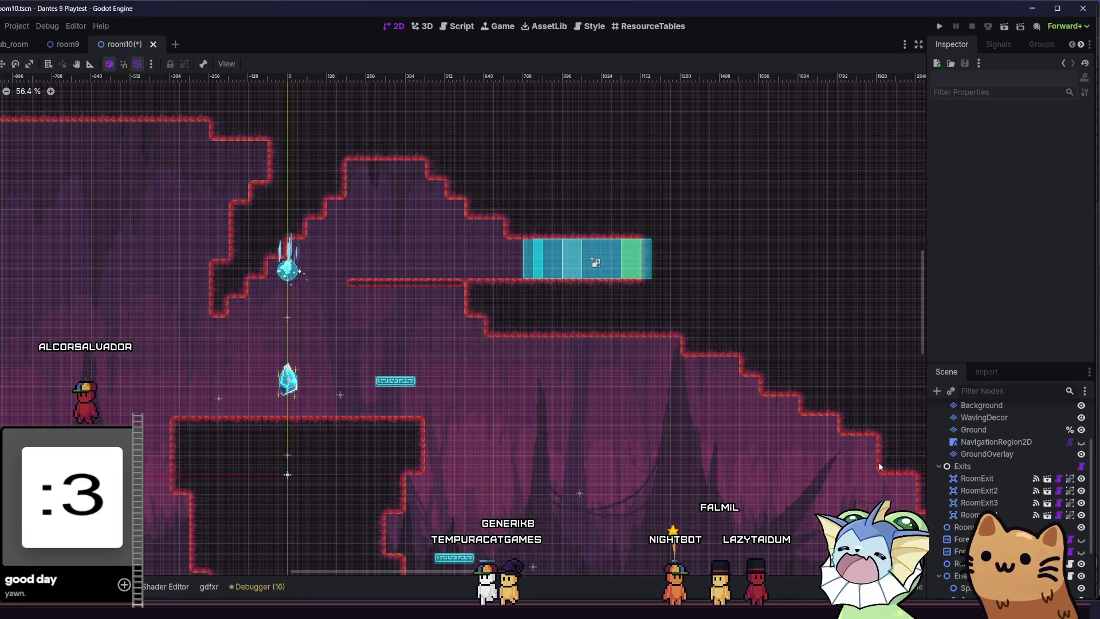
{"action": "left_click", "coordinate": [987, 507]}
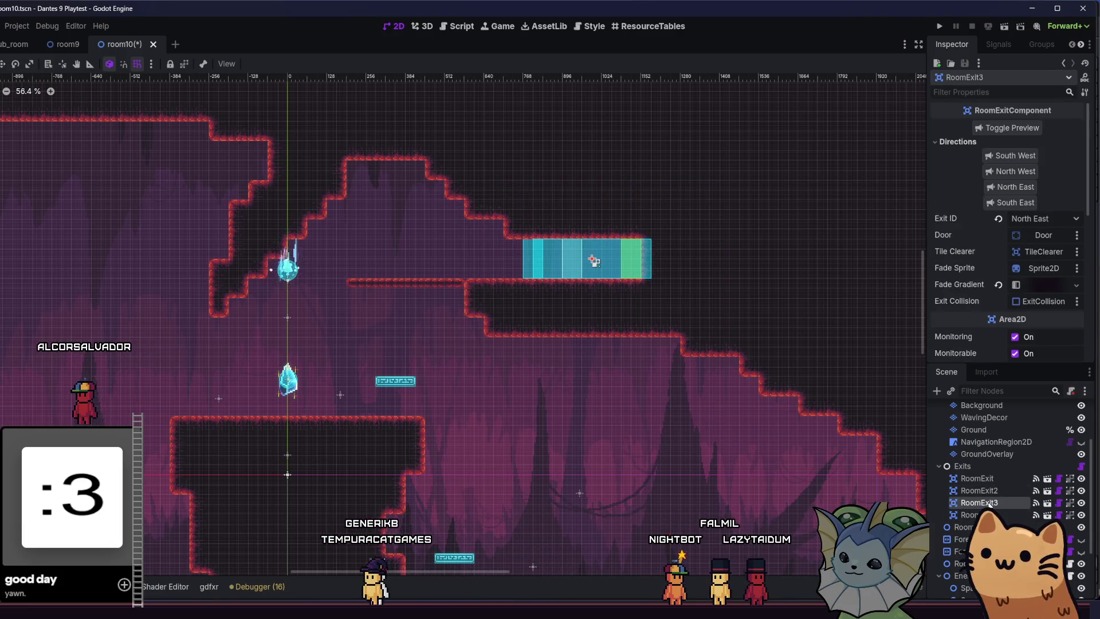
{"action": "left_click", "coordinate": [988, 128]}
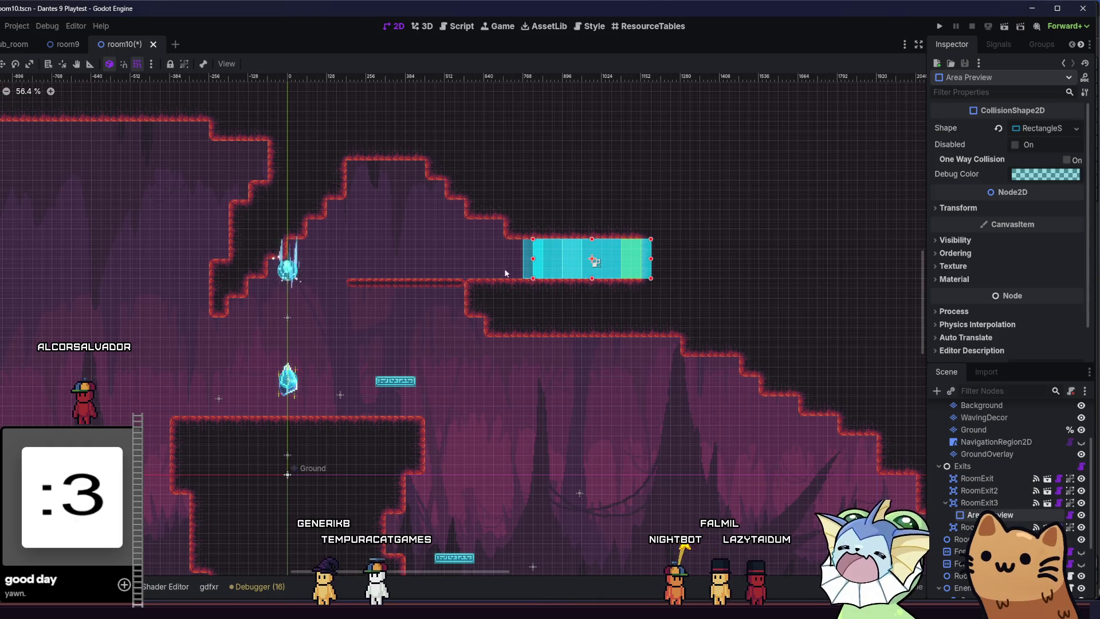
{"action": "left_click_drag", "start_coordinate": [328, 274], "coordinate": [460, 273]}
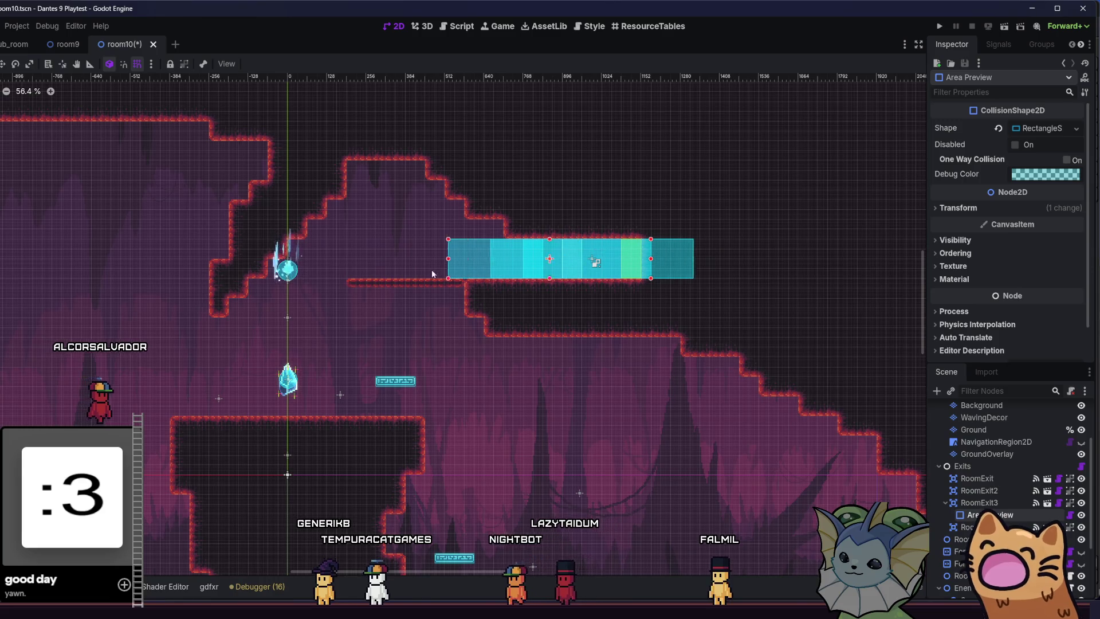
{"action": "mouse_move", "coordinate": [352, 279]}
{"action": "left_mouse_down"}
{"action": "mouse_move", "coordinate": [413, 279]}
{"action": "mouse_move", "coordinate": [261, 278]}
{"action": "left_mouse_up"}
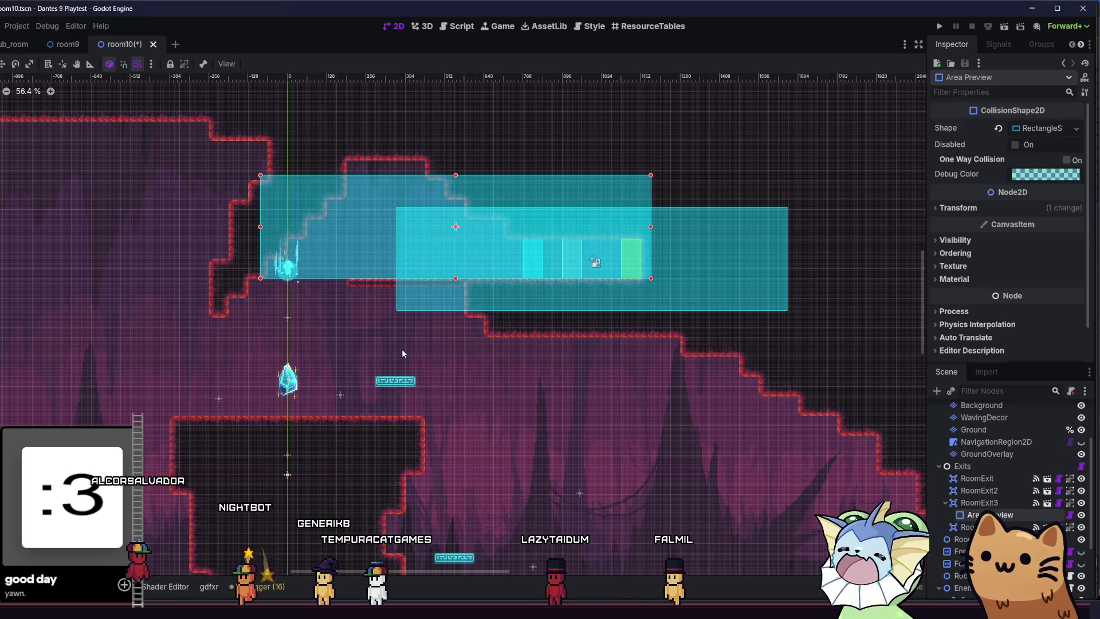
{"action": "key", "text": "Delete"}
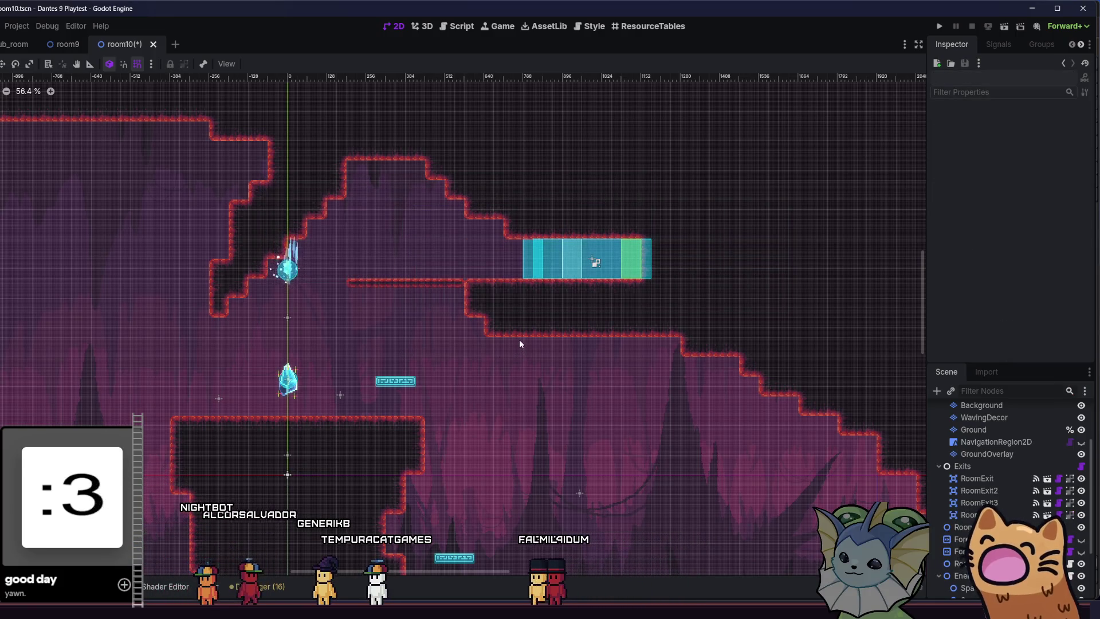
{"action": "left_click", "coordinate": [976, 503]}
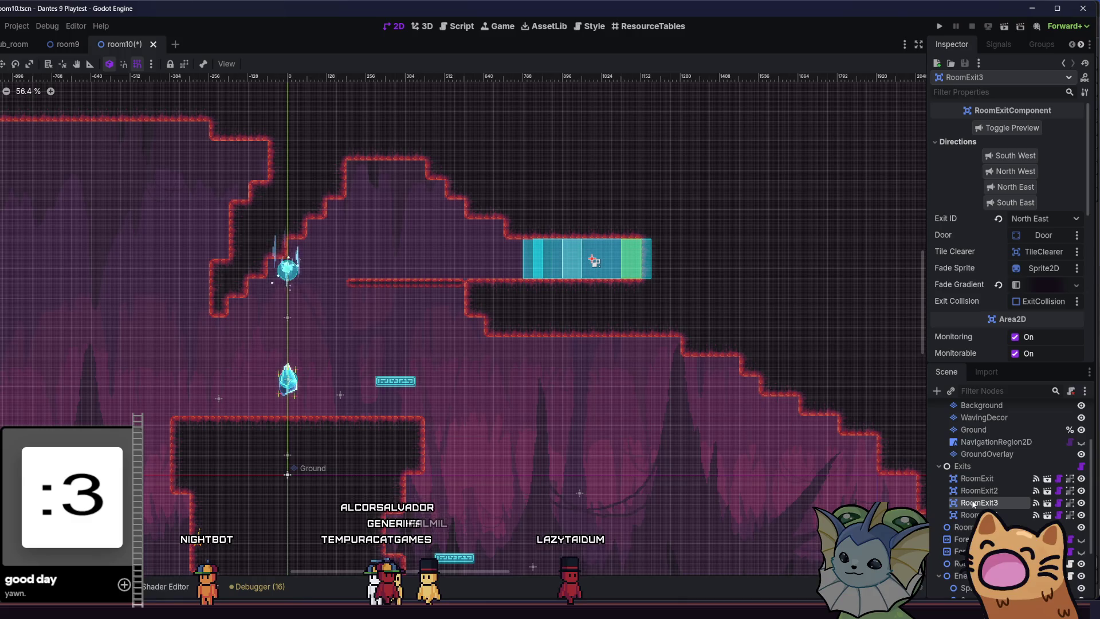
{"action": "left_click", "coordinate": [596, 262]}
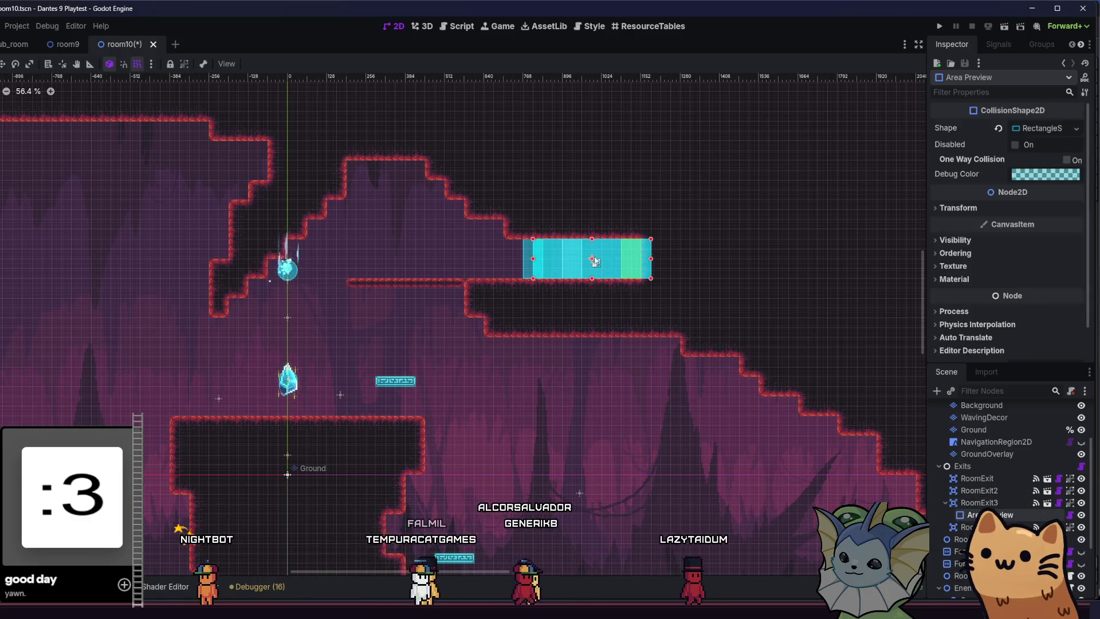
{"action": "left_click_drag", "start_coordinate": [532, 259], "coordinate": [334, 268]}
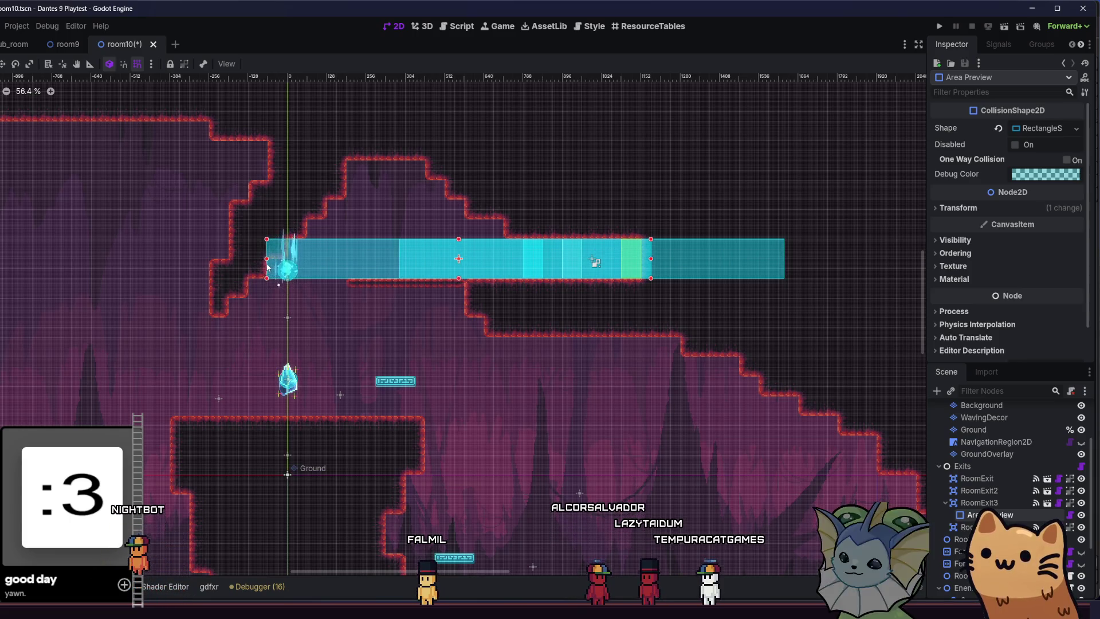
{"action": "key", "text": "ctrl+z"}
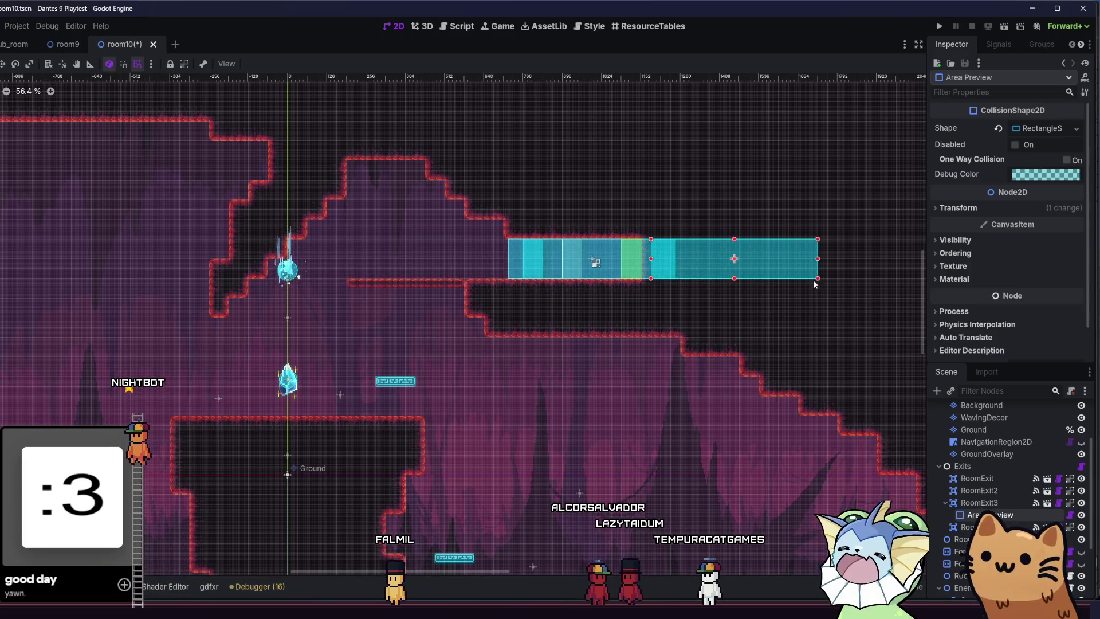
{"action": "left_click_drag", "start_coordinate": [528, 259], "coordinate": [427, 258]}
{"action": "left_click_drag", "start_coordinate": [379, 287], "coordinate": [288, 287]}
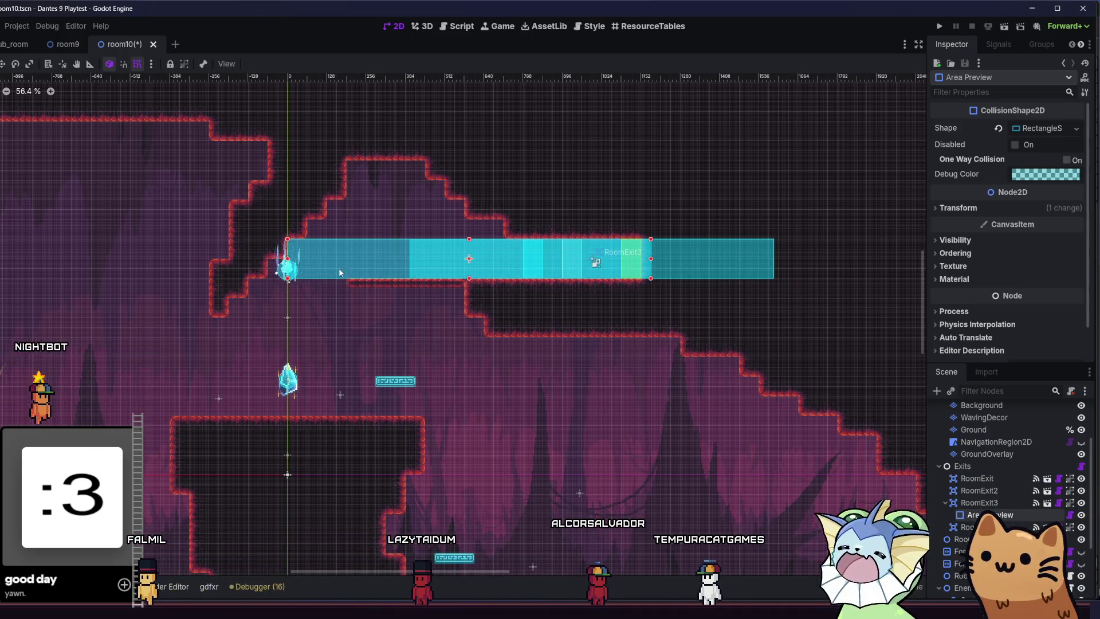
{"action": "key", "text": "ctrl+z"}
{"action": "mouse_move", "coordinate": [651, 258]}
{"action": "left_mouse_down"}
{"action": "mouse_move", "coordinate": [881, 266]}
{"action": "mouse_move", "coordinate": [815, 271]}
{"action": "left_mouse_up"}
{"action": "mouse_move", "coordinate": [528, 262]}
{"action": "left_mouse_down"}
{"action": "mouse_move", "coordinate": [683, 264]}
{"action": "mouse_move", "coordinate": [517, 268]}
{"action": "left_mouse_up"}
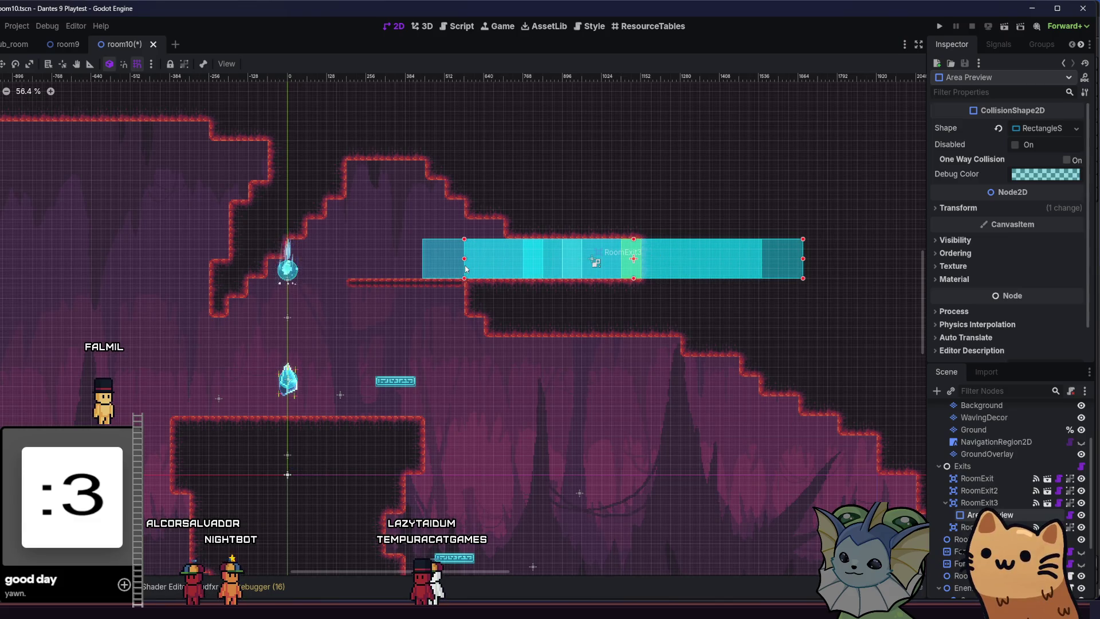
{"action": "left_click_drag", "start_coordinate": [771, 266], "coordinate": [732, 262]}
{"action": "key", "text": "Escape"}
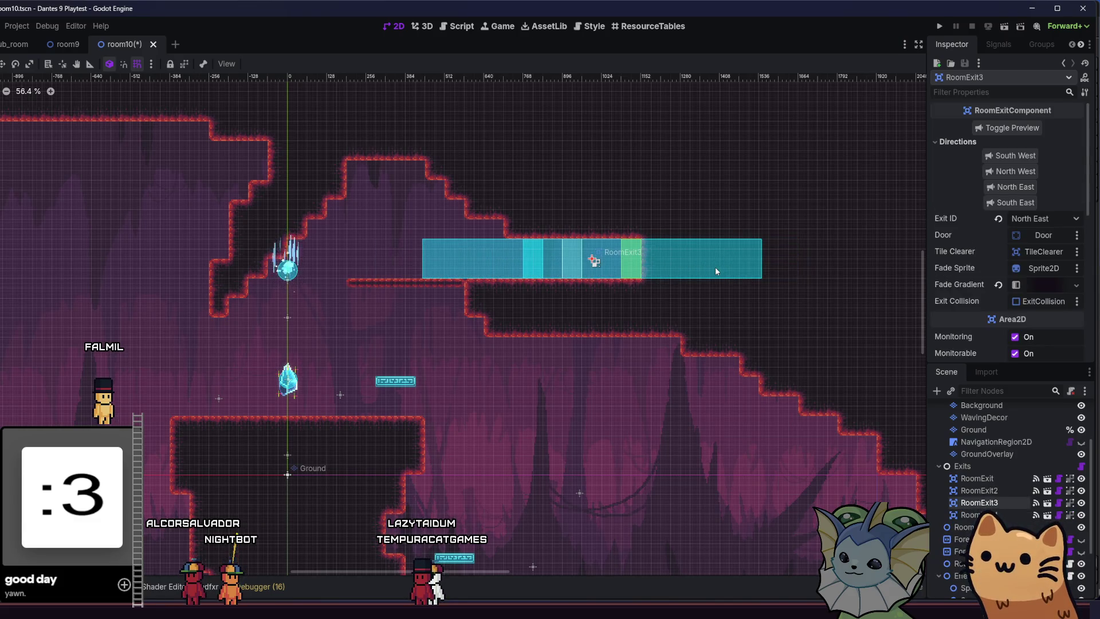
{"action": "left_click", "coordinate": [476, 320]}
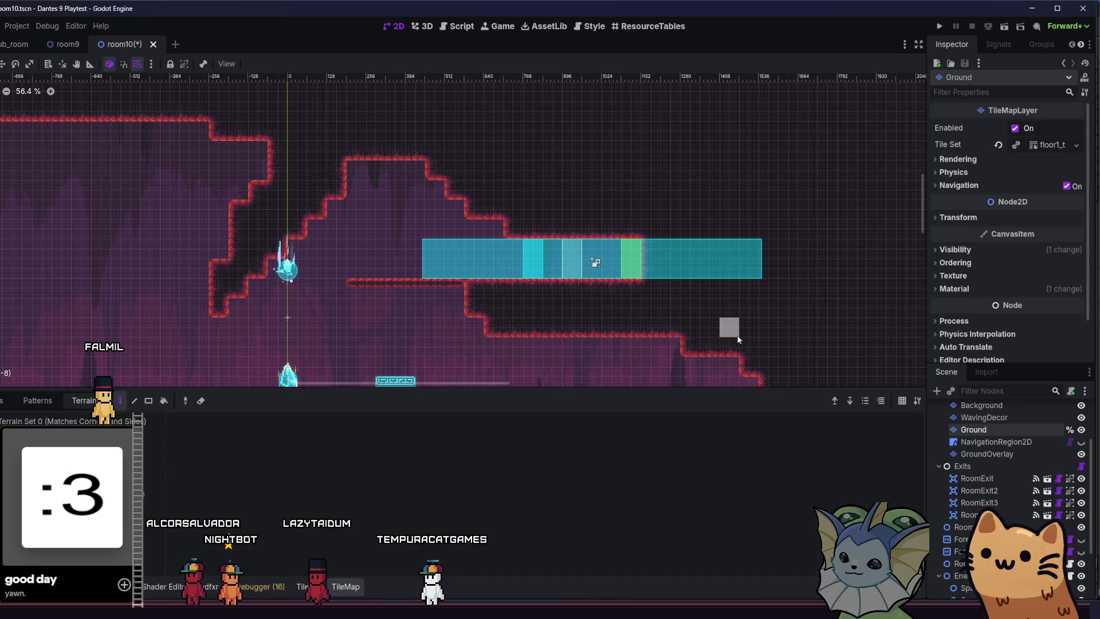
{"action": "left_click", "coordinate": [979, 504]}
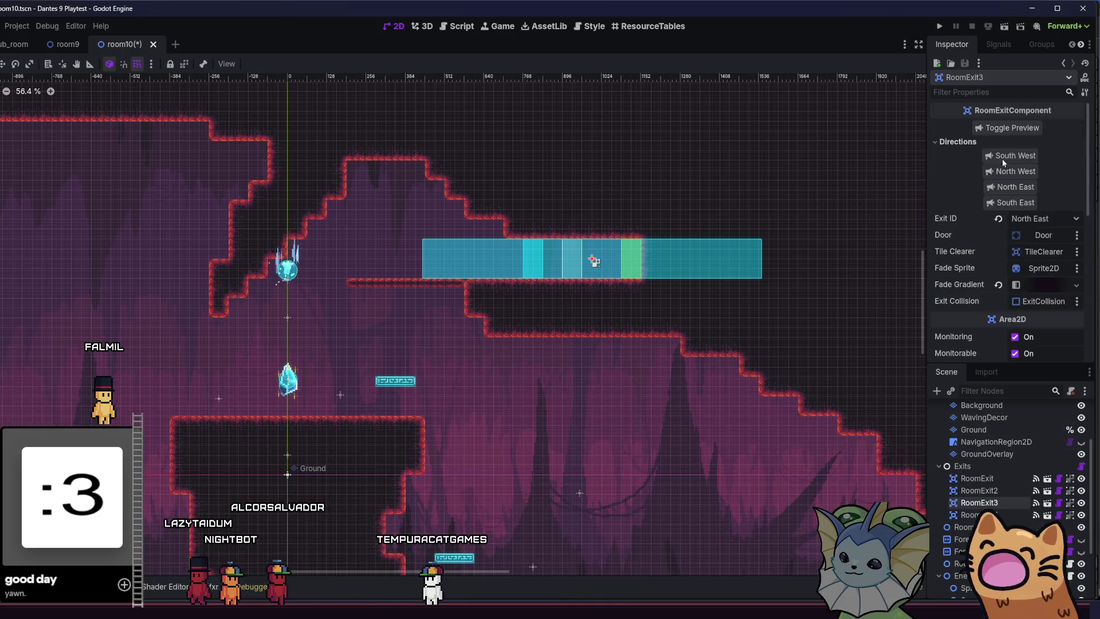
{"action": "left_click", "coordinate": [1004, 127]}
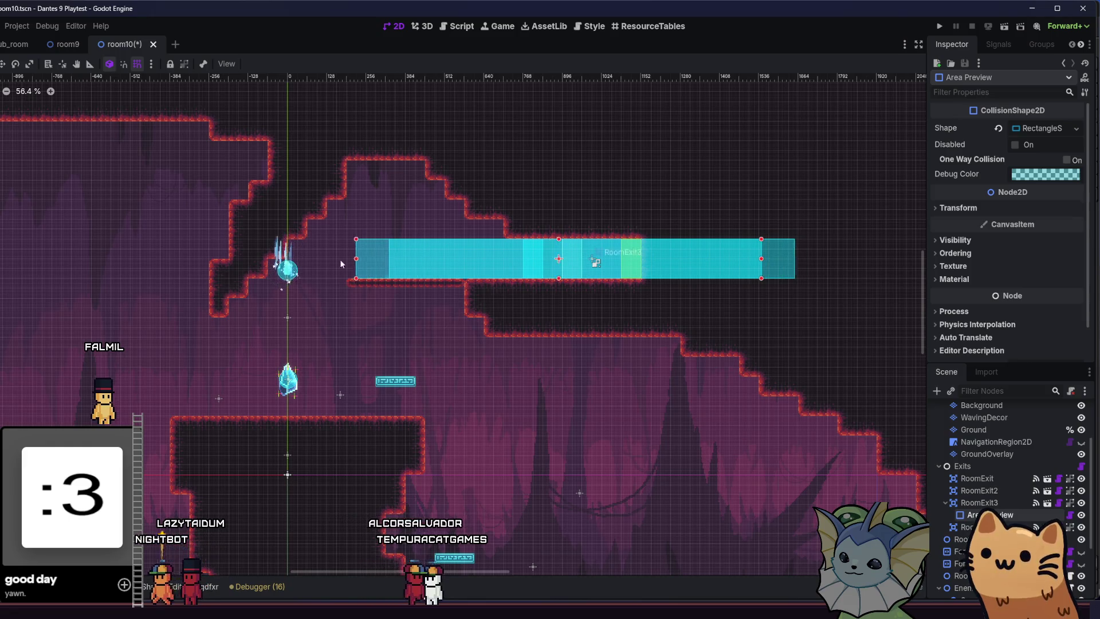
{"action": "left_click_drag", "start_coordinate": [228, 269], "coordinate": [227, 268]}
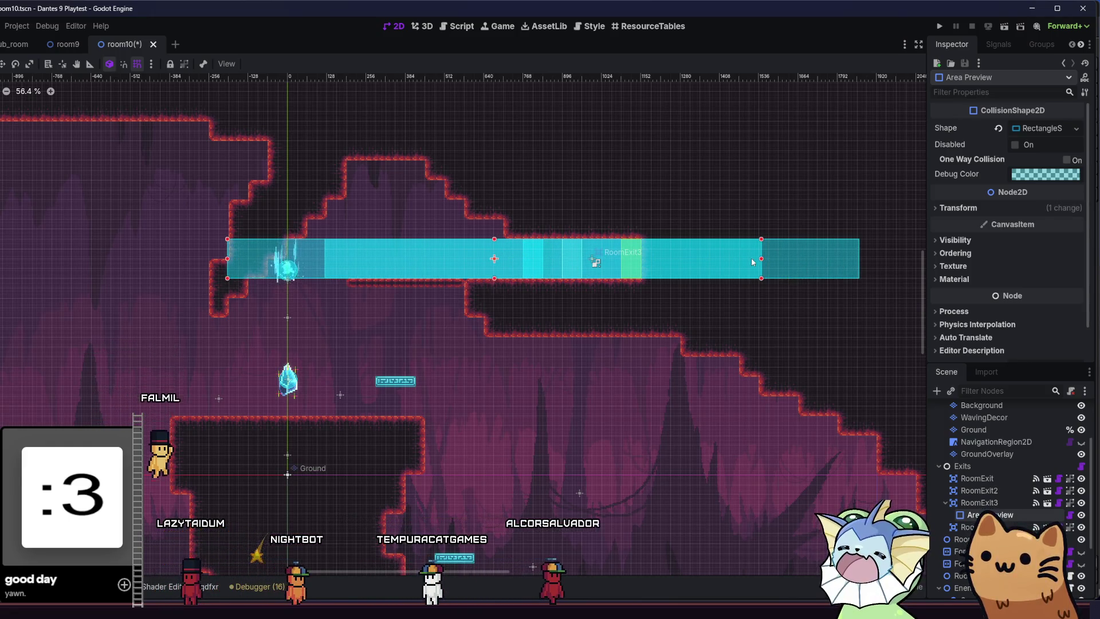
{"action": "mouse_move", "coordinate": [761, 258]}
{"action": "left_mouse_down"}
{"action": "mouse_move", "coordinate": [590, 264]}
{"action": "mouse_move", "coordinate": [790, 269]}
{"action": "mouse_move", "coordinate": [751, 270]}
{"action": "left_mouse_up"}
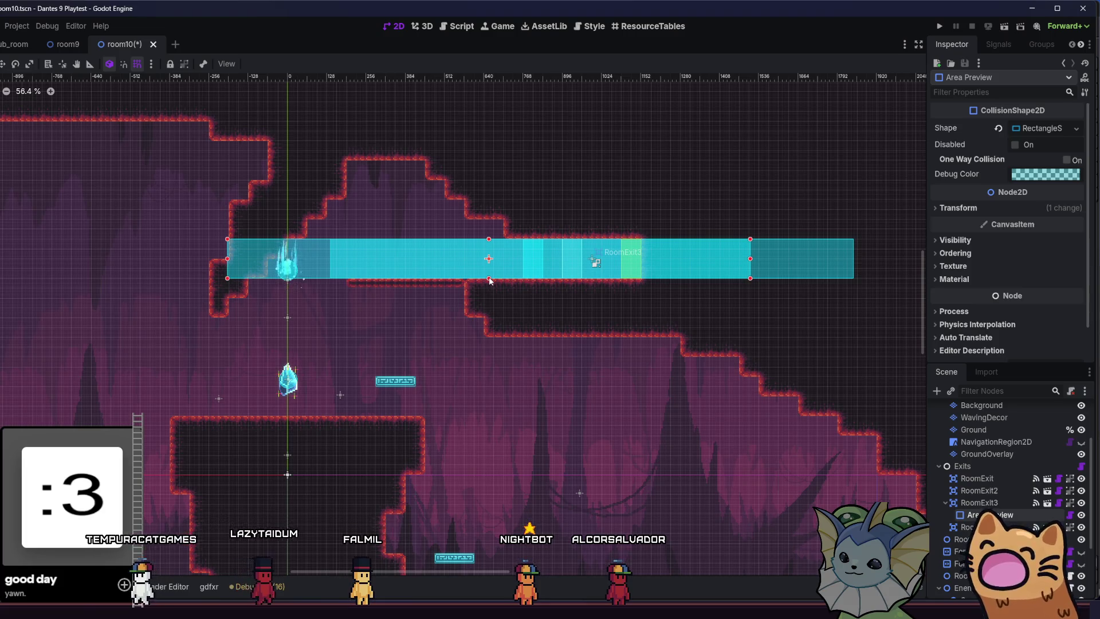
{"action": "mouse_move", "coordinate": [490, 280]}
{"action": "left_mouse_down"}
{"action": "mouse_move", "coordinate": [485, 342]}
{"action": "mouse_move", "coordinate": [491, 320]}
{"action": "left_mouse_up"}
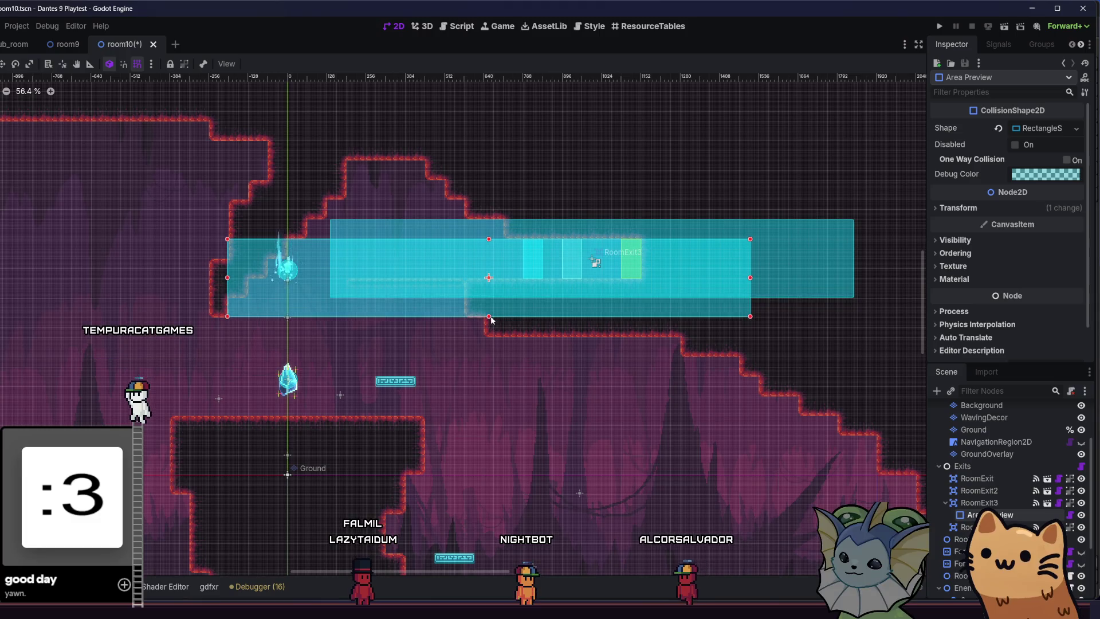
{"action": "left_click_drag", "start_coordinate": [751, 279], "coordinate": [415, 289]}
{"action": "mouse_move", "coordinate": [229, 280]}
{"action": "left_mouse_down"}
{"action": "mouse_move", "coordinate": [0, 279]}
{"action": "mouse_move", "coordinate": [348, 281]}
{"action": "mouse_move", "coordinate": [103, 303]}
{"action": "left_mouse_up"}
{"action": "mouse_move", "coordinate": [404, 282]}
{"action": "left_mouse_down"}
{"action": "mouse_move", "coordinate": [233, 278]}
{"action": "mouse_move", "coordinate": [982, 276]}
{"action": "mouse_move", "coordinate": [361, 281]}
{"action": "mouse_move", "coordinate": [358, 293]}
{"action": "mouse_move", "coordinate": [651, 278]}
{"action": "mouse_move", "coordinate": [411, 278]}
{"action": "mouse_move", "coordinate": [750, 278]}
{"action": "left_mouse_up"}
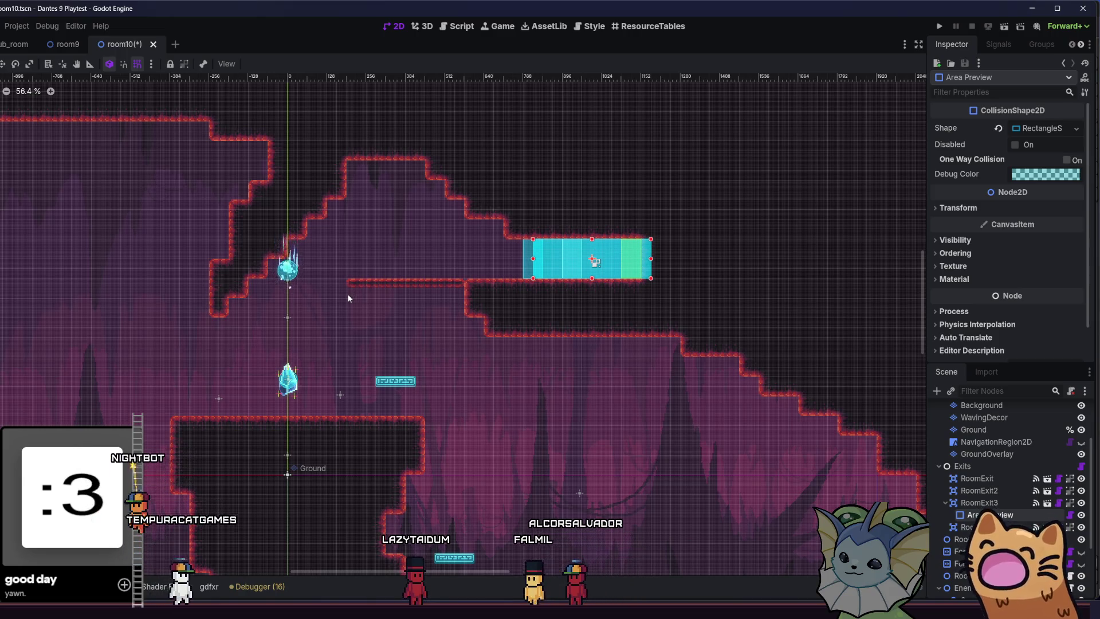
{"action": "left_click", "coordinate": [472, 312]}
Step: Enlarge RoomExit2's area preview, then open room_exit_component.tscn in its own tab
{"action": "scroll", "coordinate": [207, 306], "scroll_direction": "left", "scroll_amount": 5}
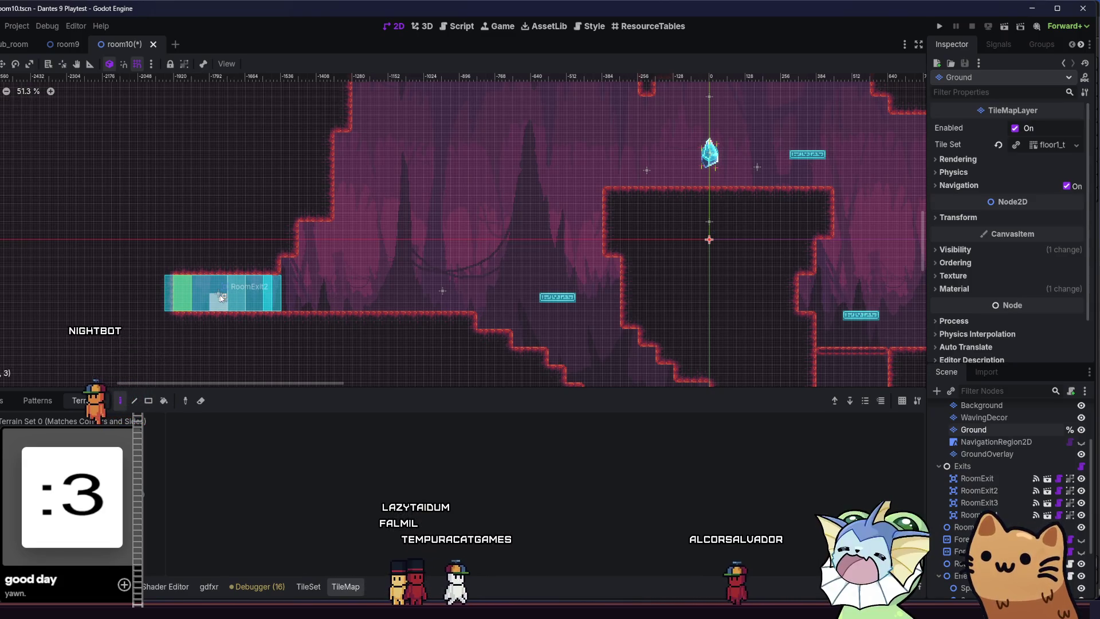
{"action": "left_click", "coordinate": [980, 491]}
{"action": "left_click", "coordinate": [261, 302]}
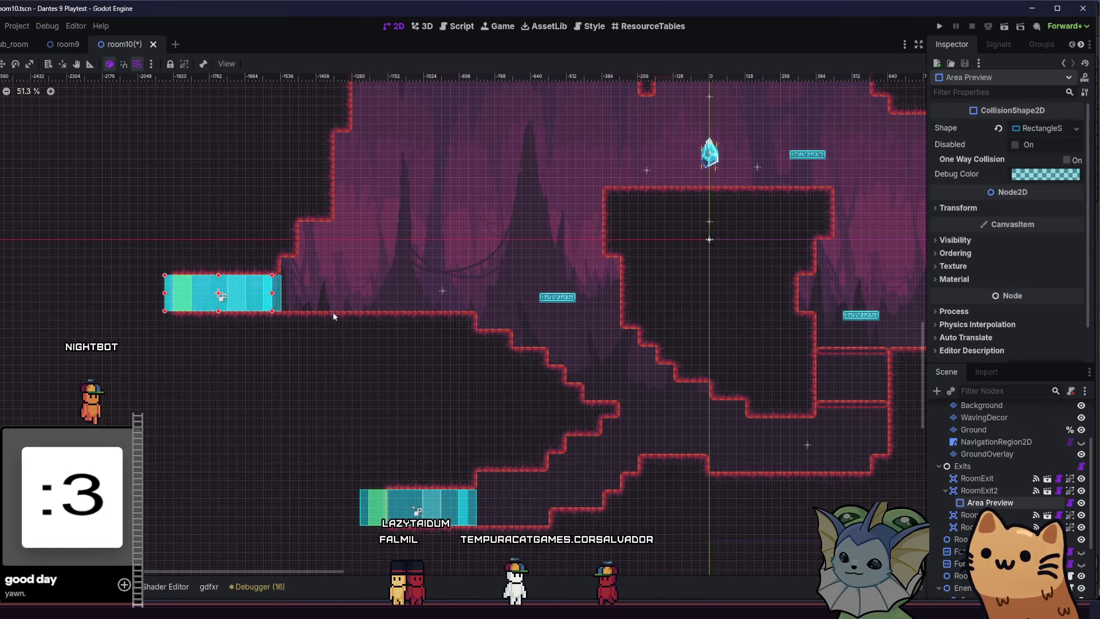
{"action": "mouse_move", "coordinate": [274, 295]}
{"action": "left_mouse_down"}
{"action": "mouse_move", "coordinate": [411, 294]}
{"action": "mouse_move", "coordinate": [317, 310]}
{"action": "left_mouse_up"}
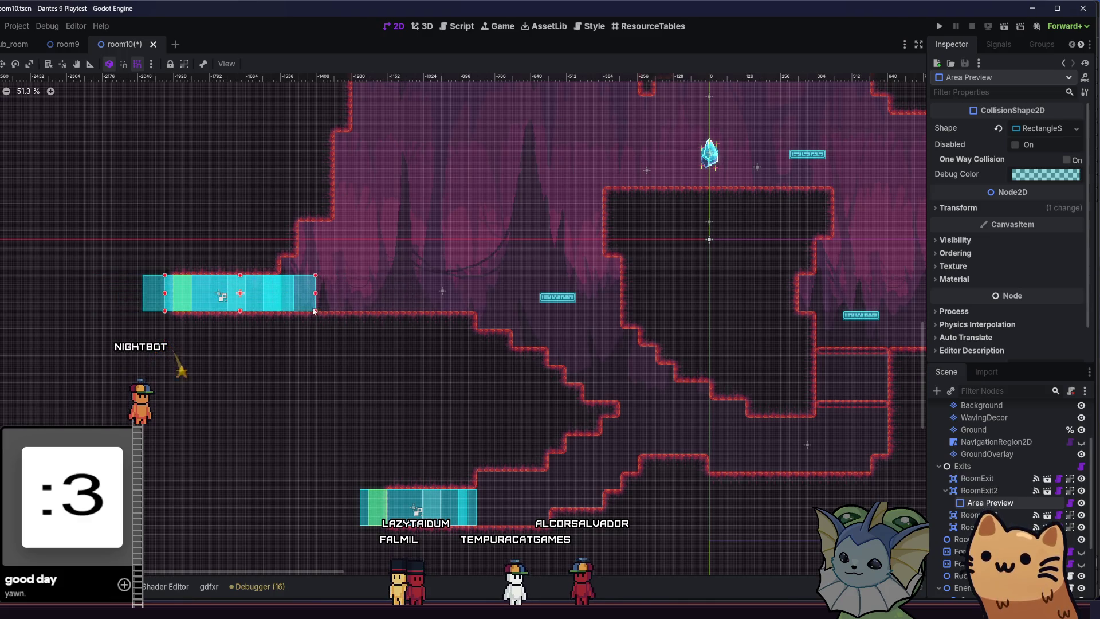
{"action": "left_click_drag", "start_coordinate": [240, 318], "coordinate": [243, 389]}
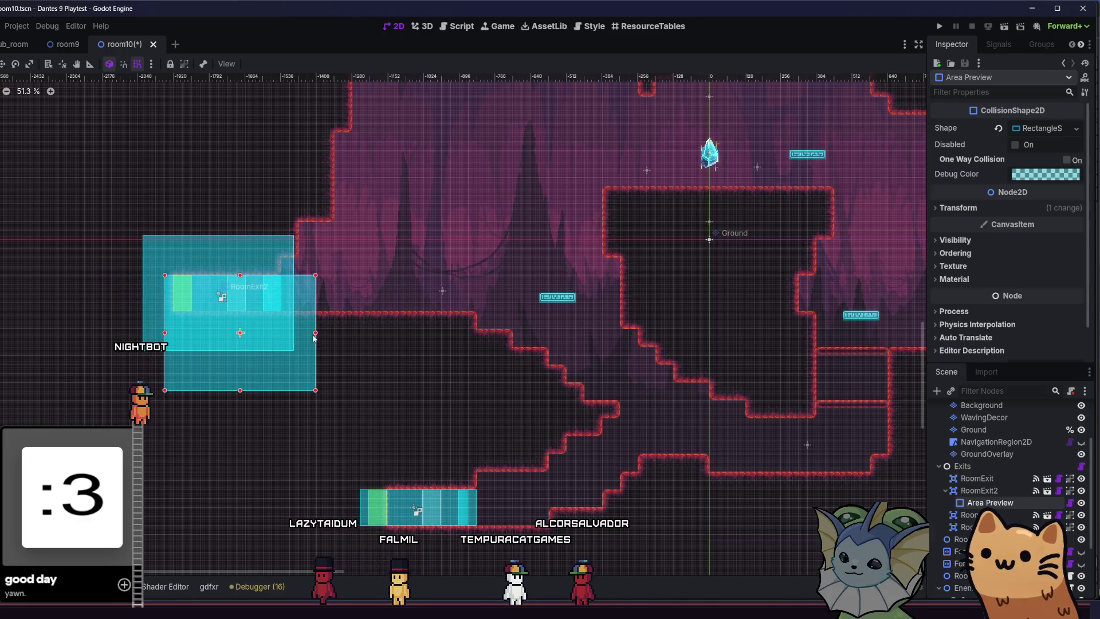
{"action": "left_click_drag", "start_coordinate": [317, 333], "coordinate": [666, 323]}
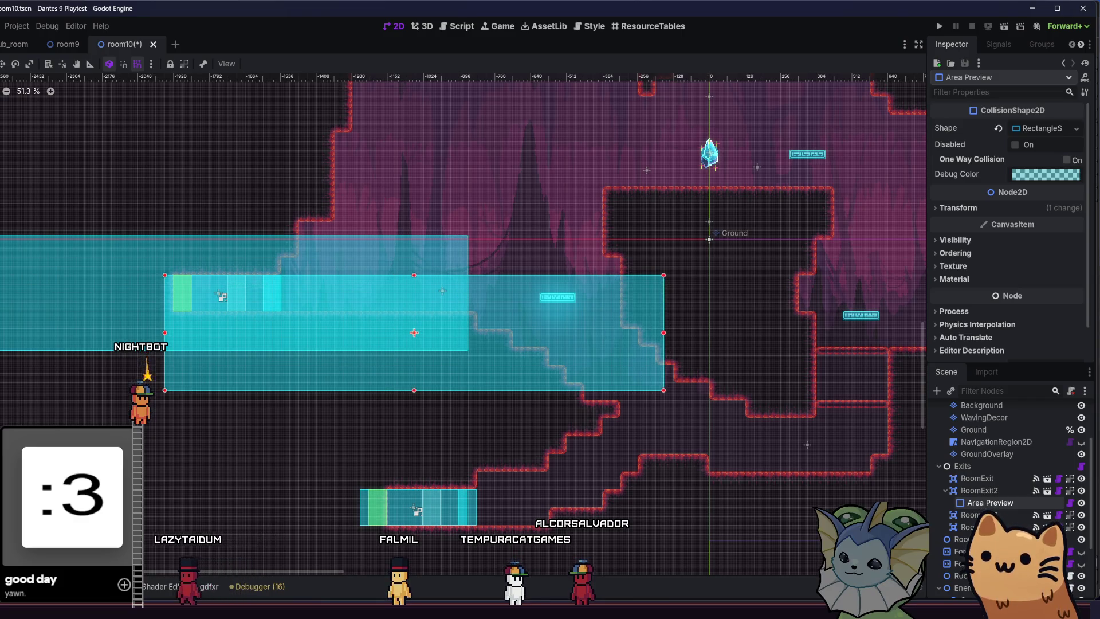
{"action": "double_click", "coordinate": [223, 297]}
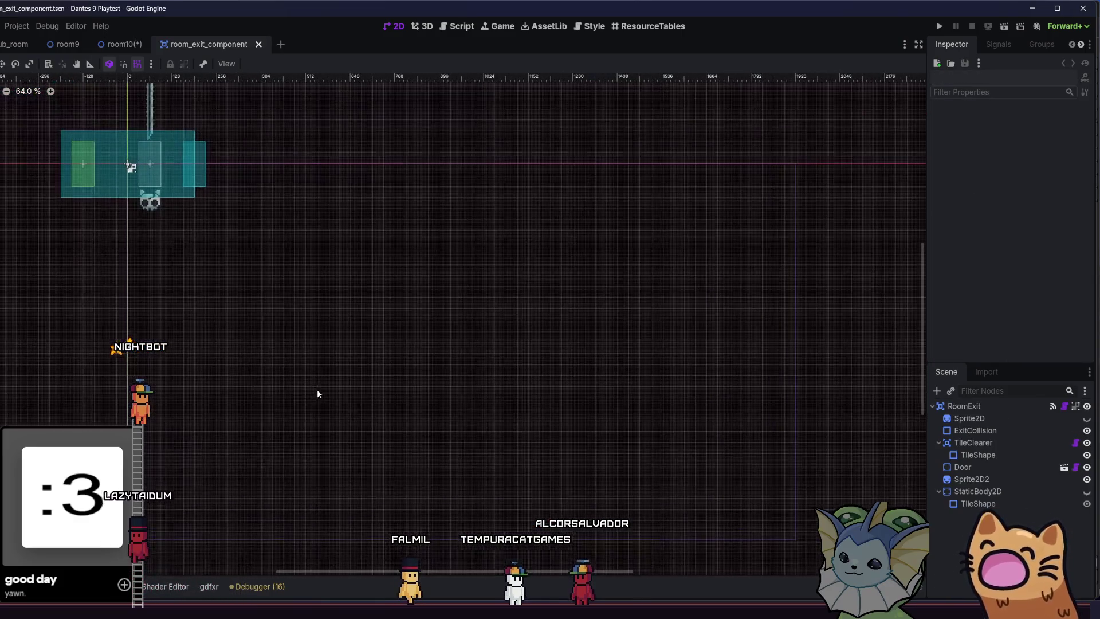
Step: Back in room10, select RoomExit2 and toggle its collision area preview
{"action": "left_click", "coordinate": [142, 46]}
{"action": "left_click", "coordinate": [450, 394]}
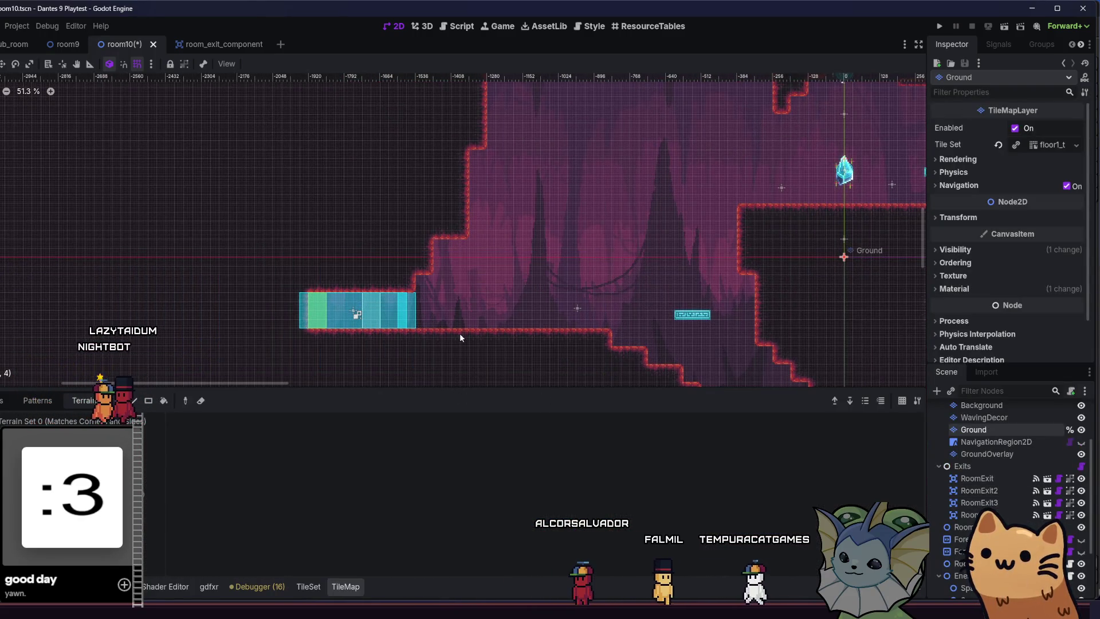
{"action": "left_click", "coordinate": [973, 489]}
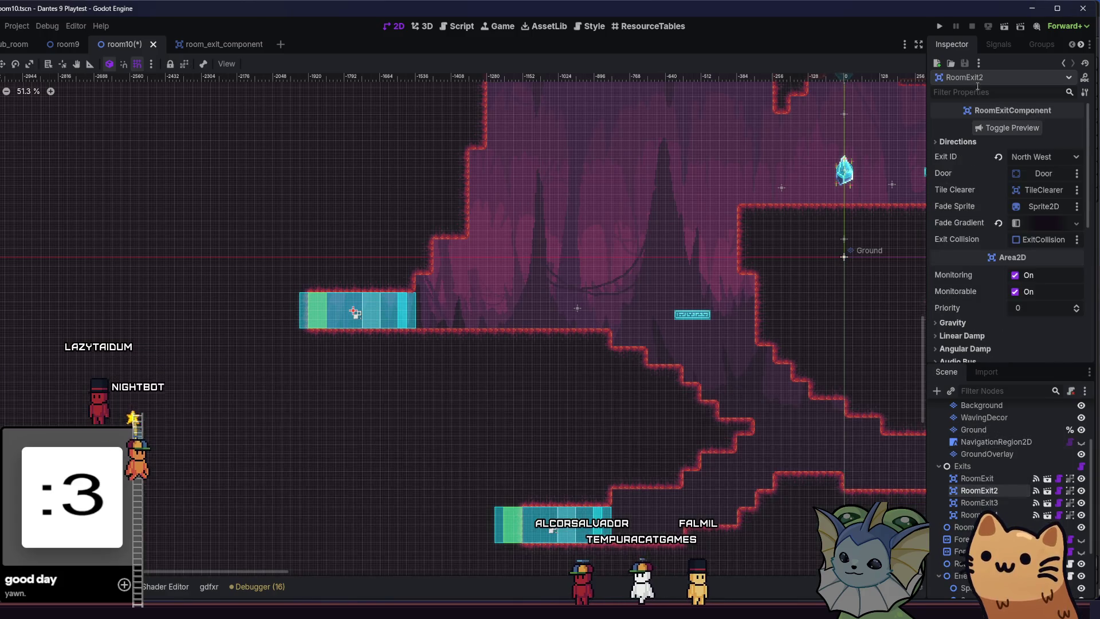
{"action": "left_click", "coordinate": [992, 138]}
{"action": "left_click", "coordinate": [992, 132]}
Step: Try several resizes of RoomExit2's exit area, then undo back to the original small box
{"action": "left_click_drag", "start_coordinate": [407, 310], "coordinate": [637, 317]}
{"action": "key", "text": "ctrl+z"}
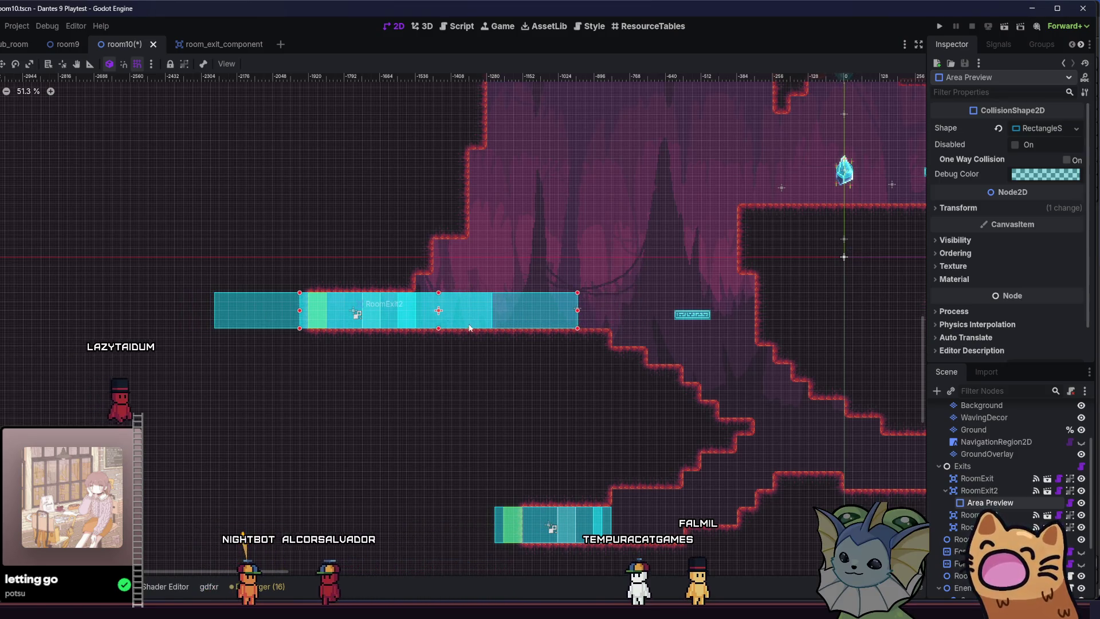
{"action": "mouse_move", "coordinate": [578, 328]}
{"action": "left_mouse_down"}
{"action": "mouse_move", "coordinate": [484, 381]}
{"action": "mouse_move", "coordinate": [387, 356]}
{"action": "mouse_move", "coordinate": [310, 314]}
{"action": "left_mouse_up"}
{"action": "mouse_move", "coordinate": [391, 284]}
{"action": "left_mouse_down"}
{"action": "mouse_move", "coordinate": [390, 111]}
{"action": "mouse_move", "coordinate": [98, 140]}
{"action": "mouse_move", "coordinate": [344, 495]}
{"action": "mouse_move", "coordinate": [438, 132]}
{"action": "mouse_move", "coordinate": [63, 186]}
{"action": "mouse_move", "coordinate": [611, 359]}
{"action": "mouse_move", "coordinate": [523, 155]}
{"action": "mouse_move", "coordinate": [504, 381]}
{"action": "mouse_move", "coordinate": [212, 231]}
{"action": "mouse_move", "coordinate": [520, 231]}
{"action": "mouse_move", "coordinate": [572, 366]}
{"action": "mouse_move", "coordinate": [497, 346]}
{"action": "mouse_move", "coordinate": [435, 438]}
{"action": "mouse_move", "coordinate": [442, 452]}
{"action": "mouse_move", "coordinate": [417, 343]}
{"action": "mouse_move", "coordinate": [560, 351]}
{"action": "mouse_move", "coordinate": [521, 401]}
{"action": "mouse_move", "coordinate": [432, 385]}
{"action": "mouse_move", "coordinate": [387, 391]}
{"action": "mouse_move", "coordinate": [454, 373]}
{"action": "mouse_move", "coordinate": [540, 400]}
{"action": "mouse_move", "coordinate": [542, 300]}
{"action": "mouse_move", "coordinate": [466, 325]}
{"action": "mouse_move", "coordinate": [479, 270]}
{"action": "mouse_move", "coordinate": [488, 324]}
{"action": "left_mouse_up"}
{"action": "mouse_move", "coordinate": [390, 317]}
{"action": "left_mouse_down"}
{"action": "mouse_move", "coordinate": [418, 320]}
{"action": "mouse_move", "coordinate": [408, 321]}
{"action": "left_mouse_up"}
{"action": "key", "text": "ctrl+z"}
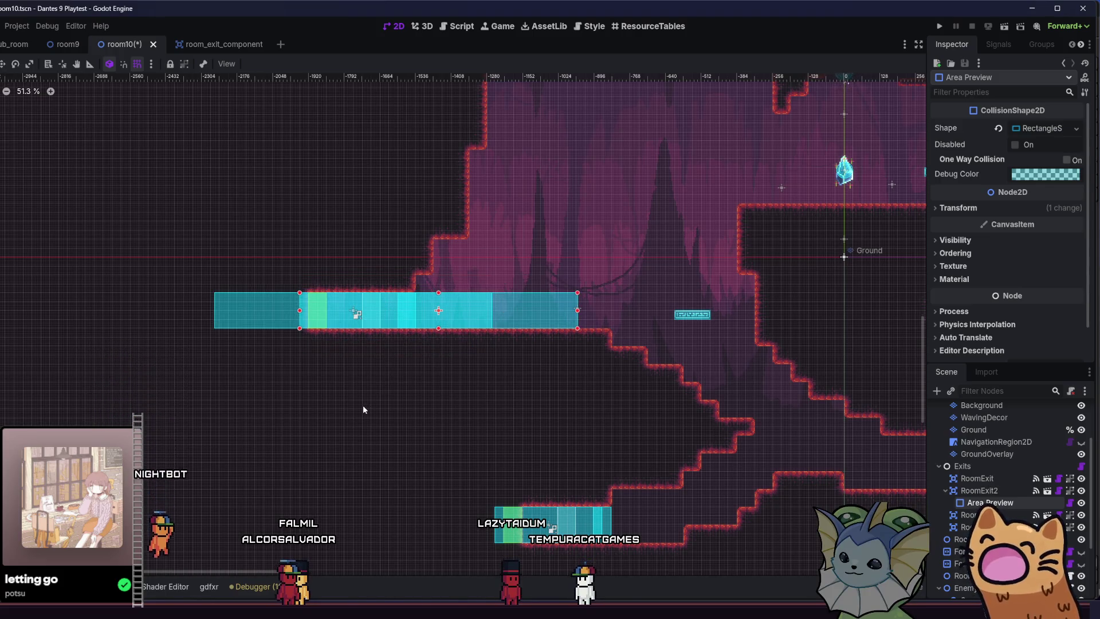
{"action": "key", "text": "ctrl+z"}
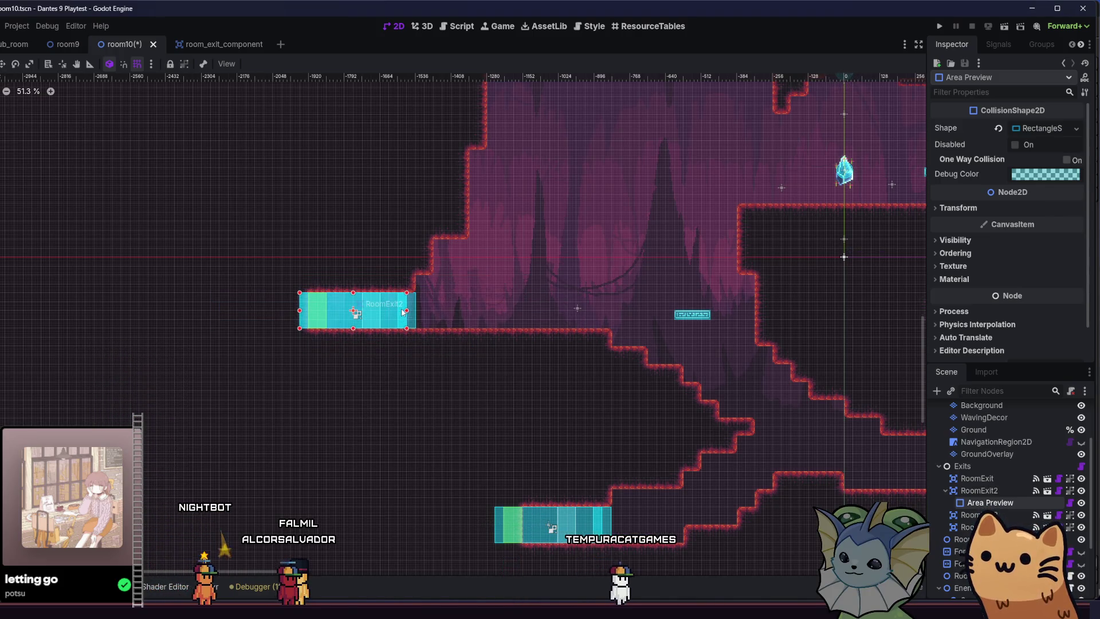
{"action": "scroll", "coordinate": [456, 286], "scroll_direction": "right", "scroll_amount": 10}
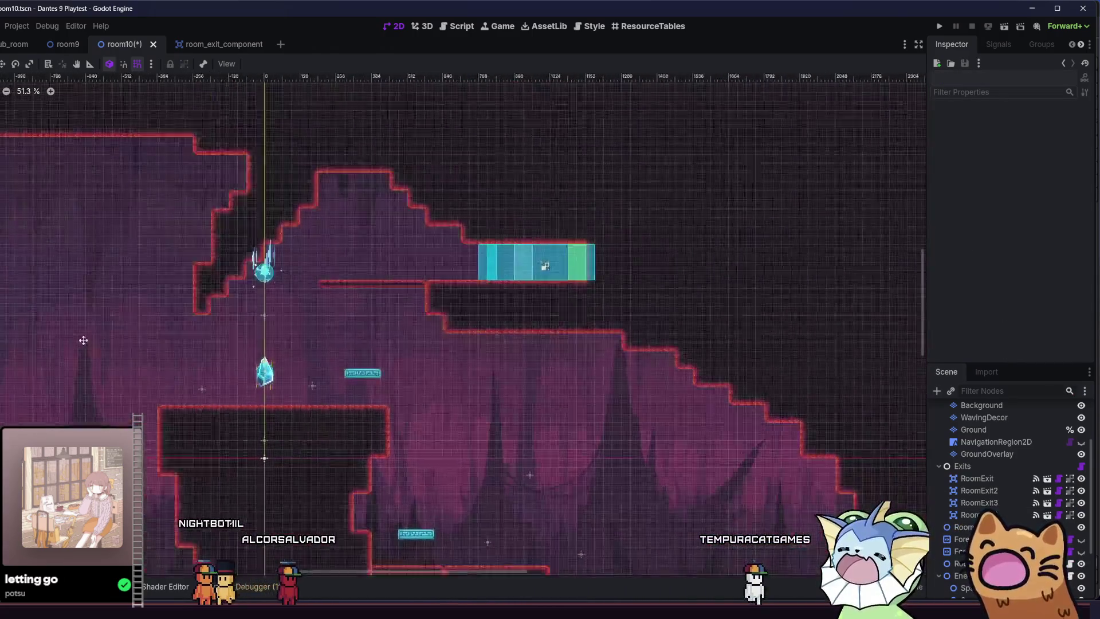
Step: Drag RoomExit3's area preview into a long flat band spanning the upper cave passage
{"action": "left_click", "coordinate": [422, 270]}
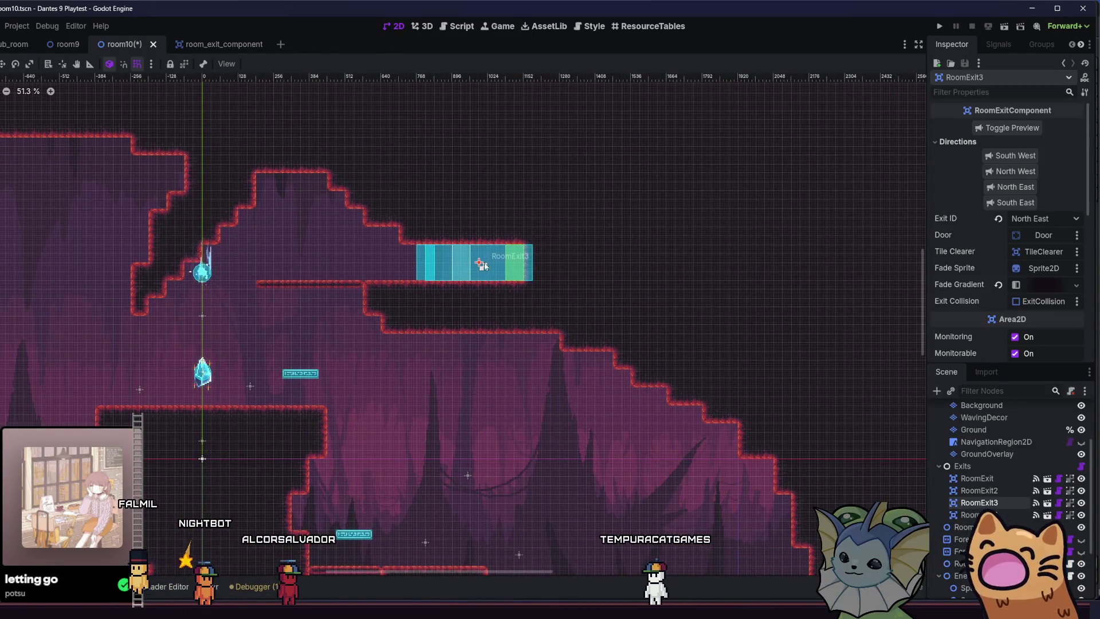
{"action": "left_click", "coordinate": [997, 128]}
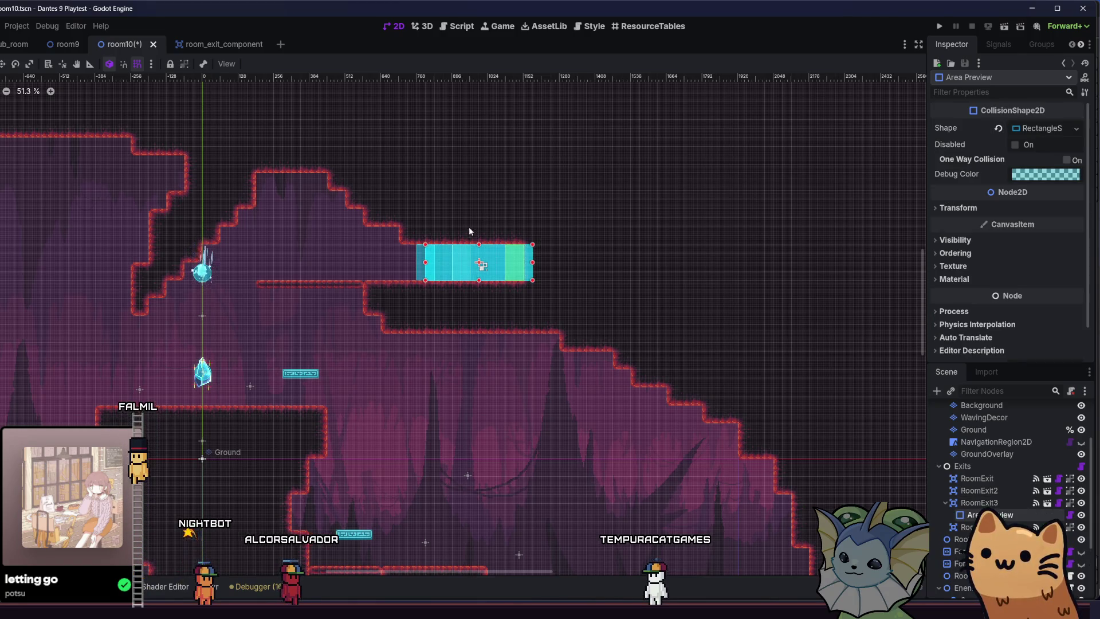
{"action": "mouse_move", "coordinate": [425, 247]}
{"action": "left_mouse_down"}
{"action": "mouse_move", "coordinate": [369, 209]}
{"action": "mouse_move", "coordinate": [208, 209]}
{"action": "mouse_move", "coordinate": [201, 239]}
{"action": "mouse_move", "coordinate": [205, 143]}
{"action": "mouse_move", "coordinate": [203, 191]}
{"action": "mouse_move", "coordinate": [163, 189]}
{"action": "mouse_move", "coordinate": [201, 198]}
{"action": "left_mouse_up"}
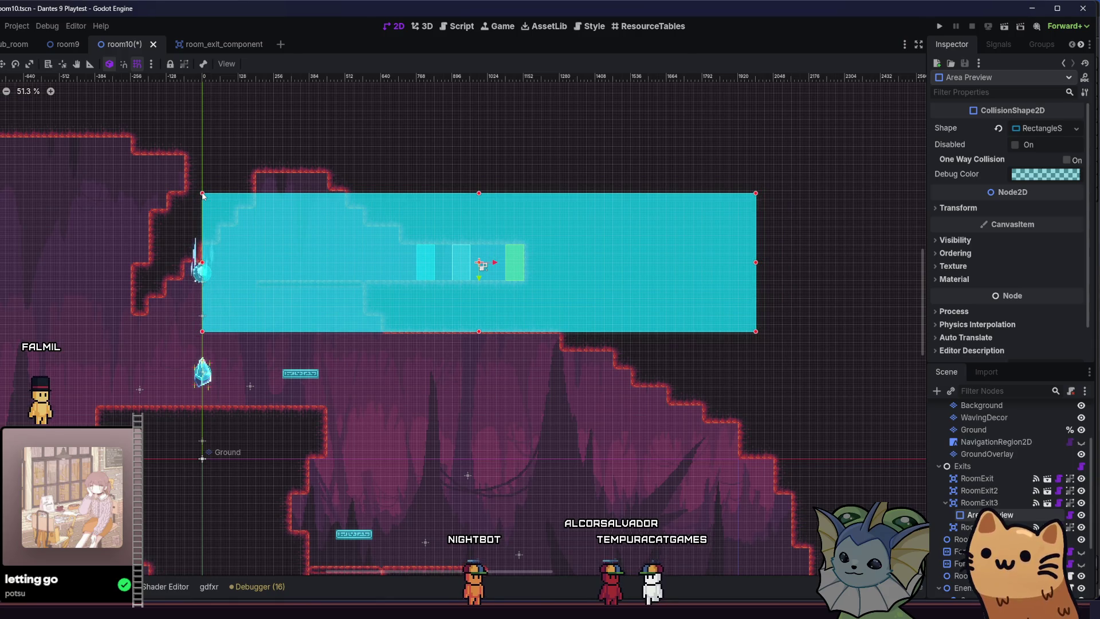
{"action": "mouse_move", "coordinate": [202, 201]}
{"action": "left_mouse_down"}
{"action": "mouse_move", "coordinate": [196, 239]}
{"action": "mouse_move", "coordinate": [167, 233]}
{"action": "left_mouse_up"}
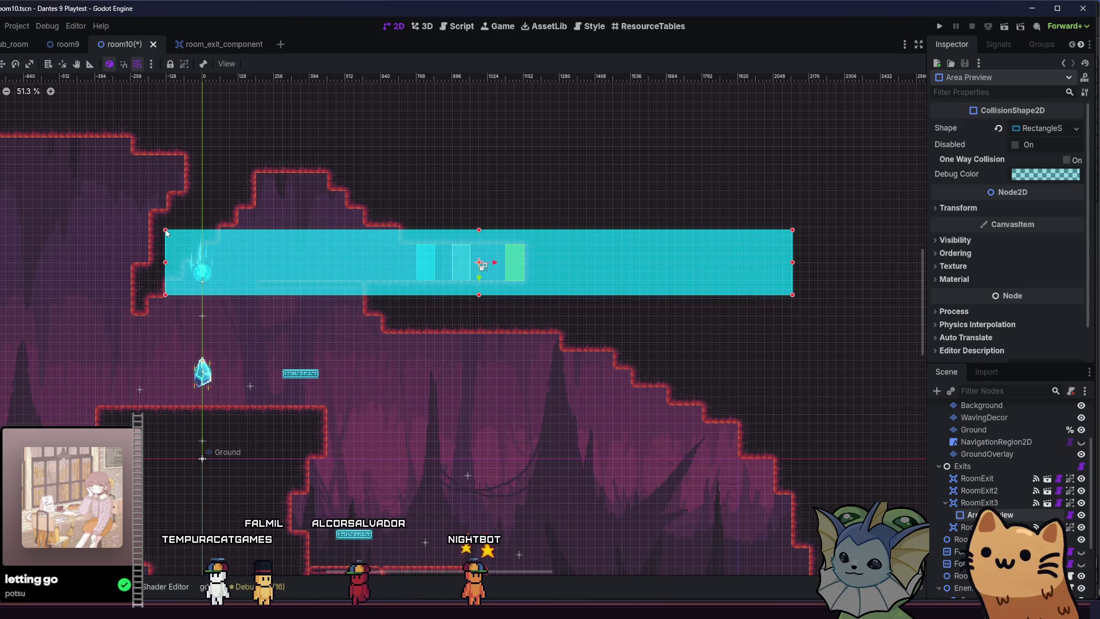
{"action": "left_click", "coordinate": [267, 329]}
{"action": "left_click_drag", "start_coordinate": [228, 326], "coordinate": [351, 346]}
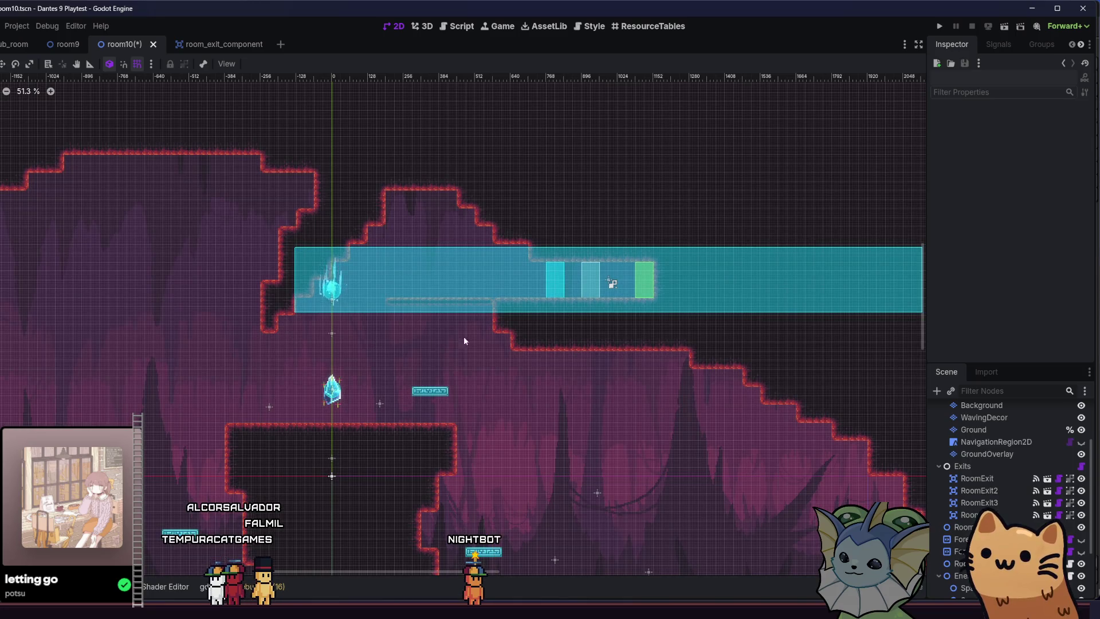
Step: Select the Ground tile layer, then save room10 and run the project to playtest
{"action": "scroll", "coordinate": [982, 439], "scroll_direction": "up", "scroll_amount": 2}
{"action": "left_click", "coordinate": [983, 455]}
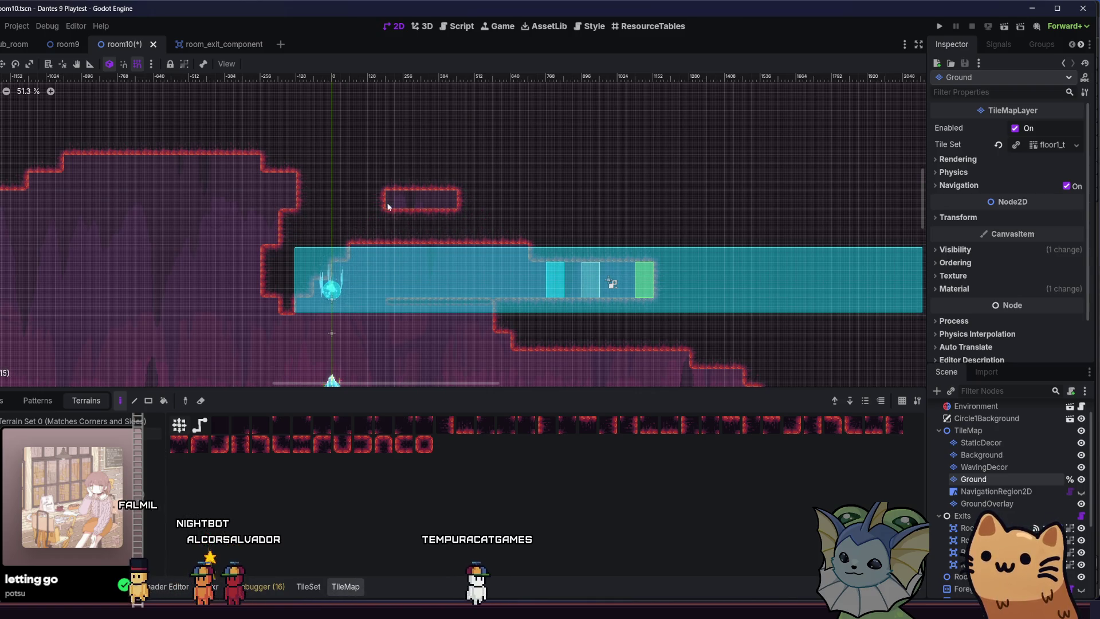
{"action": "scroll", "coordinate": [209, 349], "scroll_direction": "down", "scroll_amount": 3}
{"action": "scroll", "coordinate": [210, 348], "scroll_direction": "left", "scroll_amount": 3}
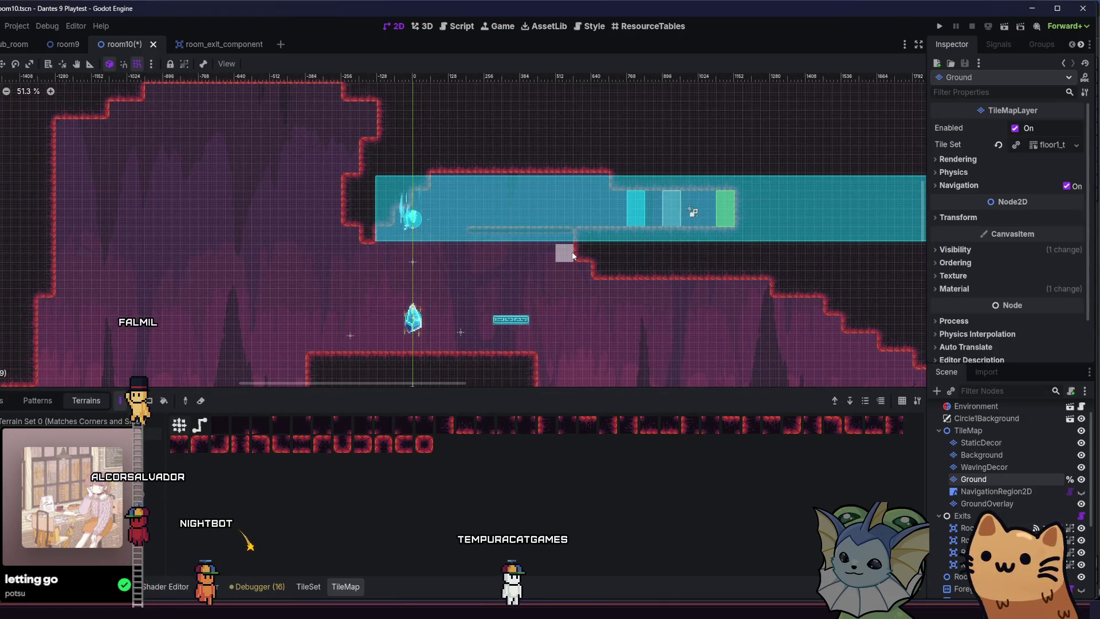
{"action": "left_click", "coordinate": [938, 27]}
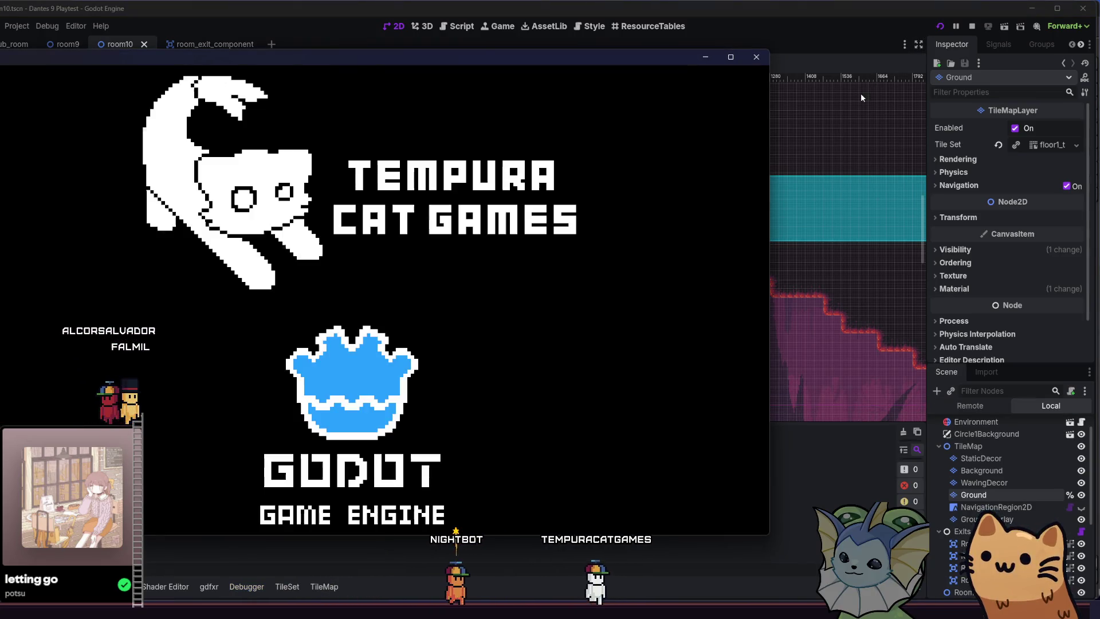
Step: Run room10 directly, hop onto the jump pad and lower platform, then close the game window
{"action": "left_click", "coordinate": [1005, 27]}
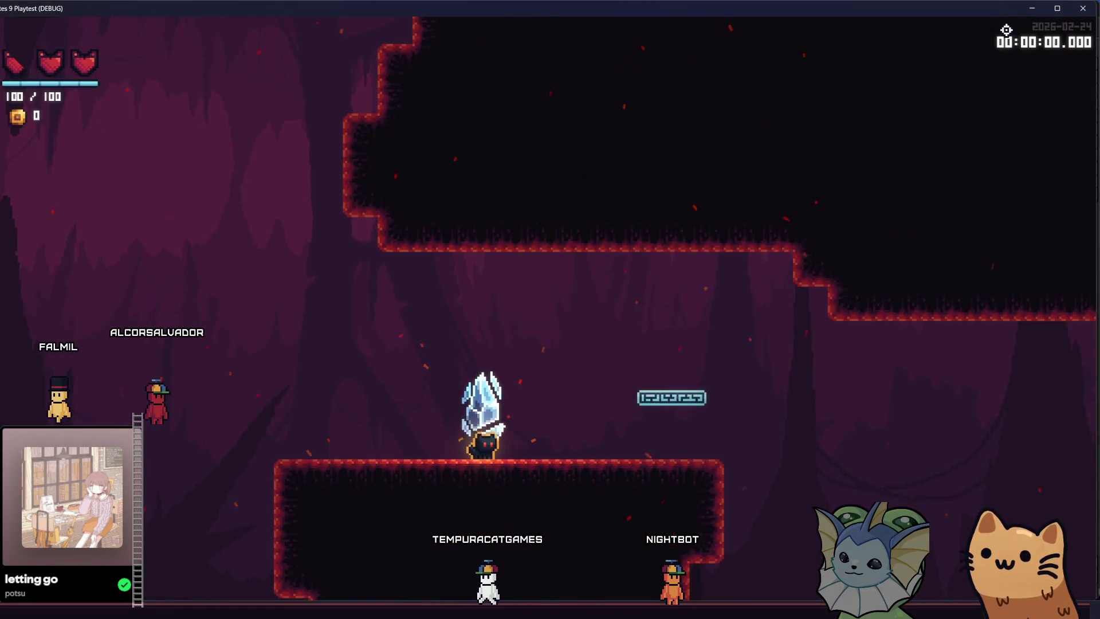
{"action": "key", "text": "Right"}
{"action": "key", "text": "space"}
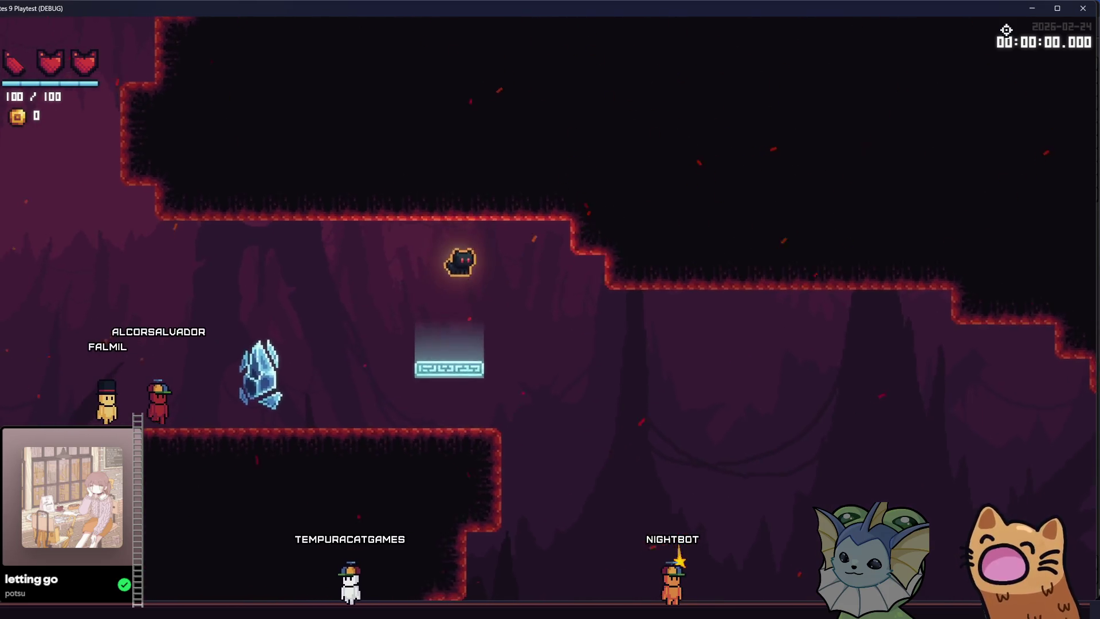
{"action": "key", "text": "Left"}
{"action": "key", "text": "Right"}
{"action": "key", "text": "space"}
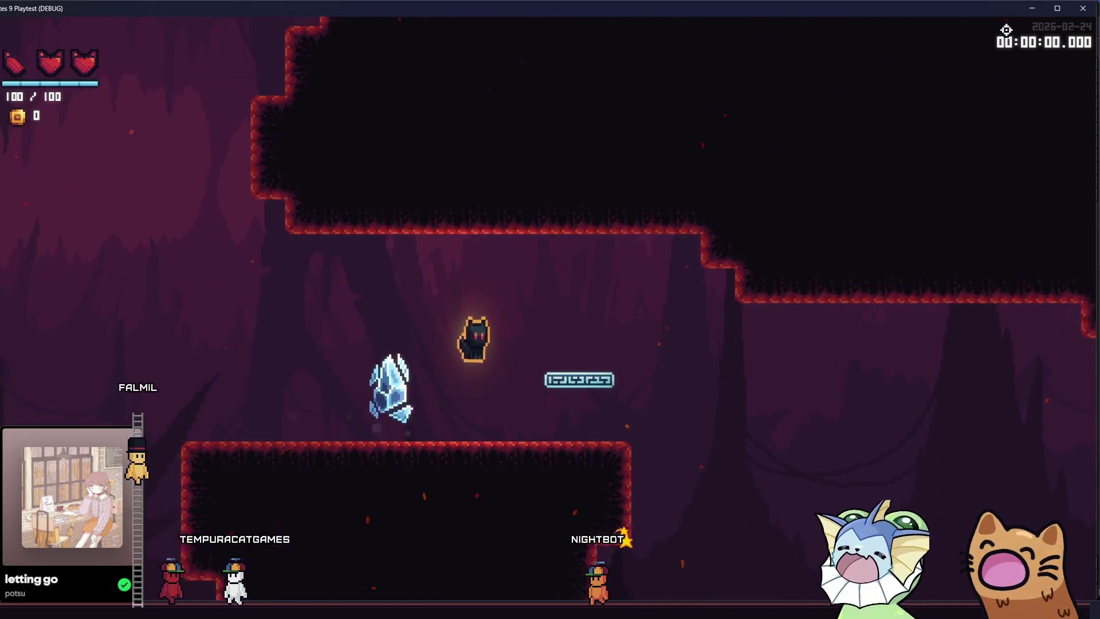
{"action": "key", "text": "Left"}
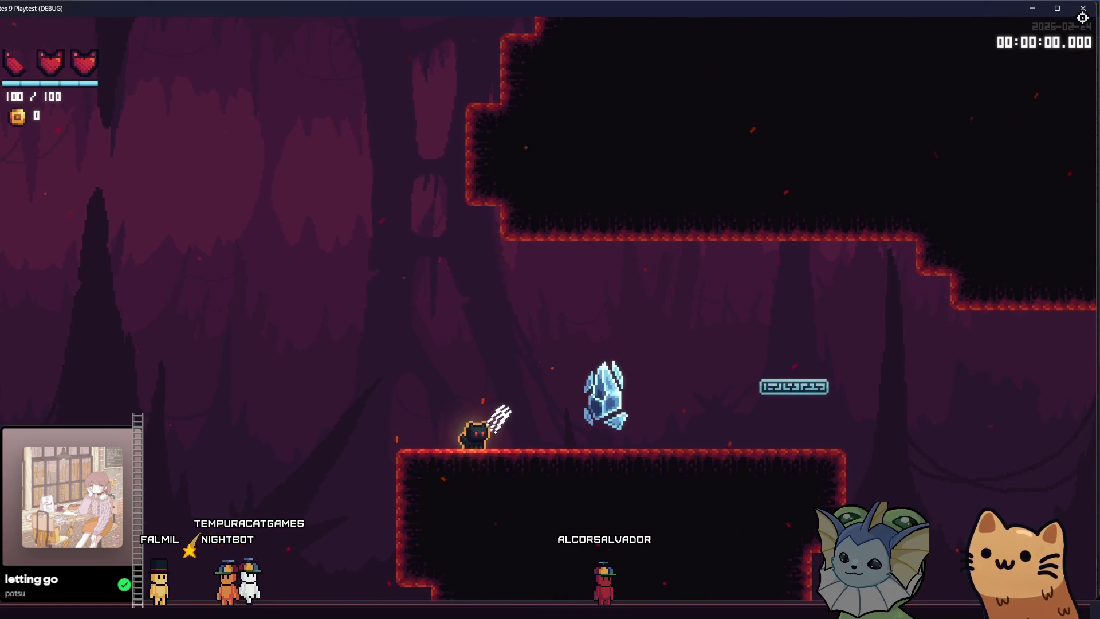
{"action": "left_click", "coordinate": [1083, 8]}
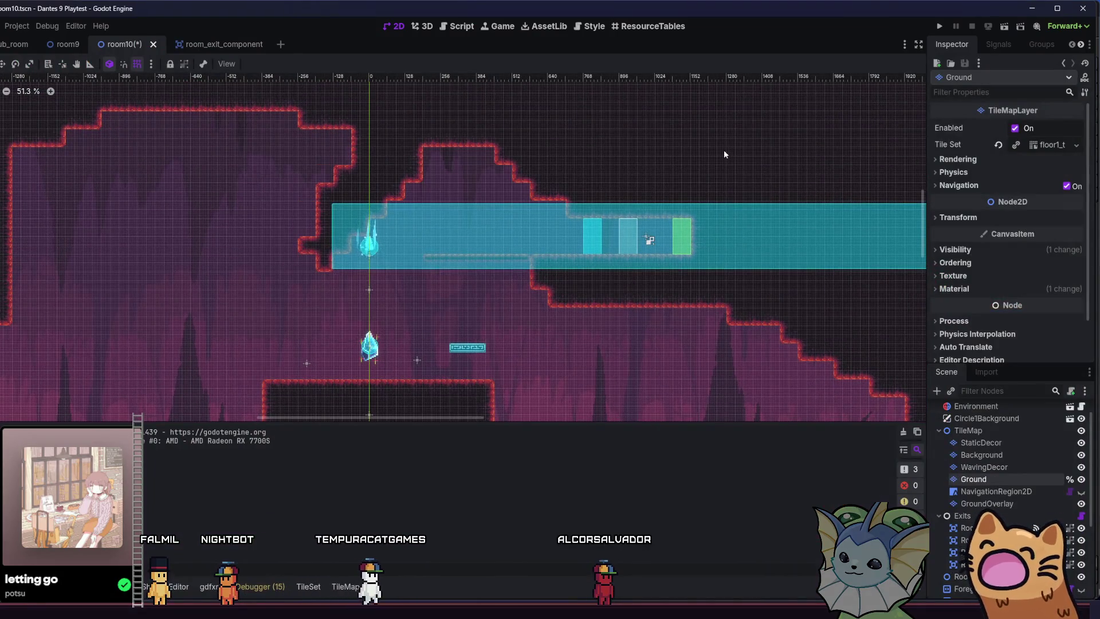
Step: In the TileMap panel, repaint the ceiling hump one tile row lower with the Ground terrain brush
{"action": "scroll", "coordinate": [601, 169], "scroll_direction": "down", "scroll_amount": 5}
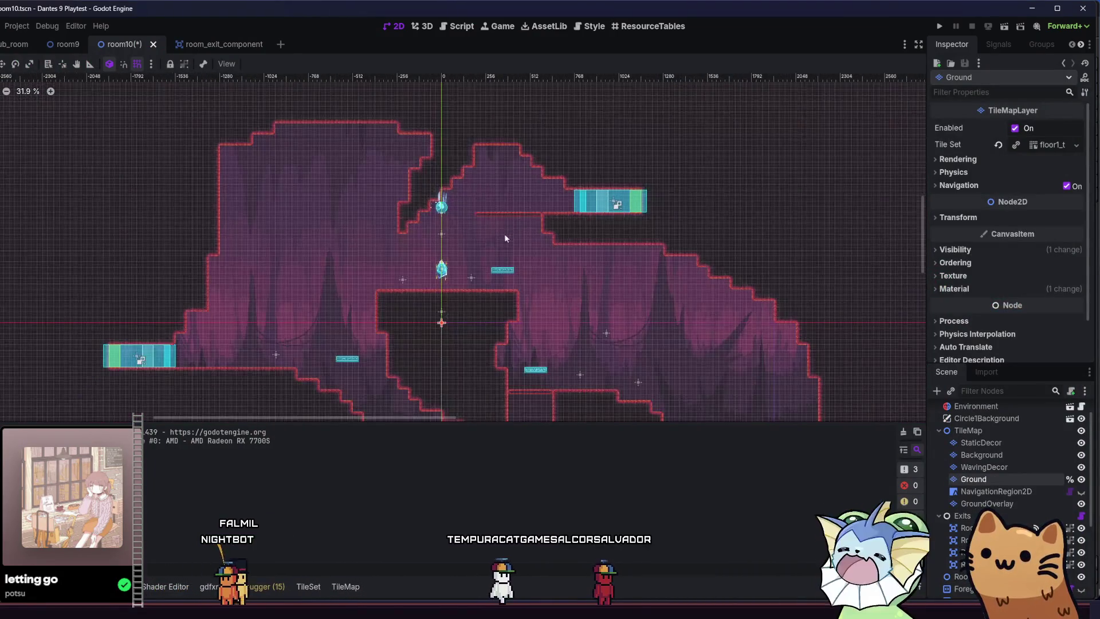
{"action": "scroll", "coordinate": [664, 256], "scroll_direction": "up", "scroll_amount": 2}
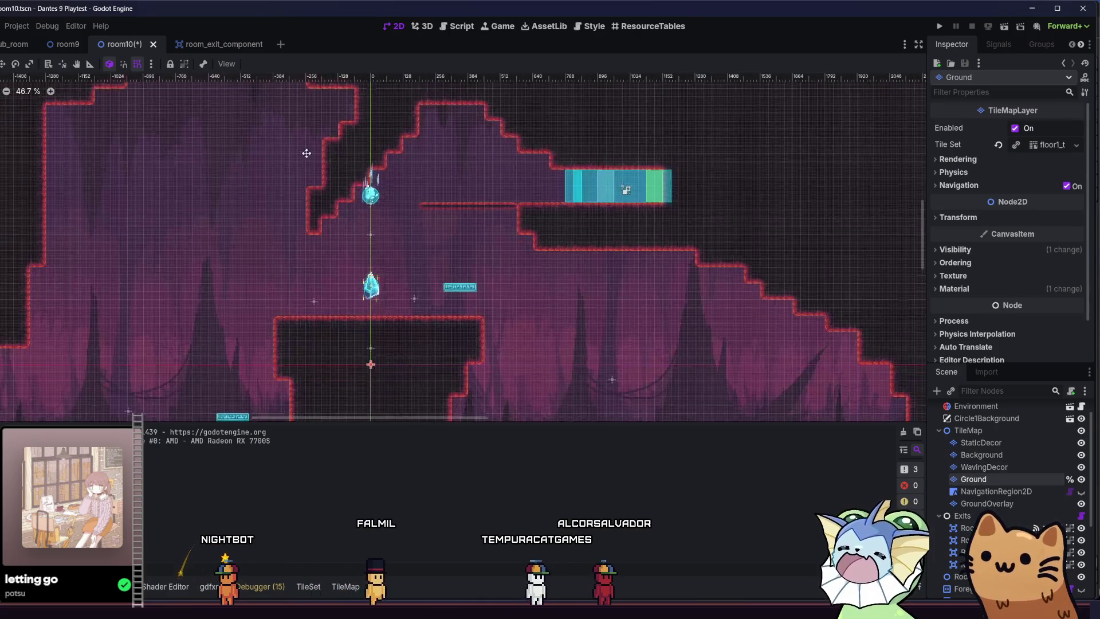
{"action": "left_click", "coordinate": [114, 586]}
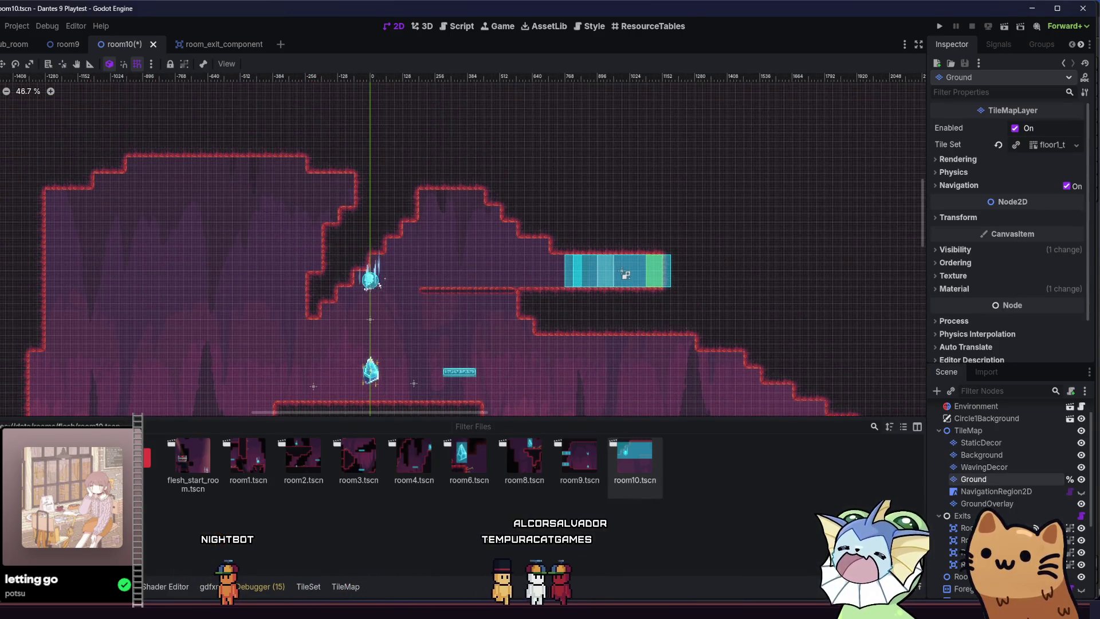
{"action": "left_click", "coordinate": [309, 586]}
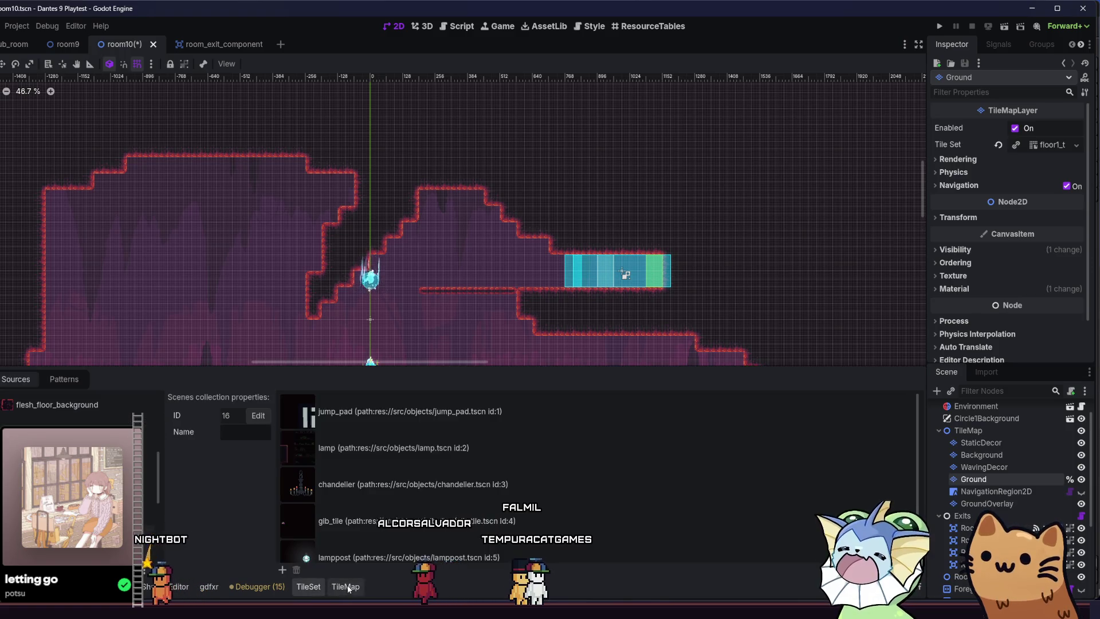
{"action": "left_click", "coordinate": [346, 586]}
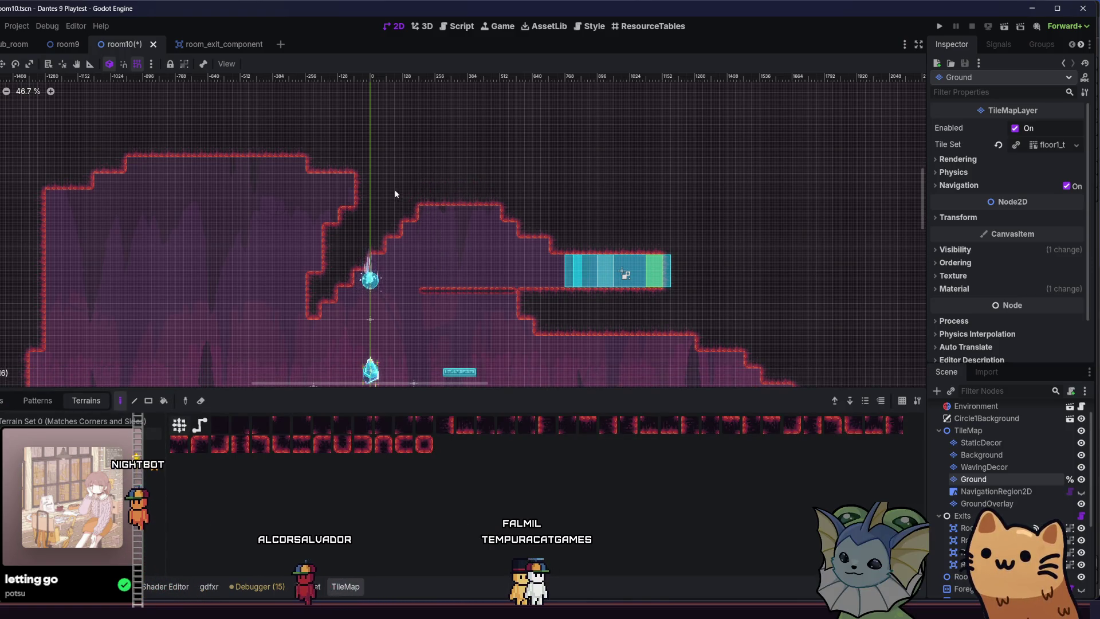
{"action": "left_click_drag", "start_coordinate": [520, 202], "coordinate": [401, 220]}
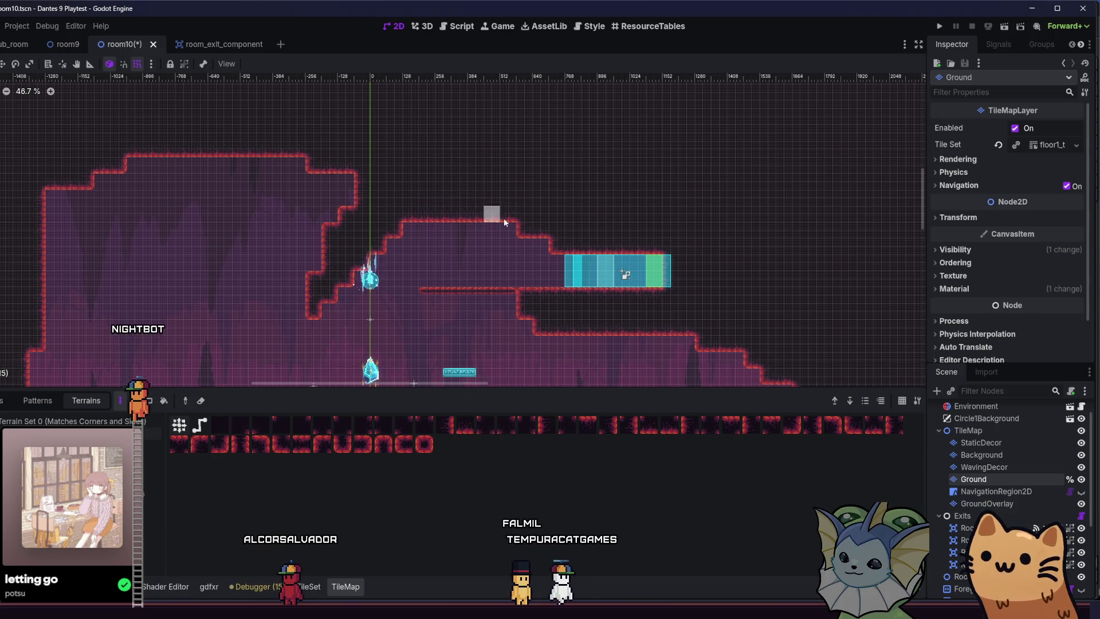
{"action": "scroll", "coordinate": [386, 240], "scroll_direction": "down", "scroll_amount": 2}
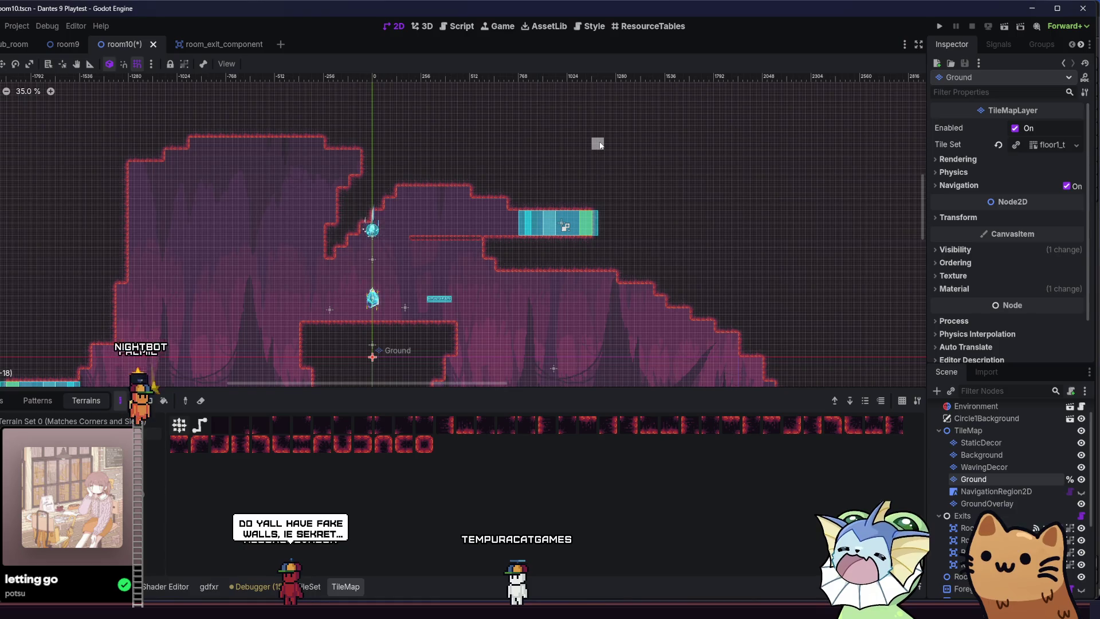
{"action": "scroll", "coordinate": [381, 206], "scroll_direction": "down", "scroll_amount": 2}
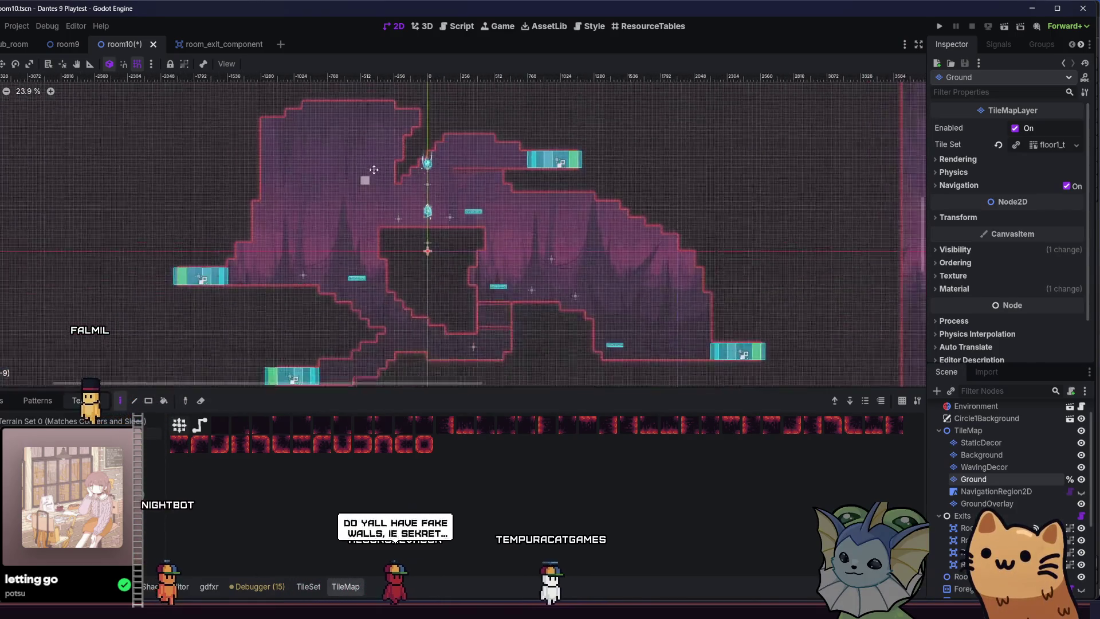
{"action": "scroll", "coordinate": [383, 212], "scroll_direction": "up", "scroll_amount": 1}
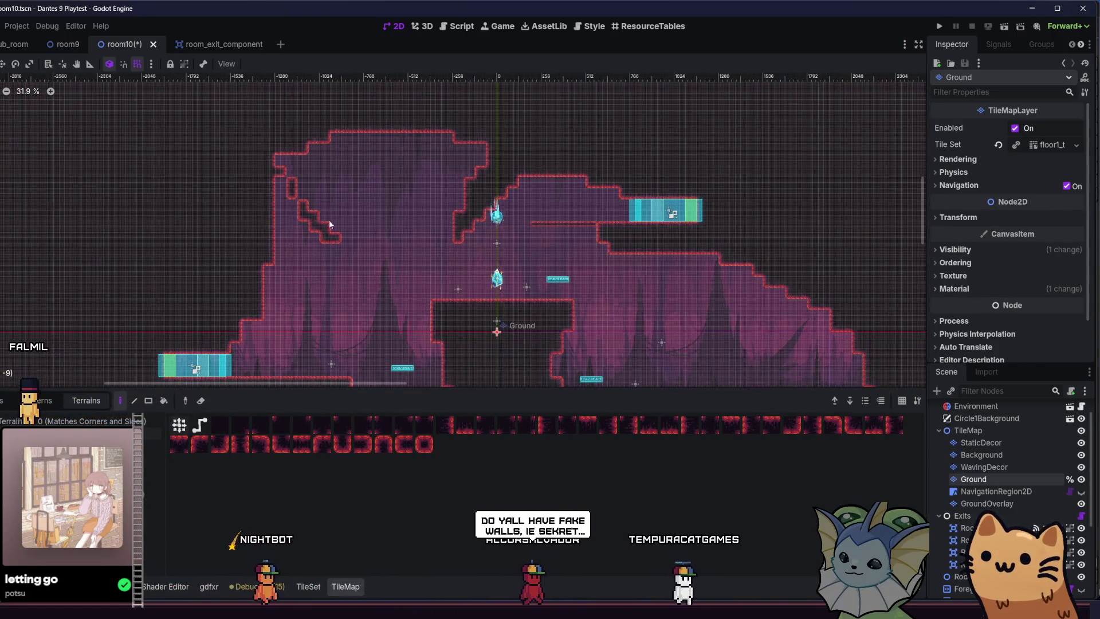
{"action": "left_click_drag", "start_coordinate": [274, 140], "coordinate": [331, 249]}
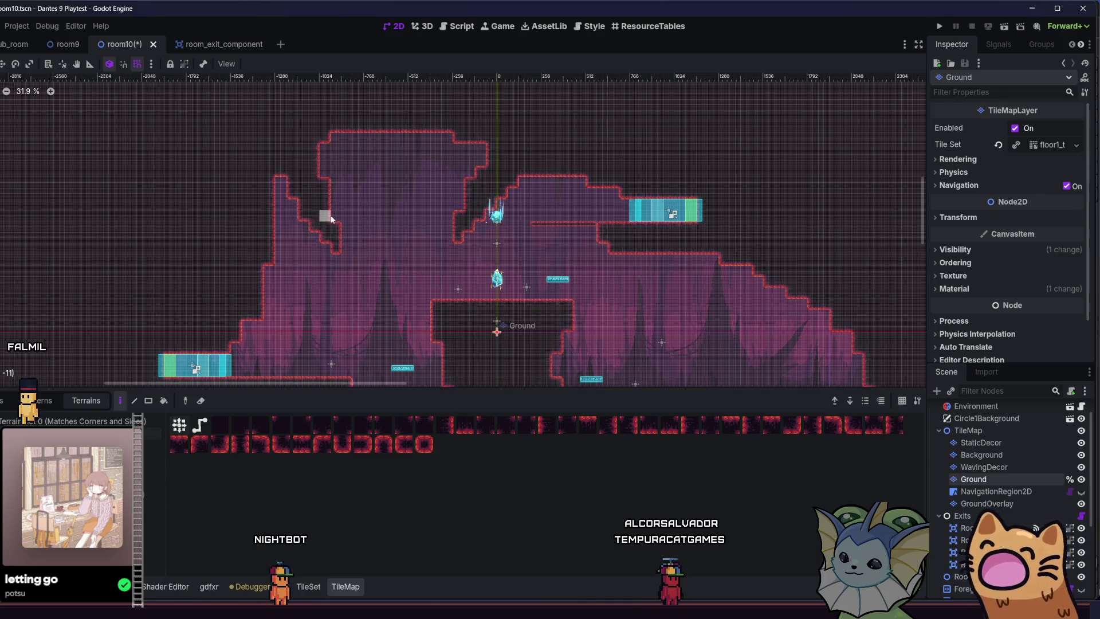
{"action": "scroll", "coordinate": [281, 248], "scroll_direction": "down", "scroll_amount": 2}
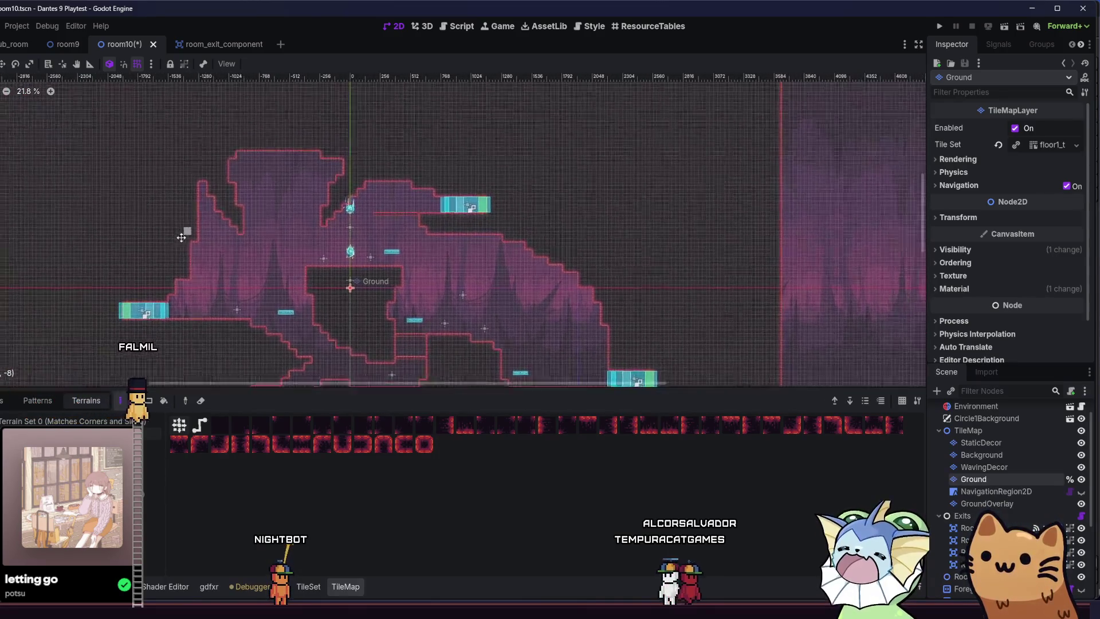
{"action": "scroll", "coordinate": [246, 218], "scroll_direction": "up", "scroll_amount": 1}
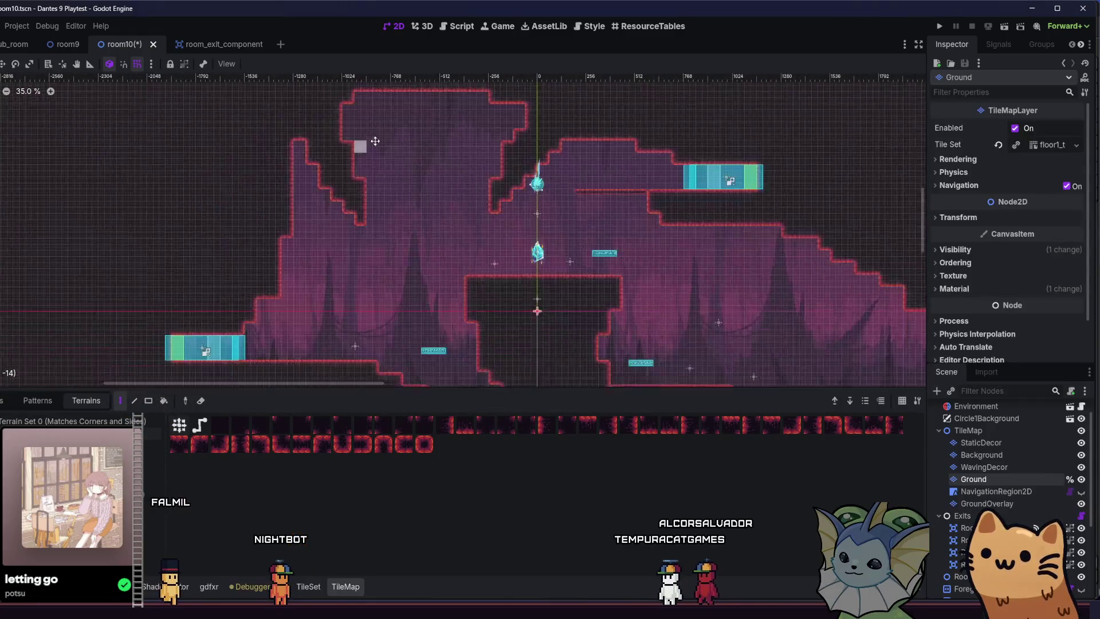
{"action": "scroll", "coordinate": [325, 209], "scroll_direction": "down", "scroll_amount": 1}
{"action": "scroll", "coordinate": [184, 201], "scroll_direction": "right", "scroll_amount": 5}
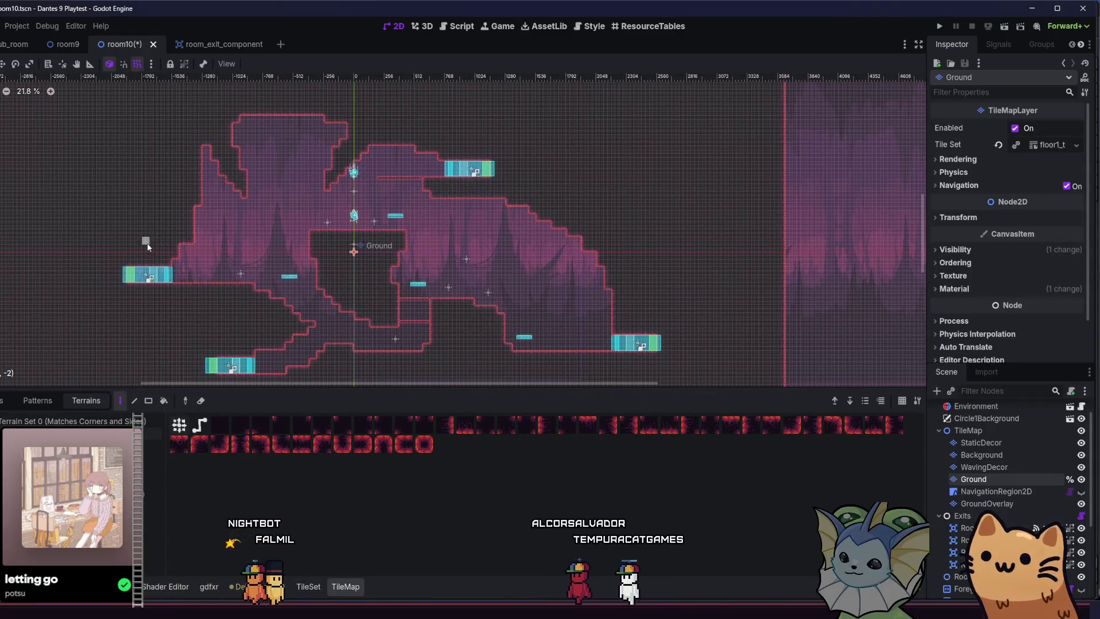
{"action": "scroll", "coordinate": [170, 237], "scroll_direction": "left", "scroll_amount": 4}
{"action": "scroll", "coordinate": [170, 218], "scroll_direction": "down", "scroll_amount": 1}
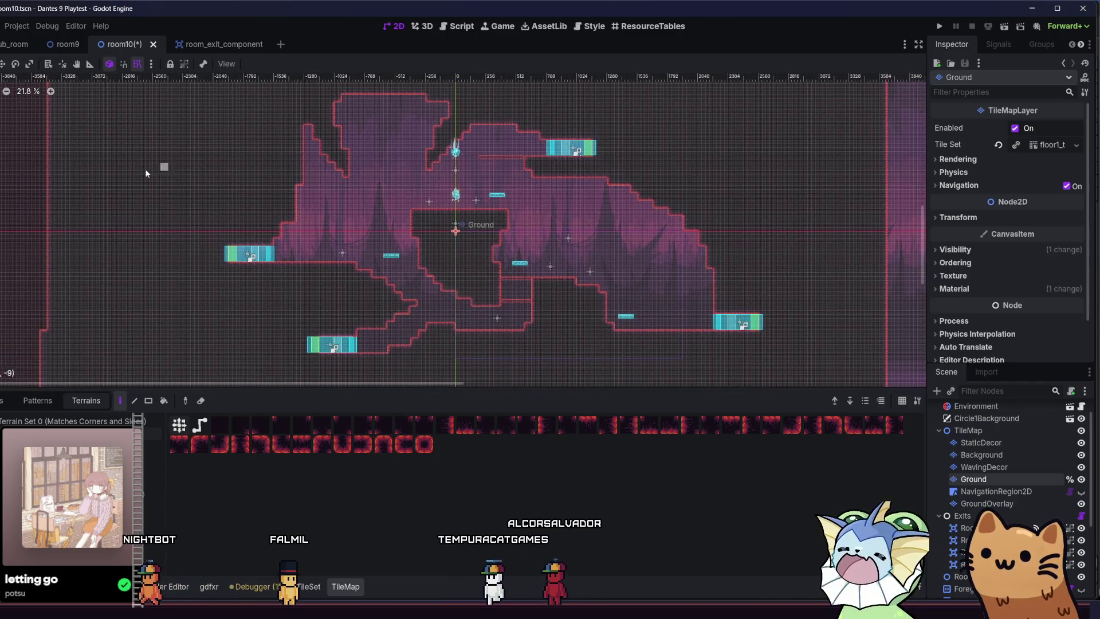
{"action": "scroll", "coordinate": [229, 253], "scroll_direction": "down", "scroll_amount": 2}
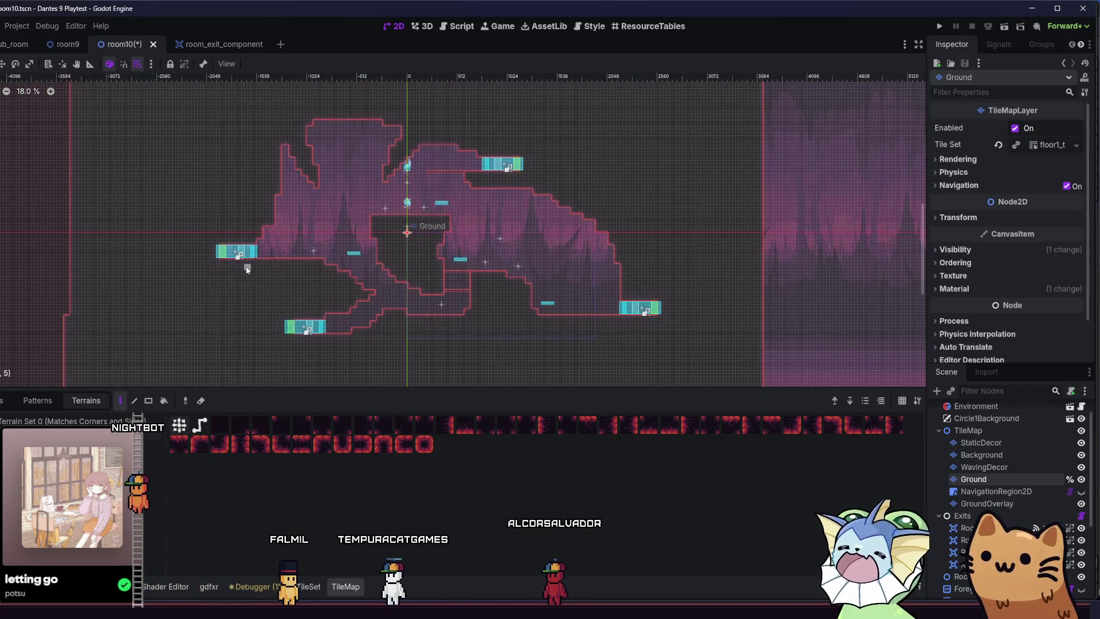
{"action": "scroll", "coordinate": [258, 263], "scroll_direction": "up", "scroll_amount": 1}
{"action": "scroll", "coordinate": [261, 265], "scroll_direction": "up", "scroll_amount": 8}
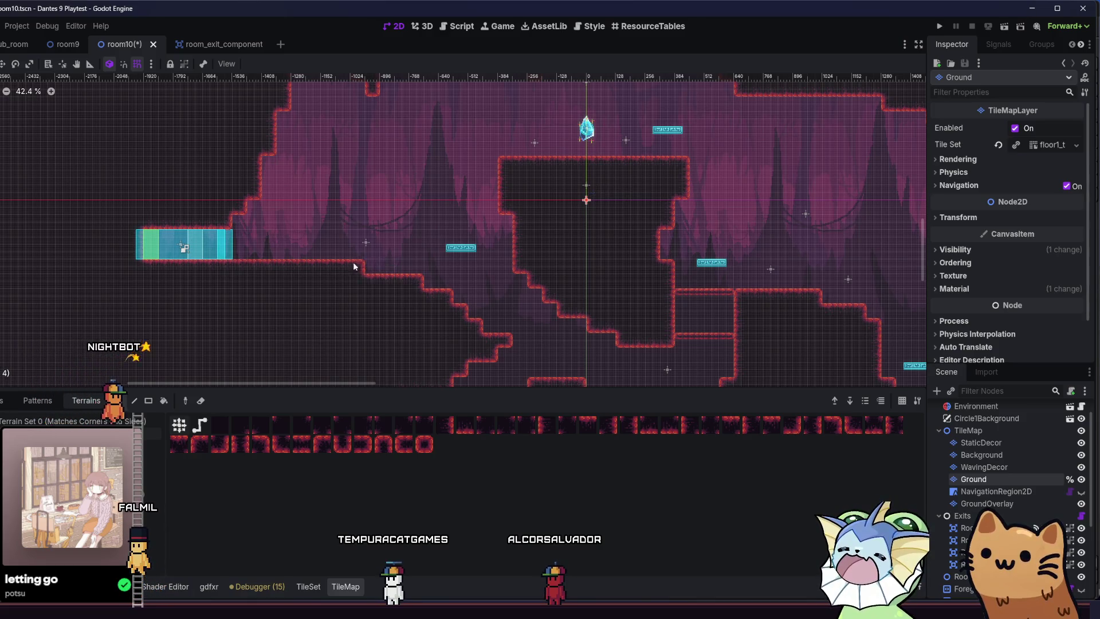
{"action": "scroll", "coordinate": [252, 275], "scroll_direction": "left", "scroll_amount": 4}
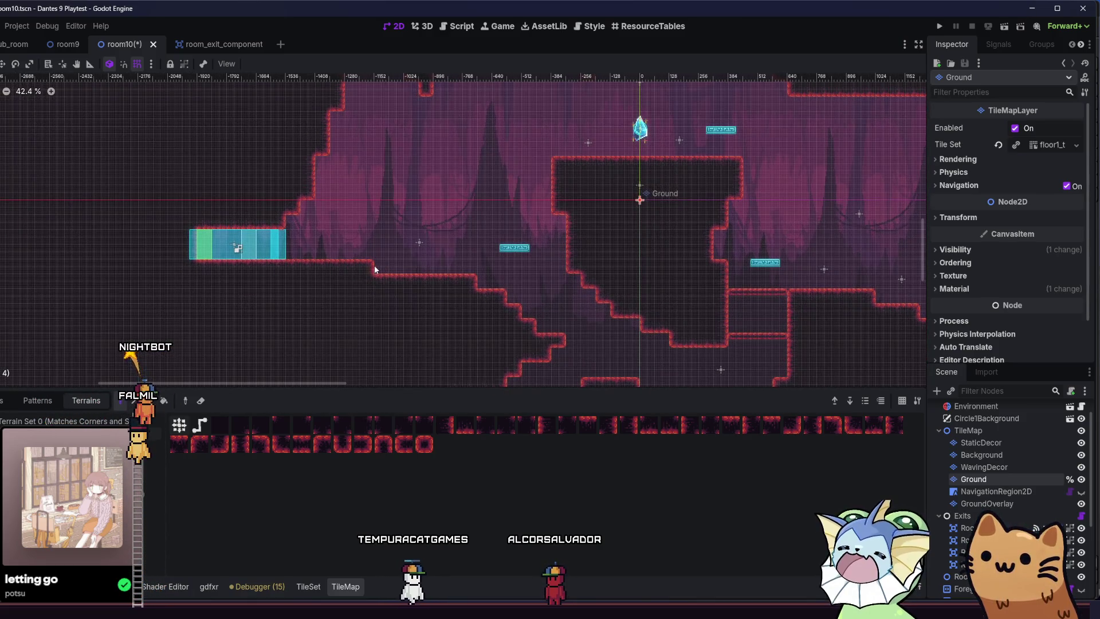
{"action": "scroll", "coordinate": [380, 273], "scroll_direction": "down", "scroll_amount": 5}
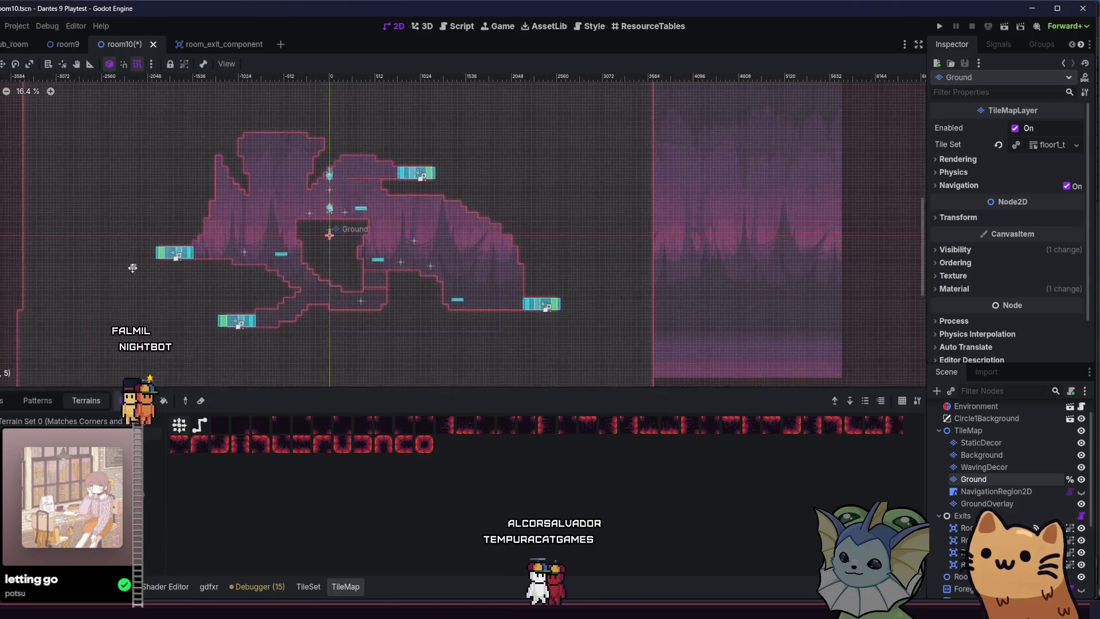
{"action": "scroll", "coordinate": [352, 311], "scroll_direction": "down", "scroll_amount": 1}
{"action": "scroll", "coordinate": [446, 297], "scroll_direction": "up", "scroll_amount": 6}
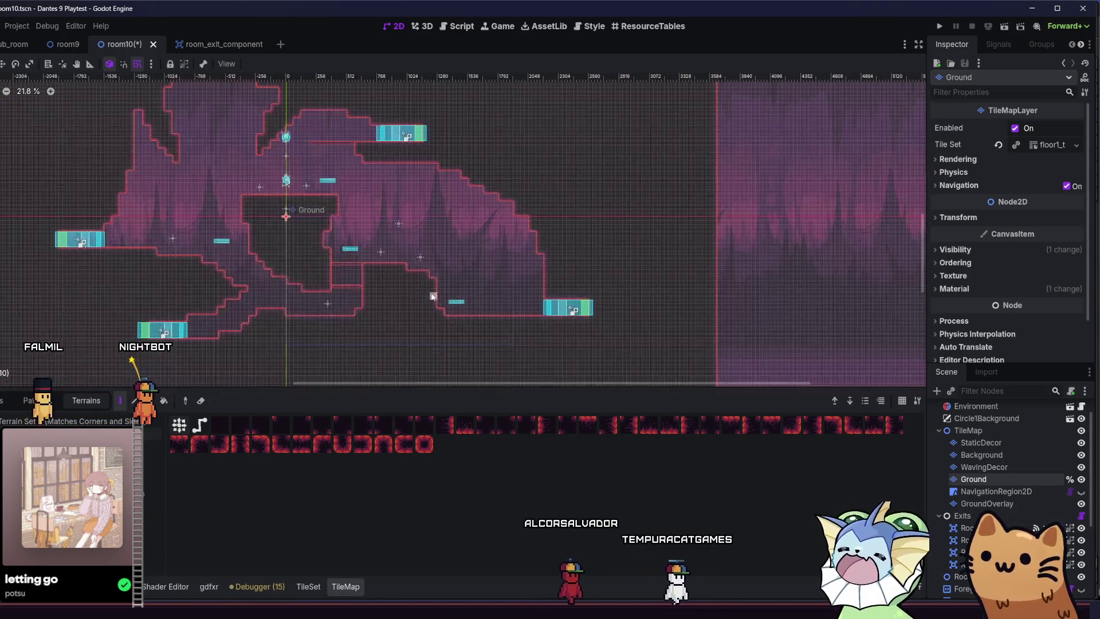
{"action": "scroll", "coordinate": [243, 309], "scroll_direction": "down", "scroll_amount": 2}
{"action": "scroll", "coordinate": [243, 310], "scroll_direction": "up", "scroll_amount": 5}
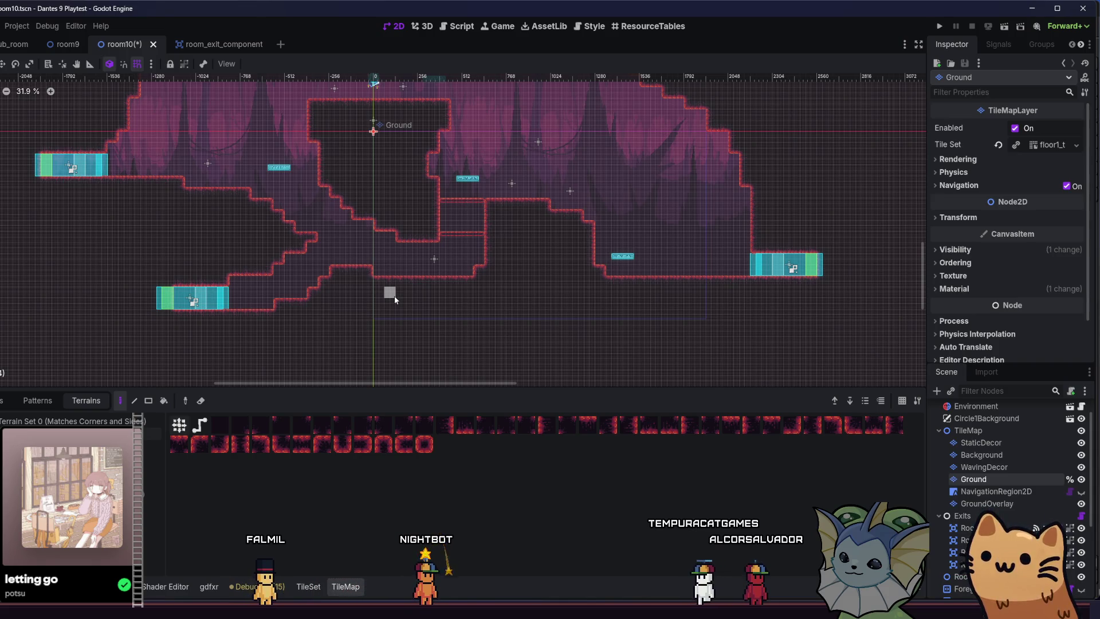
{"action": "mouse_move", "coordinate": [401, 290]}
{"action": "left_mouse_down"}
{"action": "mouse_move", "coordinate": [417, 291]}
{"action": "mouse_move", "coordinate": [429, 322]}
{"action": "left_mouse_up"}
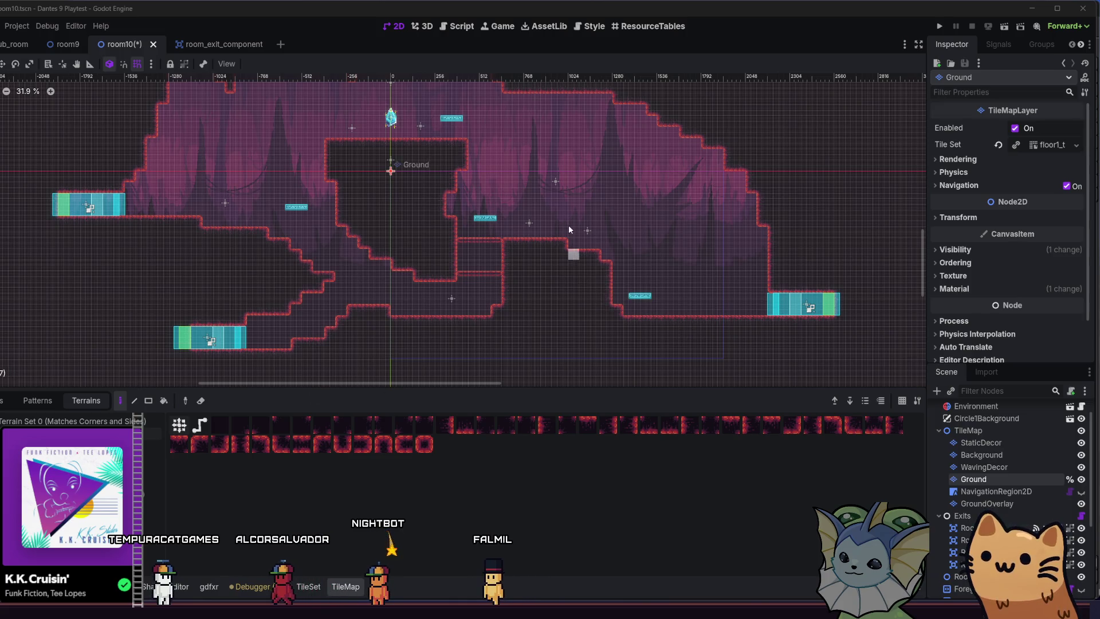
{"action": "scroll", "coordinate": [569, 235], "scroll_direction": "down", "scroll_amount": 2}
{"action": "scroll", "coordinate": [516, 206], "scroll_direction": "up", "scroll_amount": 3}
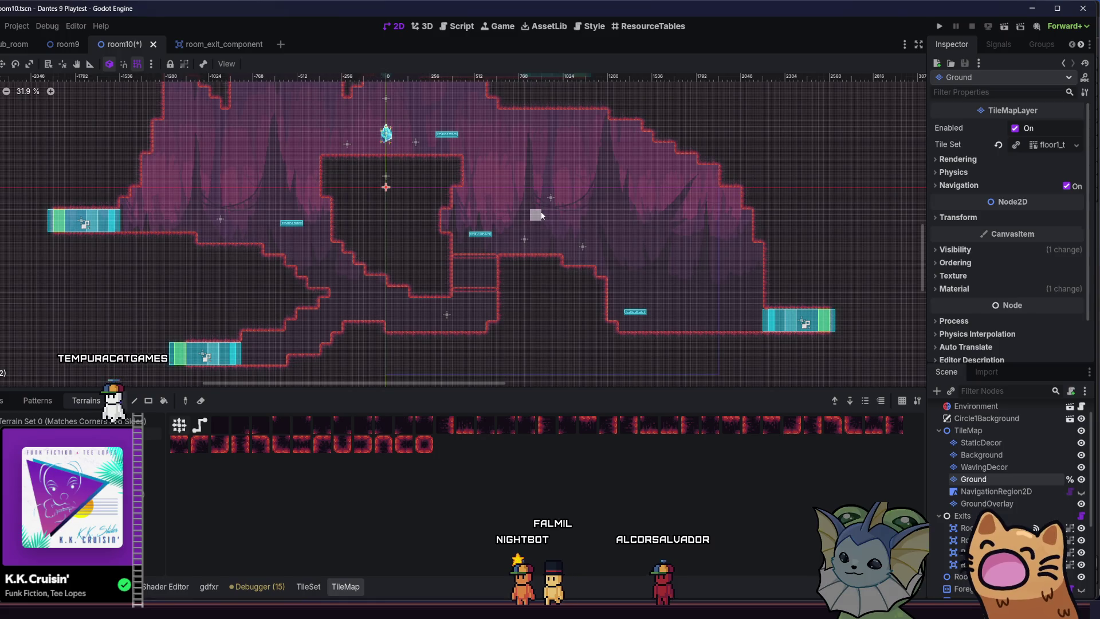
{"action": "left_click_drag", "start_coordinate": [541, 215], "coordinate": [514, 324]}
{"action": "scroll", "coordinate": [514, 324], "scroll_direction": "up", "scroll_amount": 3}
{"action": "left_click_drag", "start_coordinate": [462, 240], "coordinate": [464, 239]}
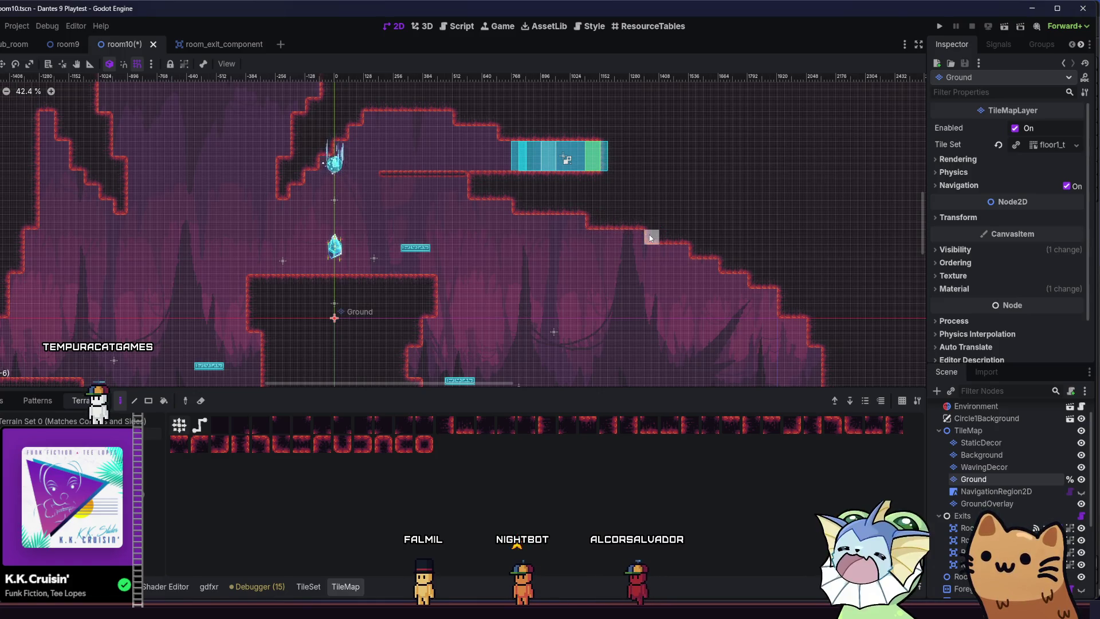
{"action": "scroll", "coordinate": [554, 295], "scroll_direction": "down", "scroll_amount": 4}
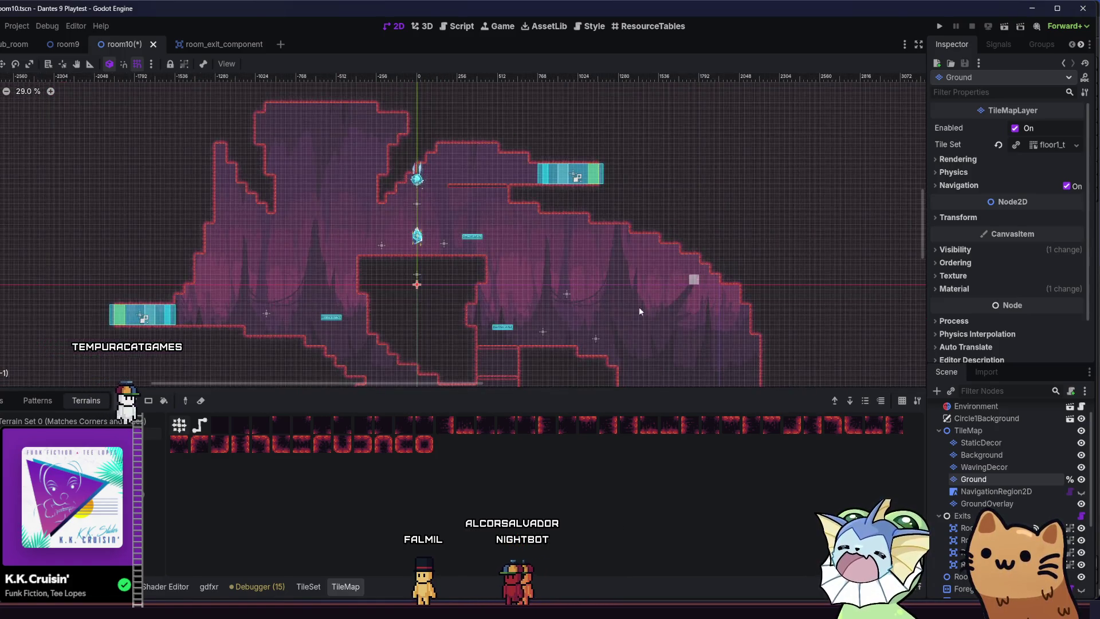
{"action": "left_click_drag", "start_coordinate": [737, 304], "coordinate": [724, 270]}
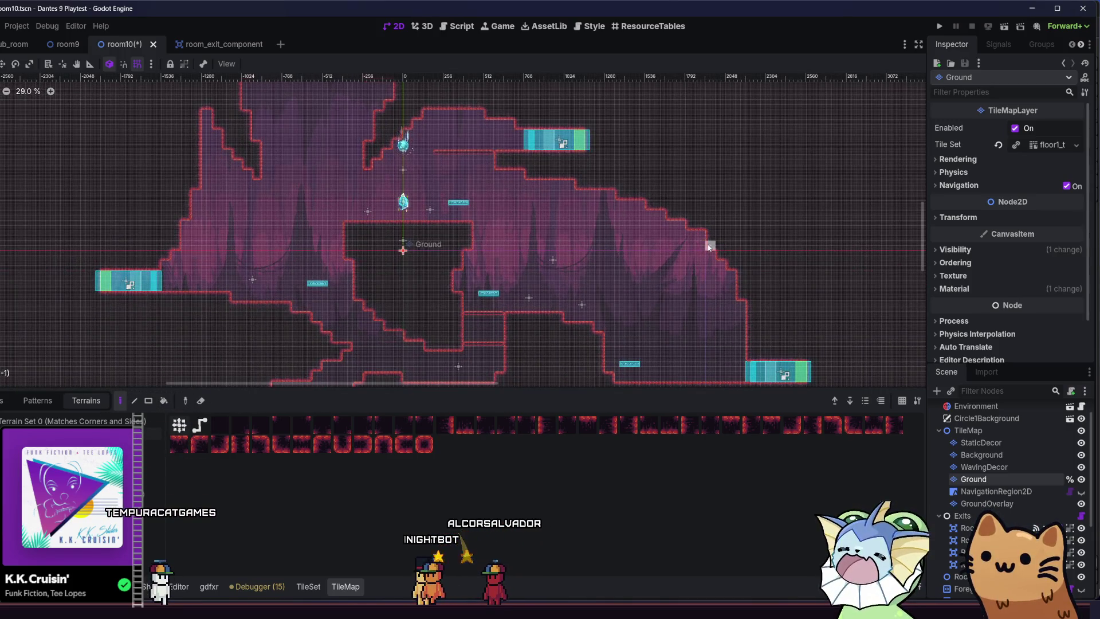
{"action": "scroll", "coordinate": [656, 261], "scroll_direction": "down", "scroll_amount": 3}
{"action": "scroll", "coordinate": [573, 269], "scroll_direction": "up", "scroll_amount": 1}
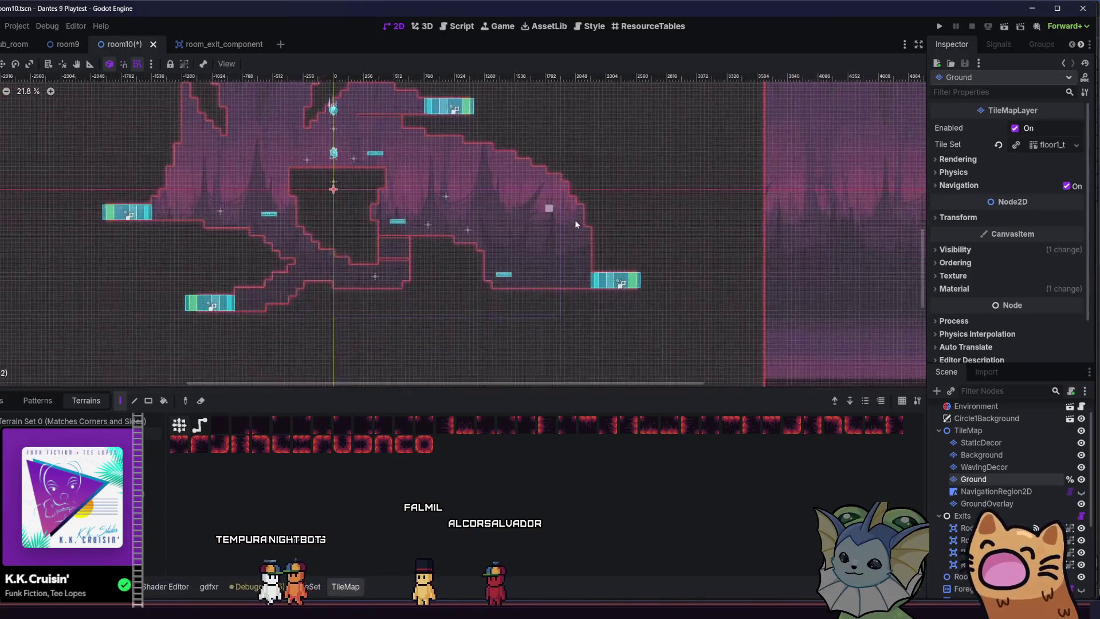
{"action": "scroll", "coordinate": [564, 265], "scroll_direction": "up", "scroll_amount": 1}
{"action": "scroll", "coordinate": [565, 265], "scroll_direction": "down", "scroll_amount": 5}
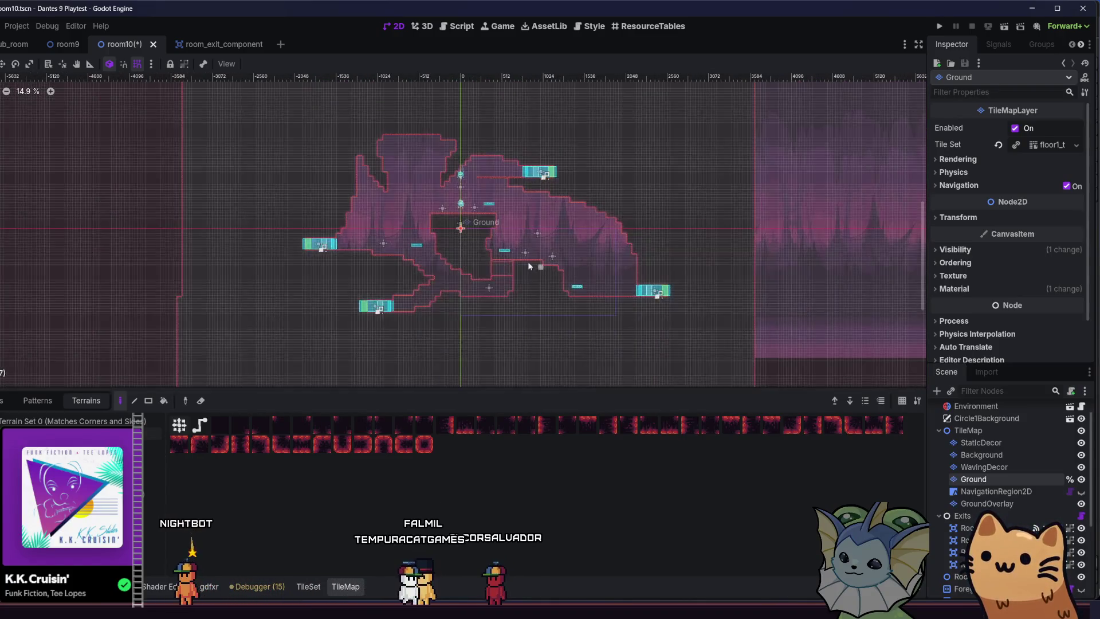
{"action": "scroll", "coordinate": [470, 269], "scroll_direction": "up", "scroll_amount": 4}
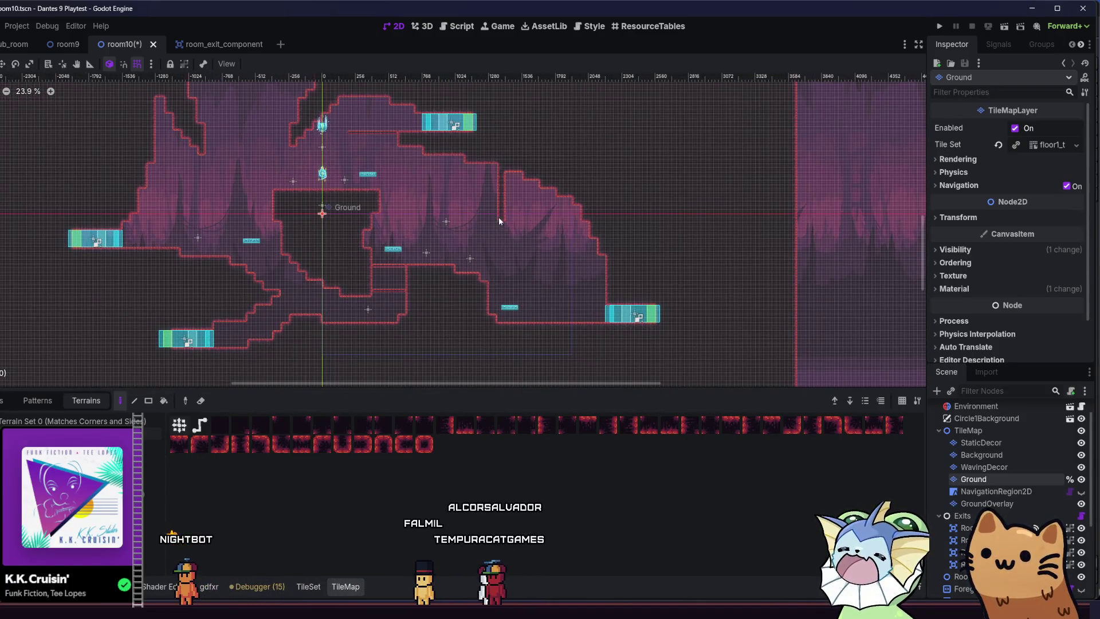
Step: Paint Ground terrain to fill the cave's right-side gap and add a stair-step edge
{"action": "mouse_move", "coordinate": [502, 218]}
{"action": "left_mouse_down"}
{"action": "mouse_move", "coordinate": [492, 183]}
{"action": "mouse_move", "coordinate": [529, 171]}
{"action": "left_mouse_up"}
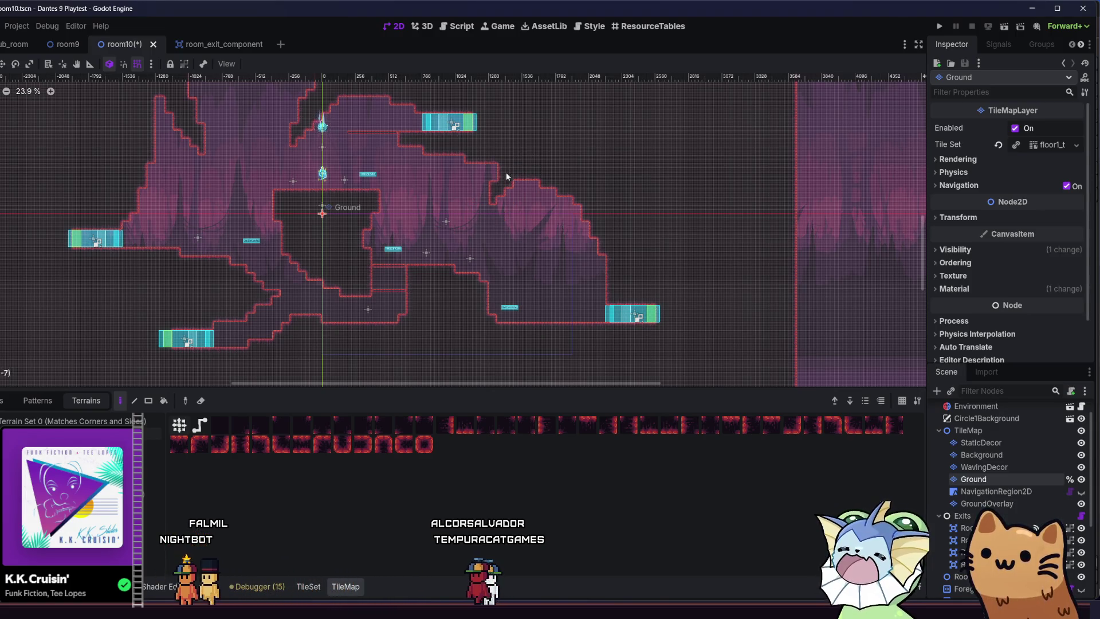
{"action": "left_click_drag", "start_coordinate": [528, 242], "coordinate": [579, 208]}
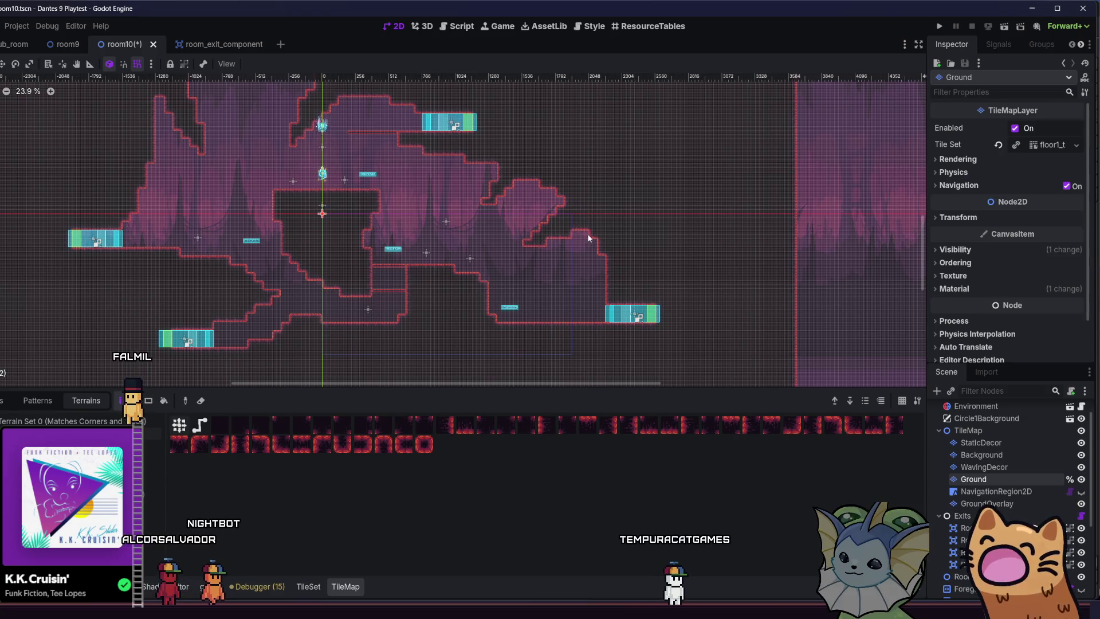
{"action": "scroll", "coordinate": [555, 253], "scroll_direction": "down", "scroll_amount": 5}
{"action": "scroll", "coordinate": [387, 262], "scroll_direction": "up", "scroll_amount": 5}
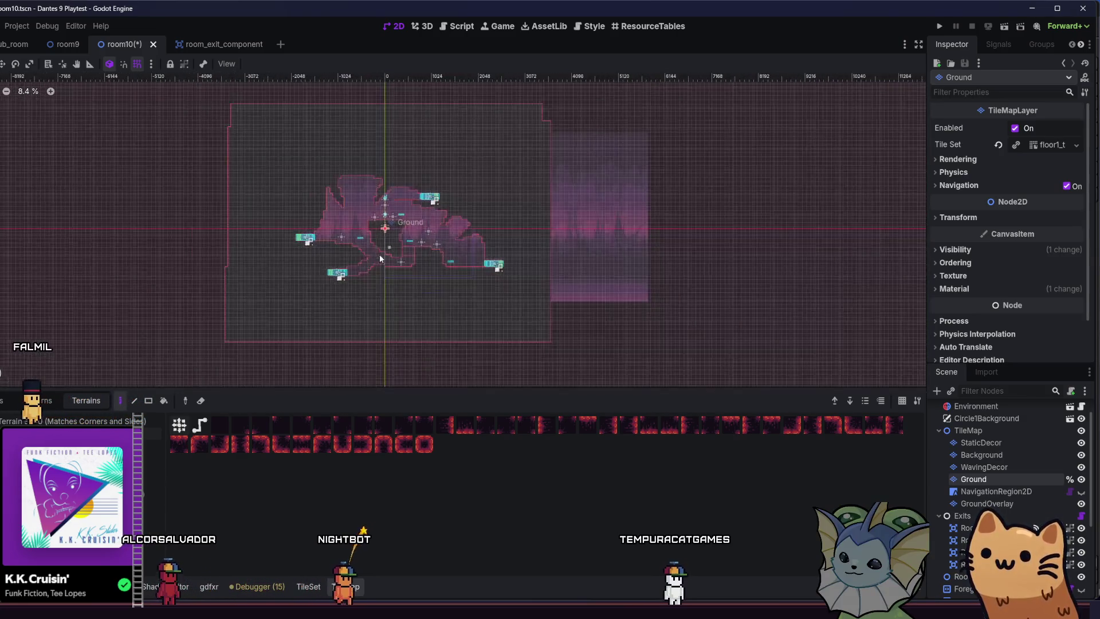
{"action": "left_click_drag", "start_coordinate": [377, 260], "coordinate": [385, 295]}
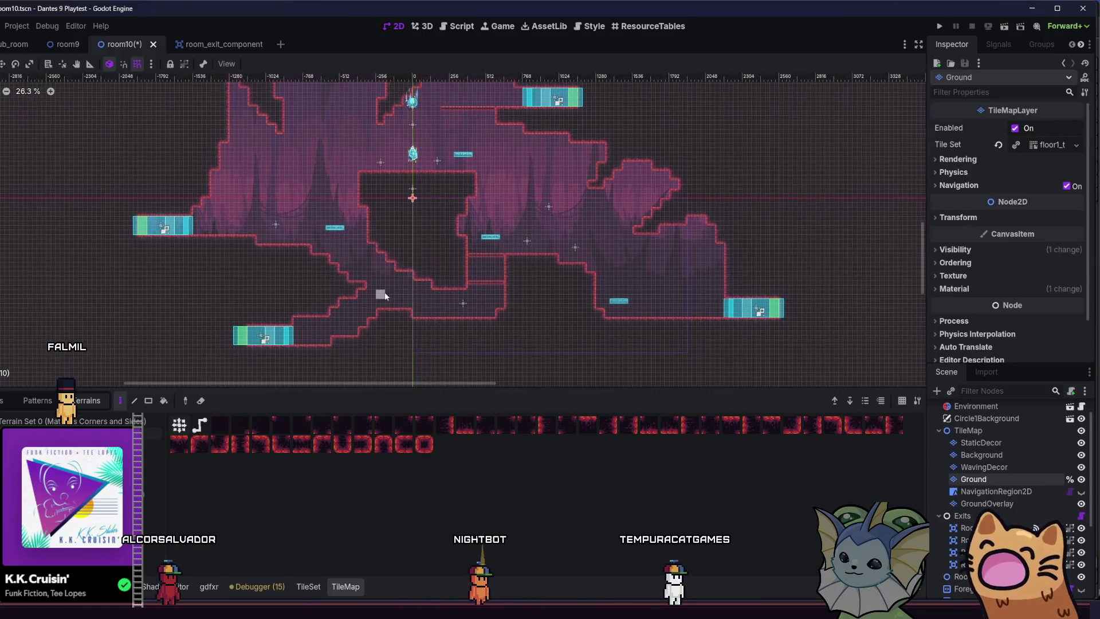
{"action": "scroll", "coordinate": [403, 270], "scroll_direction": "down", "scroll_amount": 8}
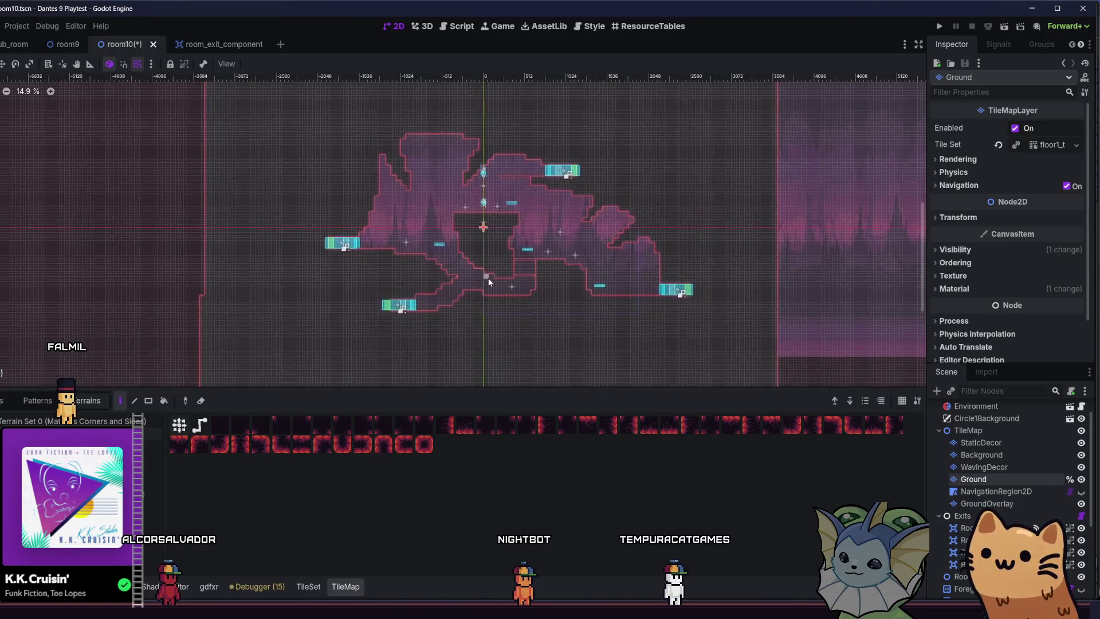
{"action": "scroll", "coordinate": [490, 280], "scroll_direction": "up", "scroll_amount": 3}
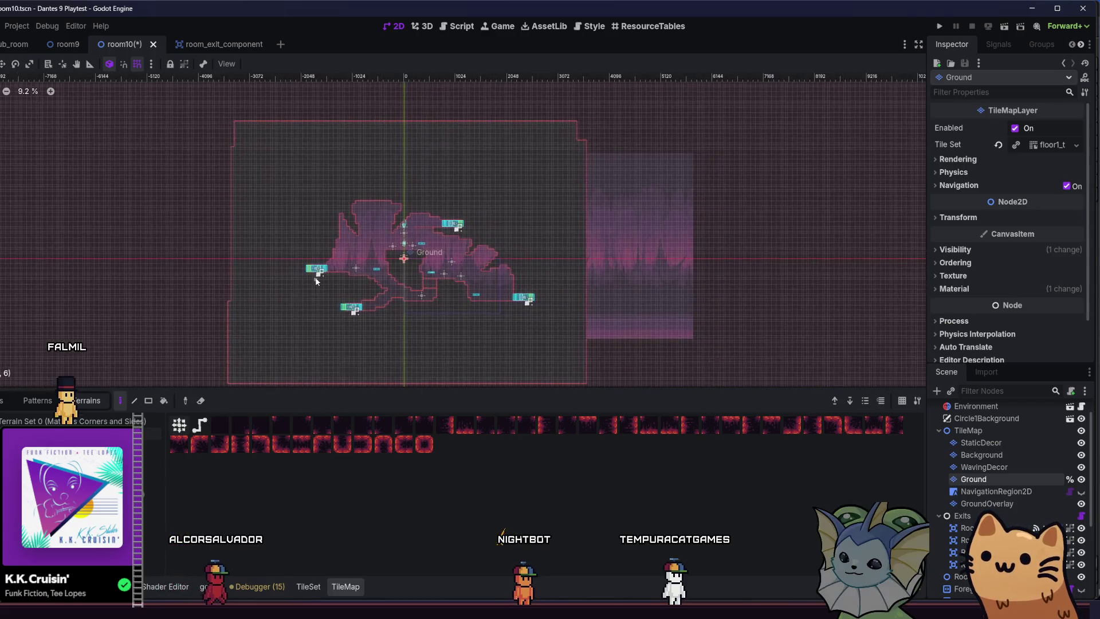
{"action": "scroll", "coordinate": [315, 280], "scroll_direction": "down", "scroll_amount": 2}
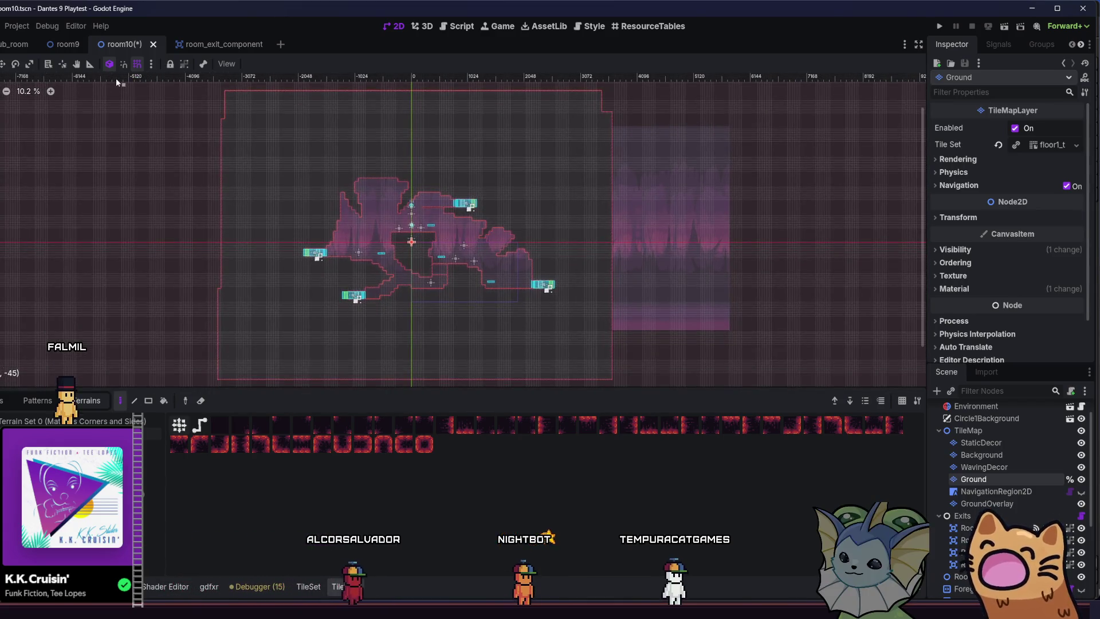
Step: Switch to the Rectangle terrain tool and outline a wide rectangle, cancelling it without painting
{"action": "left_click", "coordinate": [148, 401]}
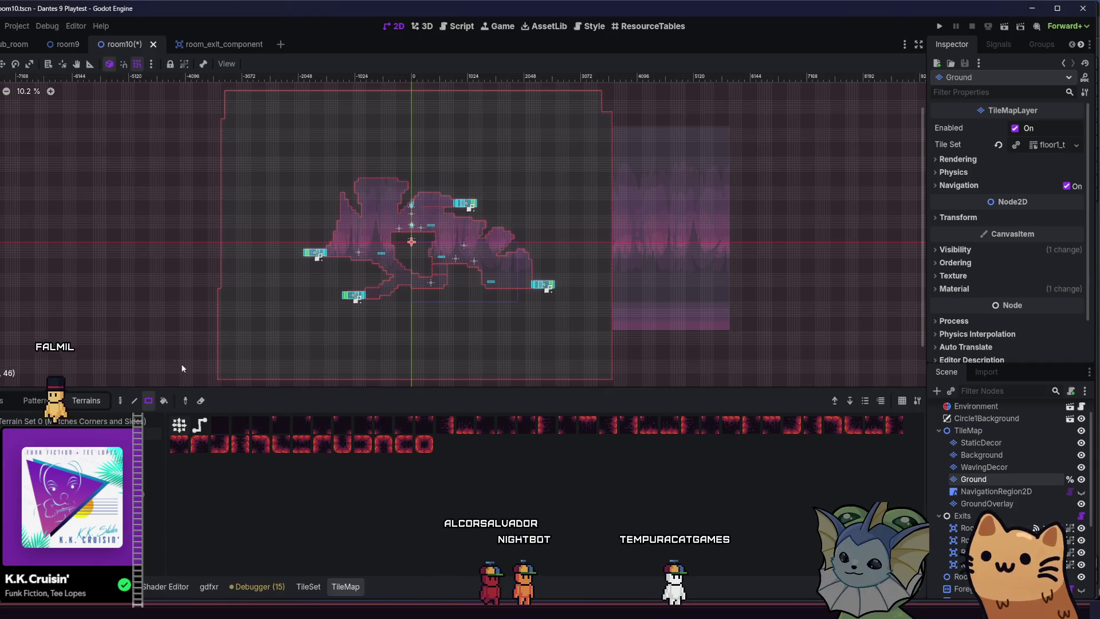
{"action": "scroll", "coordinate": [272, 238], "scroll_direction": "down", "scroll_amount": 1}
{"action": "mouse_move", "coordinate": [222, 296]}
{"action": "left_mouse_down"}
{"action": "mouse_move", "coordinate": [328, 339]}
{"action": "mouse_move", "coordinate": [607, 391]}
{"action": "mouse_move", "coordinate": [610, 366]}
{"action": "left_mouse_up"}
{"action": "right_click", "coordinate": [564, 298]}
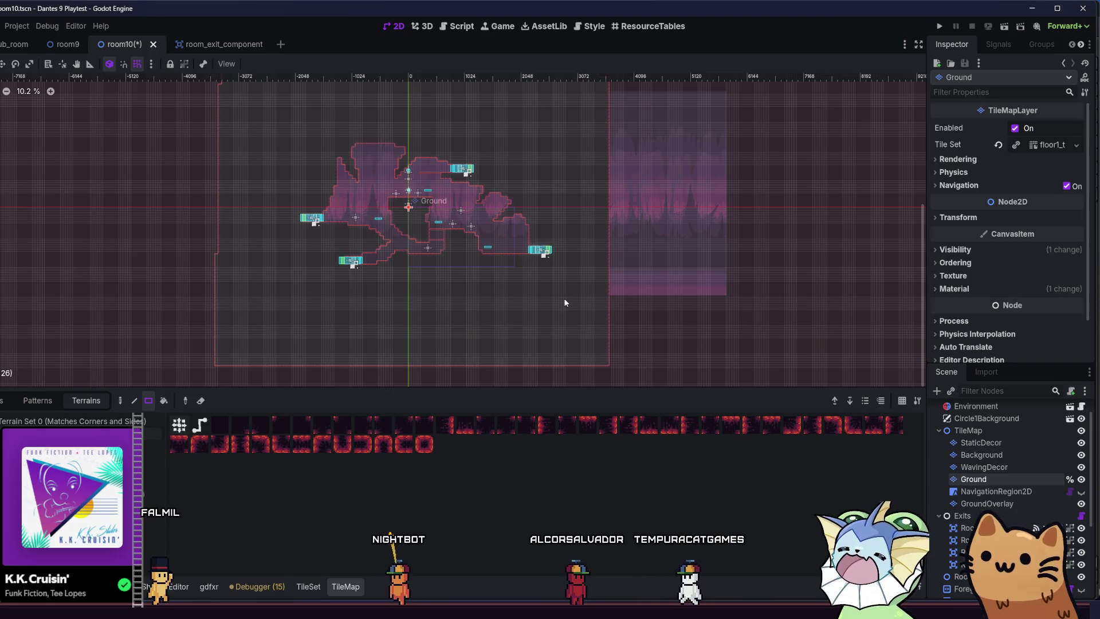
{"action": "mouse_move", "coordinate": [558, 298]}
{"action": "left_mouse_down"}
{"action": "mouse_move", "coordinate": [575, 318]}
{"action": "mouse_move", "coordinate": [542, 306]}
{"action": "left_mouse_up"}
{"action": "scroll", "coordinate": [576, 314], "scroll_direction": "down", "scroll_amount": 3}
{"action": "scroll", "coordinate": [544, 315], "scroll_direction": "up", "scroll_amount": 1}
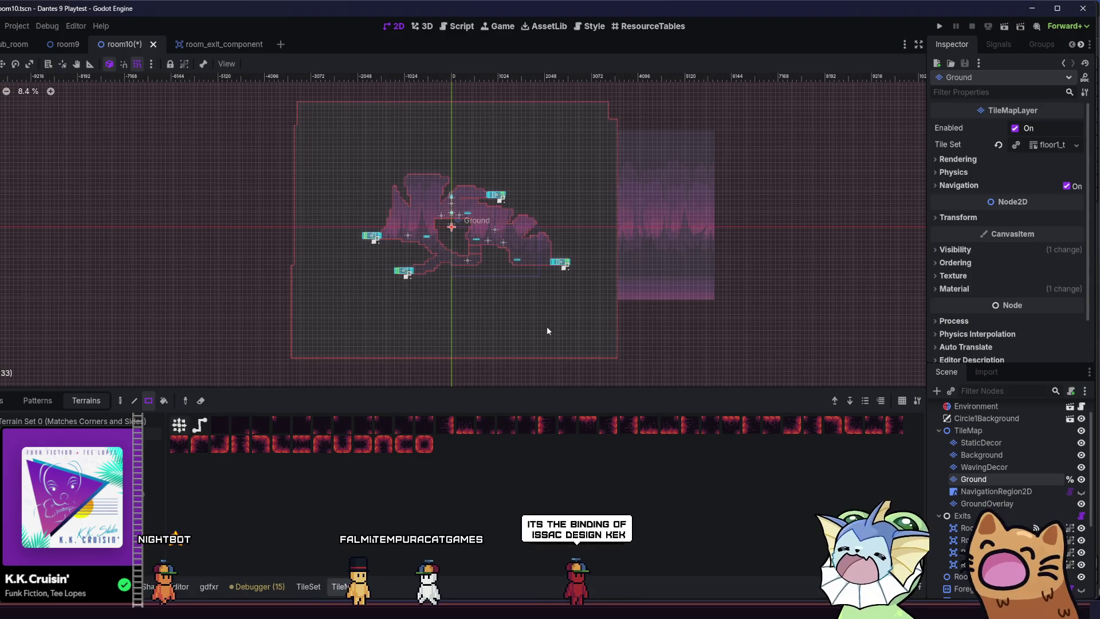
Step: Paint terrain rectangles beyond the room's right and left edges, then save room10
{"action": "mouse_move", "coordinate": [570, 353]}
{"action": "left_mouse_down"}
{"action": "mouse_move", "coordinate": [717, 110]}
{"action": "mouse_move", "coordinate": [691, 105]}
{"action": "left_mouse_up"}
{"action": "left_click_drag", "start_coordinate": [237, 101], "coordinate": [301, 355]}
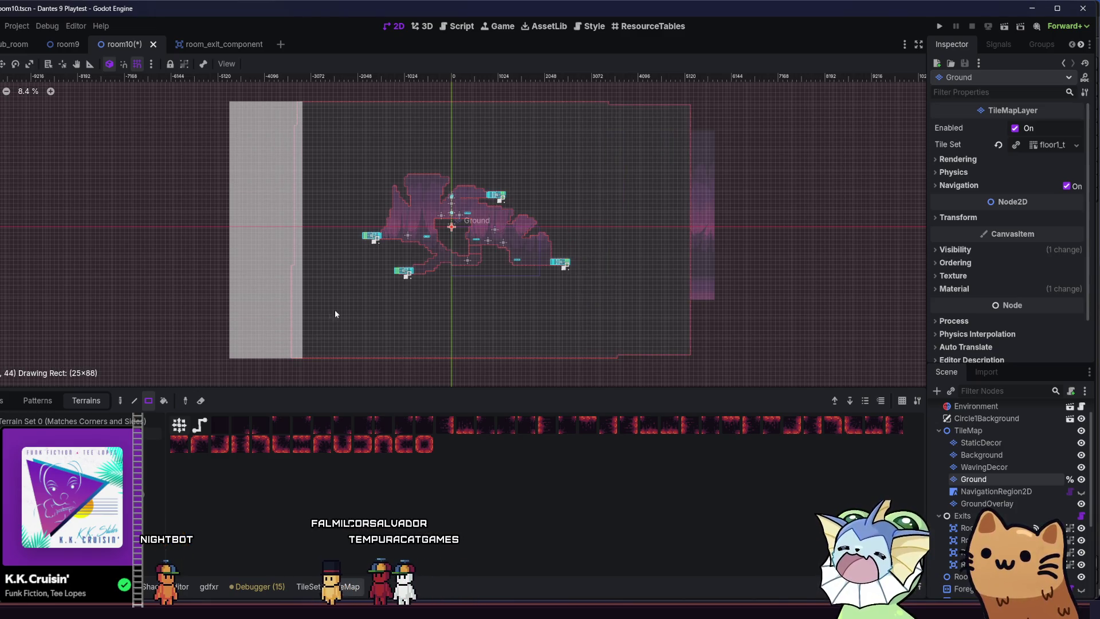
{"action": "scroll", "coordinate": [462, 304], "scroll_direction": "up", "scroll_amount": 5}
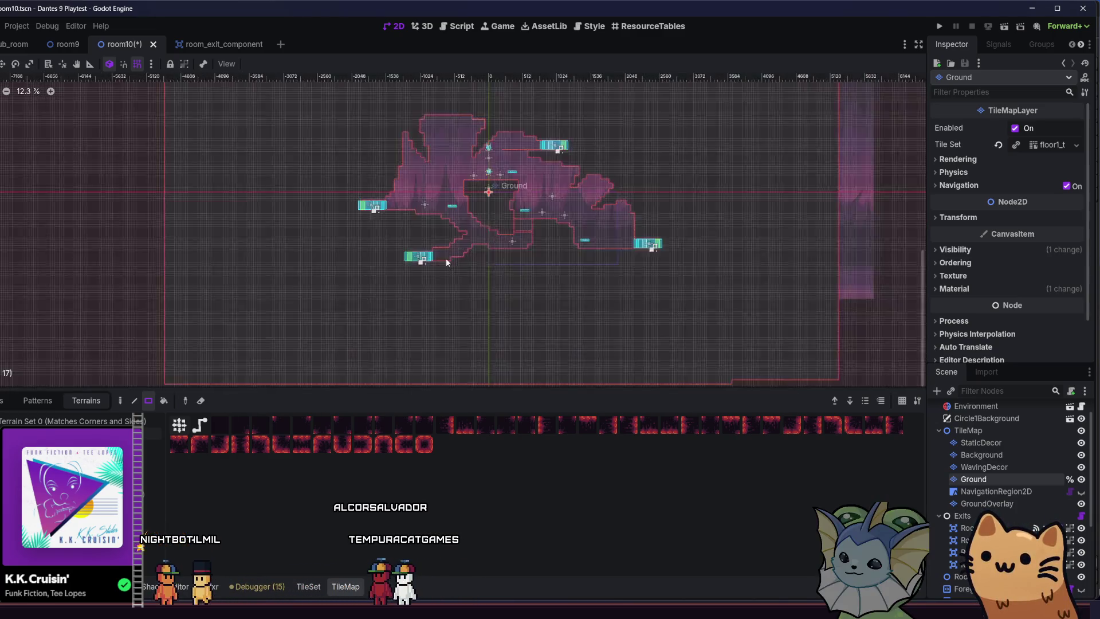
{"action": "key", "text": "ctrl+s"}
{"action": "scroll", "coordinate": [640, 255], "scroll_direction": "up", "scroll_amount": 10}
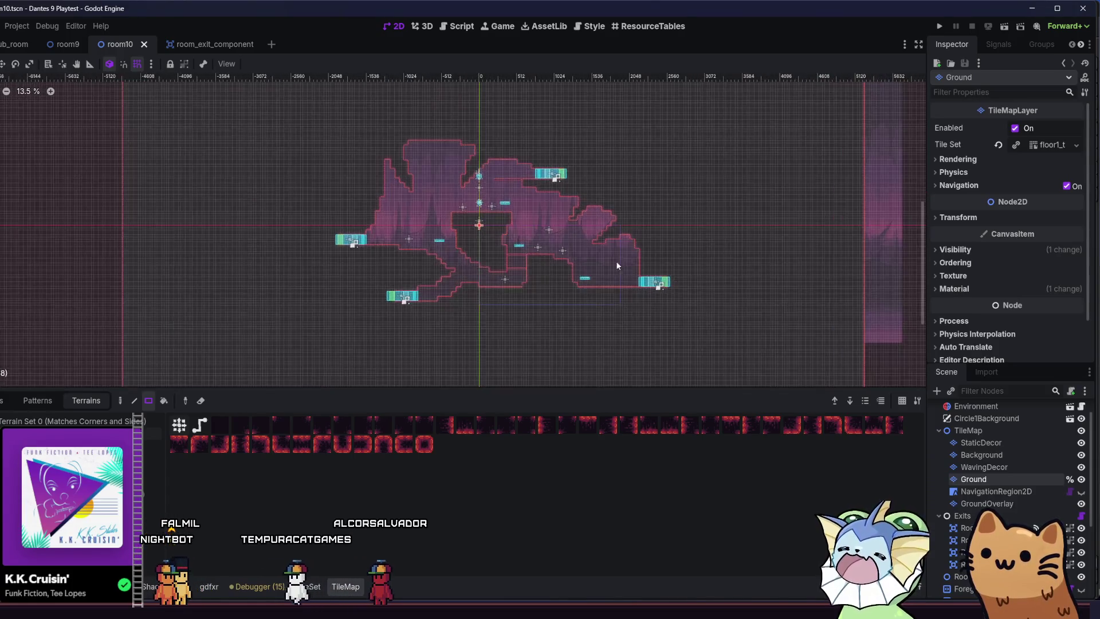
Step: Add vertical ground strips to the right ledge and erase its small terrain bump
{"action": "left_click_drag", "start_coordinate": [632, 231], "coordinate": [635, 286]}
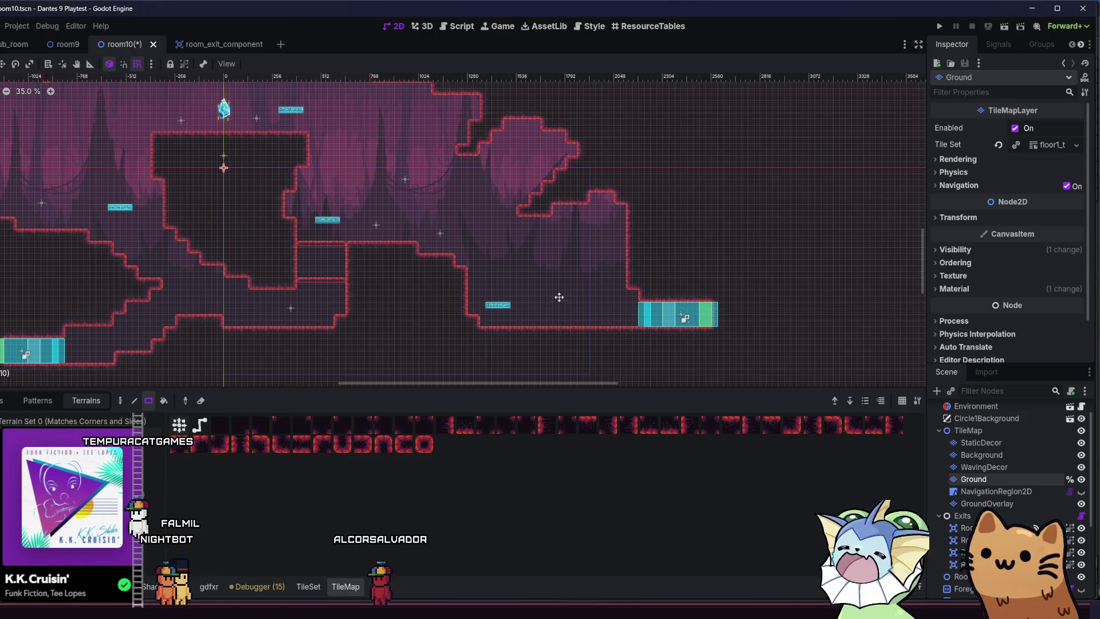
{"action": "left_click_drag", "start_coordinate": [623, 206], "coordinate": [625, 261]}
{"action": "right_click", "coordinate": [613, 198]}
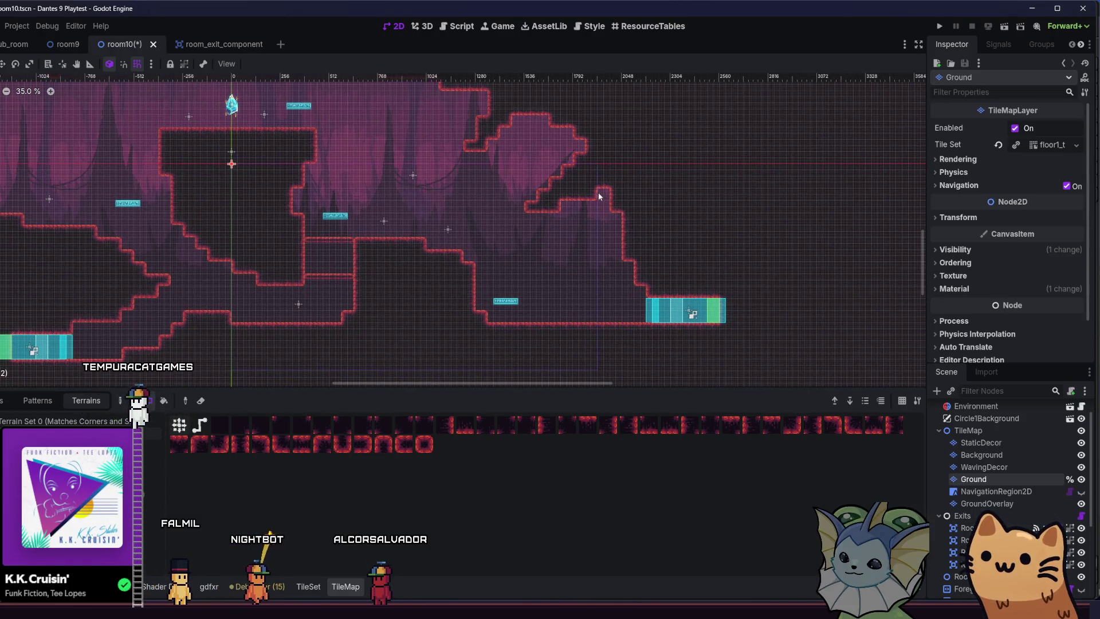
Step: Remove a floor strip near the right exit, restore one step tile, then save and playtest
{"action": "mouse_move", "coordinate": [467, 294]}
{"action": "left_mouse_down"}
{"action": "mouse_move", "coordinate": [547, 297]}
{"action": "mouse_move", "coordinate": [533, 291]}
{"action": "left_mouse_up"}
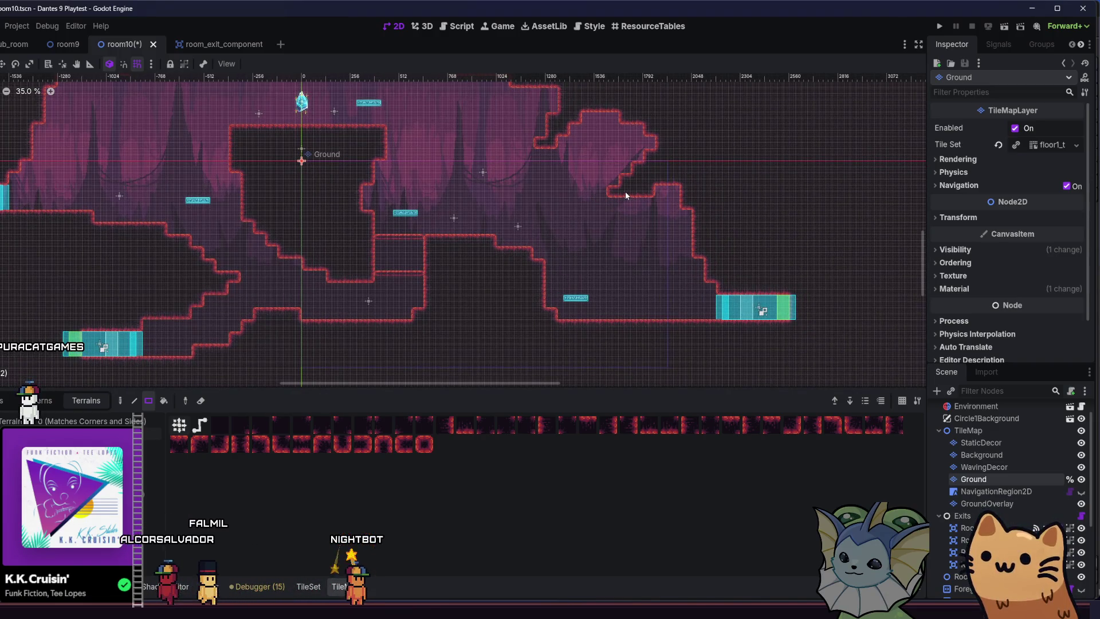
{"action": "mouse_move", "coordinate": [484, 263]}
{"action": "left_mouse_down"}
{"action": "mouse_move", "coordinate": [529, 252]}
{"action": "mouse_move", "coordinate": [432, 258]}
{"action": "left_mouse_up"}
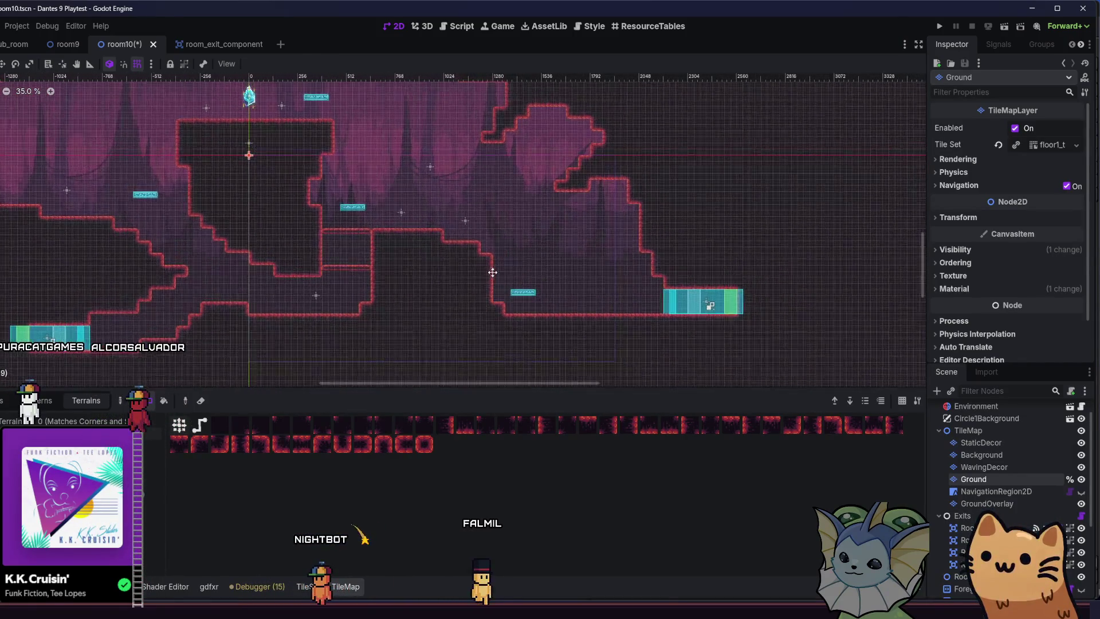
{"action": "scroll", "coordinate": [573, 299], "scroll_direction": "up", "scroll_amount": 2}
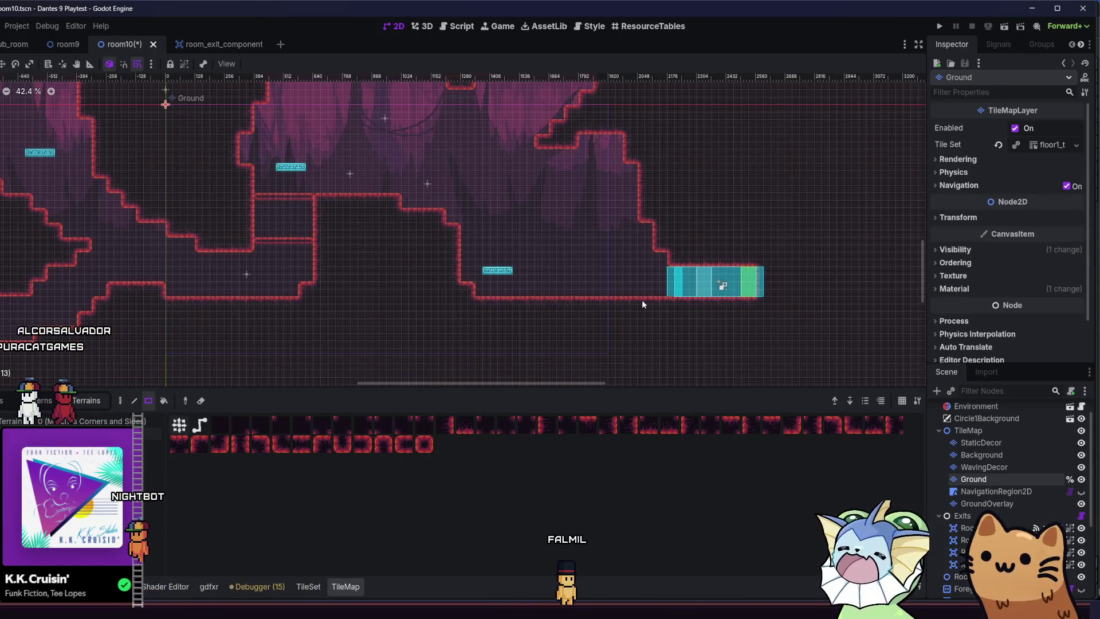
{"action": "left_click_drag", "start_coordinate": [648, 299], "coordinate": [538, 303]}
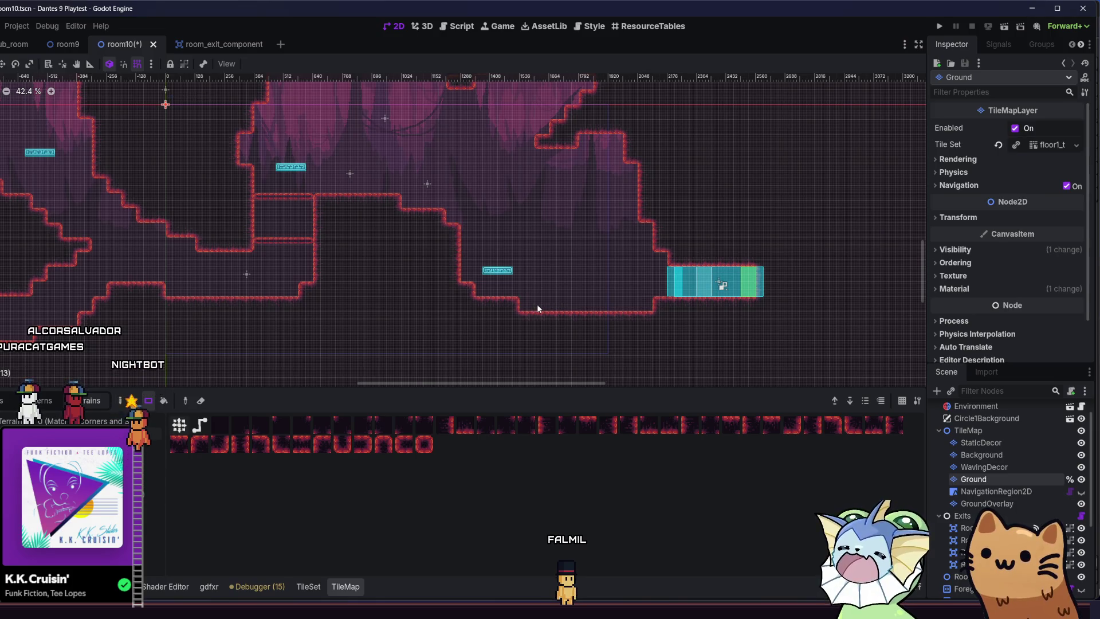
{"action": "left_click", "coordinate": [527, 303]}
{"action": "scroll", "coordinate": [533, 311], "scroll_direction": "down", "scroll_amount": 3}
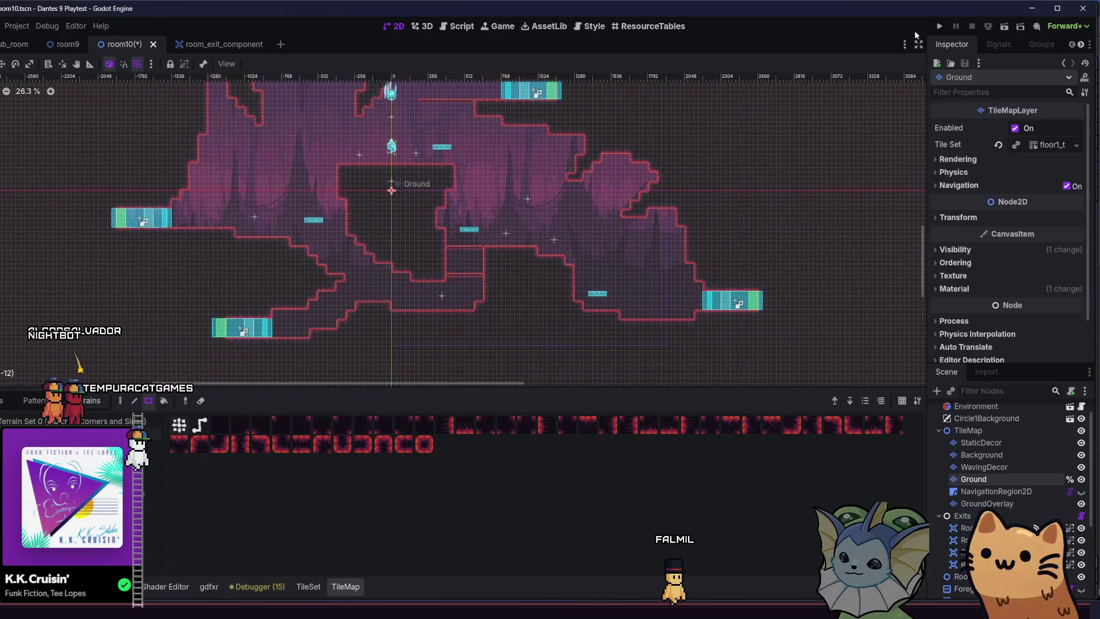
{"action": "left_click", "coordinate": [1004, 26]}
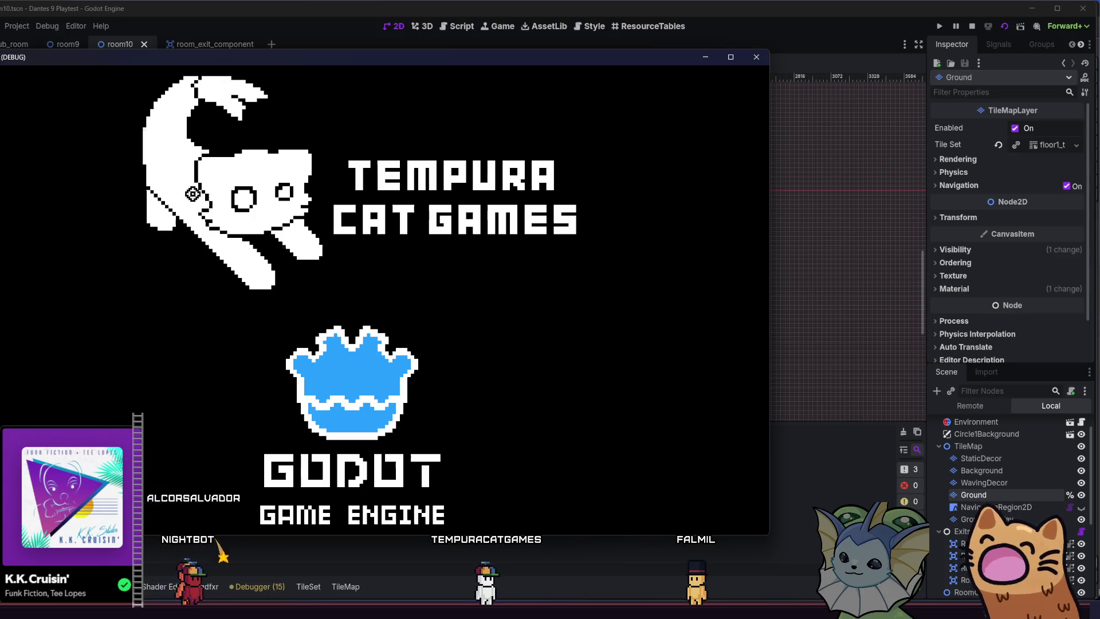
Step: Maximize the debug window and run the player through the lower chamber and up past the crystal
{"action": "key", "text": "super+Up"}
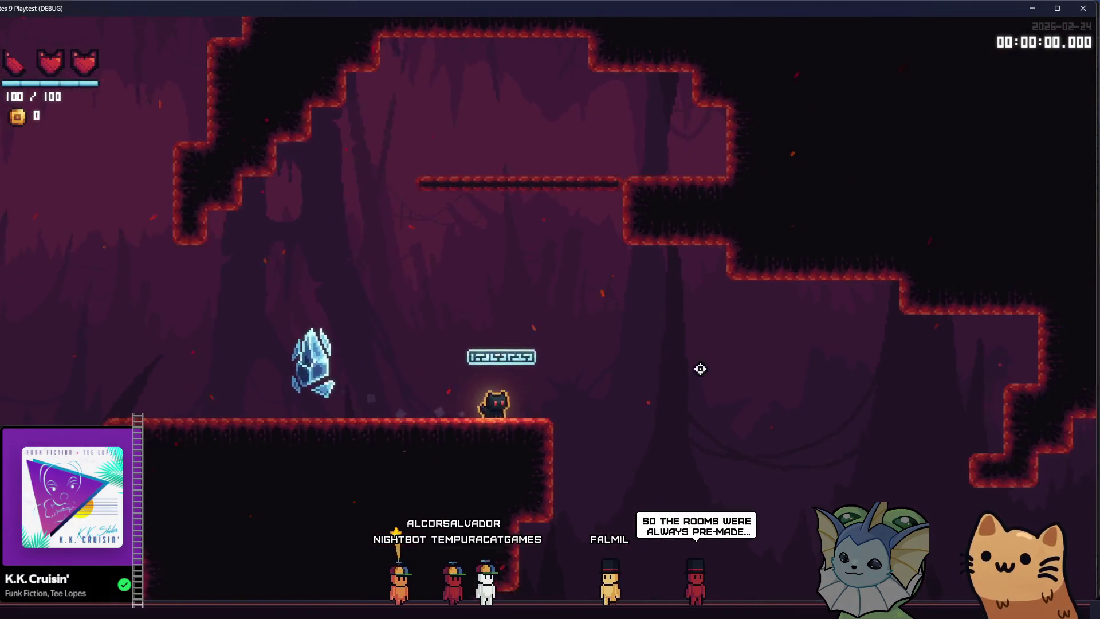
{"action": "key", "text": "d"}
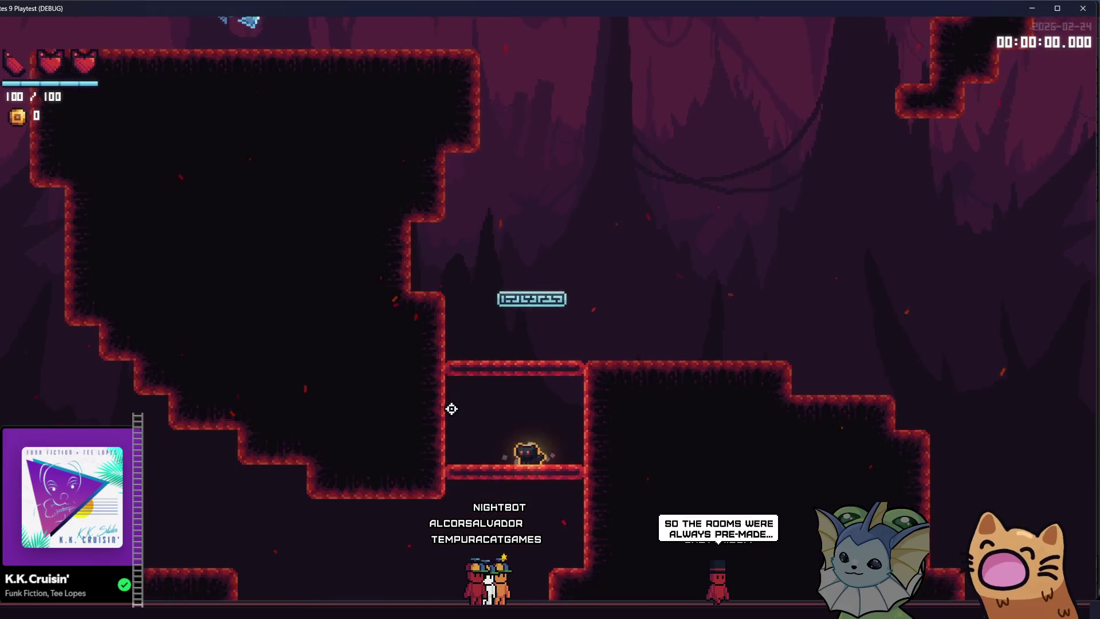
{"action": "key", "text": "a"}
{"action": "key", "text": "space"}
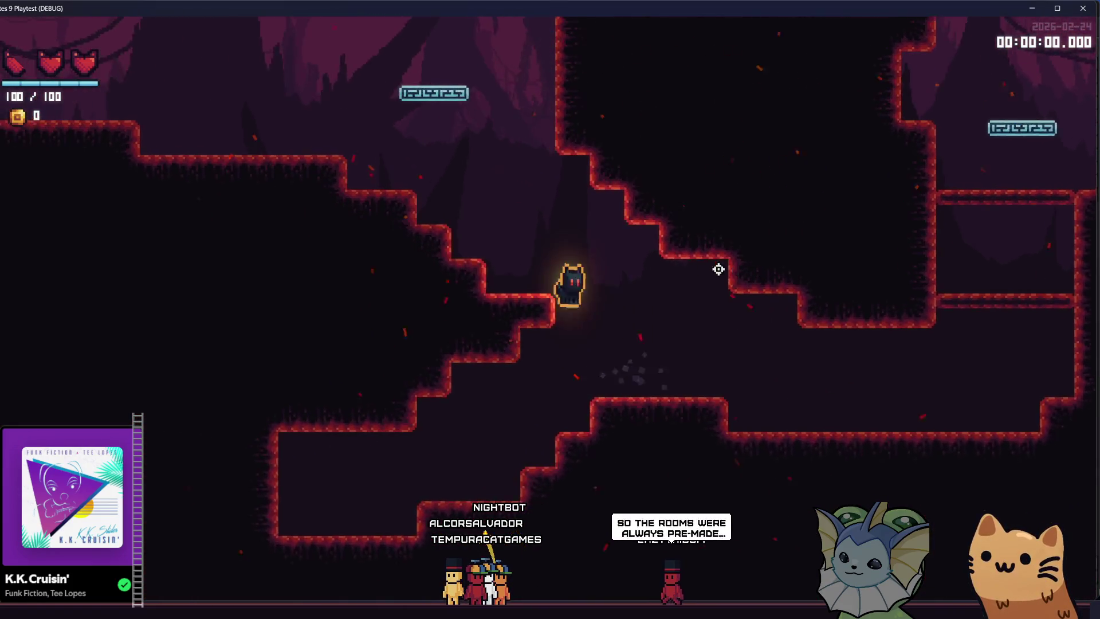
{"action": "key", "text": "space"}
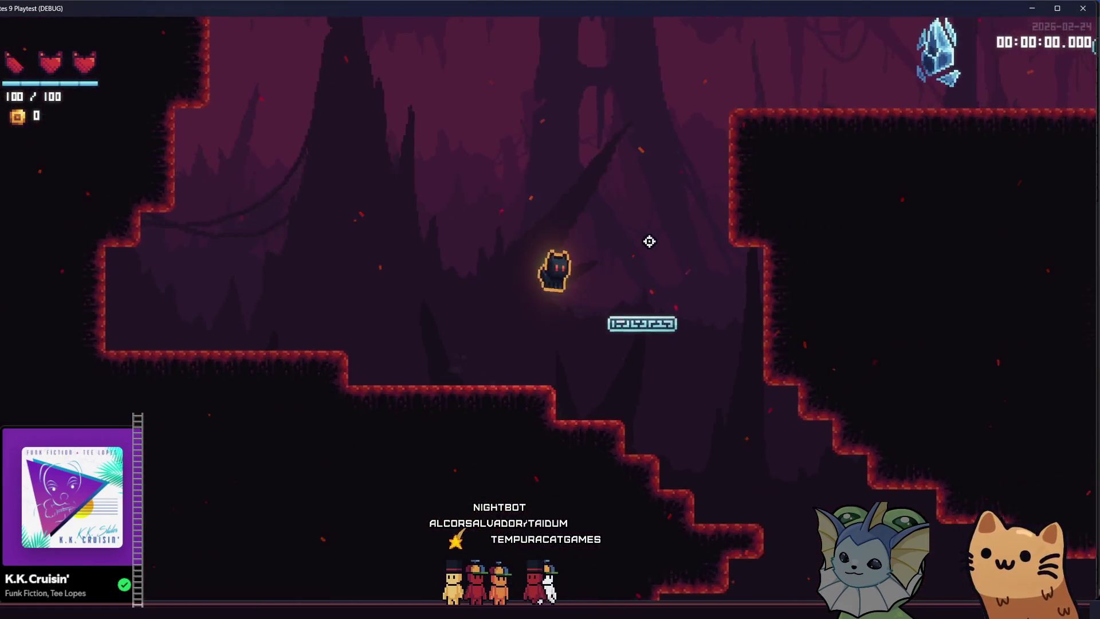
{"action": "key", "text": "a"}
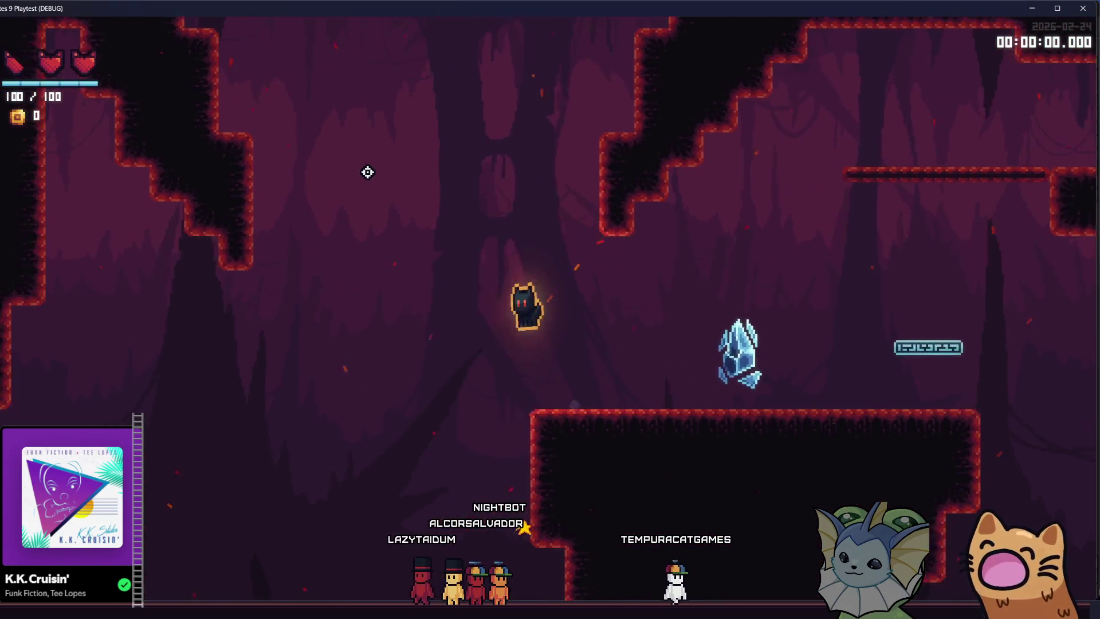
{"action": "key", "text": "d"}
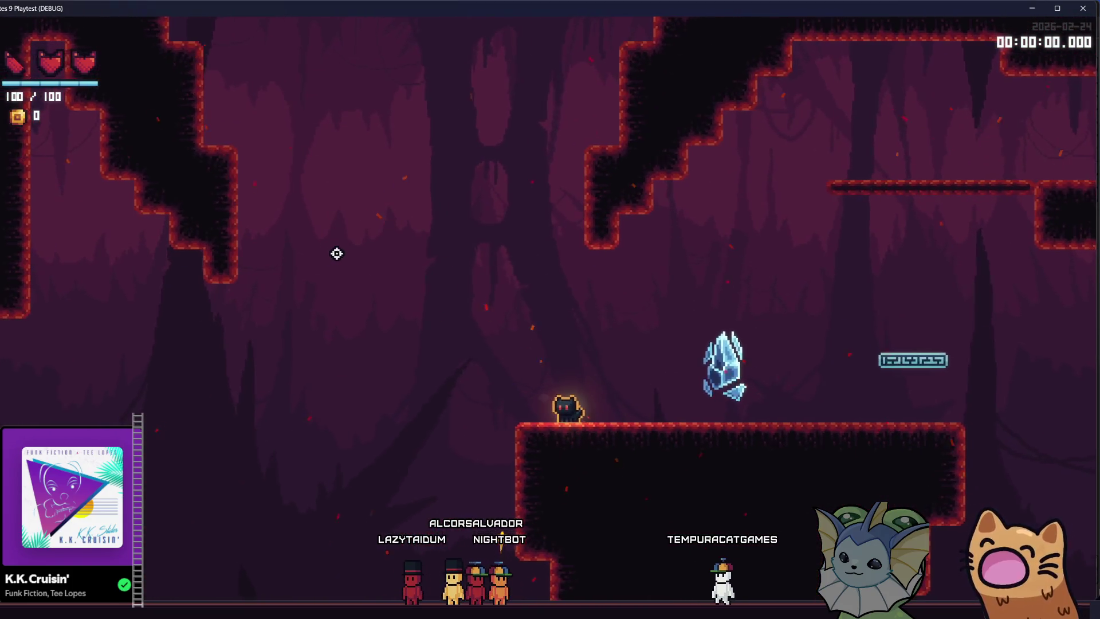
{"action": "key", "text": "space"}
{"action": "key", "text": "d"}
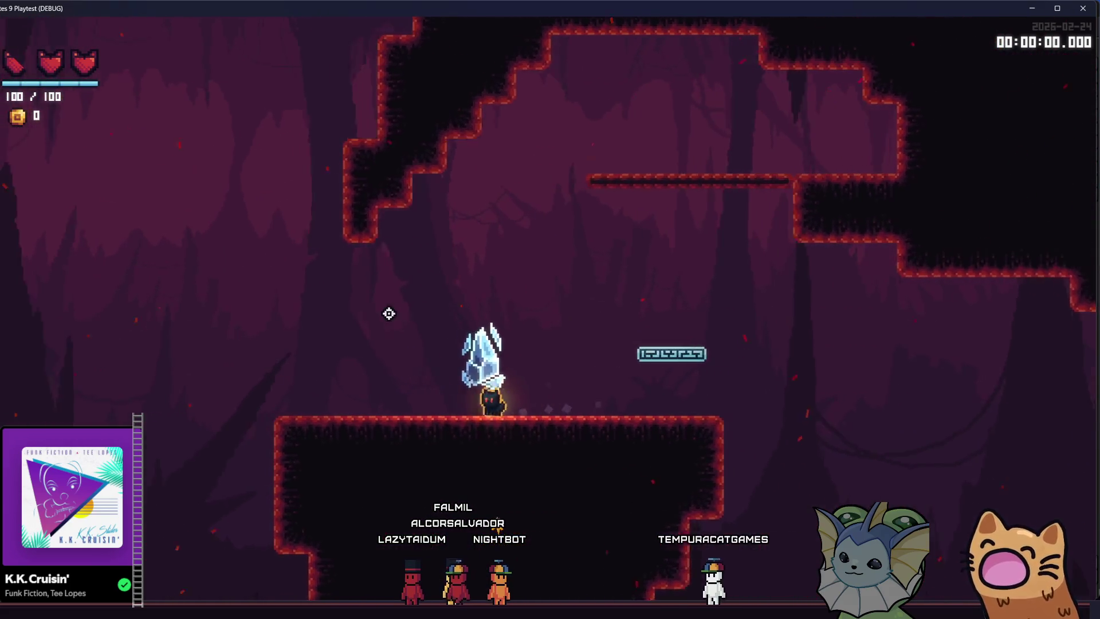
{"action": "key", "text": "a"}
{"action": "key", "text": "space"}
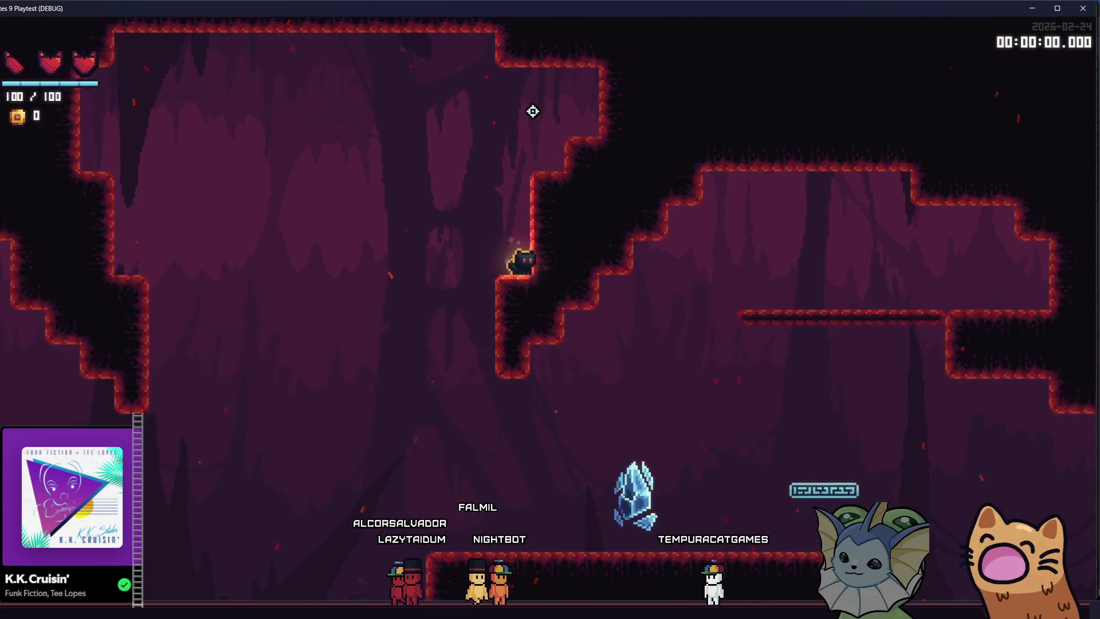
{"action": "key", "text": "d"}
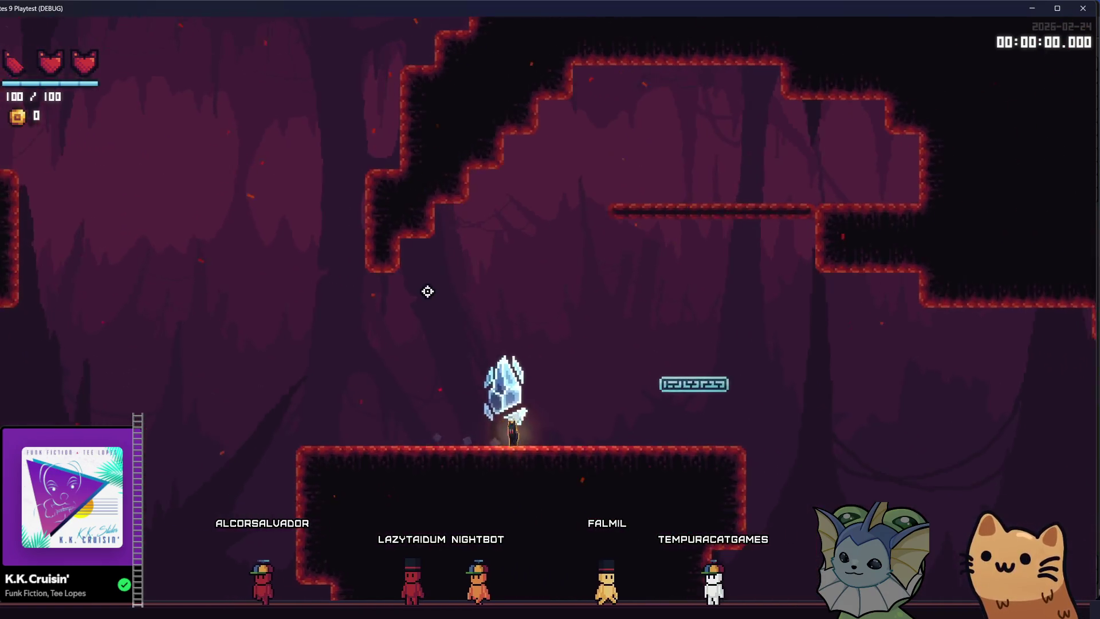
{"action": "key", "text": "space"}
Step: Travel right to the stepped wall, jump through the new cave ledges, then open the F1 debug options
{"action": "key", "text": "d"}
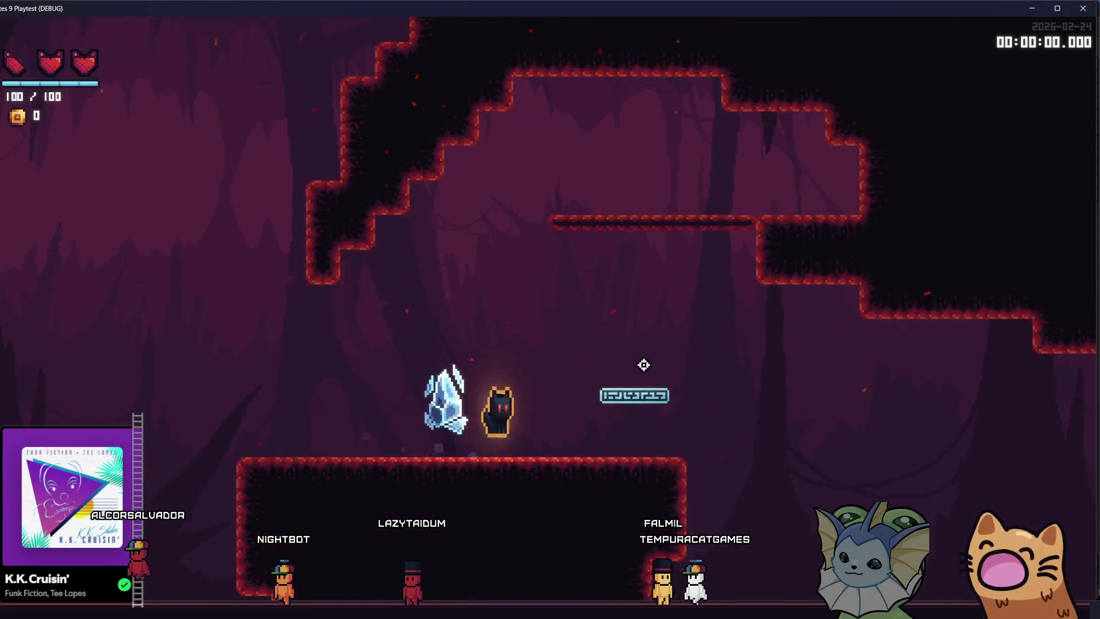
{"action": "key", "text": "d"}
{"action": "key", "text": "space"}
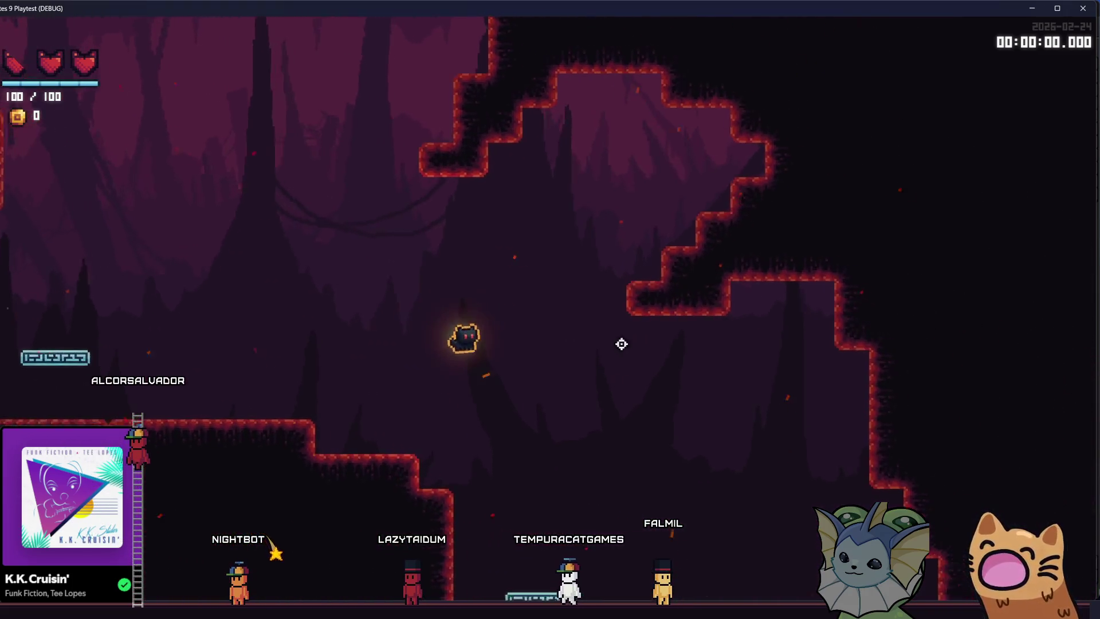
{"action": "key", "text": "d"}
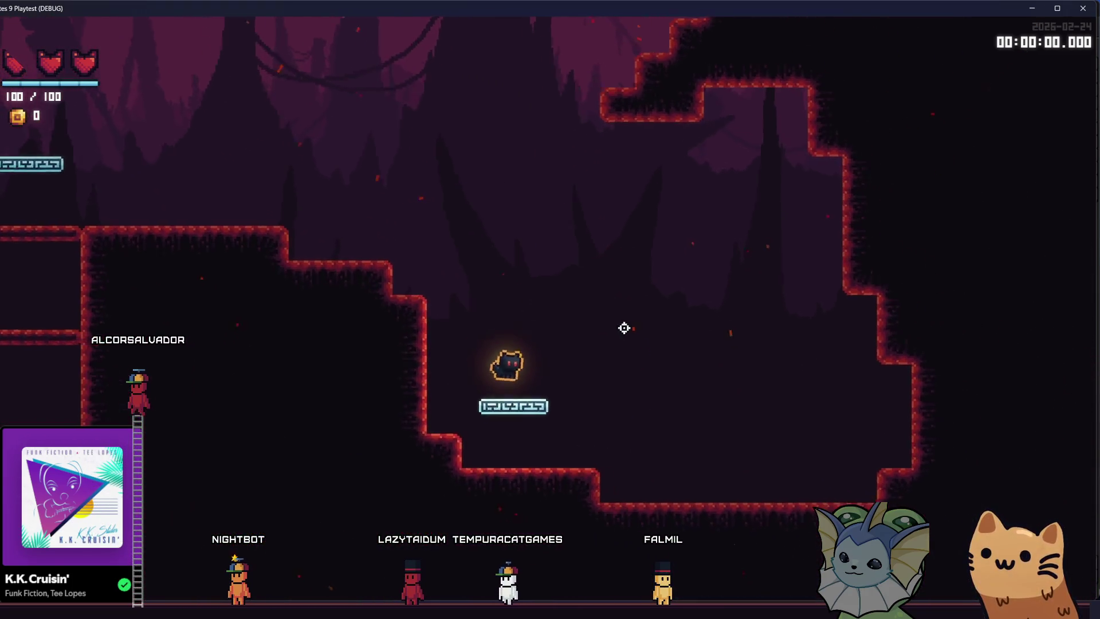
{"action": "key", "text": "space"}
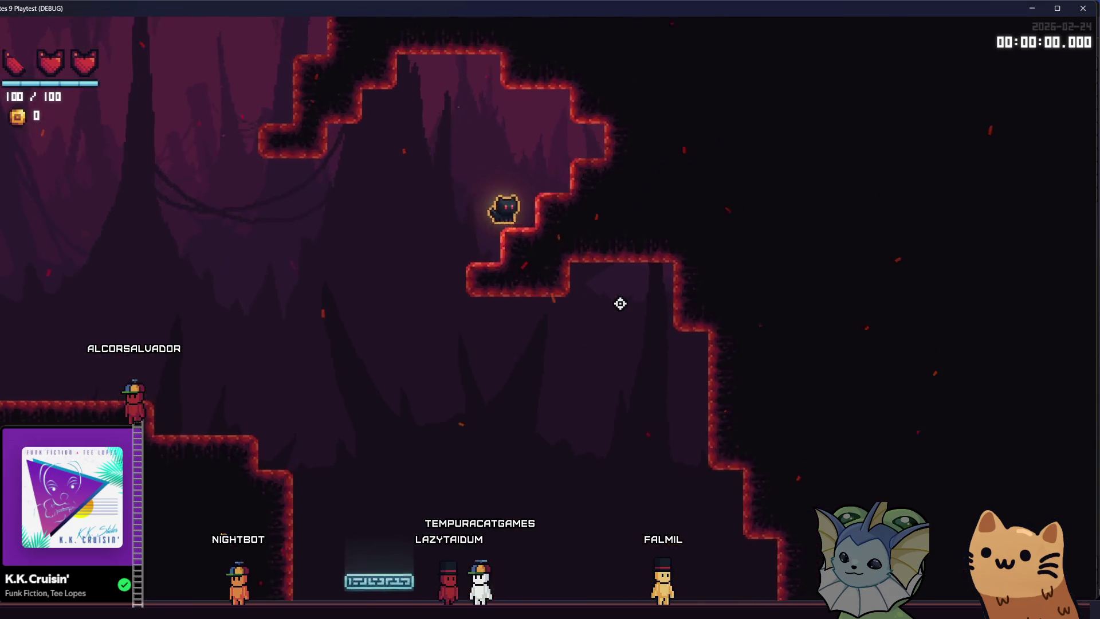
{"action": "key", "text": "d"}
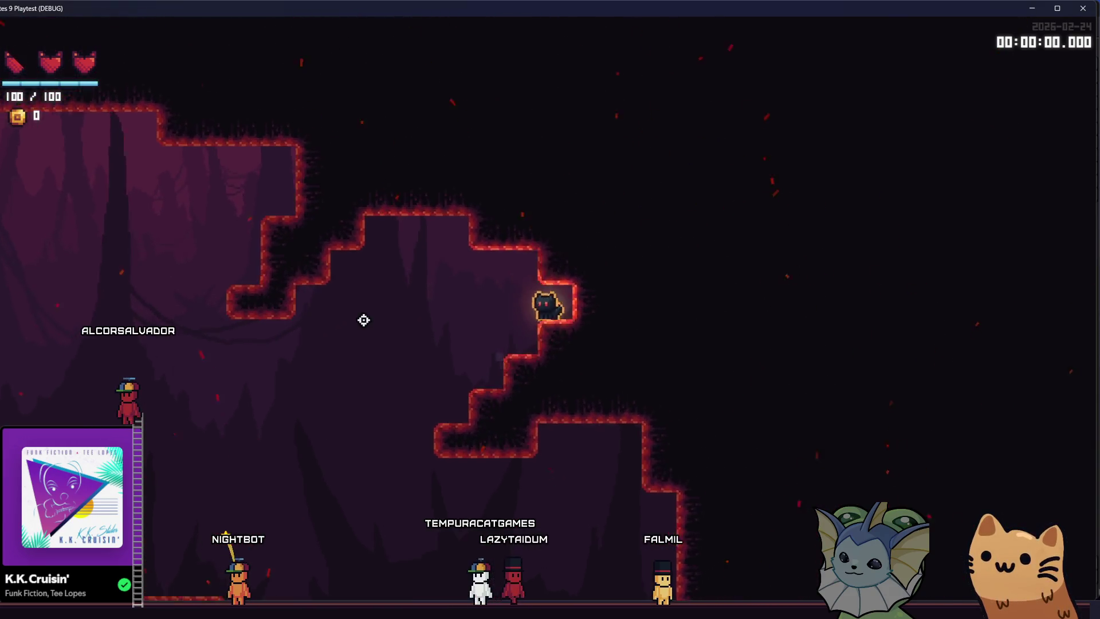
{"action": "key", "text": "a"}
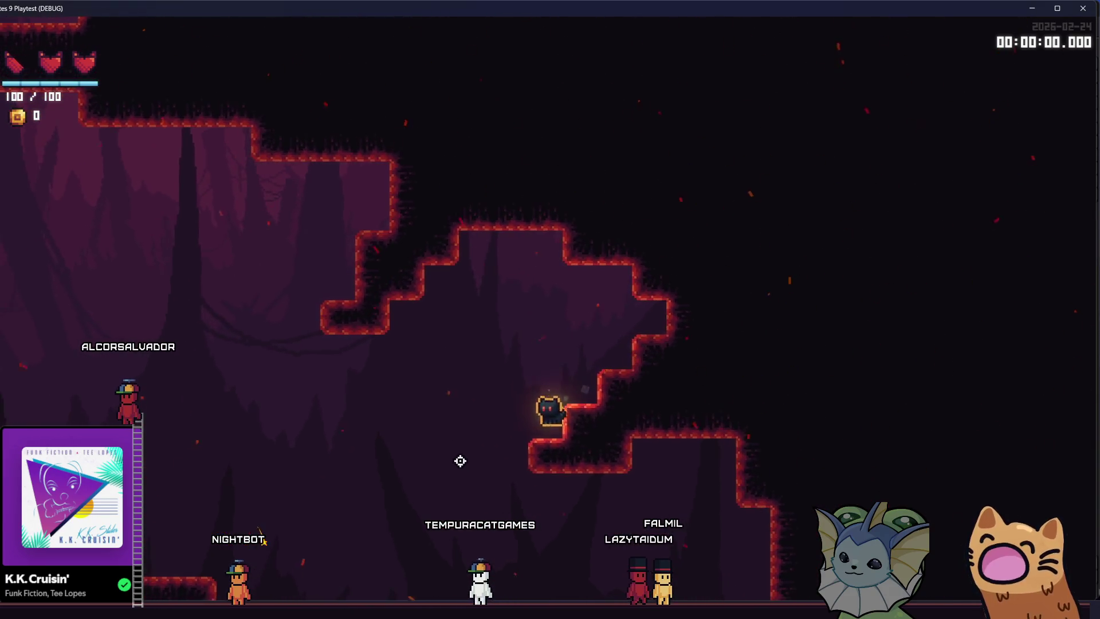
{"action": "key", "text": "space"}
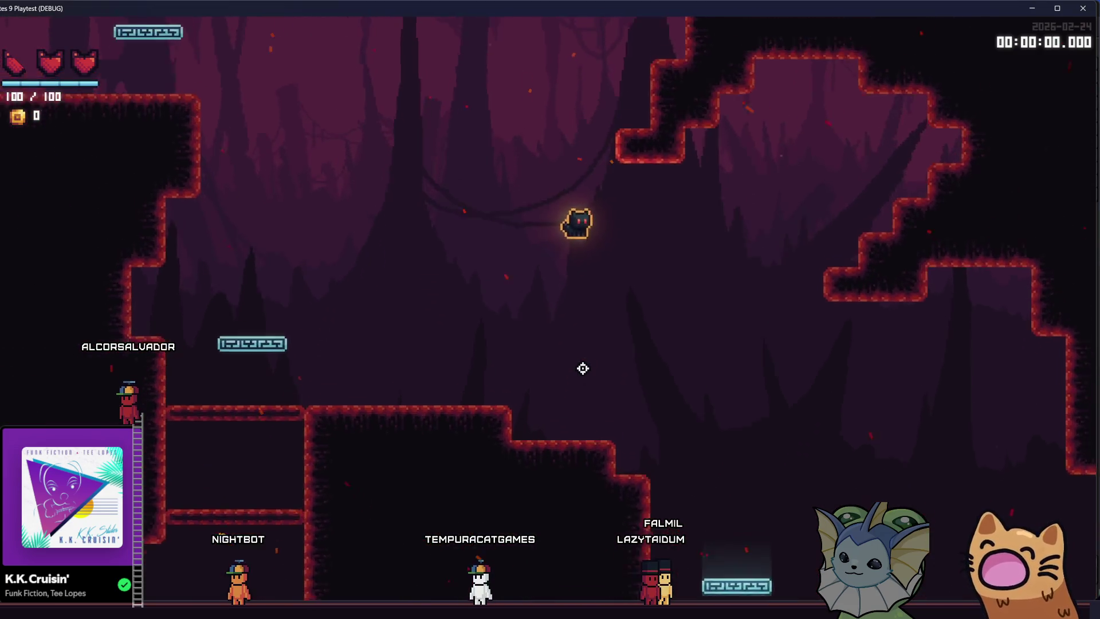
{"action": "key", "text": "space"}
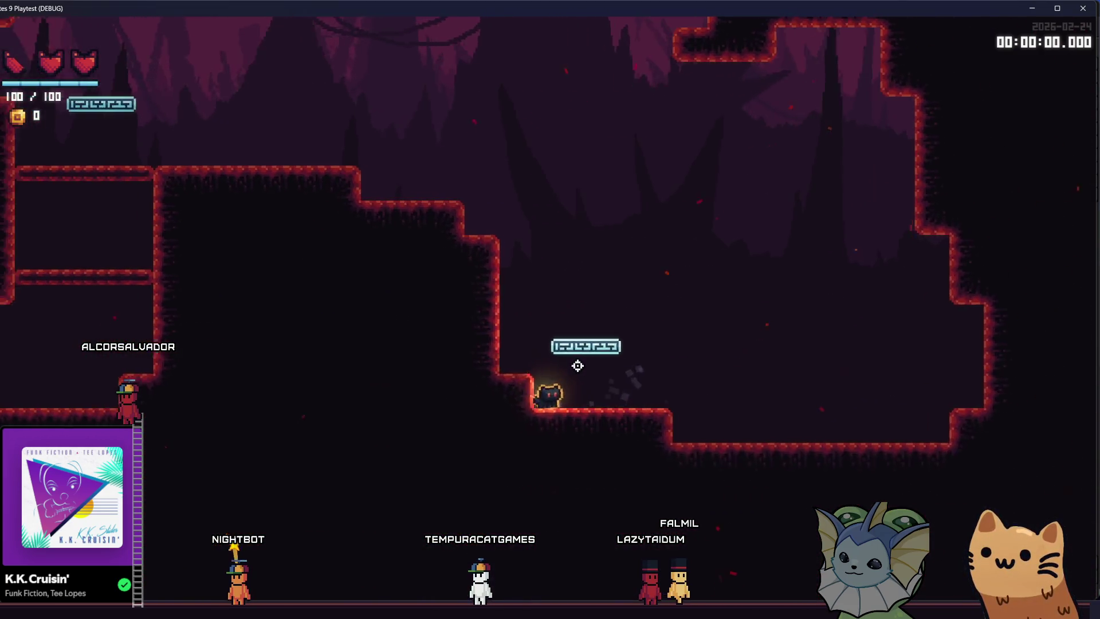
{"action": "key", "text": "space"}
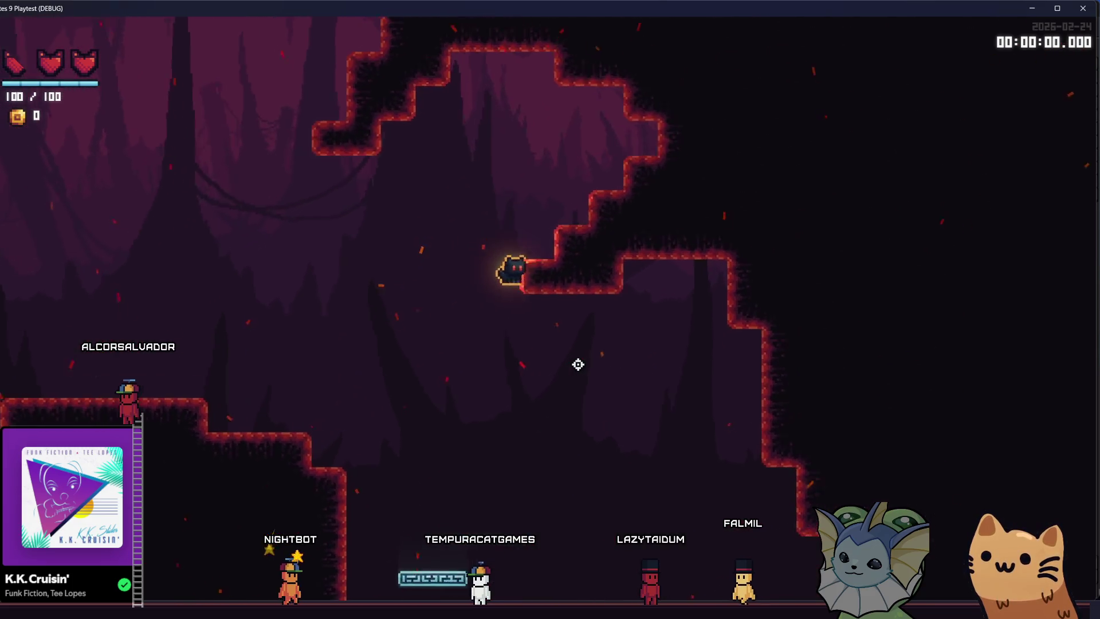
{"action": "key", "text": "space"}
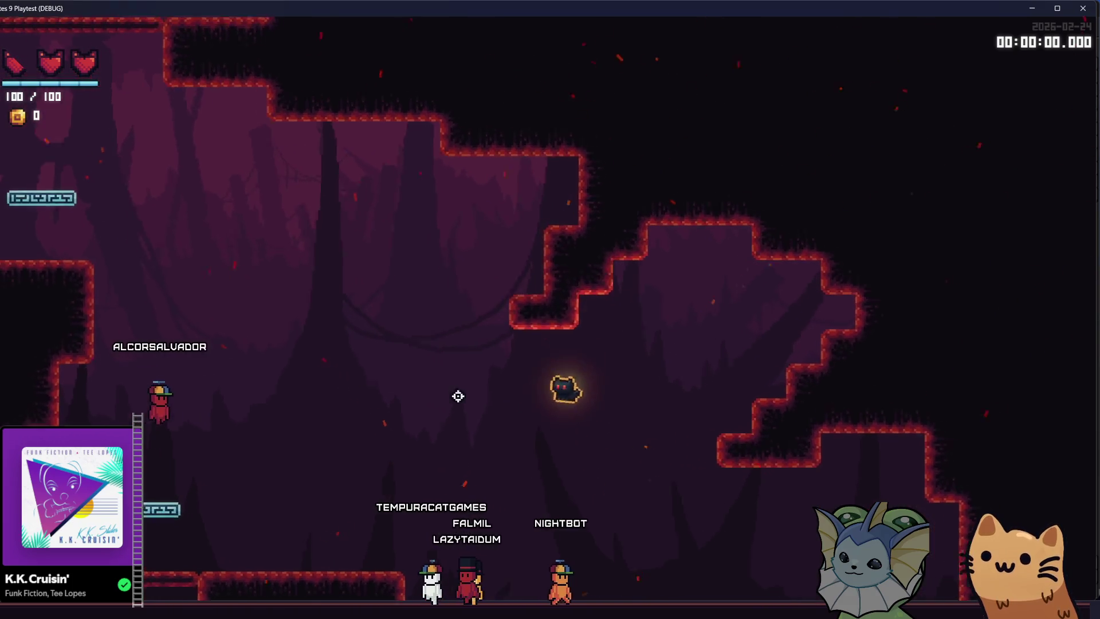
{"action": "key", "text": "F1"}
Step: Redeal the player's card hand several times from the debug menu's Cards > ReDeal cards
{"action": "left_click", "coordinate": [68, 156]}
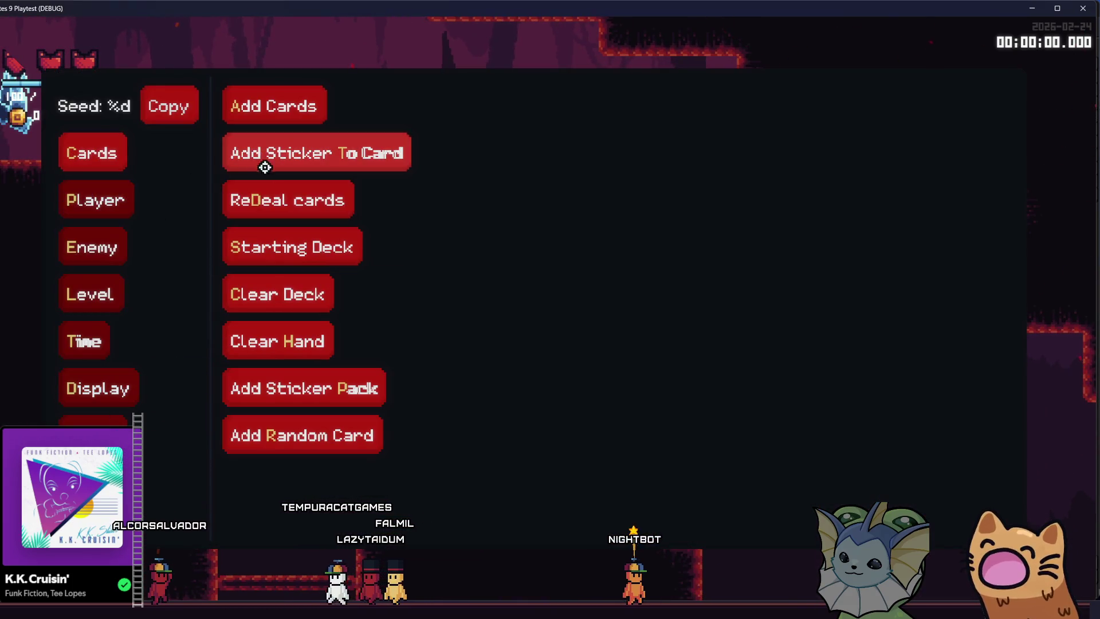
{"action": "left_click", "coordinate": [124, 198]}
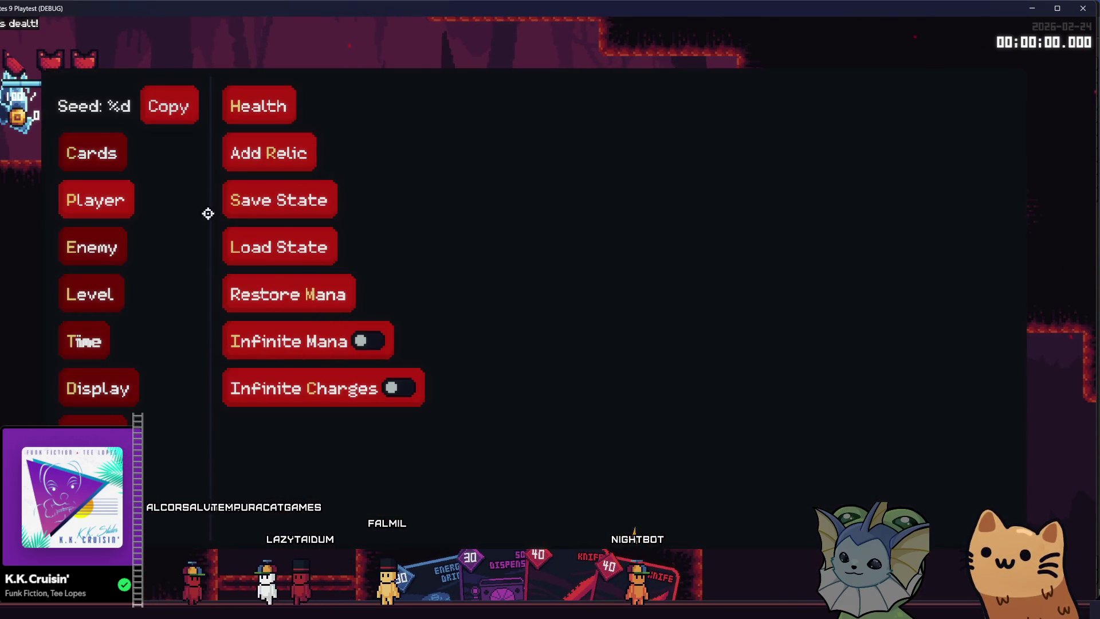
{"action": "left_click", "coordinate": [103, 150]}
{"action": "left_click", "coordinate": [297, 199]}
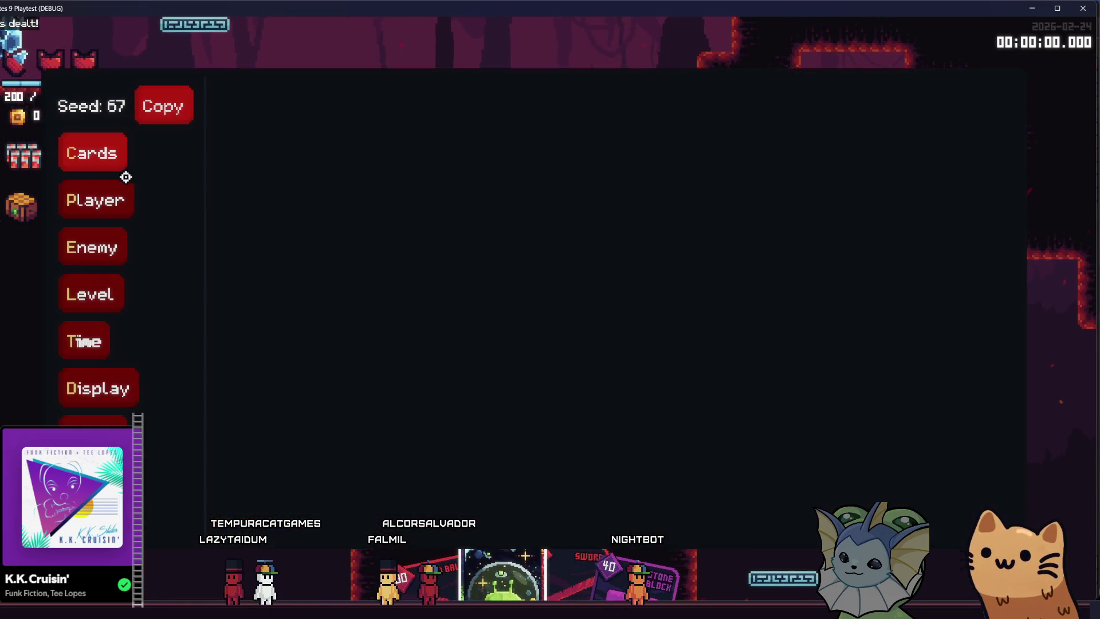
{"action": "left_click", "coordinate": [117, 155]}
{"action": "left_click", "coordinate": [269, 198]}
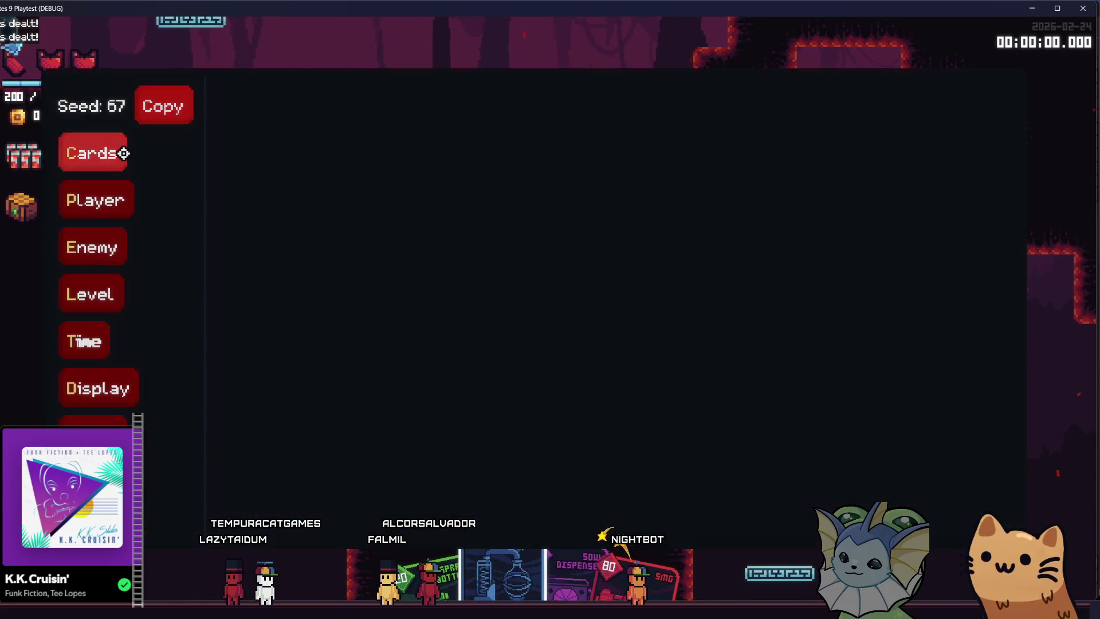
{"action": "left_click", "coordinate": [123, 154]}
{"action": "left_click", "coordinate": [243, 191]}
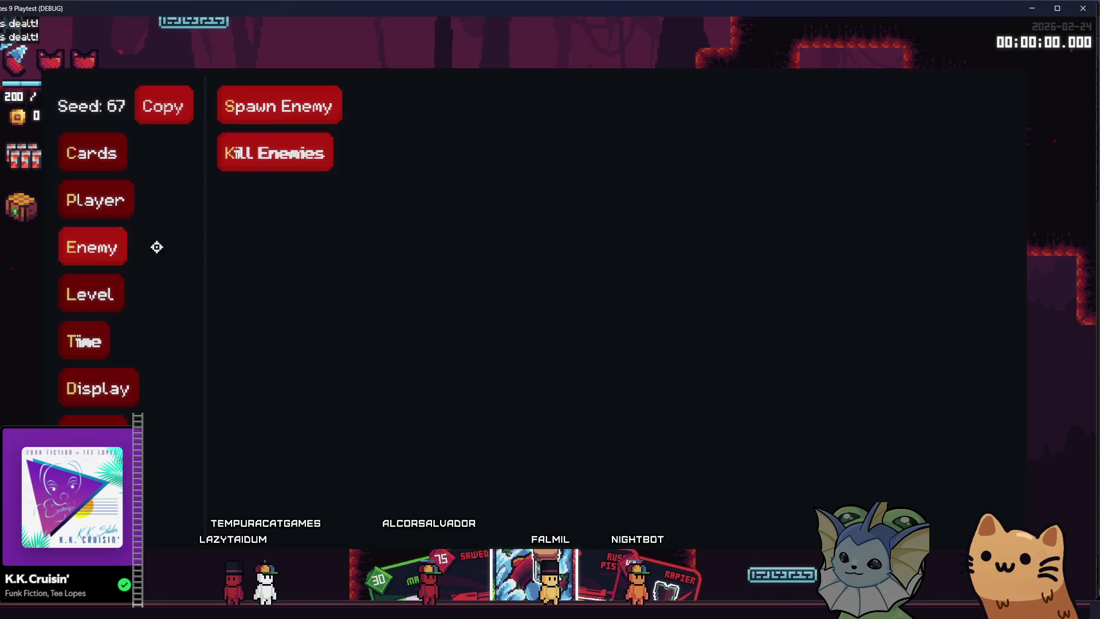
Step: Spawn the room's enemies via Level > Spawn Room Enemies, fight them, then close the playtest
{"action": "left_click", "coordinate": [112, 276]}
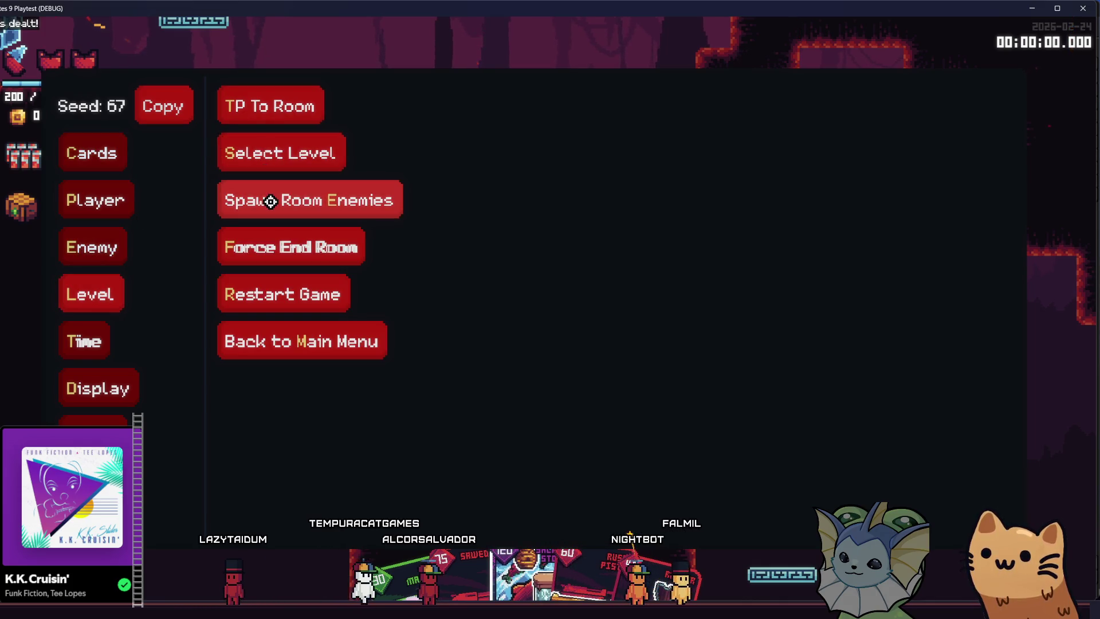
{"action": "left_click", "coordinate": [270, 201]}
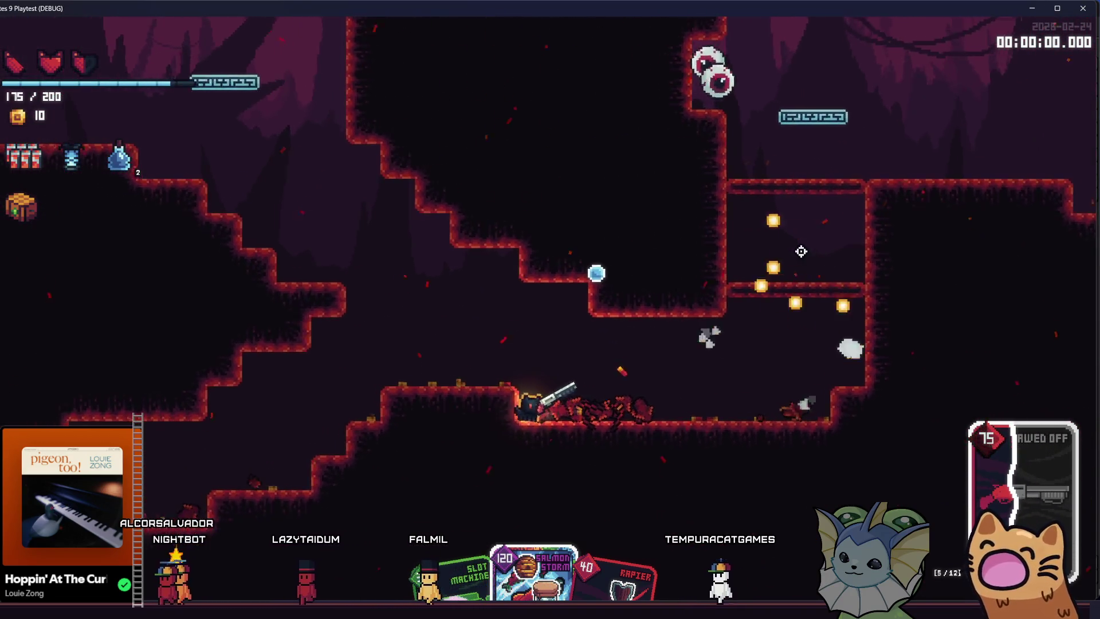
{"action": "key", "text": "F8"}
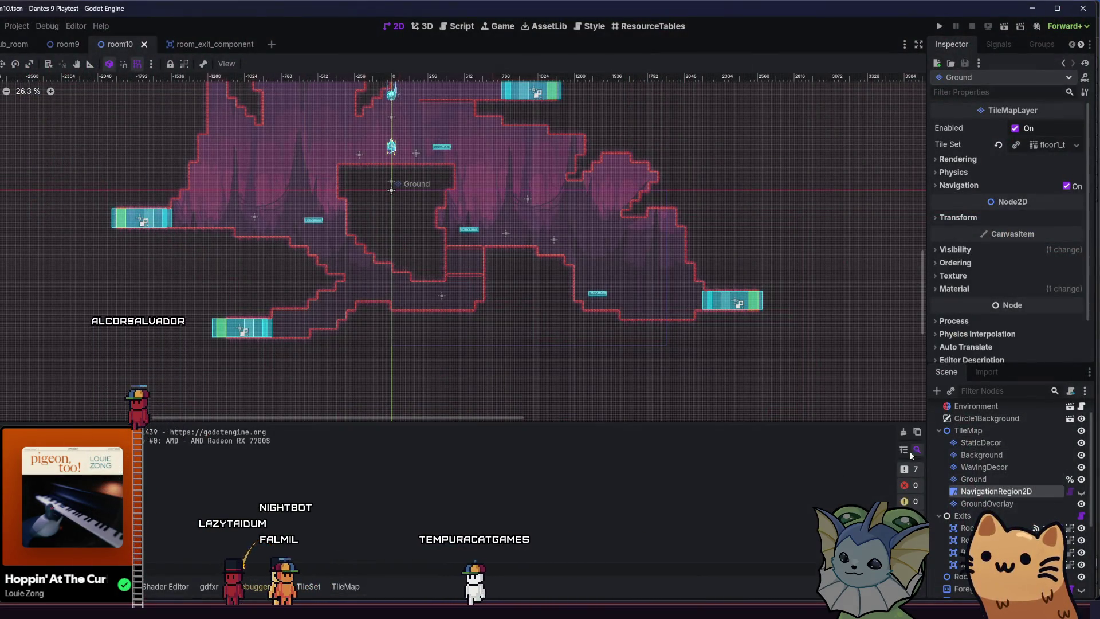
Step: Show the NavigationRegion2D outline and drag its vertices to enclose the whole cave
{"action": "scroll", "coordinate": [605, 300], "scroll_direction": "down", "scroll_amount": 1}
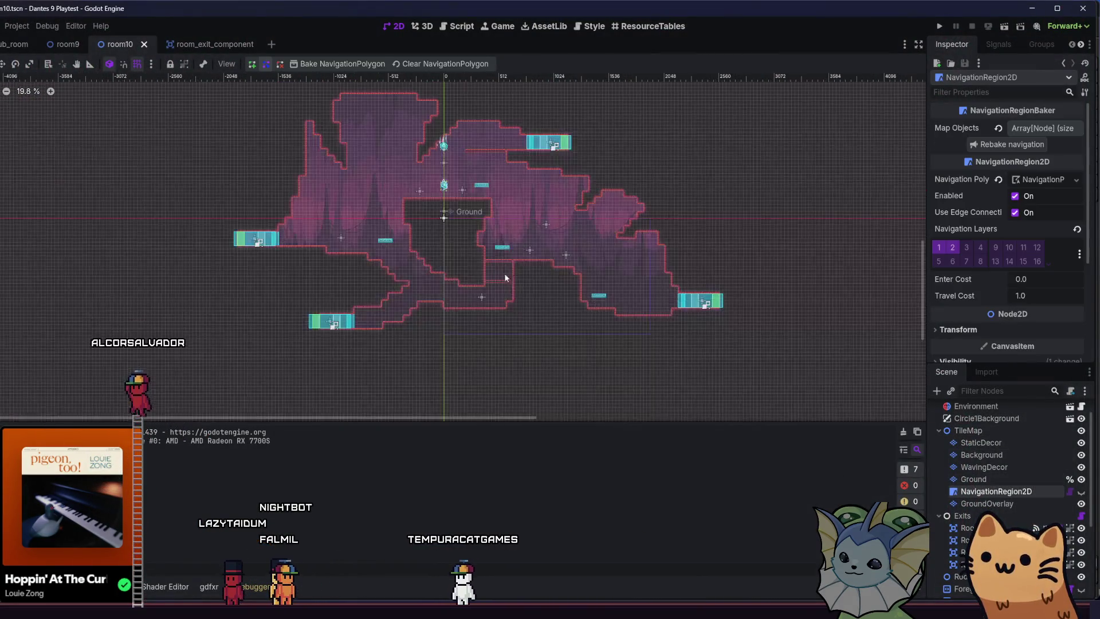
{"action": "left_click", "coordinate": [1080, 493]}
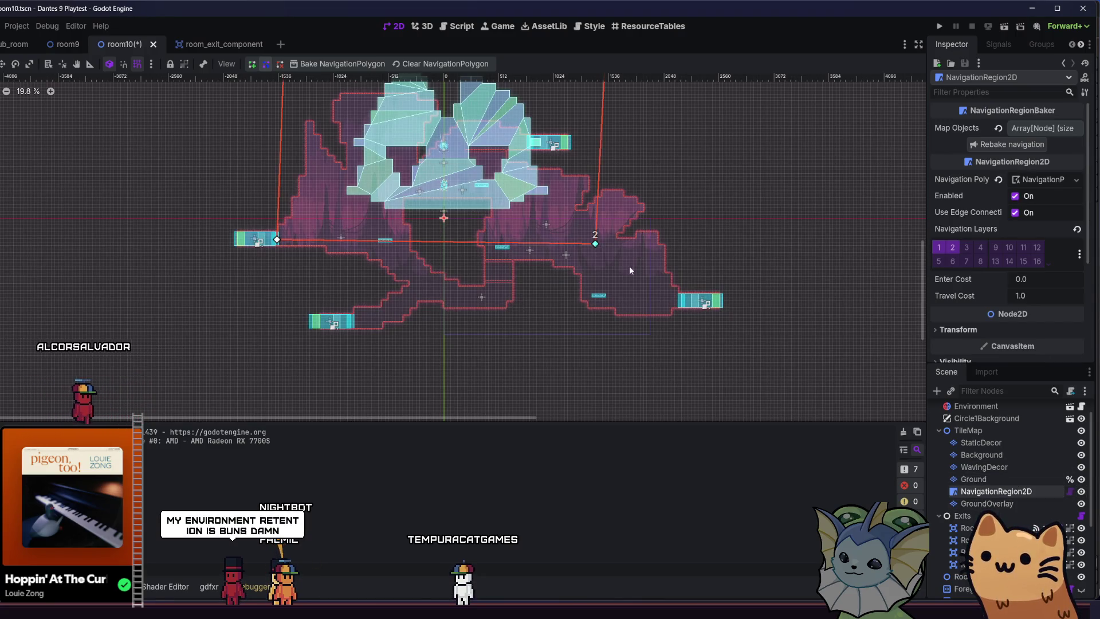
{"action": "scroll", "coordinate": [569, 292], "scroll_direction": "up", "scroll_amount": 3}
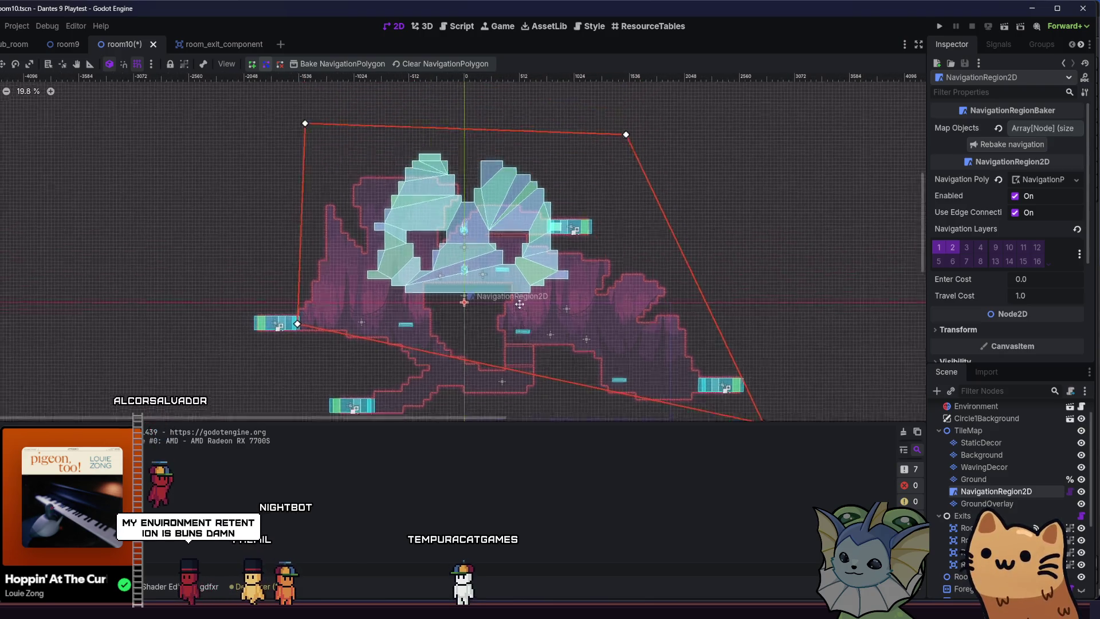
{"action": "left_click", "coordinate": [343, 64]}
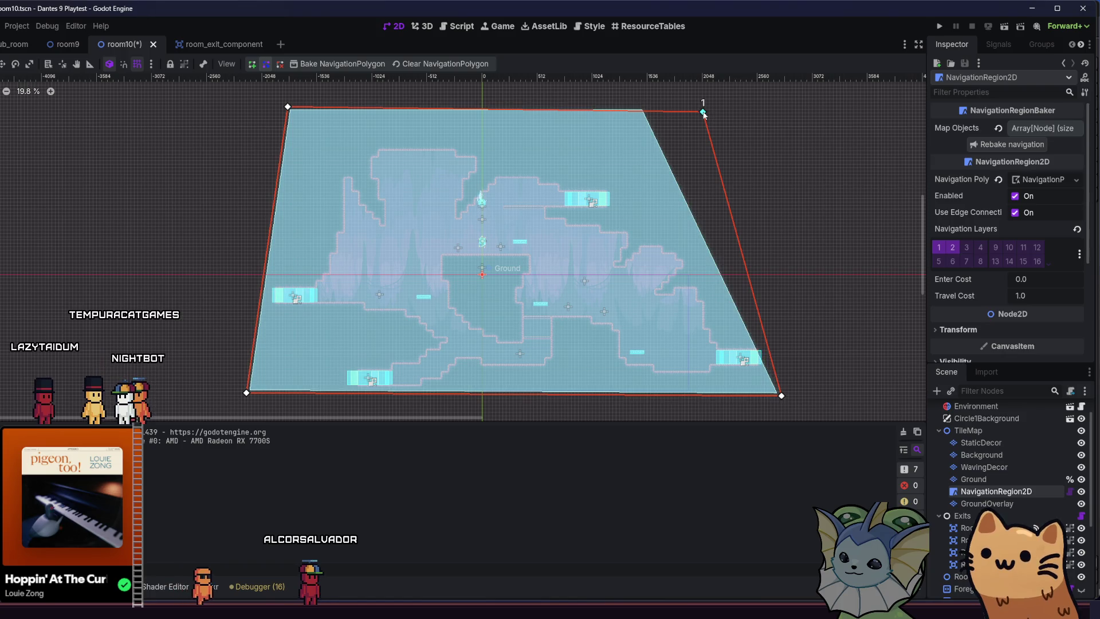
Step: Rebake the navigation mesh to fit the terrain and launch room10 with Run Current Scene
{"action": "left_click", "coordinate": [1006, 145]}
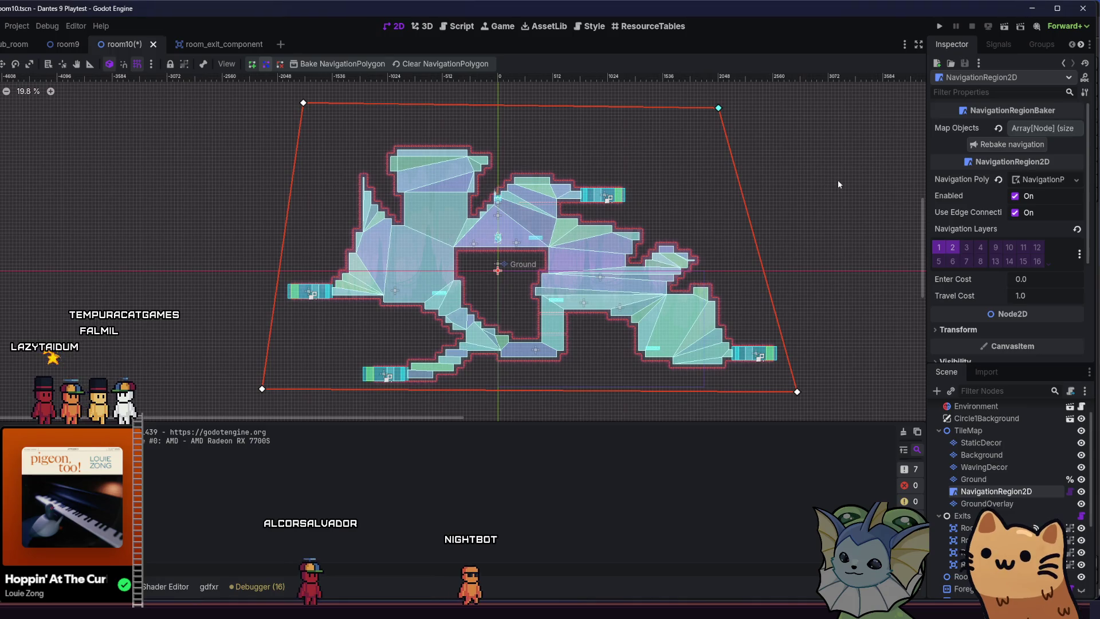
{"action": "scroll", "coordinate": [593, 223], "scroll_direction": "up", "scroll_amount": 1}
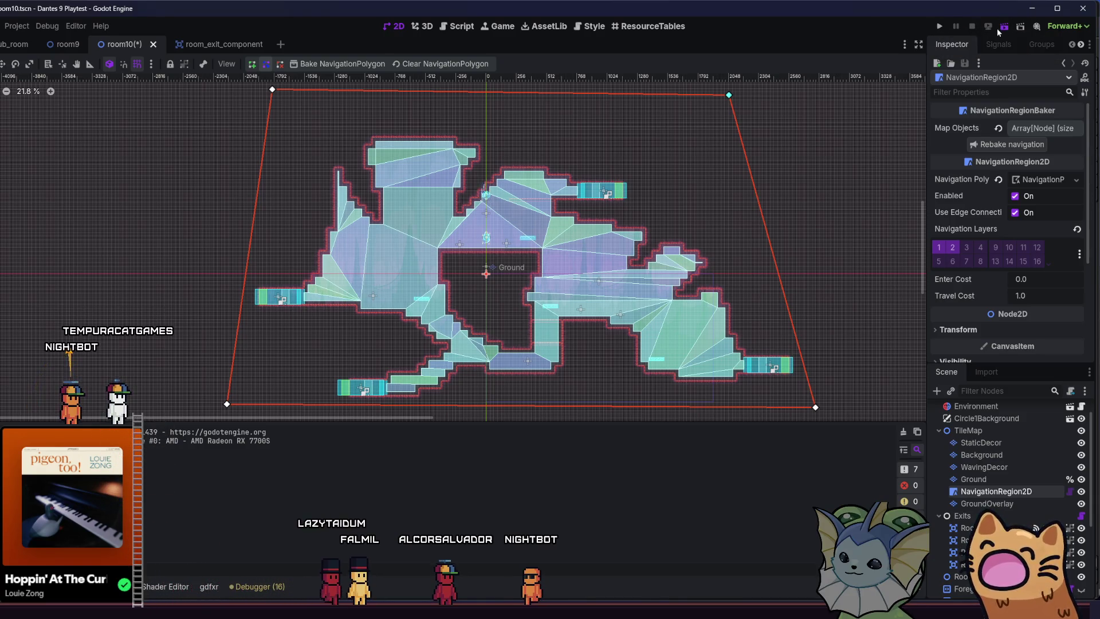
{"action": "left_click", "coordinate": [998, 29]}
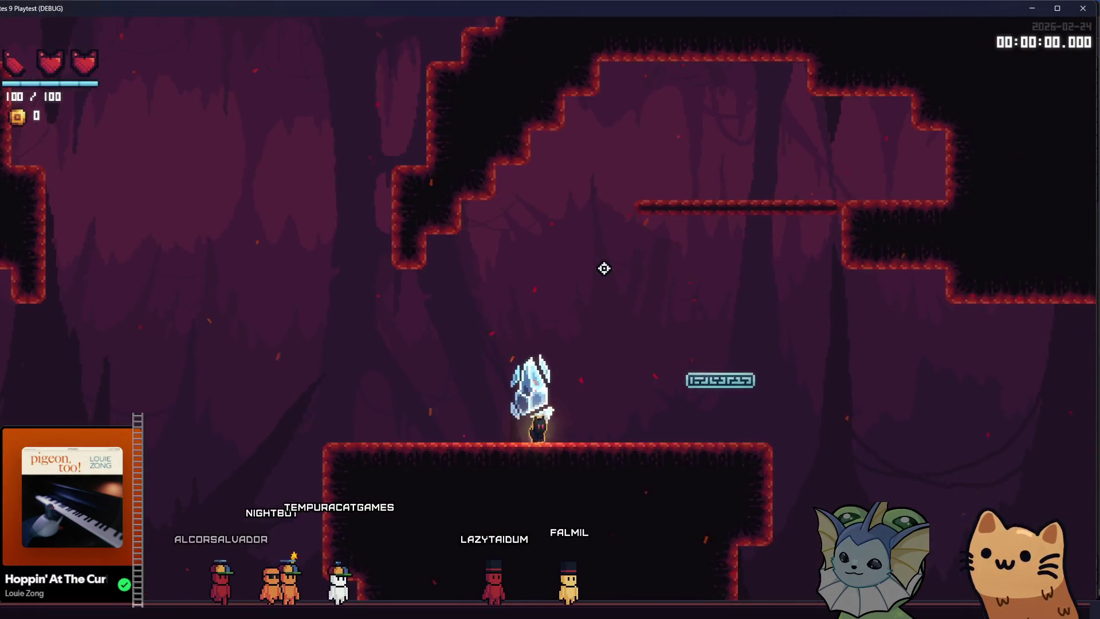
Step: Hop off and back onto the ledges, running left through the cave to the lower glyph platform
{"action": "key", "text": "a"}
{"action": "key", "text": "space"}
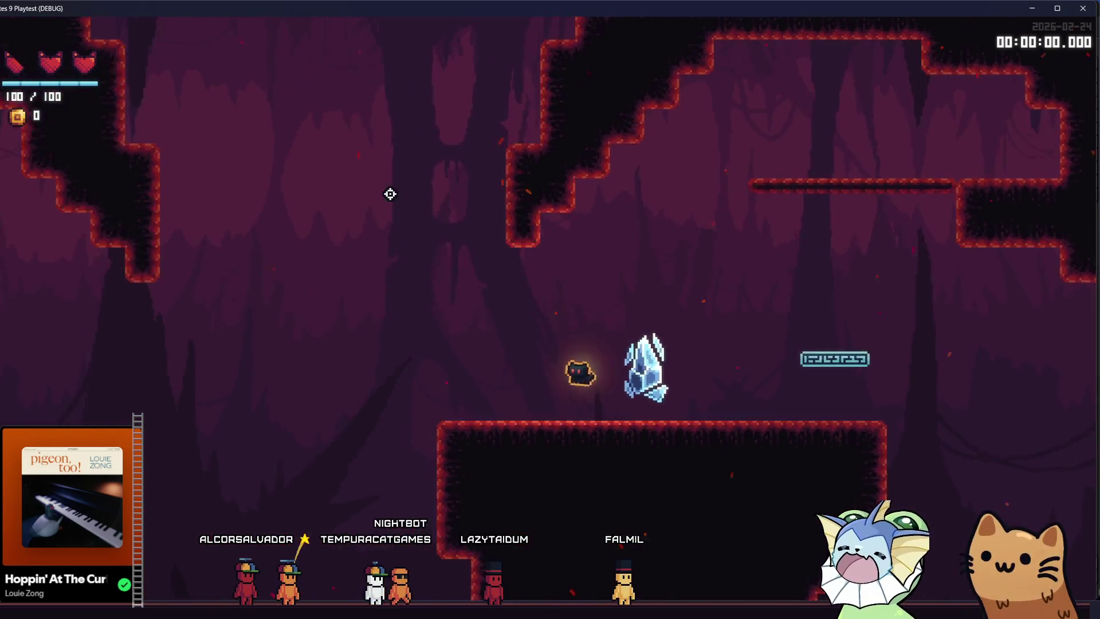
{"action": "key", "text": "d"}
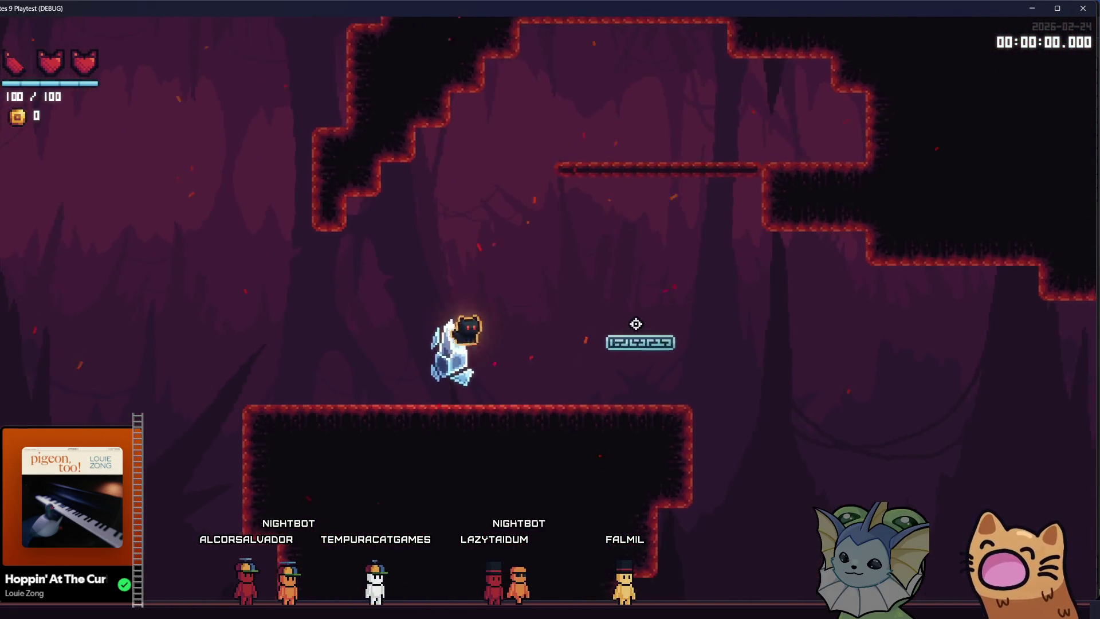
{"action": "key", "text": "space"}
{"action": "key", "text": "a"}
{"action": "key", "text": "space"}
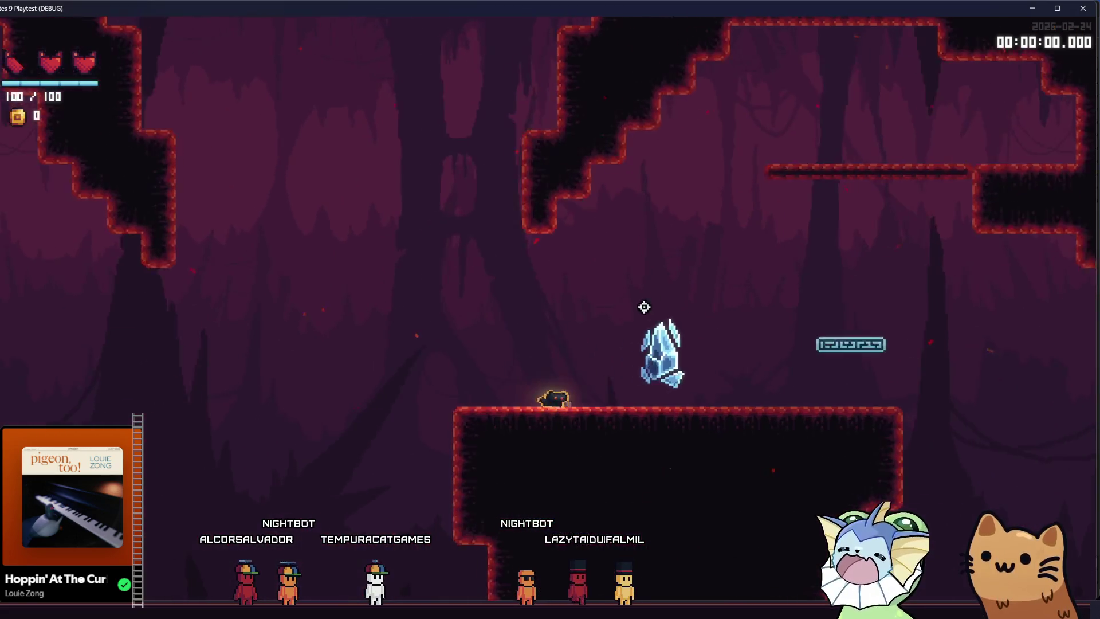
{"action": "key", "text": "space"}
{"action": "key", "text": "space"}
{"action": "key", "text": "a"}
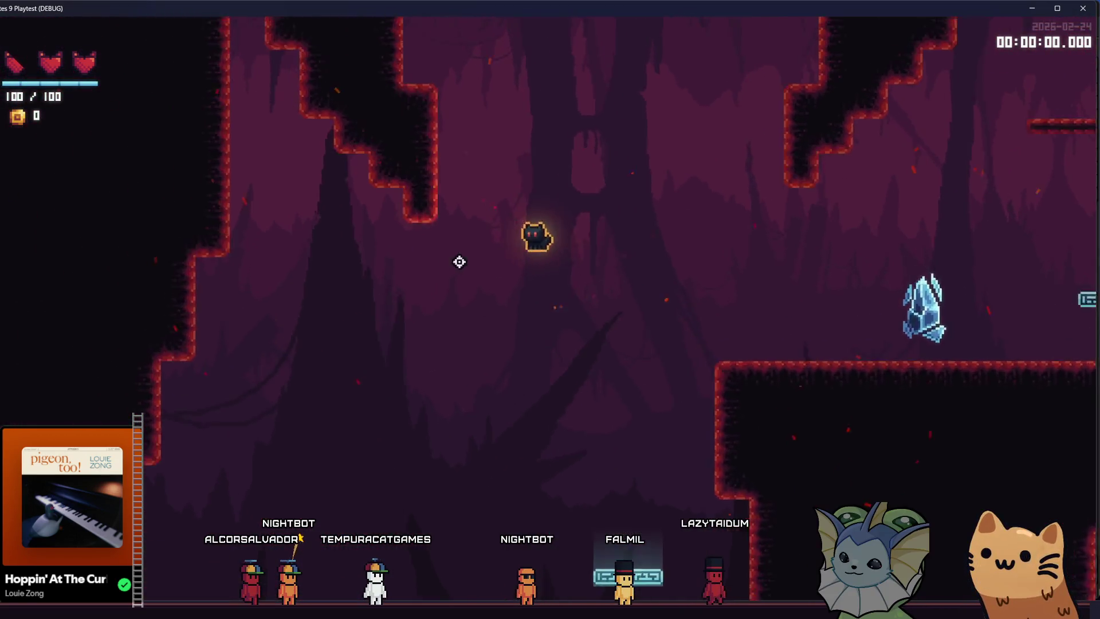
{"action": "key", "text": "d"}
Step: Cross the cave floor, climb onto the block and dash up to the higher ledges
{"action": "key", "text": "space"}
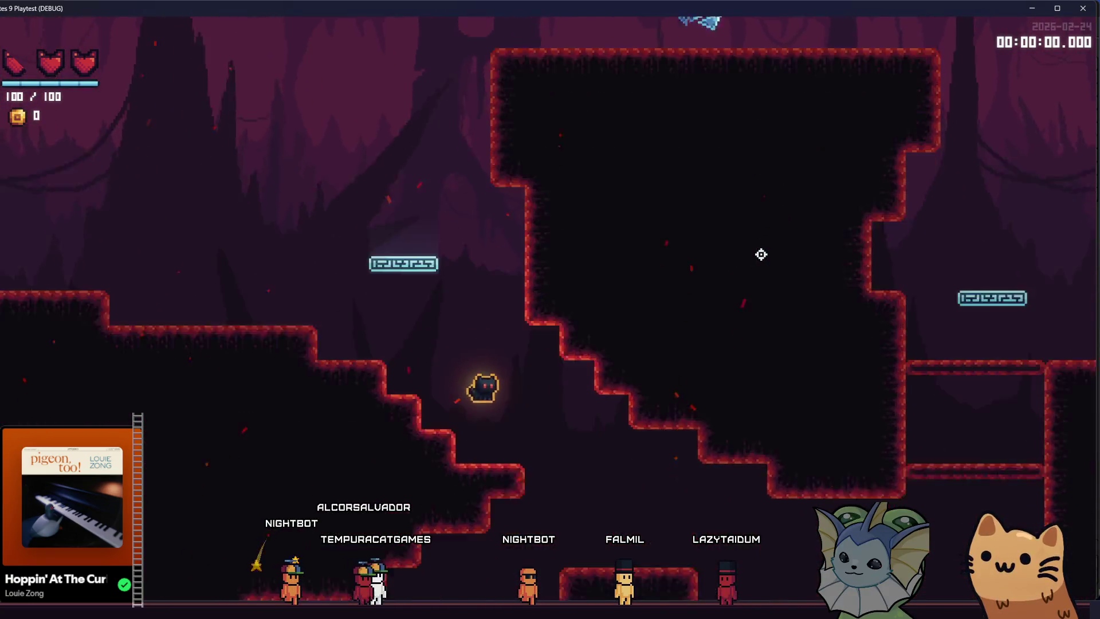
{"action": "key", "text": "d"}
{"action": "key", "text": "space"}
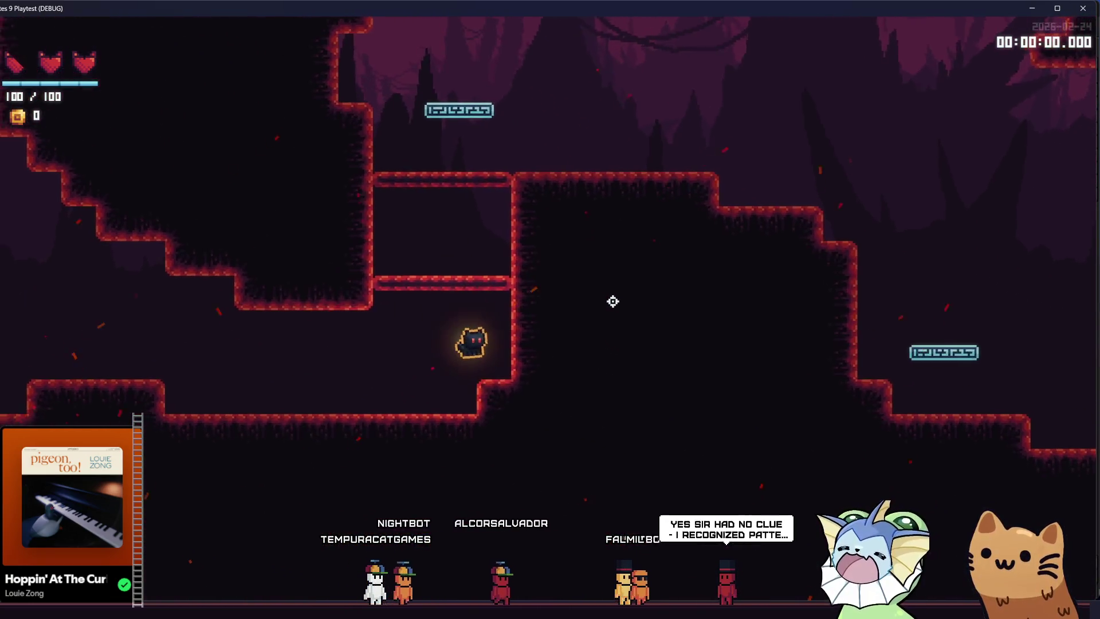
{"action": "key", "text": "space"}
{"action": "key", "text": "d"}
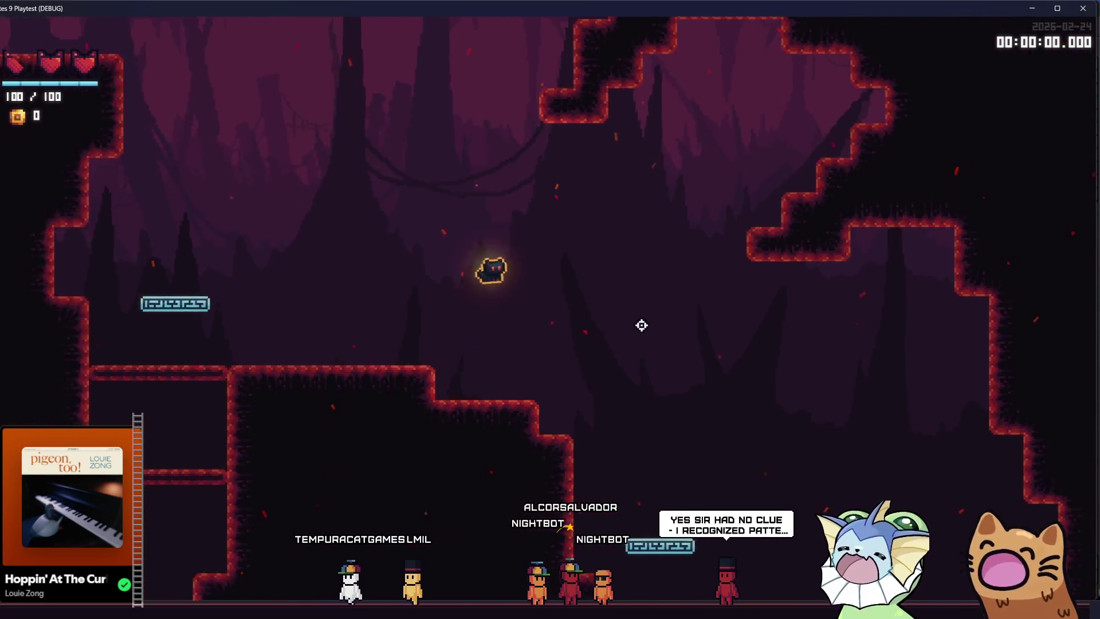
{"action": "key", "text": "a"}
{"action": "key", "text": "space"}
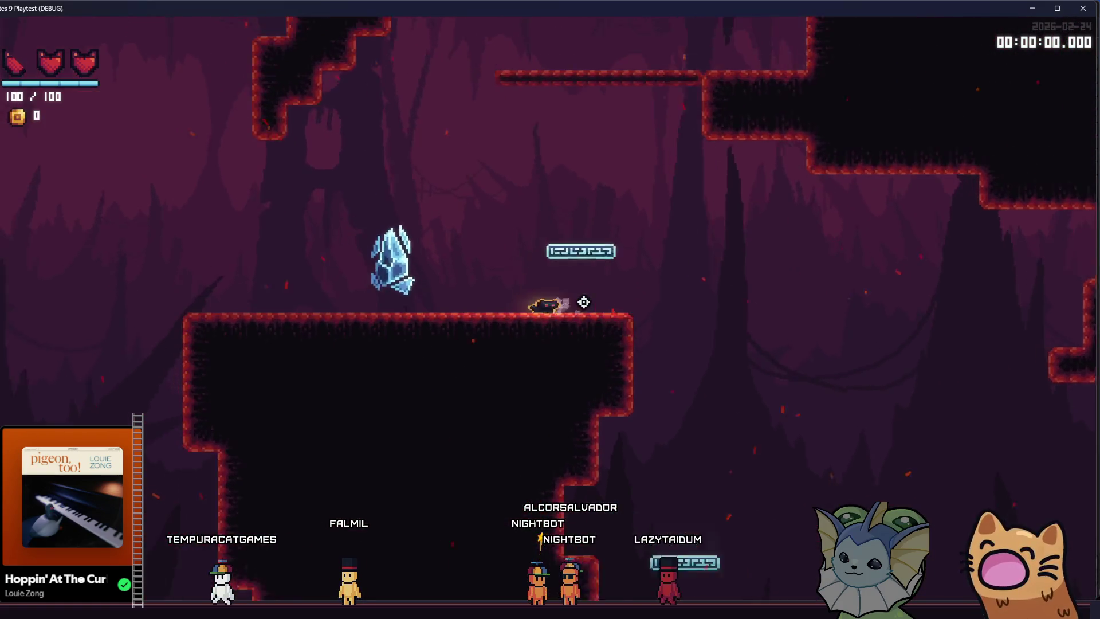
{"action": "key", "text": "d"}
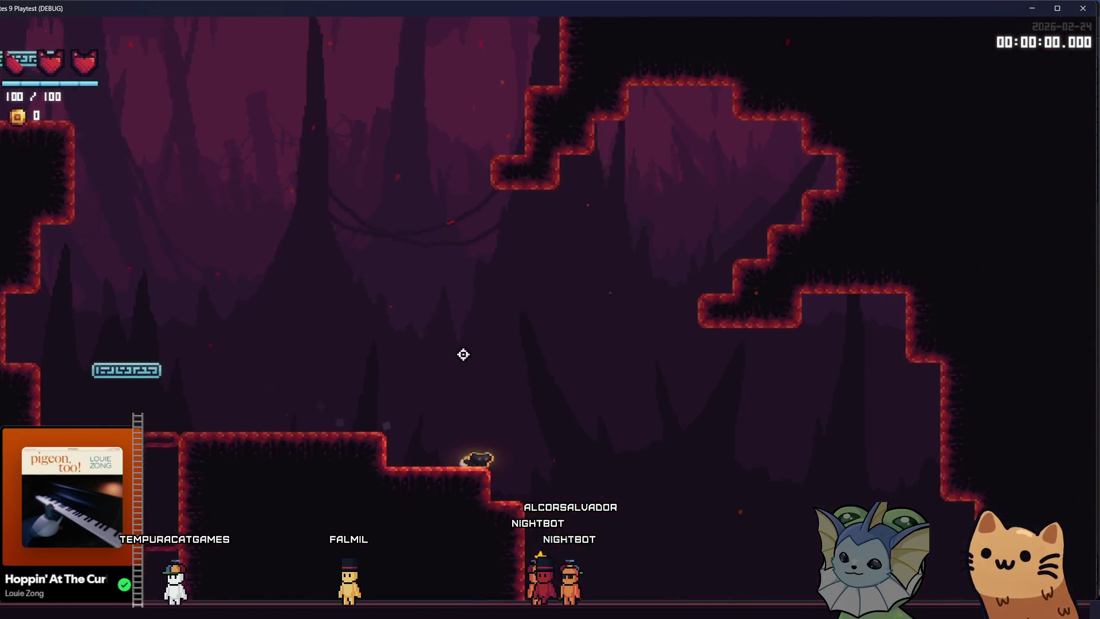
{"action": "key", "text": "a"}
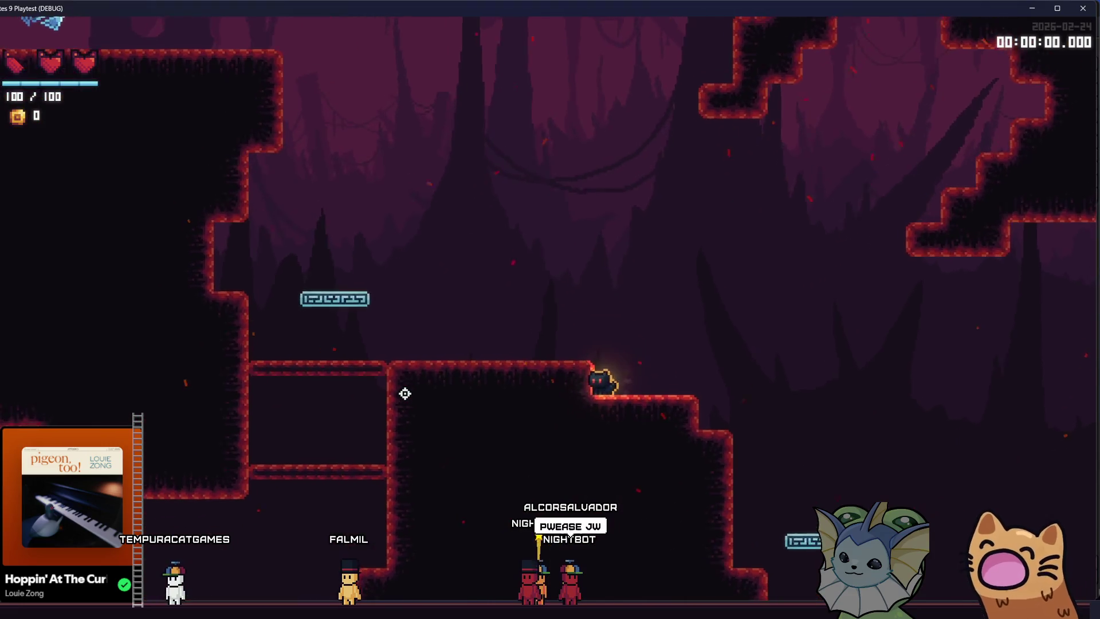
{"action": "key", "text": "space"}
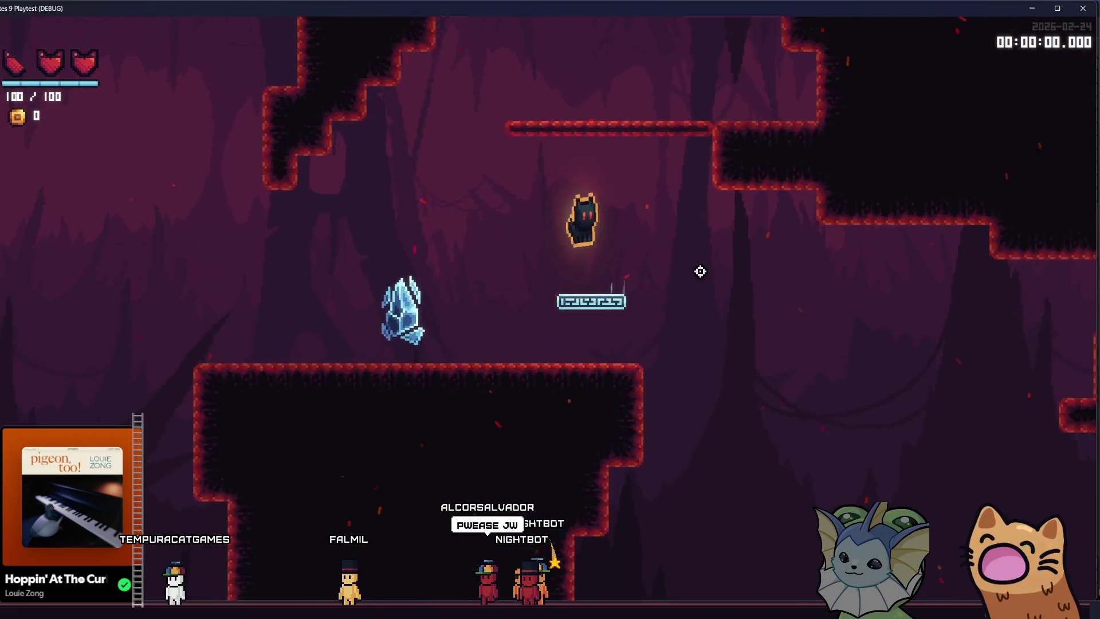
{"action": "key", "text": "d"}
Step: Jump up-left to collect the blue crystal, then drop down and leap rightward across the cave
{"action": "key", "text": "d"}
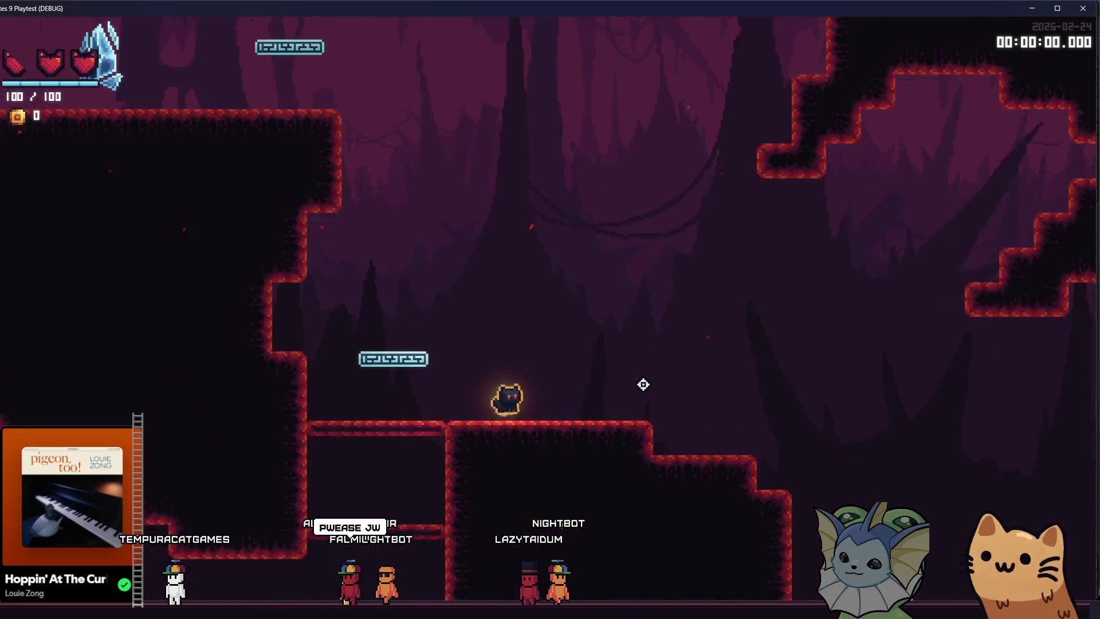
{"action": "key", "text": "d"}
{"action": "key", "text": "space"}
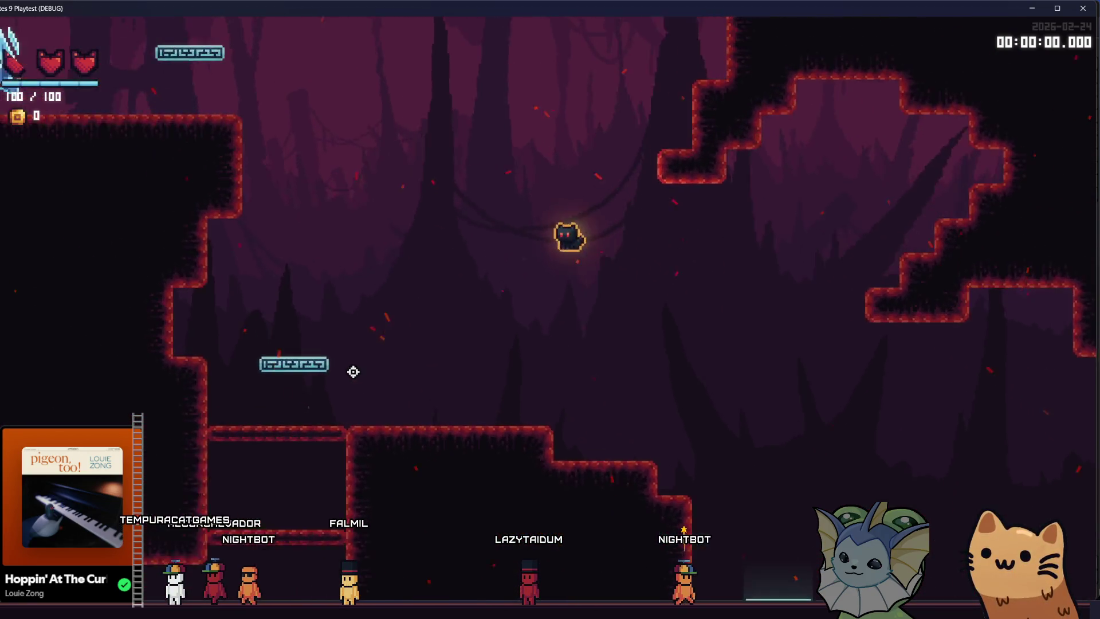
{"action": "key", "text": "a"}
{"action": "key", "text": "space"}
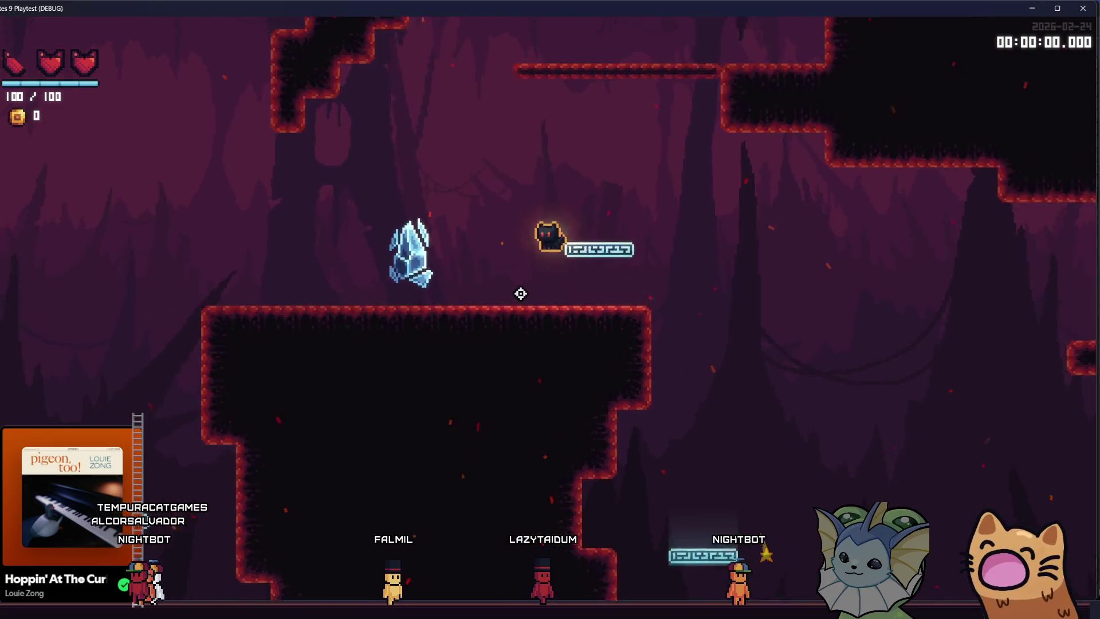
{"action": "key", "text": "space"}
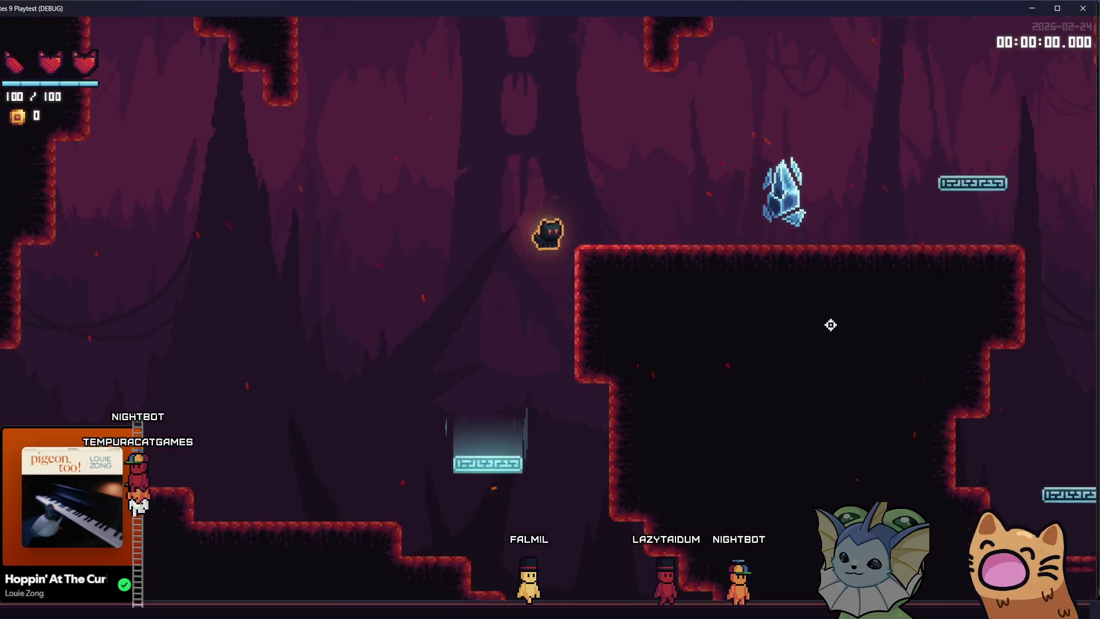
{"action": "key", "text": "a"}
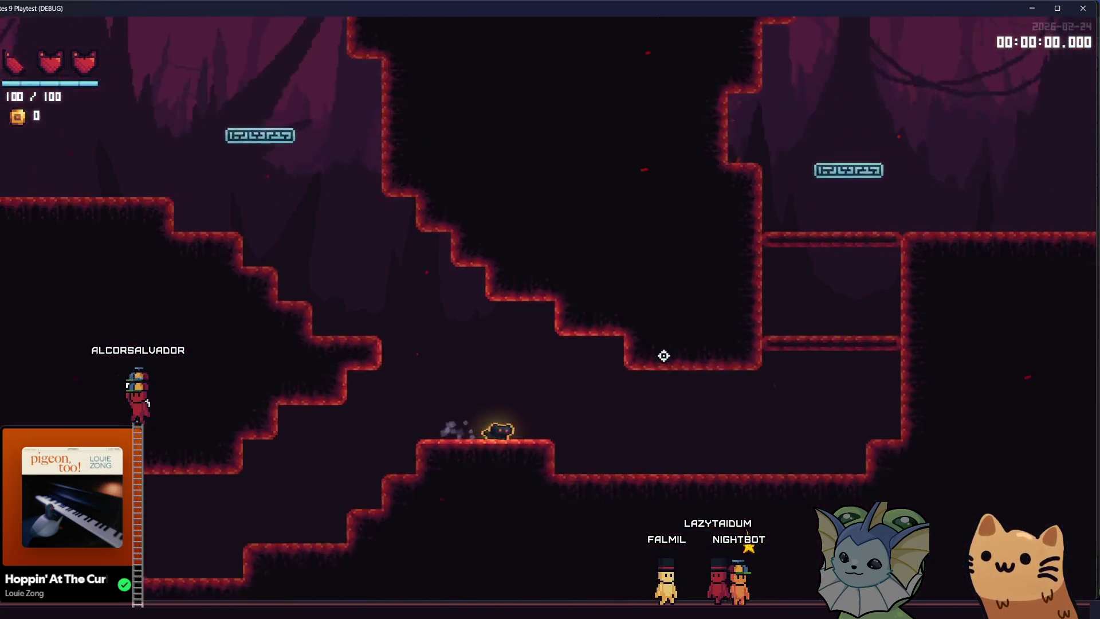
{"action": "key", "text": "d"}
{"action": "key", "text": "space"}
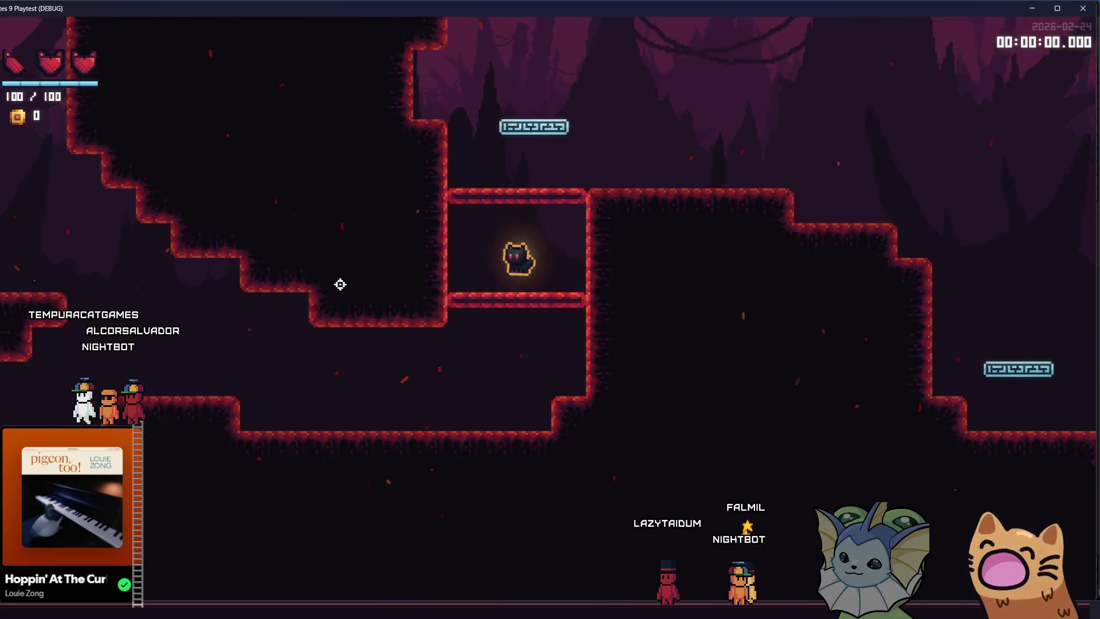
{"action": "key", "text": "space"}
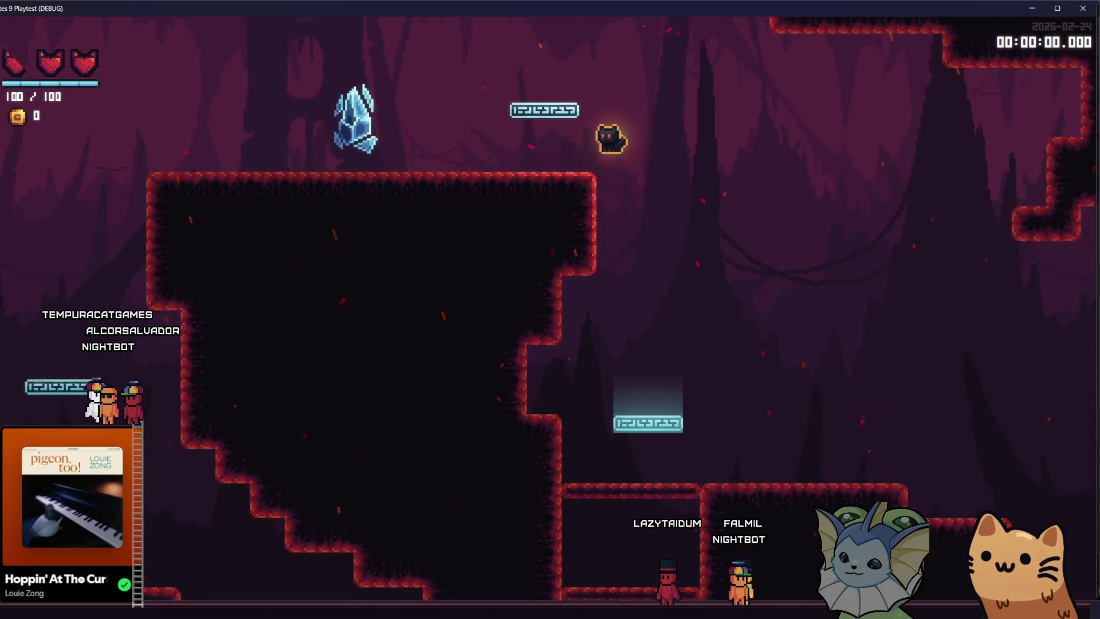